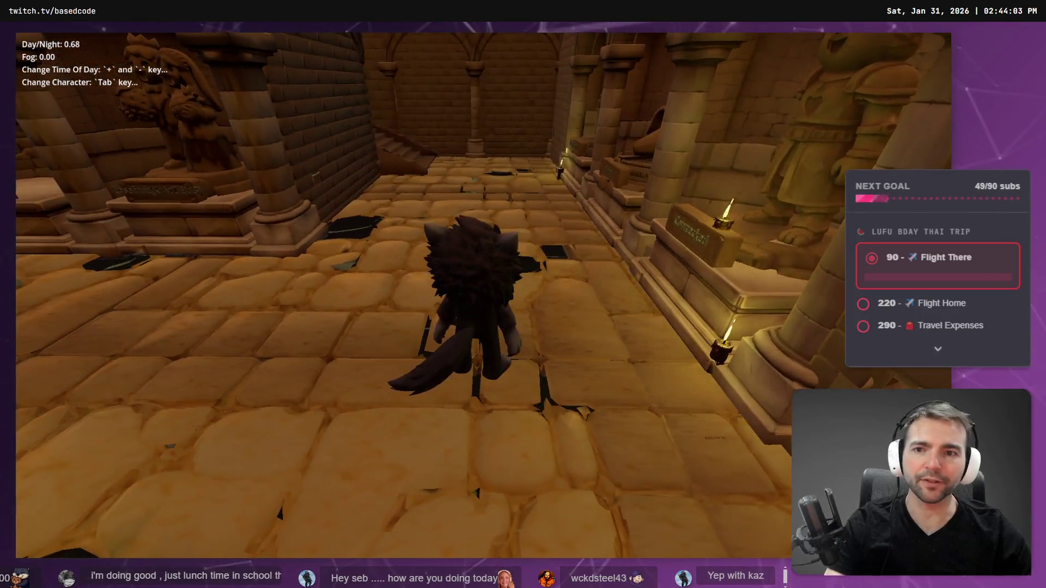
Stop the game, clear the blend-shape errors from Output, and toggle CharacterSwapper's visibility off and on.
key("F8")
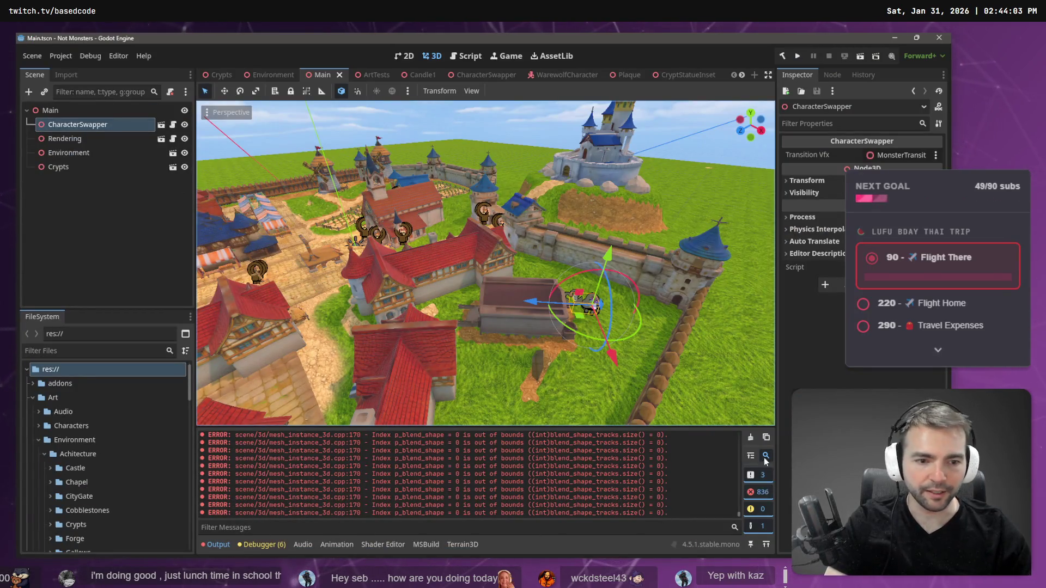
left_click(754, 439)
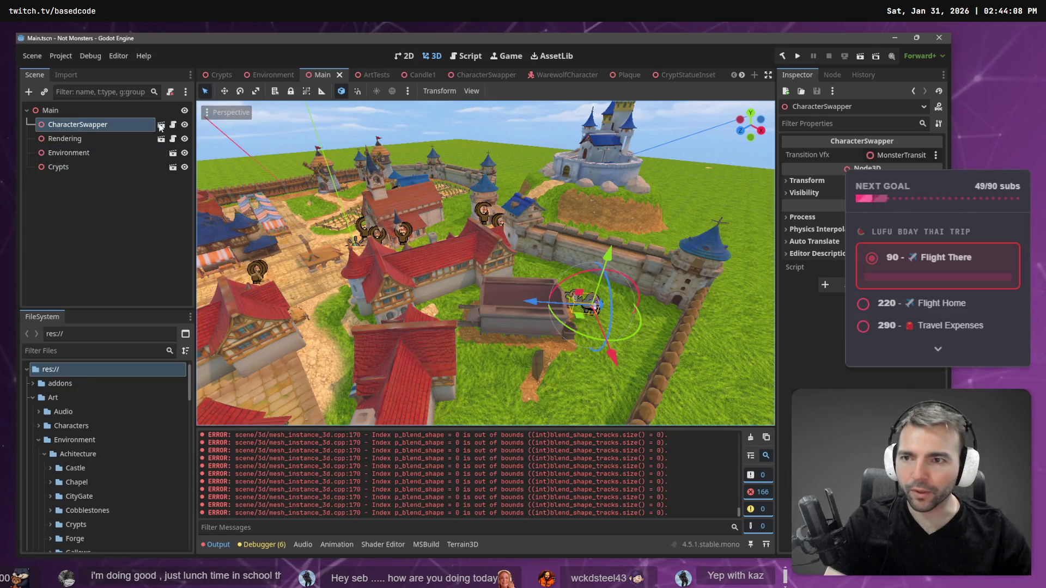
left_click(184, 124)
left_click(751, 438)
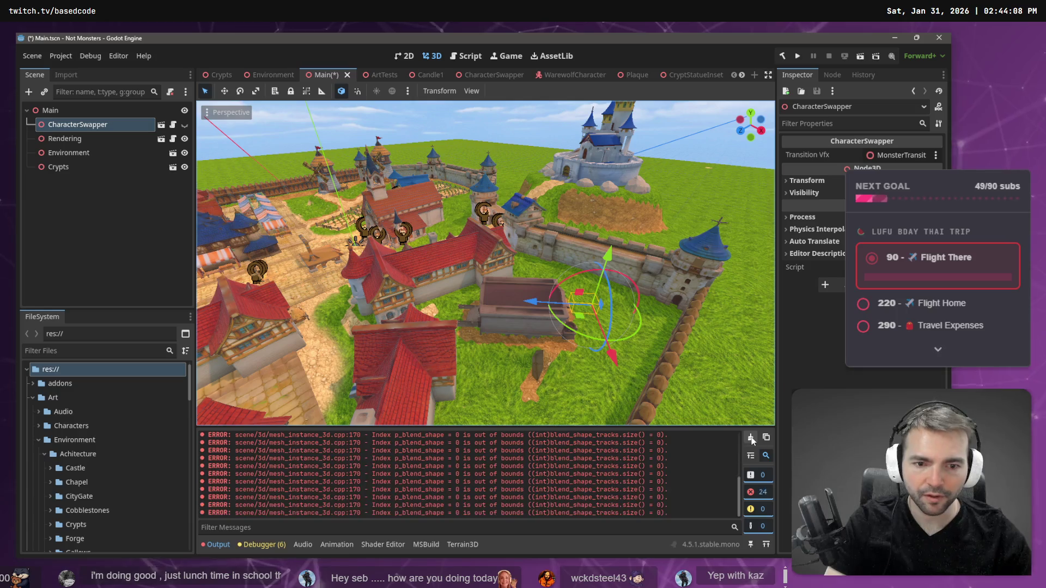
left_click(184, 125)
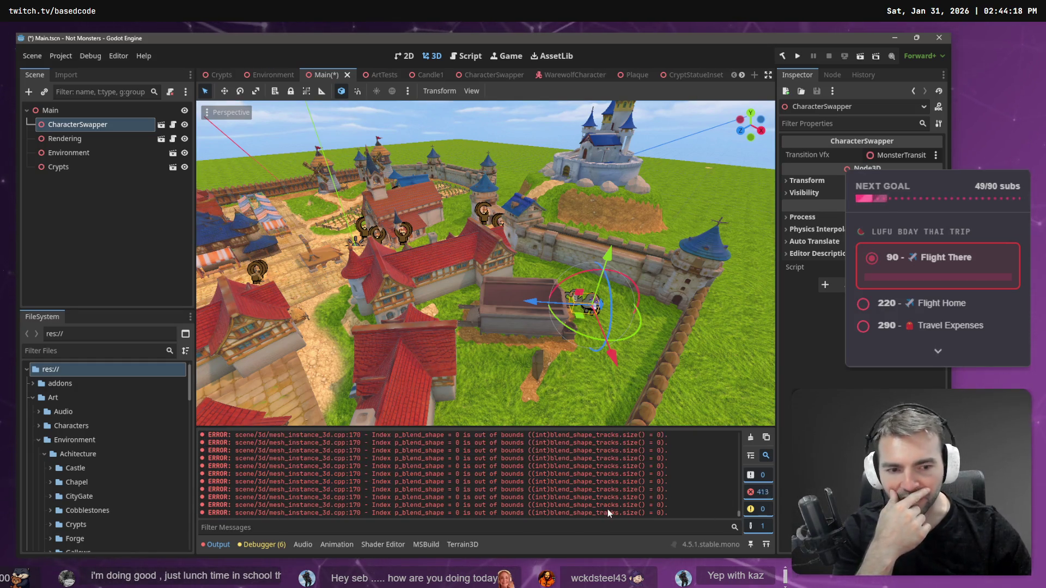
left_click(751, 438)
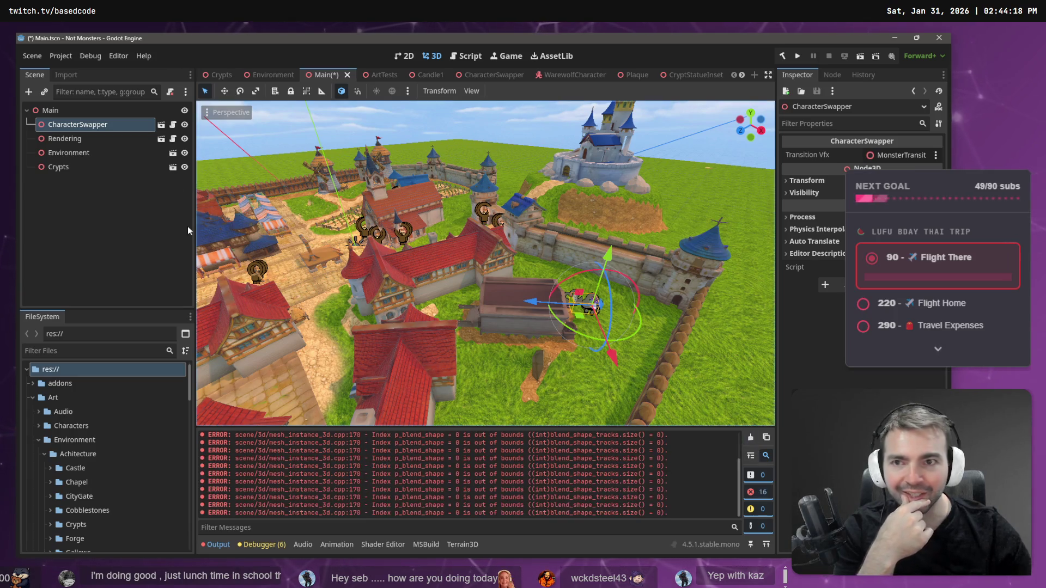
Save and close the Main scene, then clear the Output log again.
middle_click(330, 78)
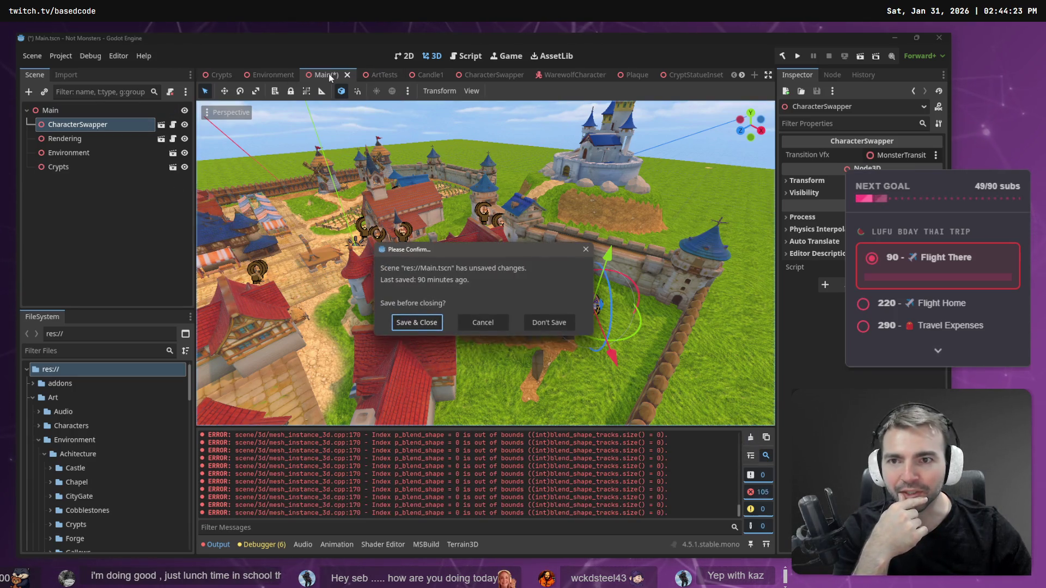
left_click(416, 323)
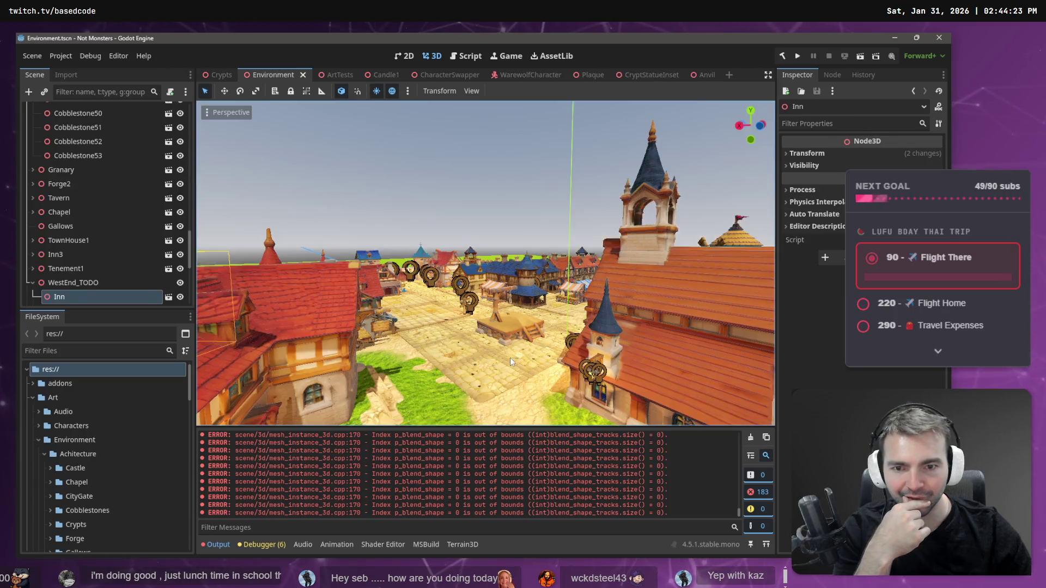
left_click(750, 439)
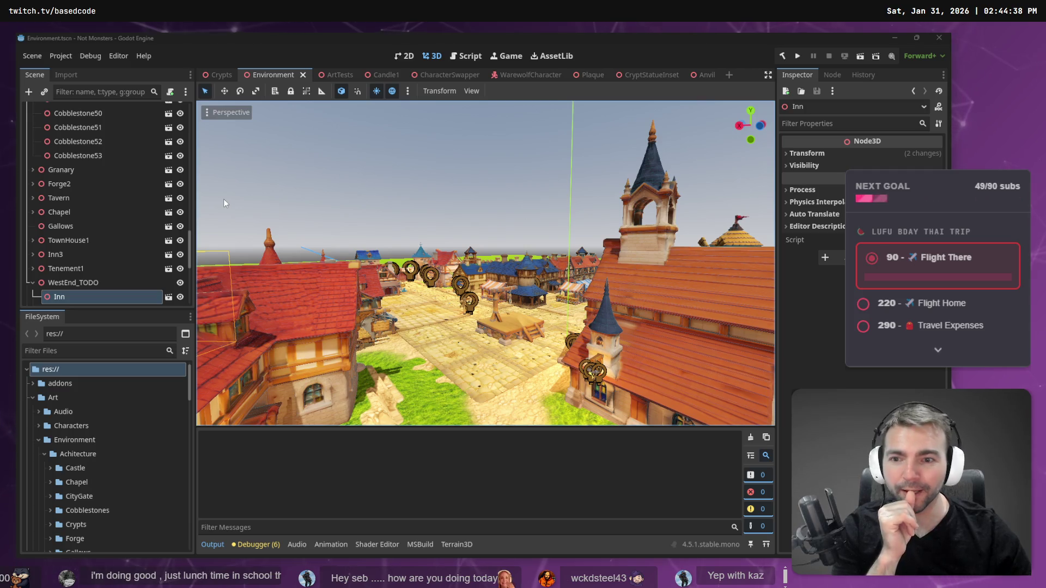
Fly the freelook camera toward the Inn's roof, pull back, and slide sideways past it.
key("w")
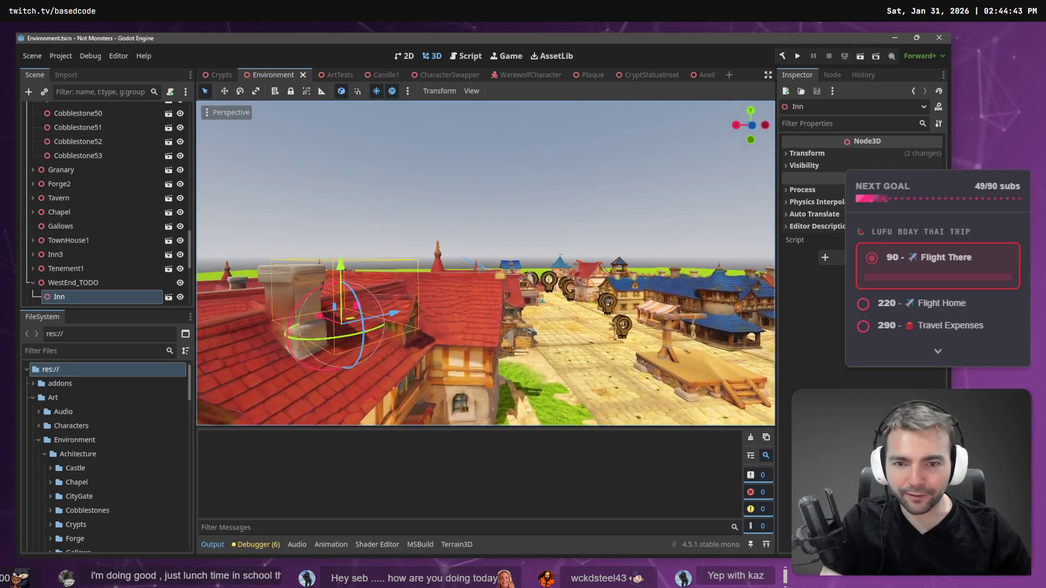
key("s")
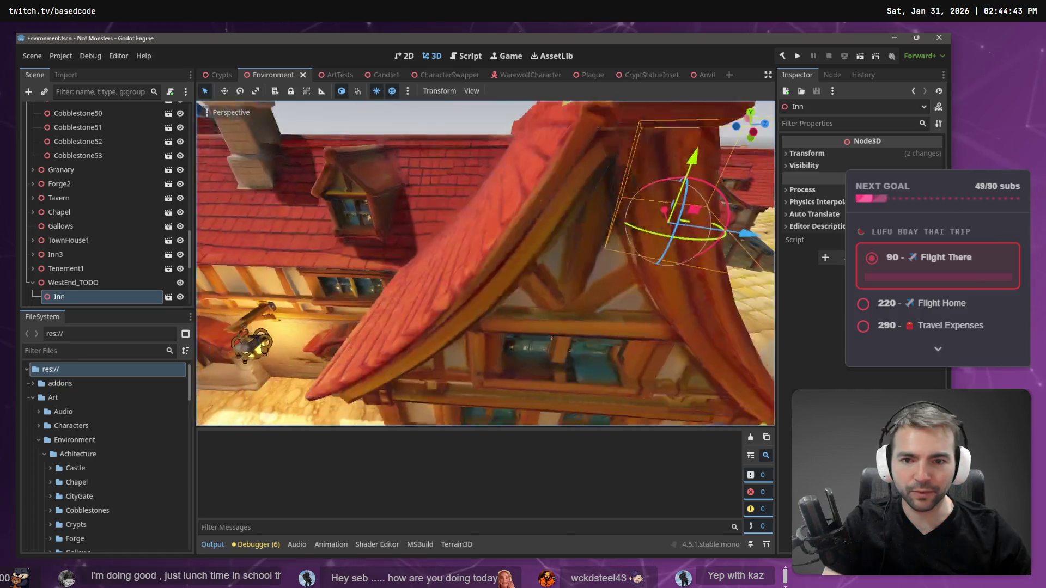
key("a")
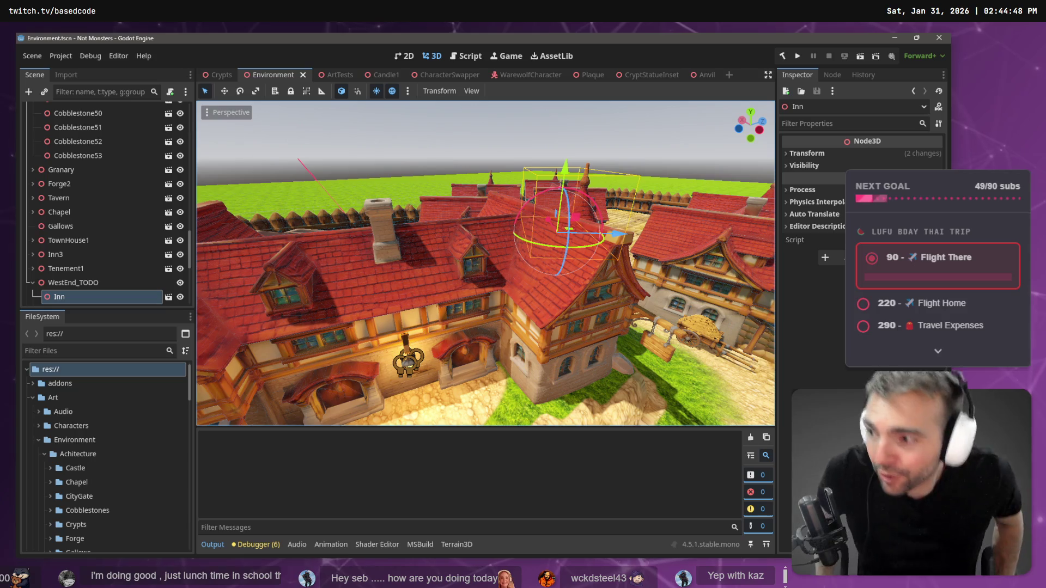
Fly down into the cobblestone plaza, along the street, and rise above the town gate.
key("w")
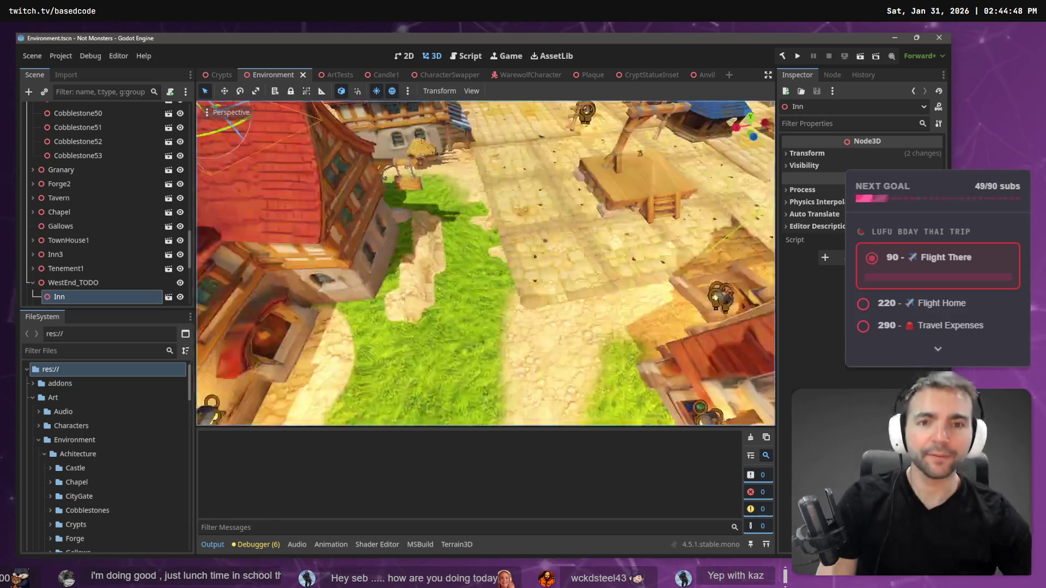
key("q")
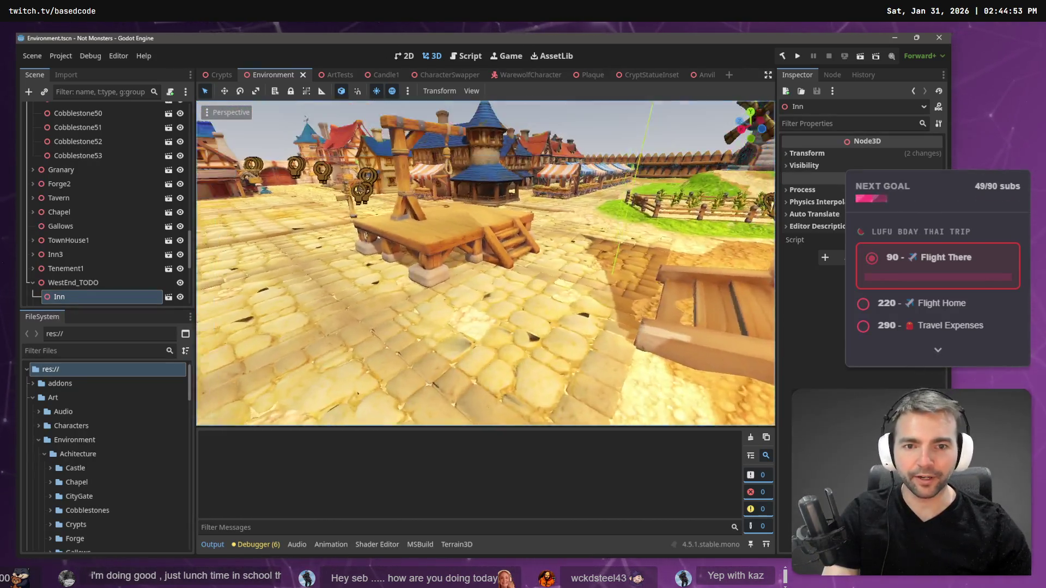
key("w")
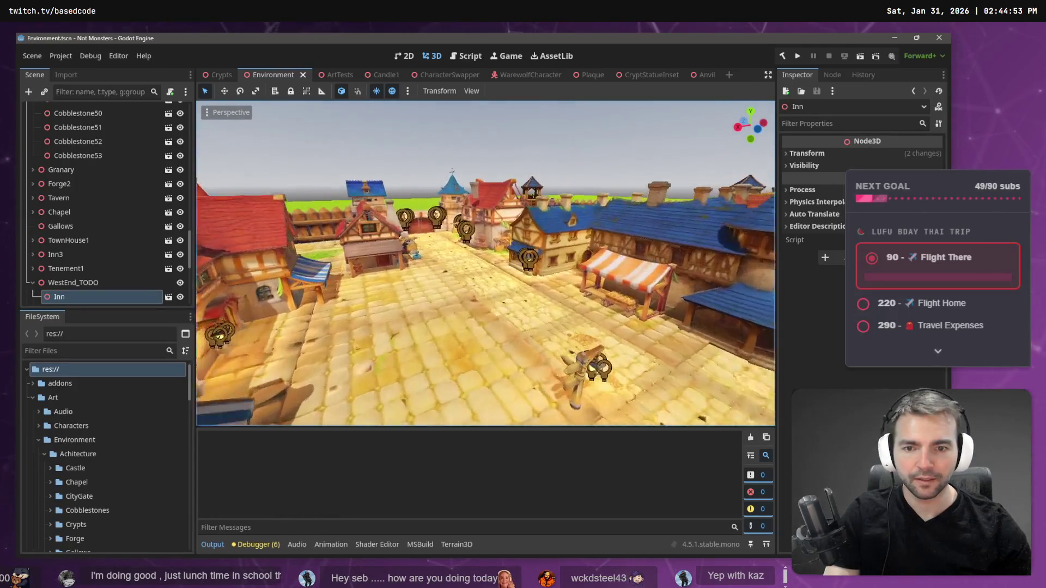
key("s")
key("e")
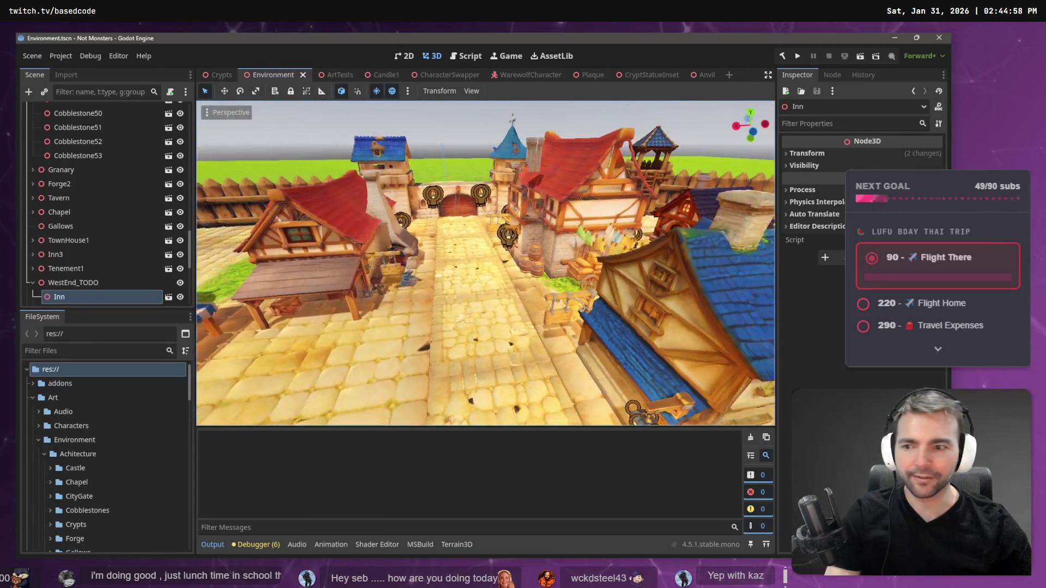
Expand the Cobblestones folder, open Cobblestone1.tscn to look at it, then close it.
scroll(87, 445, "down", 5)
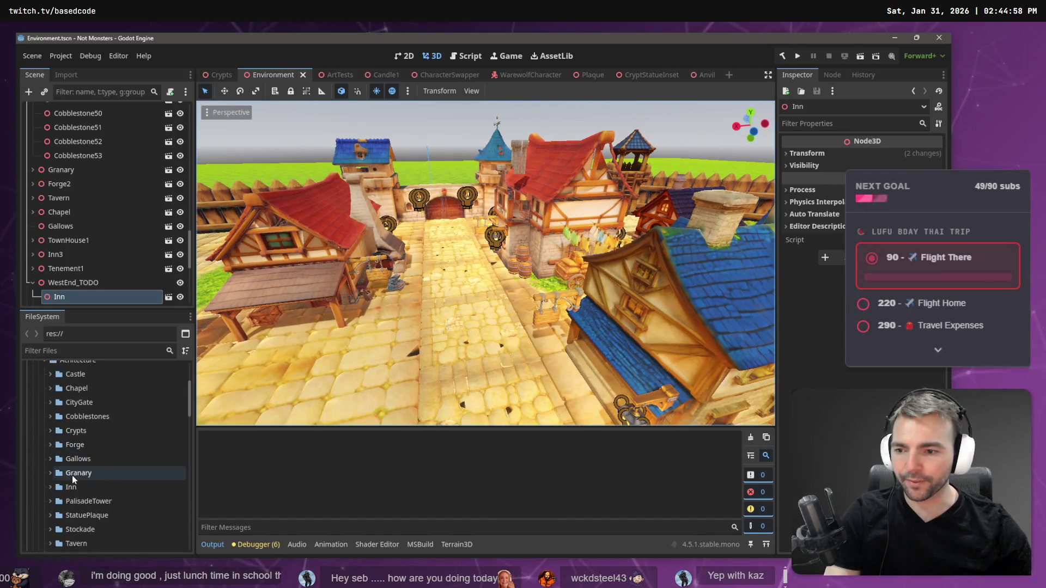
scroll(77, 495, "down", 3)
scroll(82, 488, "up", 3)
scroll(85, 481, "up", 3)
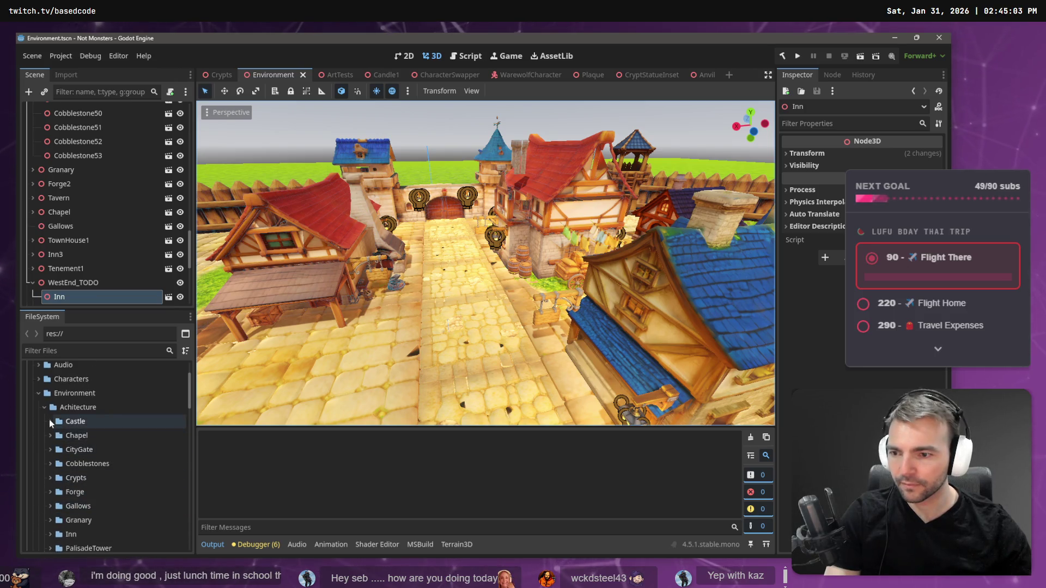
left_click(50, 464)
scroll(82, 452, "down", 2)
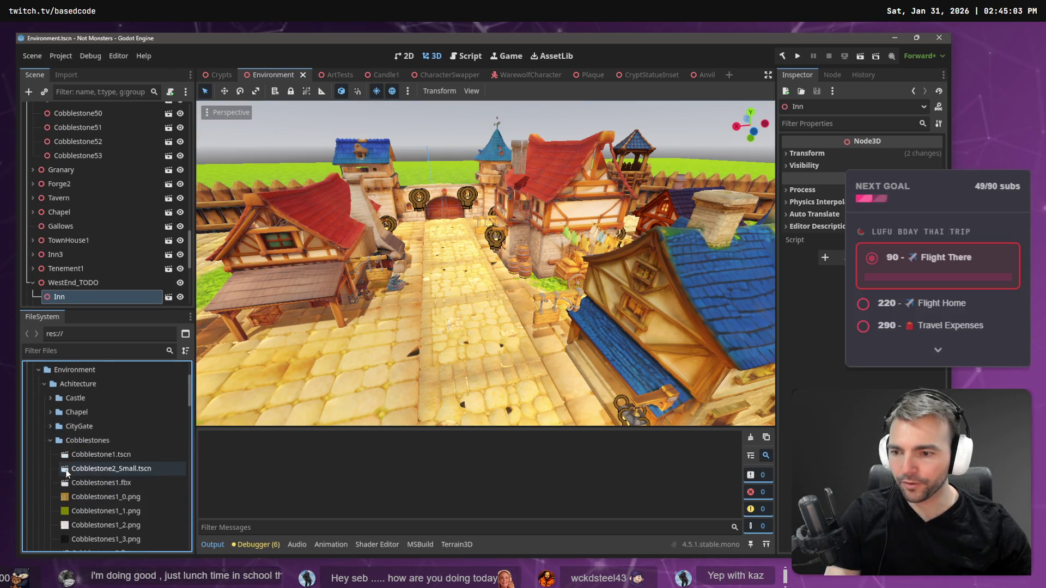
left_click(104, 434)
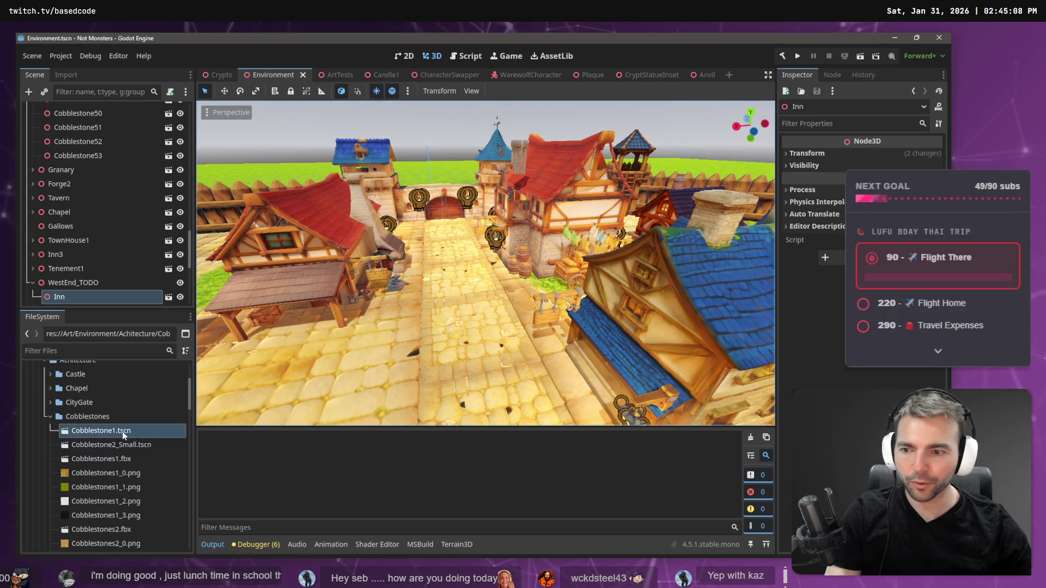
double_click(125, 431)
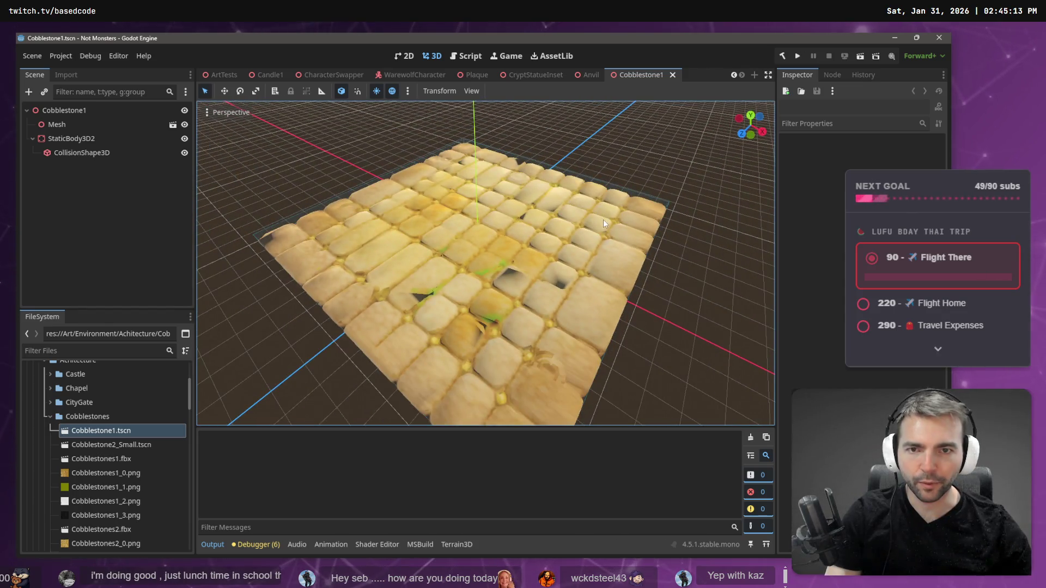
middle_click(632, 77)
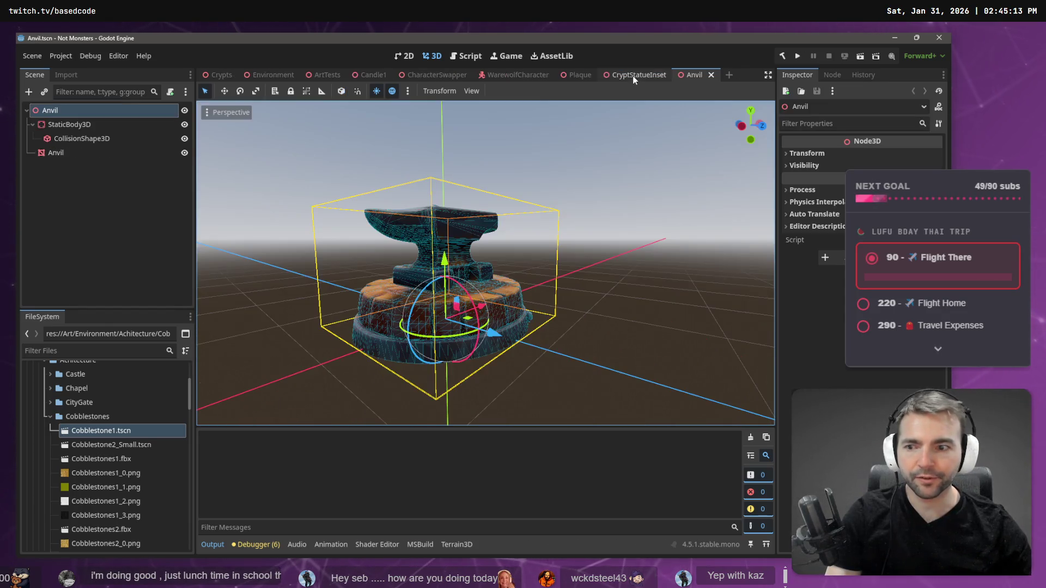
Open Cobblestone2_Small.tscn and preview Cobblestones2.fbx in Advanced Import Settings, then close it.
double_click(115, 446)
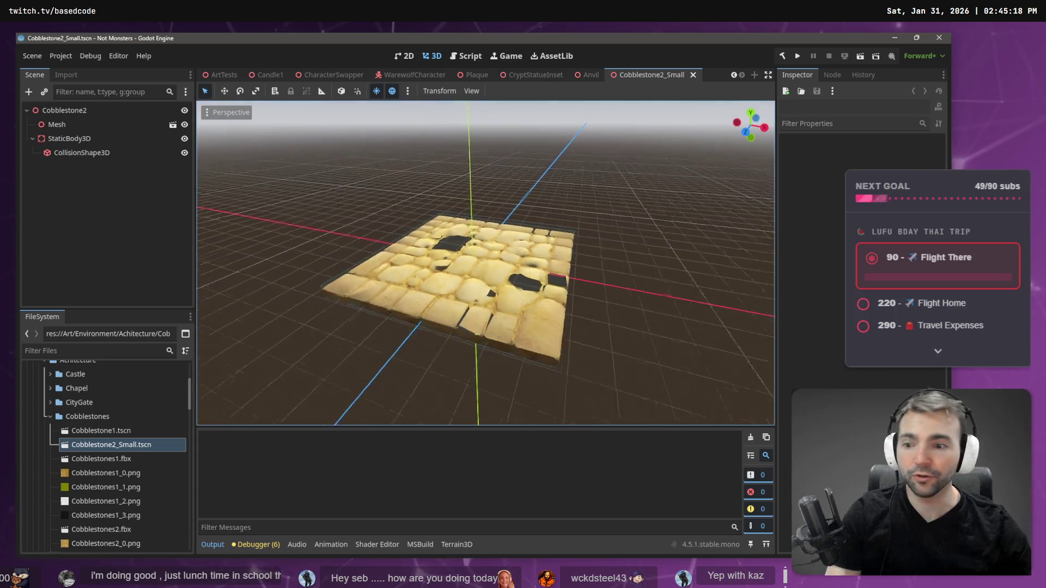
double_click(116, 530)
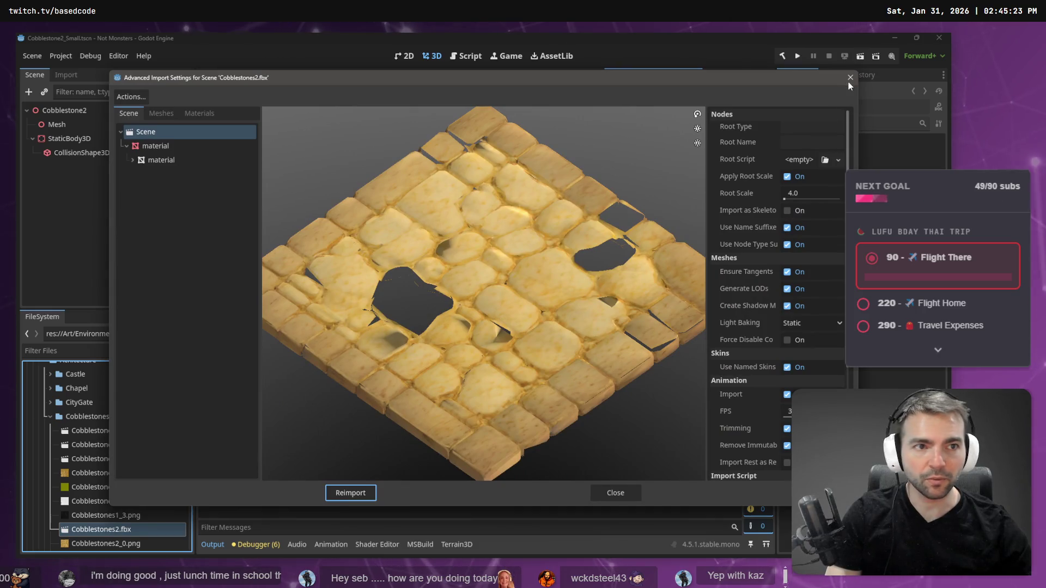
key("Escape")
scroll(122, 534, "down", 3)
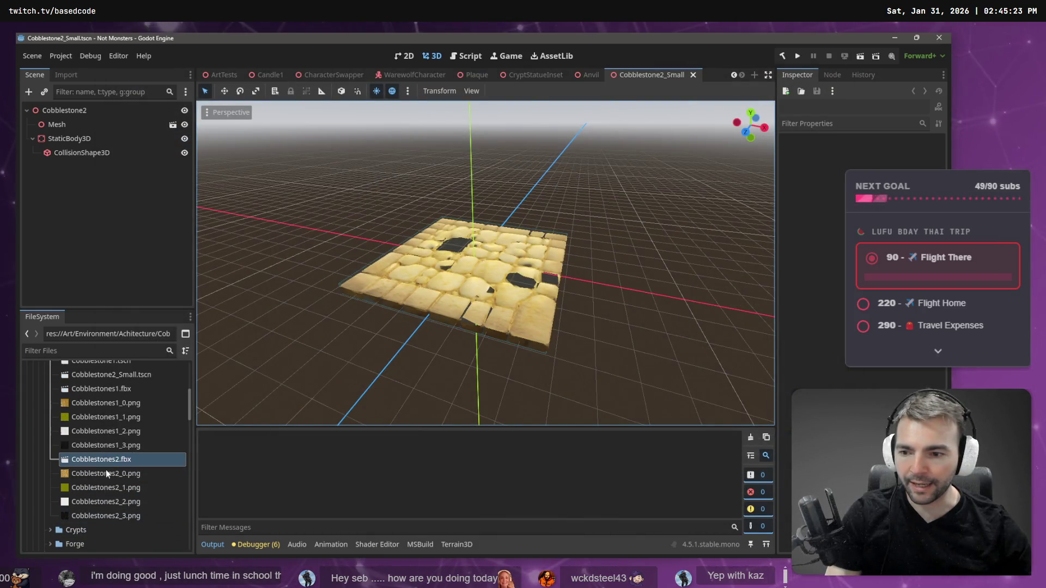
scroll(100, 406, "up", 2)
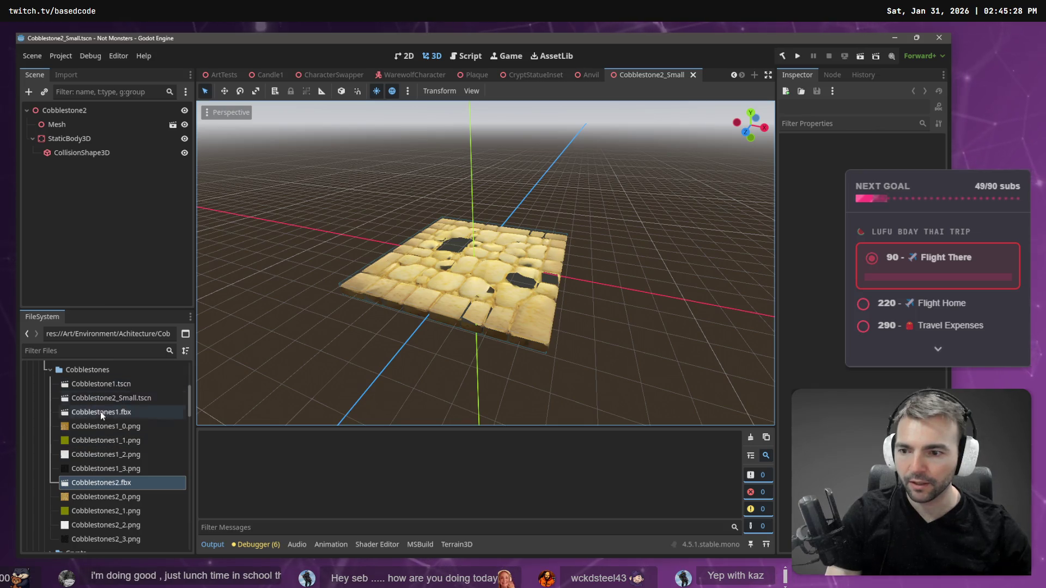
right_click(101, 482)
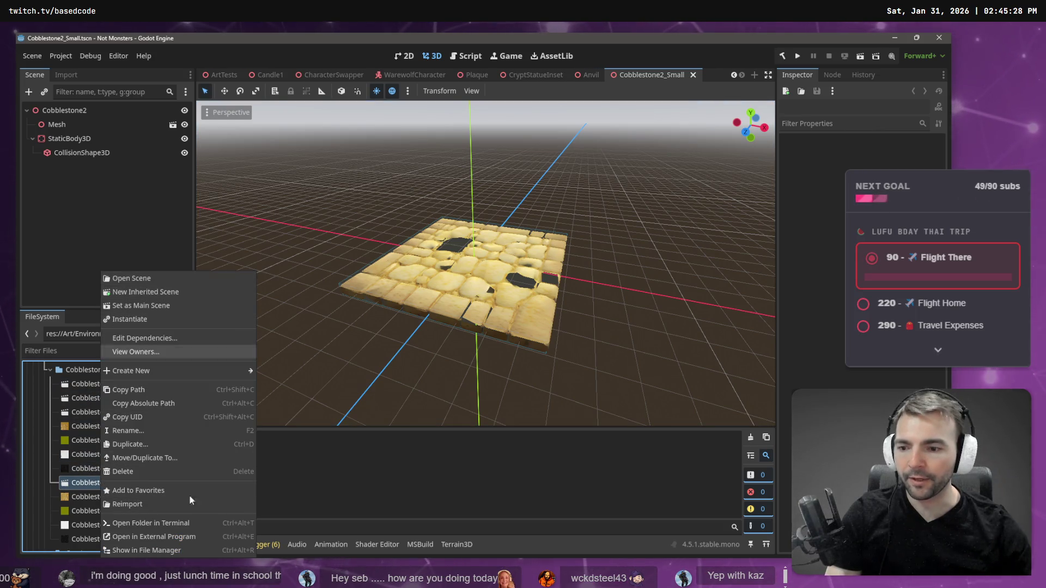
Show Cobblestones2.fbx in File Explorer, drag it into Blender to import, and dismiss the splash screen.
left_click(166, 553)
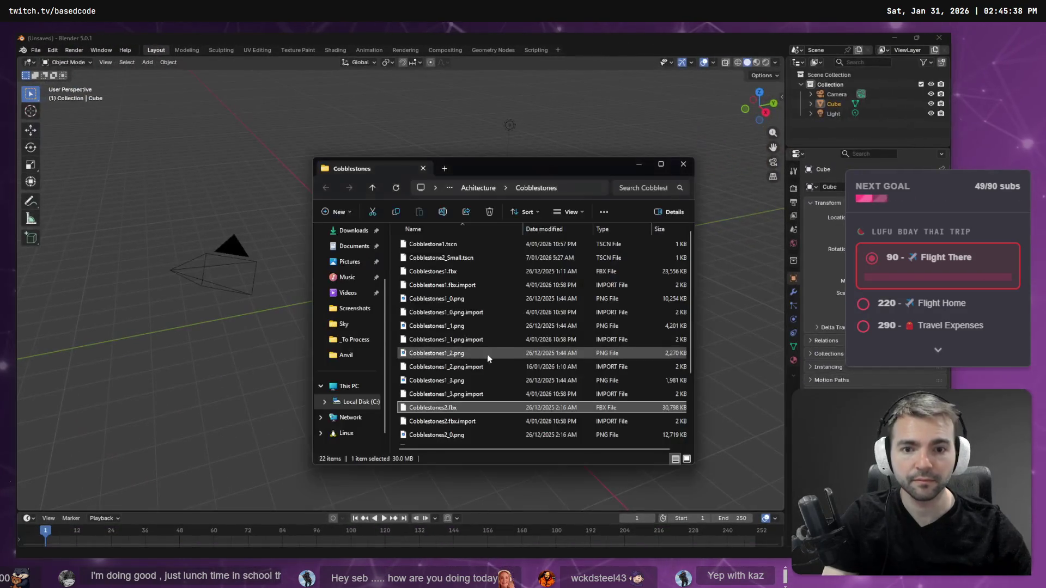
mouse_move(433, 408)
left_mouse_down()
mouse_move(376, 417)
mouse_move(204, 336)
left_mouse_up()
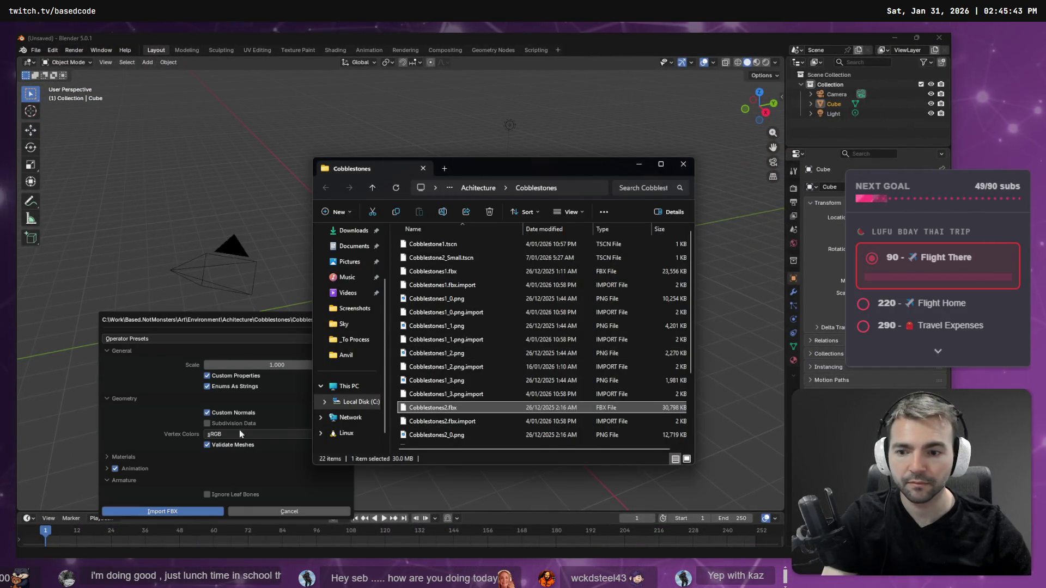
left_click(136, 511)
left_click(623, 176)
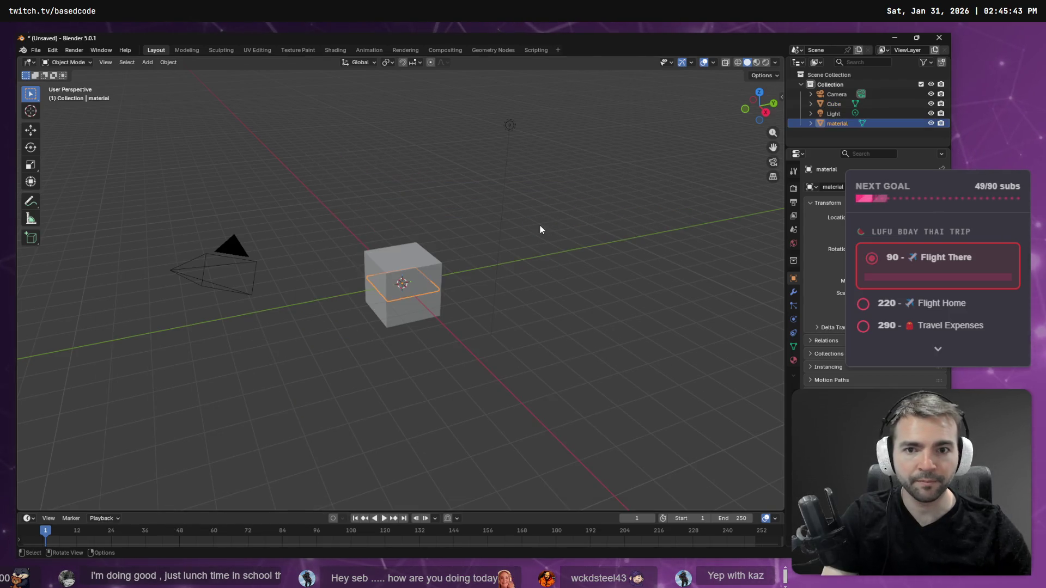
Delete the default cube and switch the viewport to Material Preview shading.
left_click(836, 103)
key("Delete")
right_click(380, 281)
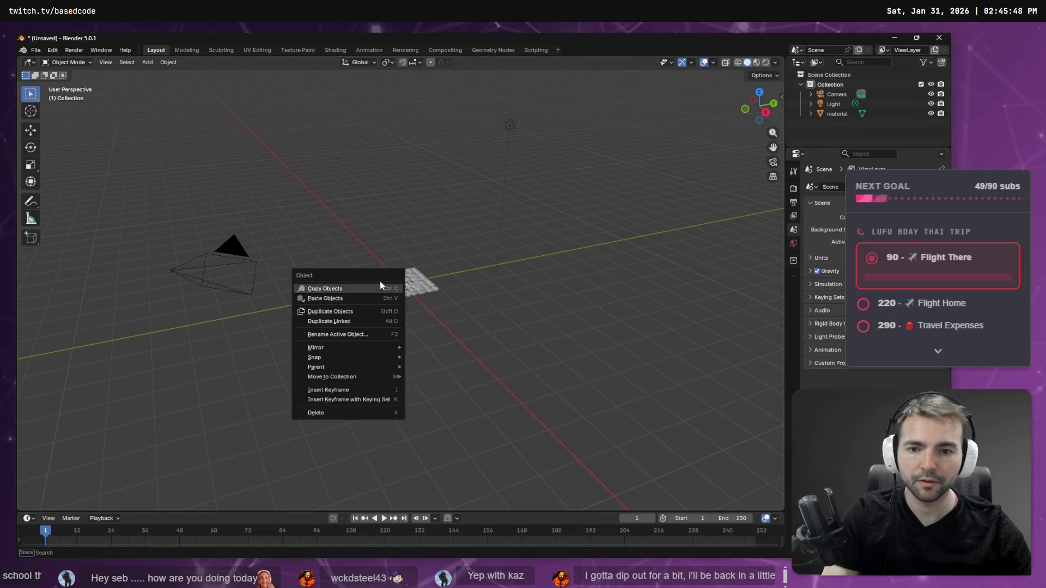
mouse_move(430, 291)
left_mouse_down()
mouse_move(432, 263)
mouse_move(493, 299)
mouse_move(534, 305)
left_mouse_up()
left_click(757, 62)
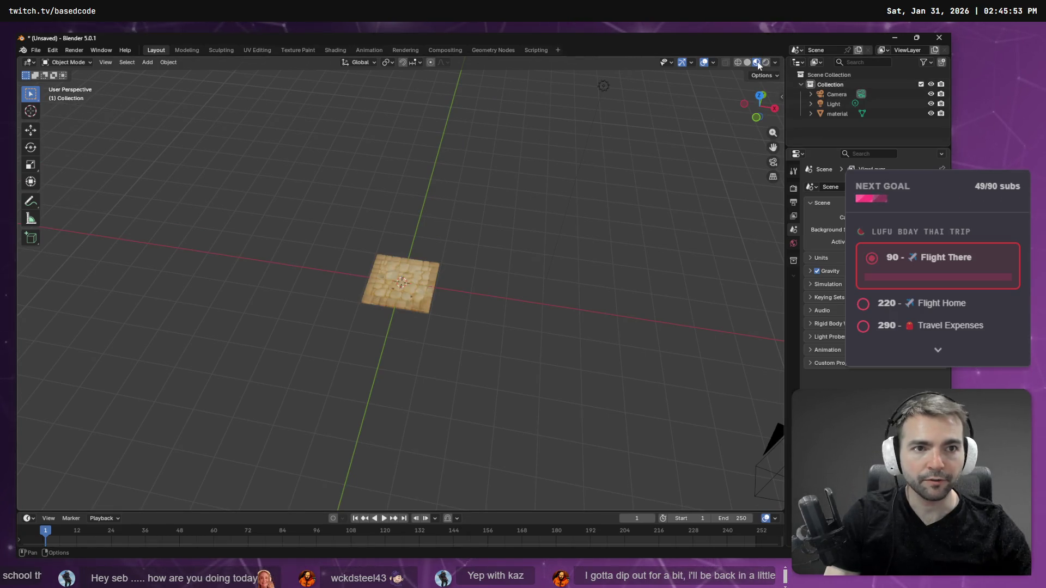
right_click(584, 221)
key("Escape")
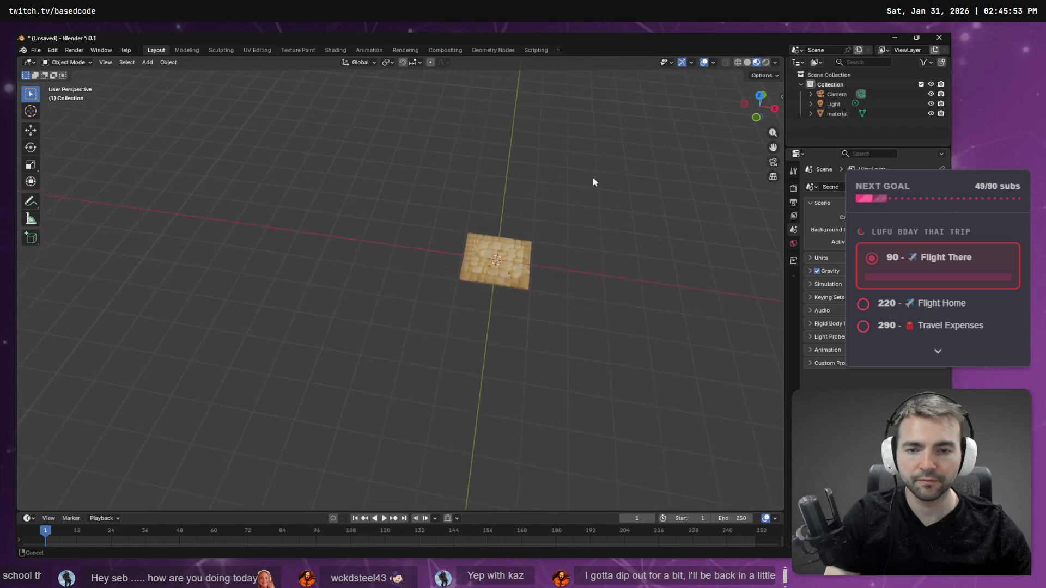
Inspect the cobblestone tile from above and below, then select it and enter Edit Mode.
scroll(520, 262, "up", 5)
left_click_drag(610, 273, 412, 380)
scroll(415, 363, "up", 6)
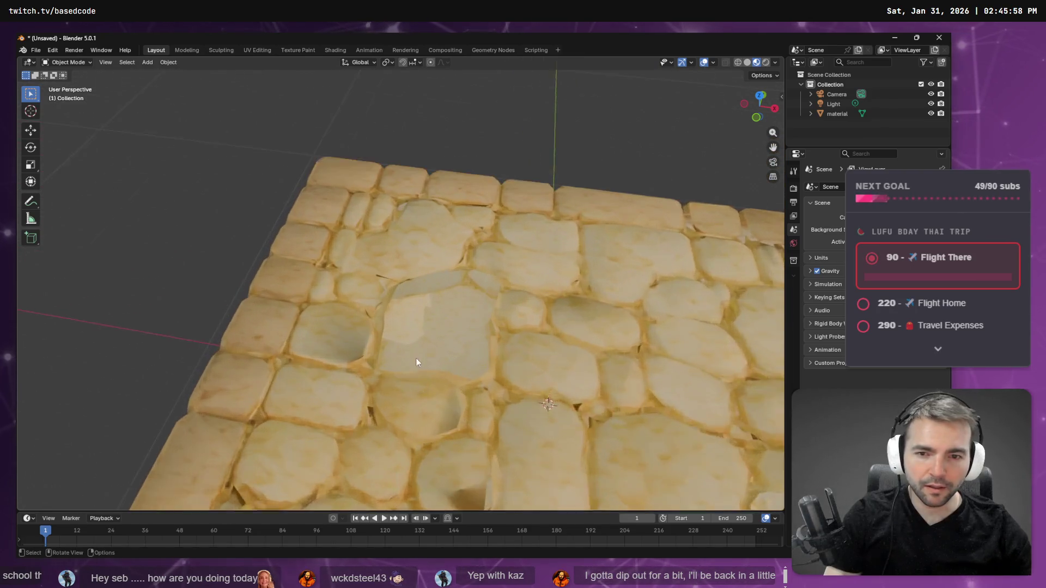
right_click(511, 314)
mouse_move(536, 269)
left_mouse_down()
mouse_move(567, 278)
mouse_move(663, 265)
mouse_move(657, 276)
mouse_move(494, 273)
mouse_move(560, 171)
mouse_move(608, 215)
left_mouse_up()
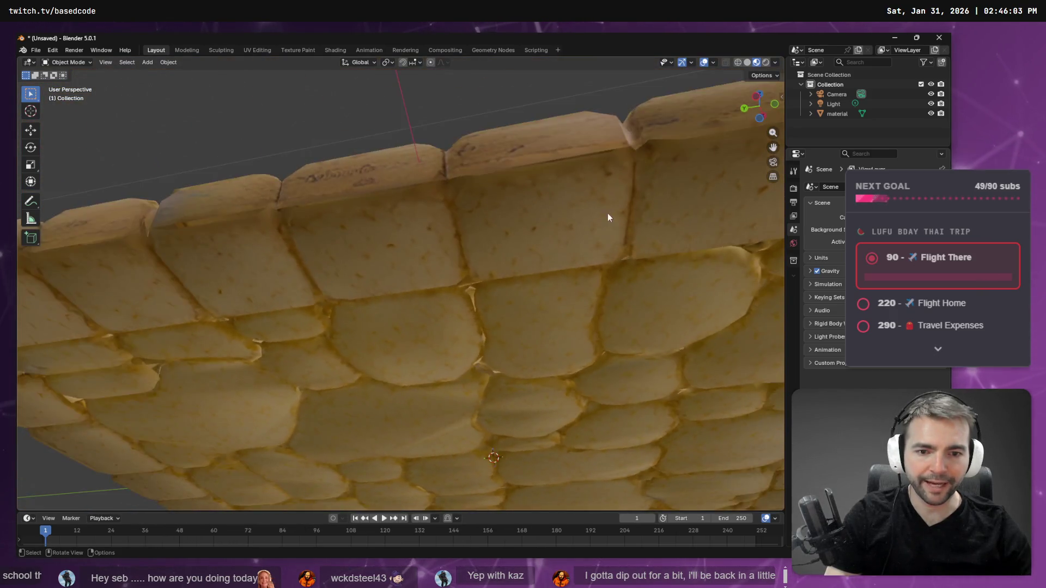
scroll(603, 258, "down", 5)
mouse_move(596, 272)
left_mouse_down()
mouse_move(601, 393)
mouse_move(599, 332)
mouse_move(482, 342)
left_mouse_up()
left_click(482, 342)
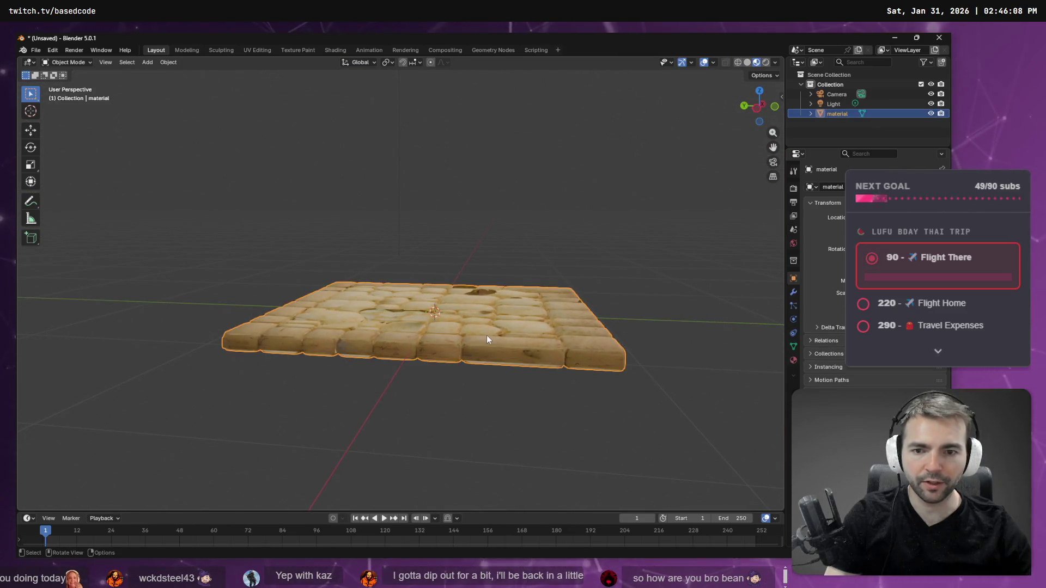
key("Tab")
Select the whole tile mesh and rotate it to about 185 degrees.
key("ctrl")
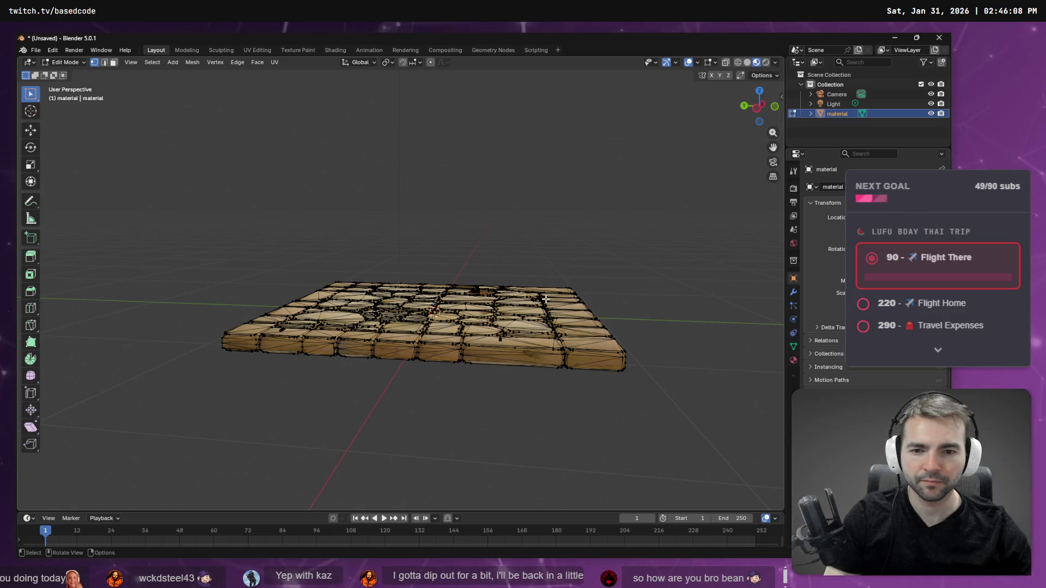
key("ctrl")
key("a")
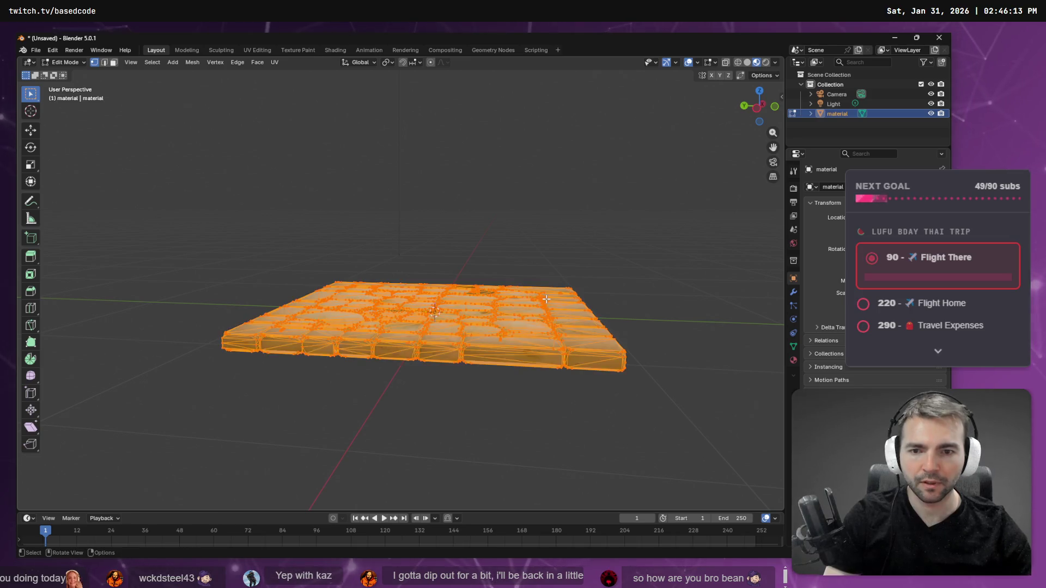
key("alt+a")
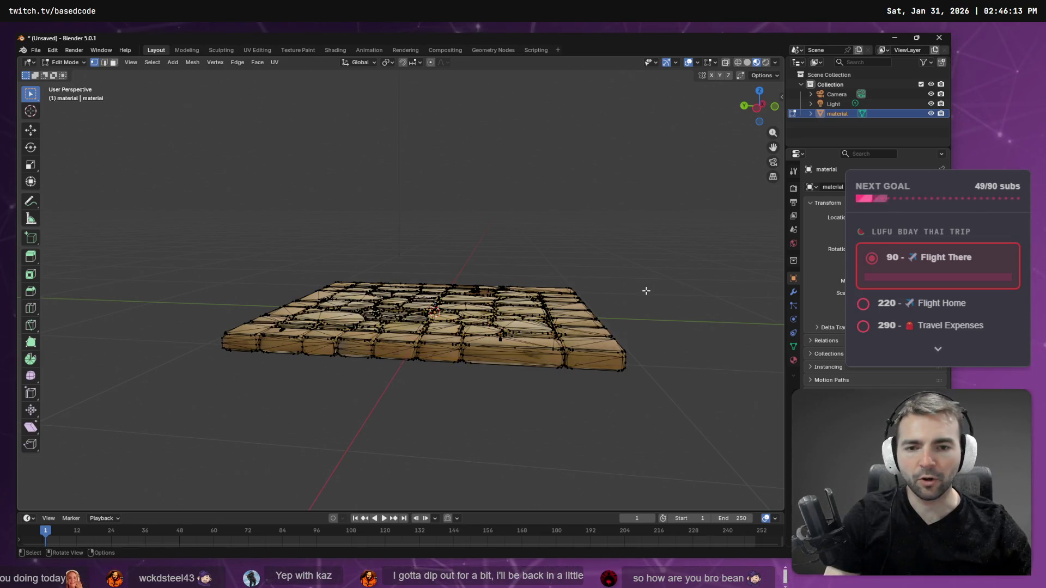
key("a")
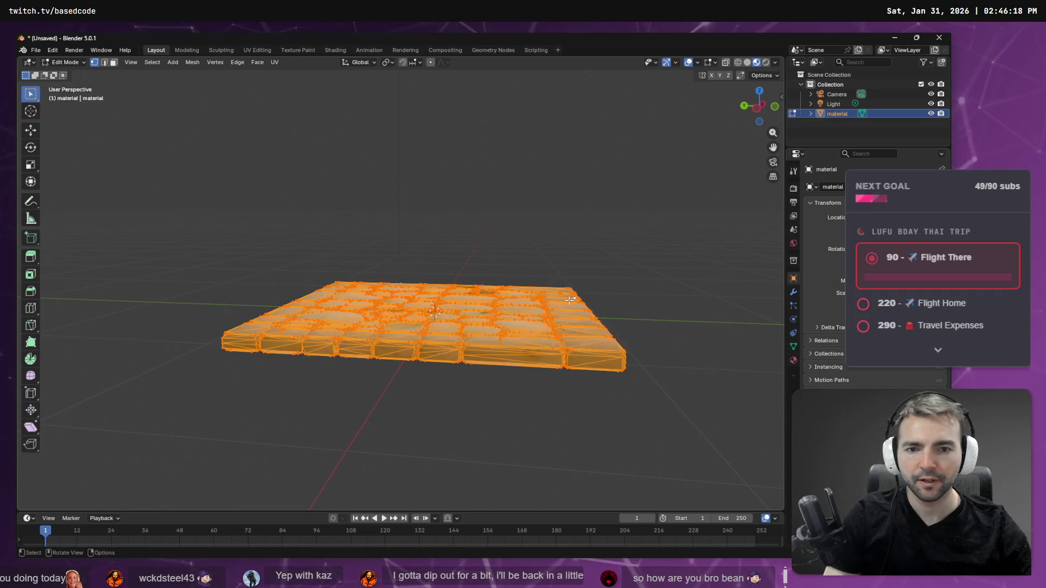
key("g")
key("z")
key("z")
key("Escape")
left_click(31, 147)
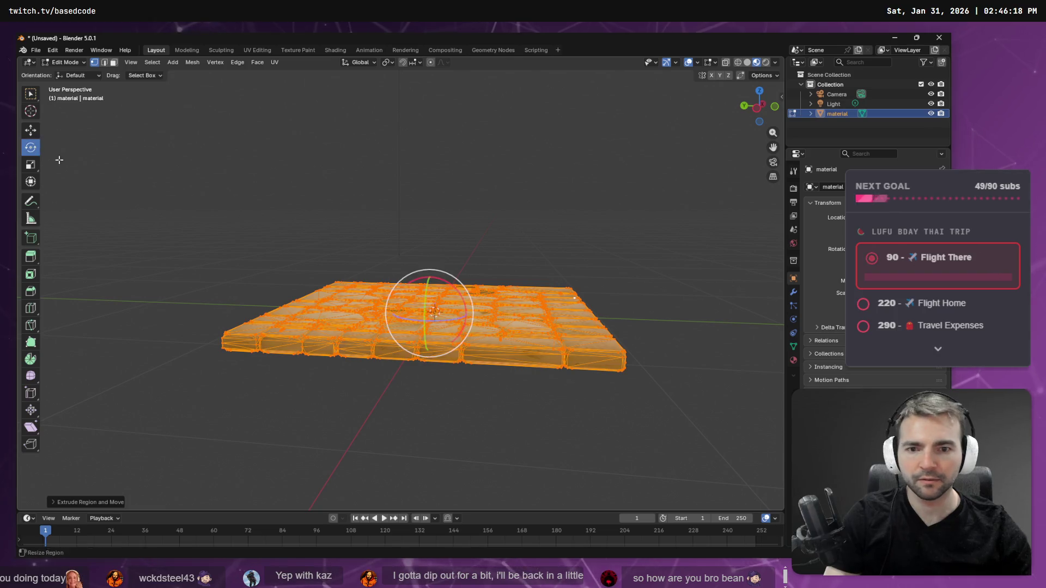
mouse_move(454, 284)
left_mouse_down()
mouse_move(506, 273)
mouse_move(517, 406)
mouse_move(518, 397)
left_mouse_up()
key("ctrl+z")
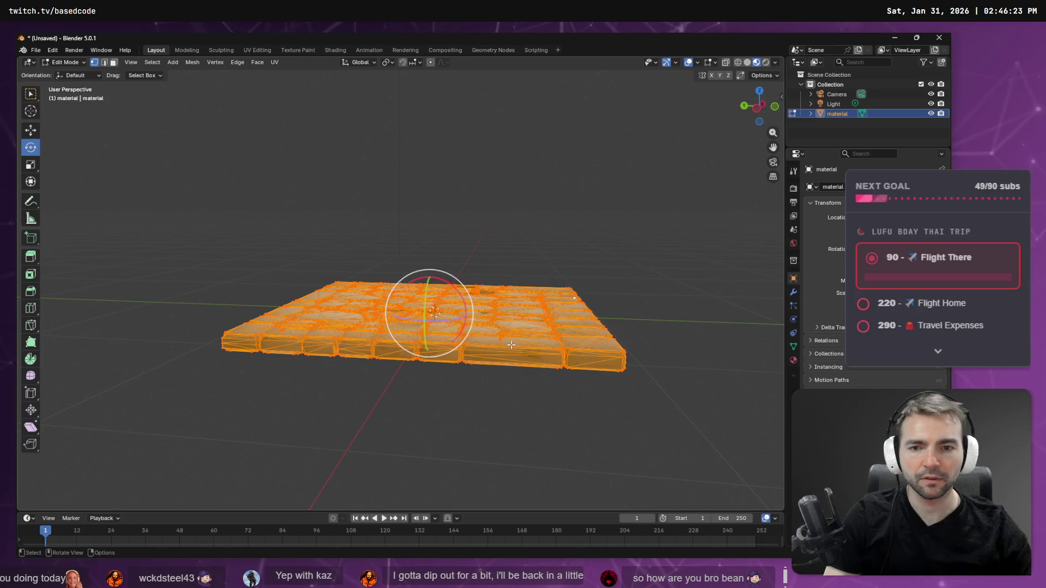
mouse_move(446, 282)
left_mouse_down()
mouse_move(486, 311)
mouse_move(462, 474)
mouse_move(303, 489)
mouse_move(327, 485)
left_mouse_up()
Clear the selection and box-select part of the slab from an edge-on side orthographic view.
mouse_move(569, 410)
left_mouse_down()
mouse_move(574, 392)
mouse_move(579, 430)
mouse_move(589, 340)
mouse_move(567, 420)
mouse_move(555, 403)
left_mouse_up()
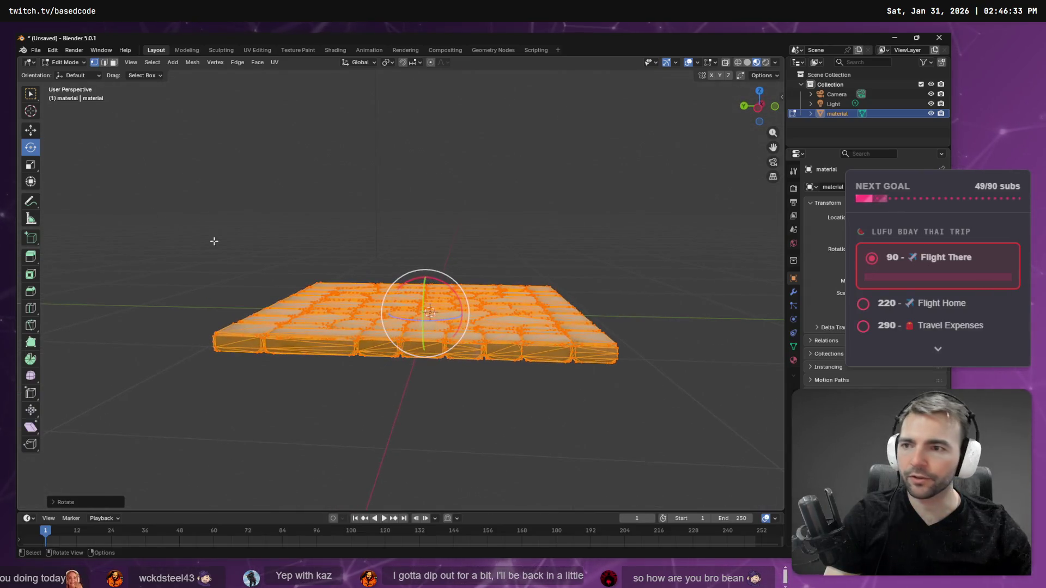
left_click(757, 107)
left_click(613, 356)
left_click_drag(598, 361, 735, 150)
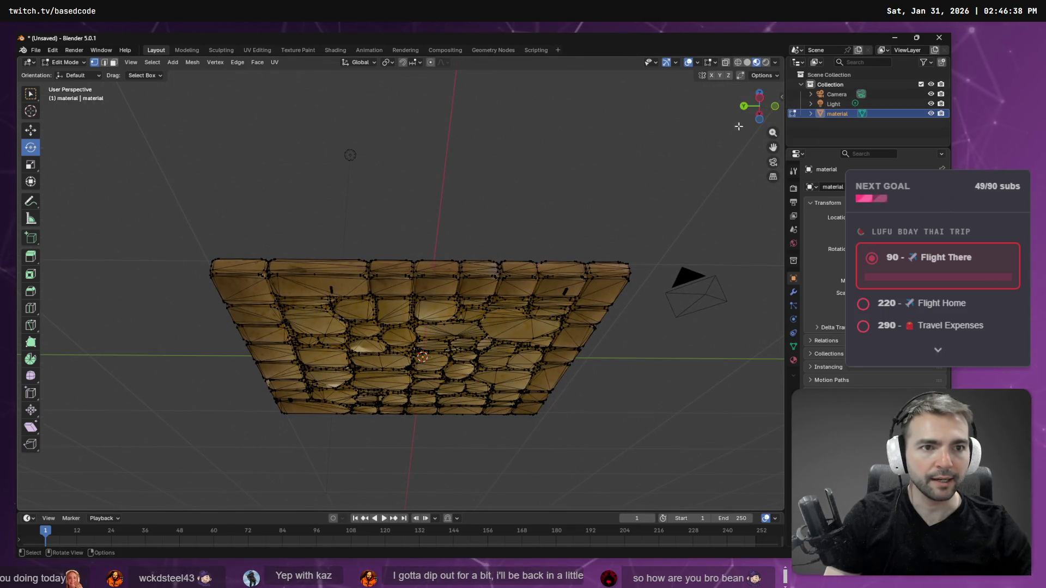
left_click_drag(737, 126, 754, 126)
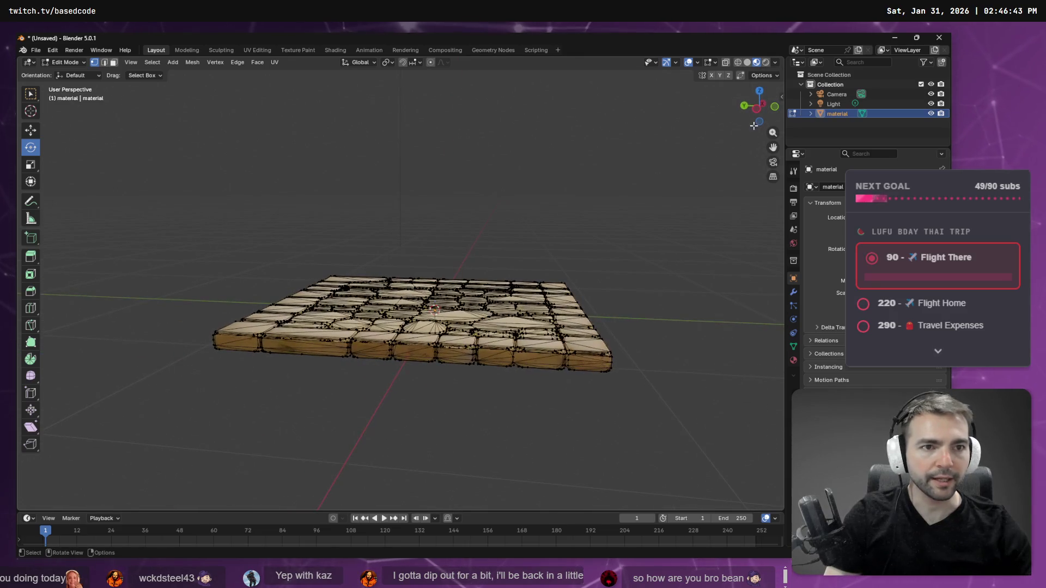
key("ctrl+KP_3")
mouse_move(606, 360)
left_mouse_down()
mouse_move(545, 324)
mouse_move(276, 344)
mouse_move(193, 339)
mouse_move(198, 325)
left_mouse_up()
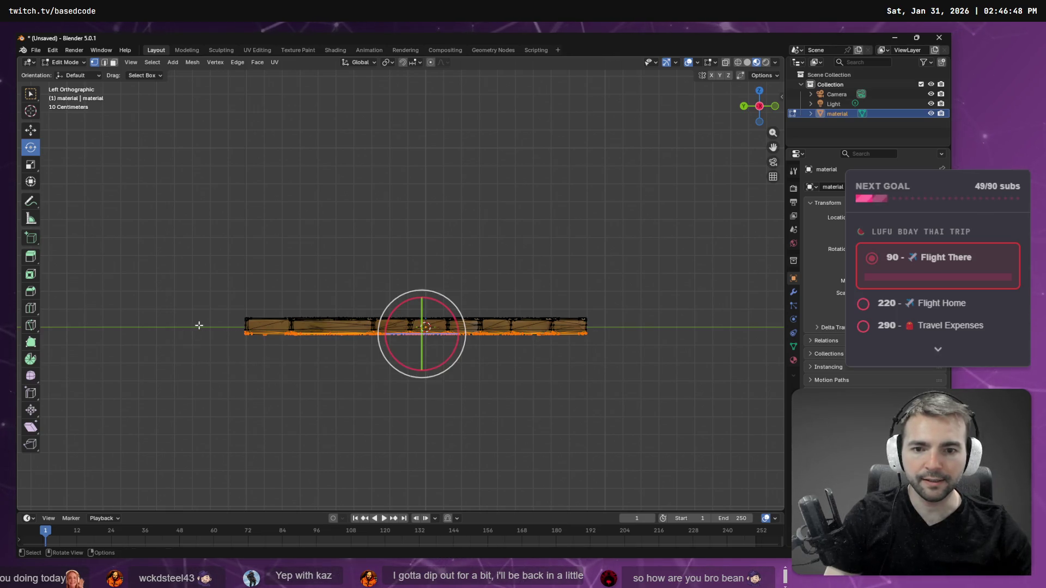
In face select mode with X-Ray on, box-select the faces along the slab's bottom.
left_click(113, 63)
mouse_move(425, 373)
left_mouse_down()
mouse_move(539, 390)
mouse_move(723, 384)
mouse_move(747, 490)
mouse_move(535, 287)
mouse_move(677, 451)
mouse_move(556, 368)
mouse_move(540, 391)
left_mouse_up()
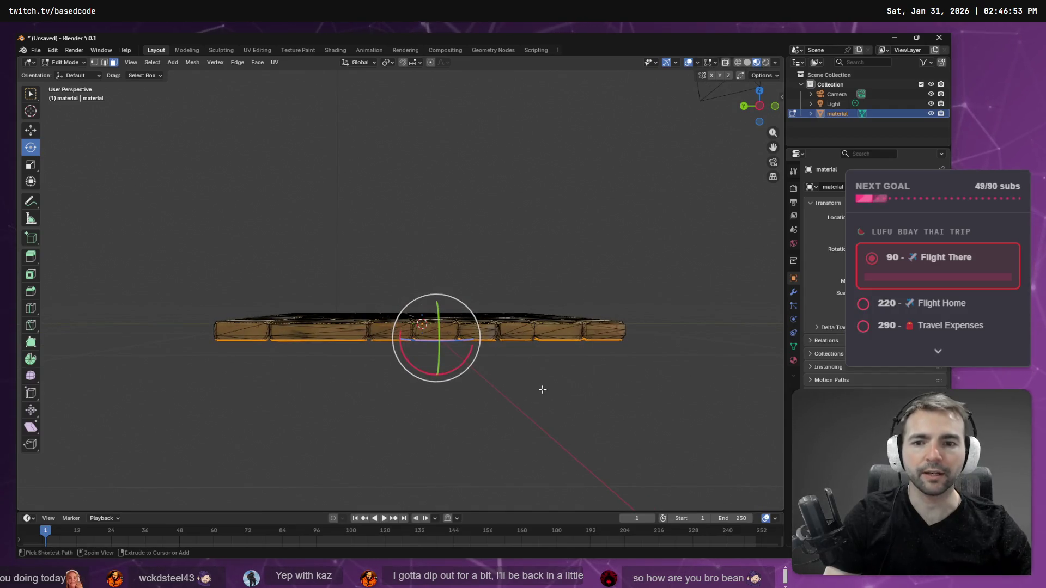
left_click_drag(691, 146, 770, 91)
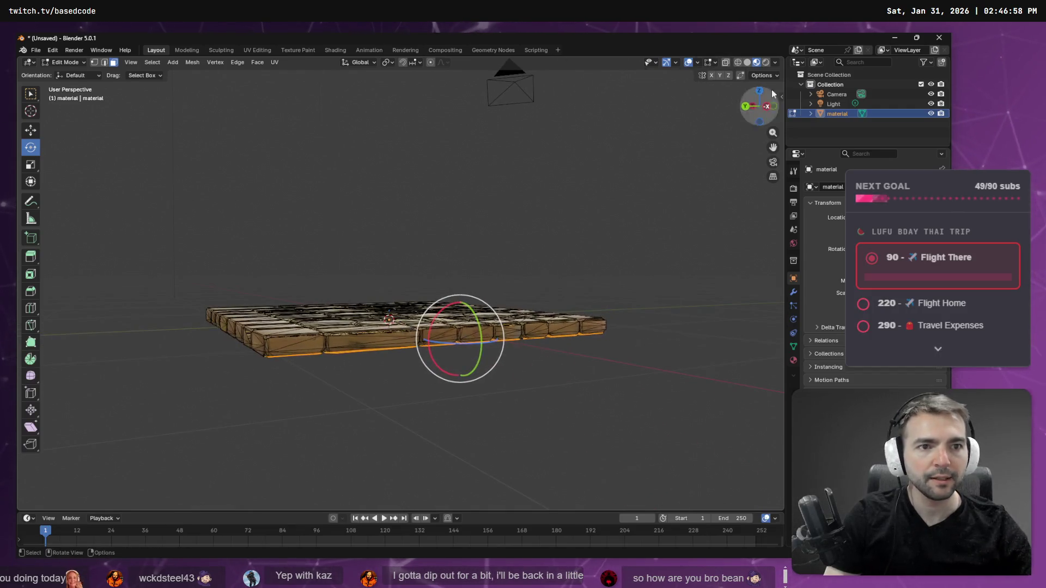
left_click(768, 105)
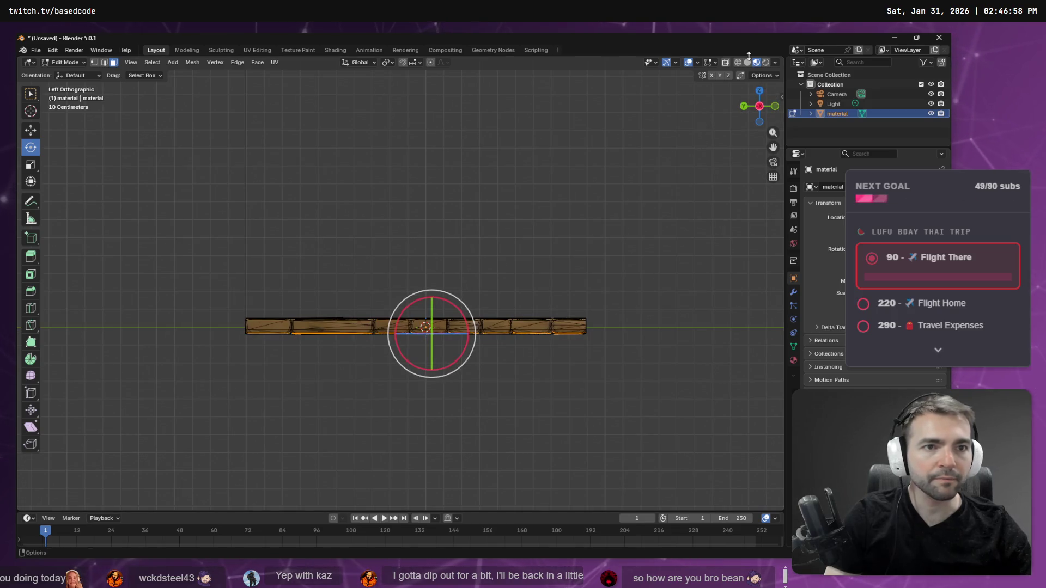
left_click(726, 63)
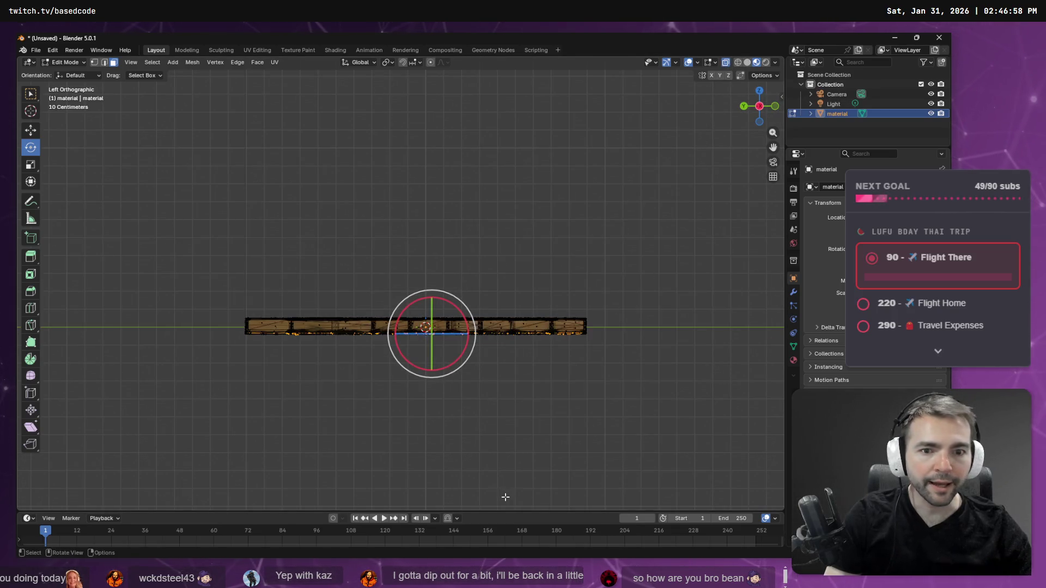
mouse_move(613, 387)
left_mouse_down()
mouse_move(509, 345)
mouse_move(249, 347)
left_mouse_up()
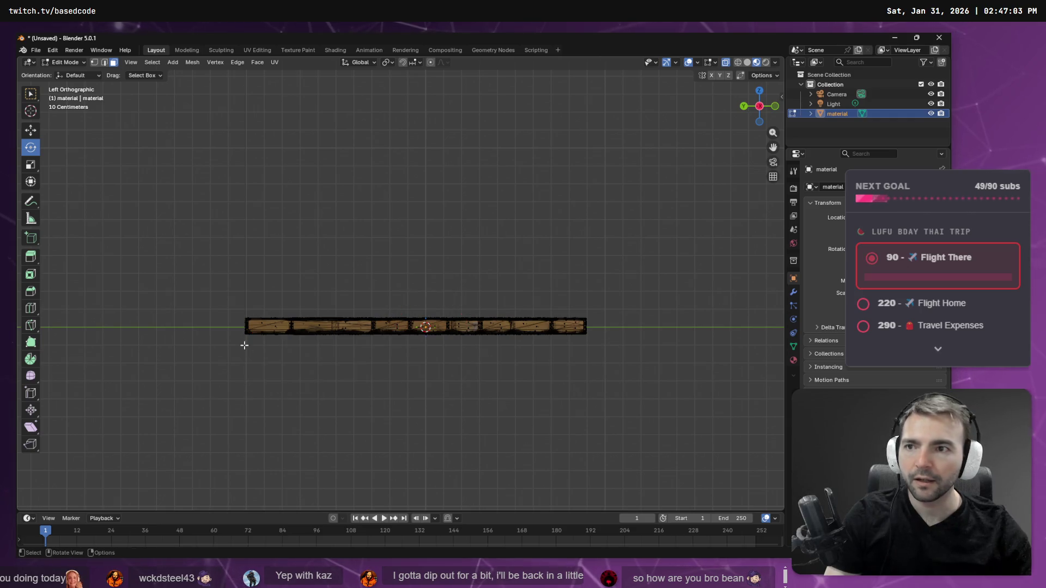
mouse_move(620, 410)
left_mouse_down()
mouse_move(389, 333)
mouse_move(194, 328)
left_mouse_up()
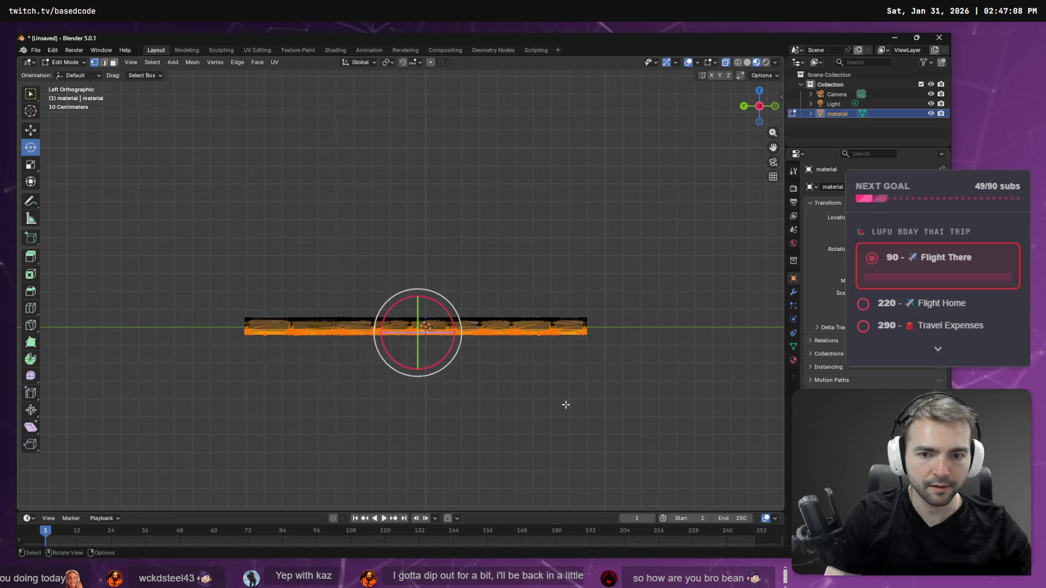
left_click(114, 62)
mouse_move(171, 110)
left_mouse_down()
mouse_move(484, 173)
mouse_move(474, 250)
mouse_move(488, 264)
mouse_move(605, 269)
mouse_move(628, 245)
mouse_move(628, 182)
mouse_move(590, 271)
mouse_move(500, 287)
left_mouse_up()
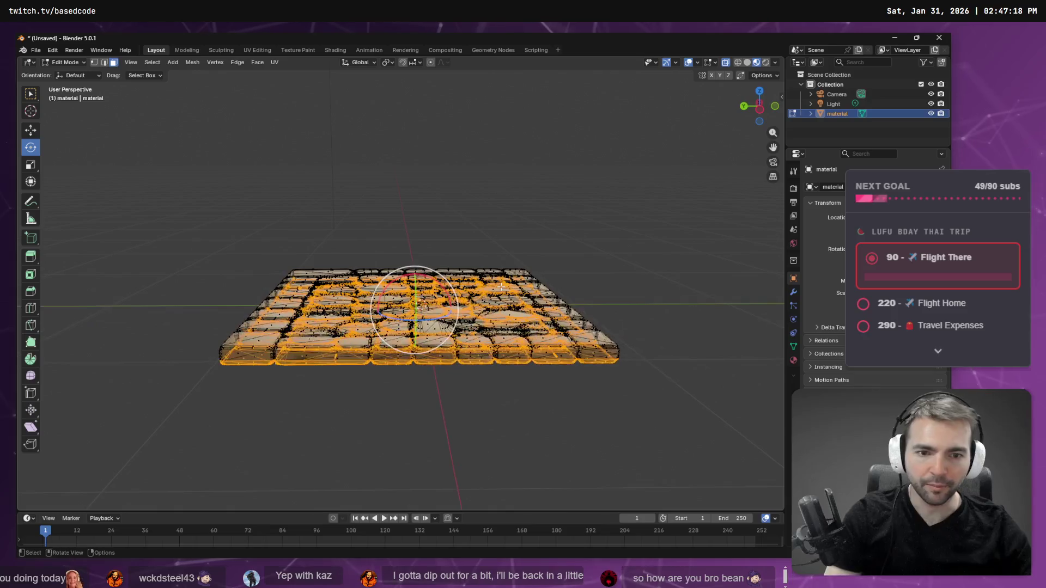
key("x")
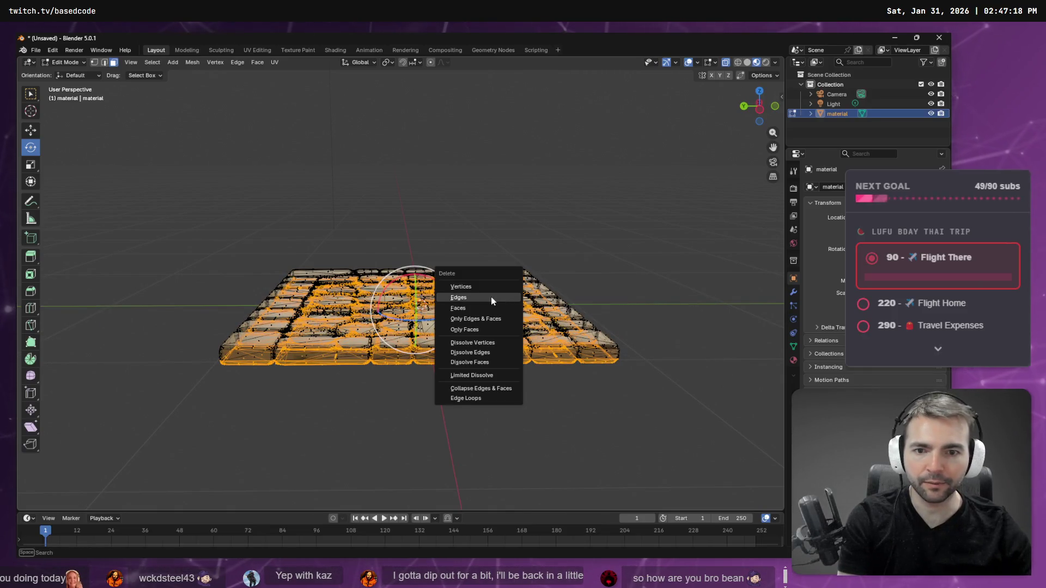
Delete the selected underside faces and bring up the FBX export dialog.
left_click(484, 305)
mouse_move(567, 213)
left_mouse_down()
mouse_move(444, 250)
mouse_move(560, 164)
mouse_move(567, 180)
left_mouse_up()
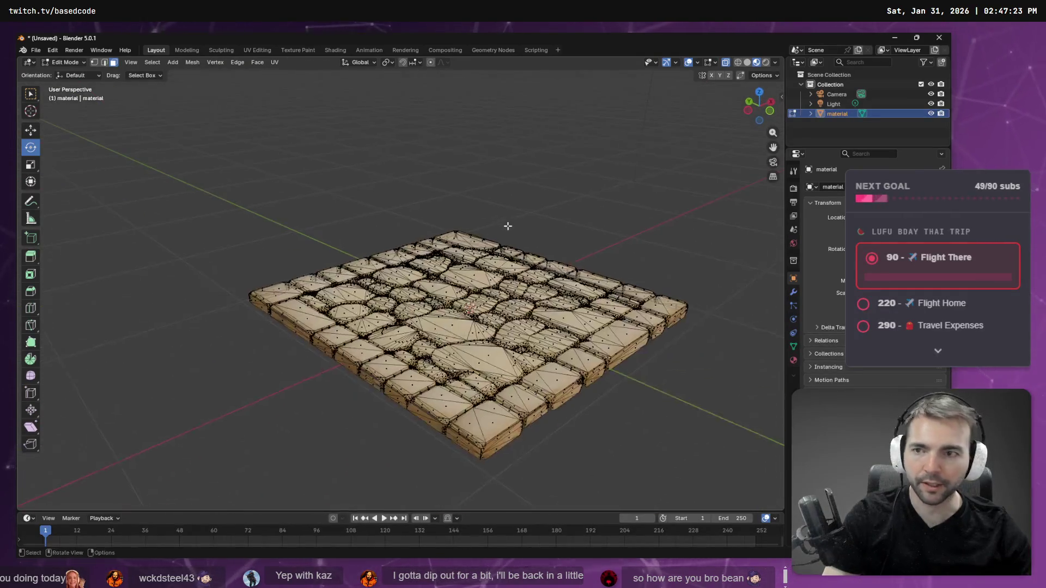
left_click(36, 50)
mouse_move(71, 198)
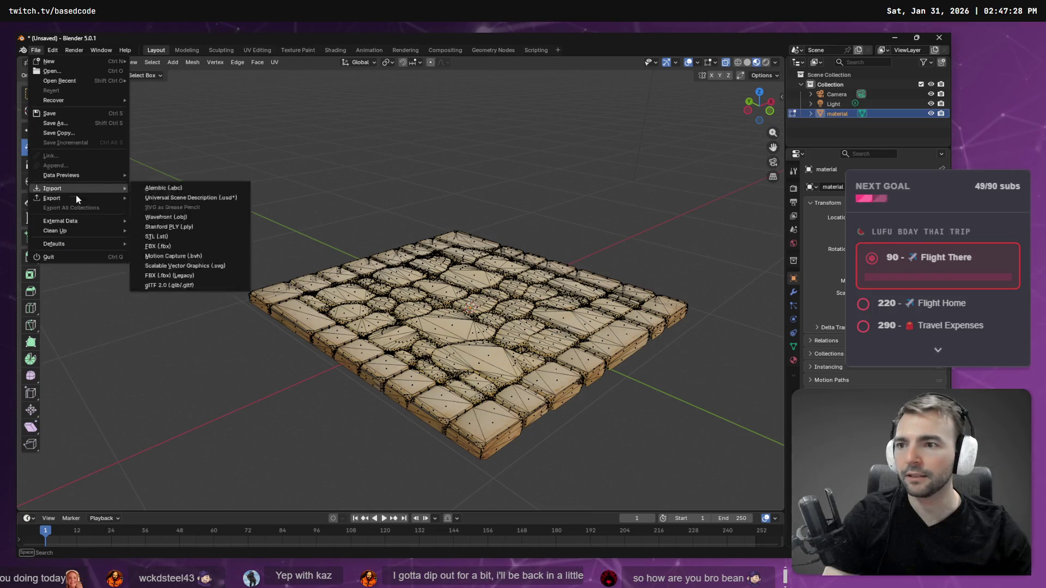
left_click(175, 275)
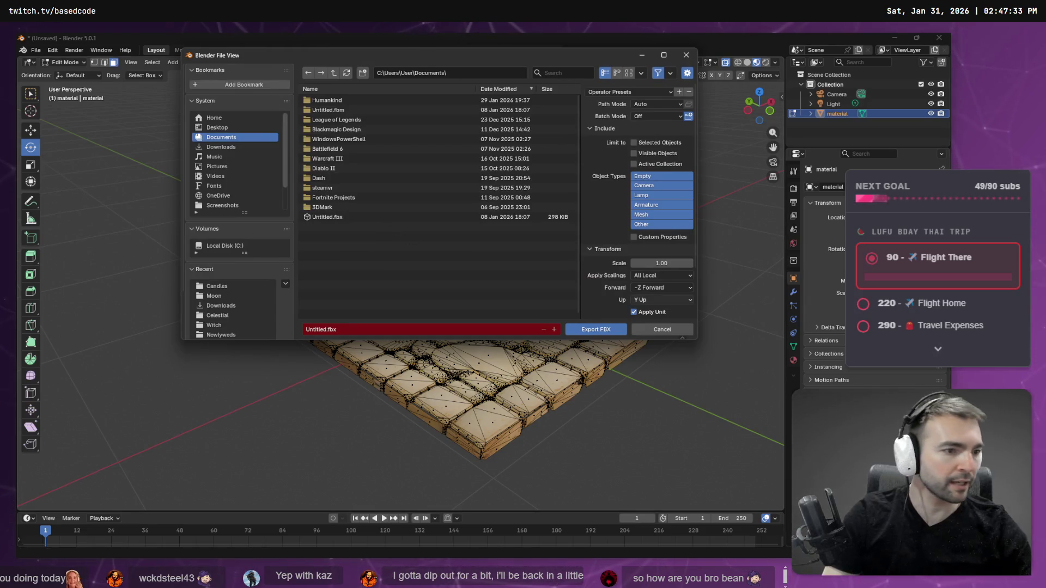
Export the tile over Cobblestones2.fbx using the pasted Cobblestones folder path.
key("alt+Tab")
left_click(501, 187)
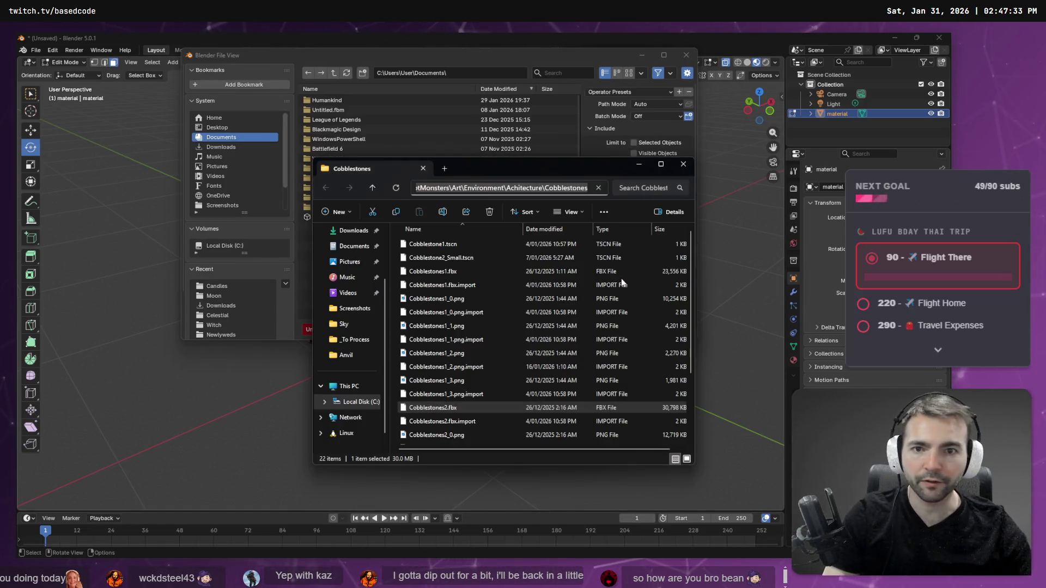
left_click(489, 72)
key("ctrl+v")
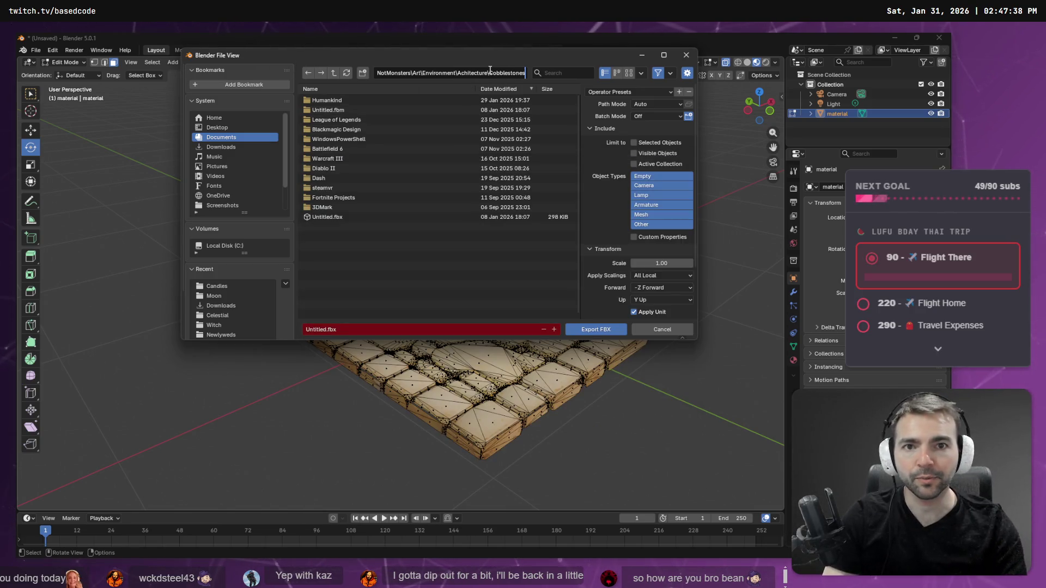
key("Return")
double_click(329, 100)
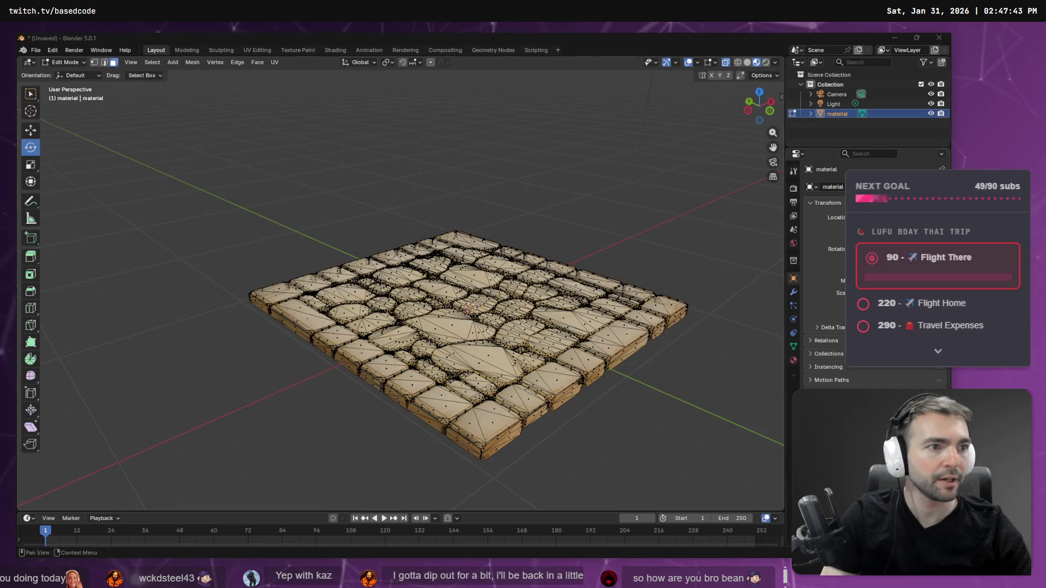
key("alt+Tab")
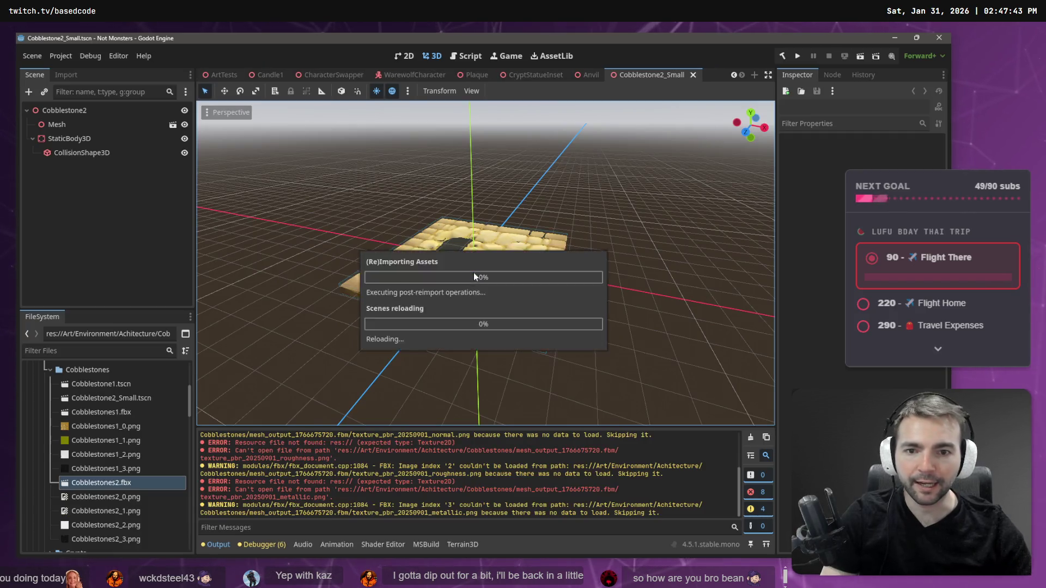
Orbit around the reimported untextured white slab in Godot, then return to Blender.
mouse_move(447, 316)
left_mouse_down()
mouse_move(511, 270)
mouse_move(550, 289)
mouse_move(541, 299)
mouse_move(597, 160)
mouse_move(560, 167)
mouse_move(544, 207)
mouse_move(539, 256)
mouse_move(539, 235)
mouse_move(539, 245)
mouse_move(572, 256)
left_mouse_up()
key("alt+Tab")
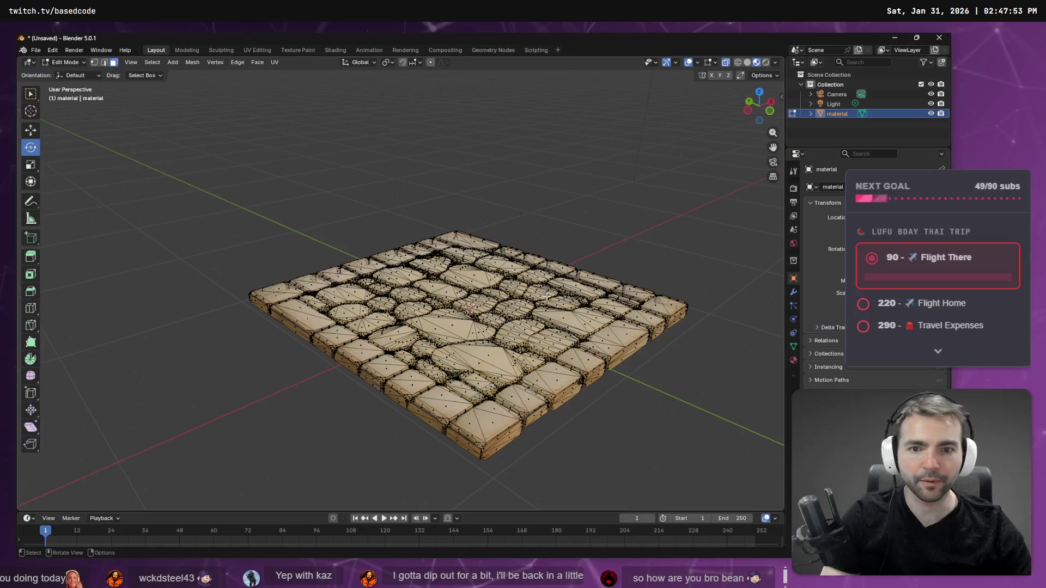
Export the tile again as FBX over Cobblestones2.fbx with Object Types set to Mesh only.
left_click(36, 49)
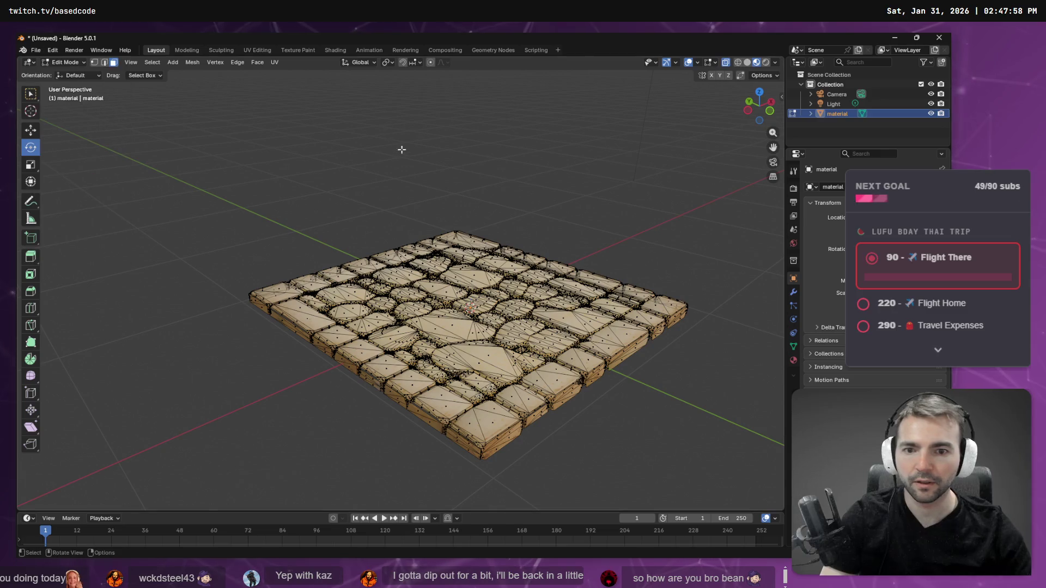
left_click(41, 51)
mouse_move(74, 195)
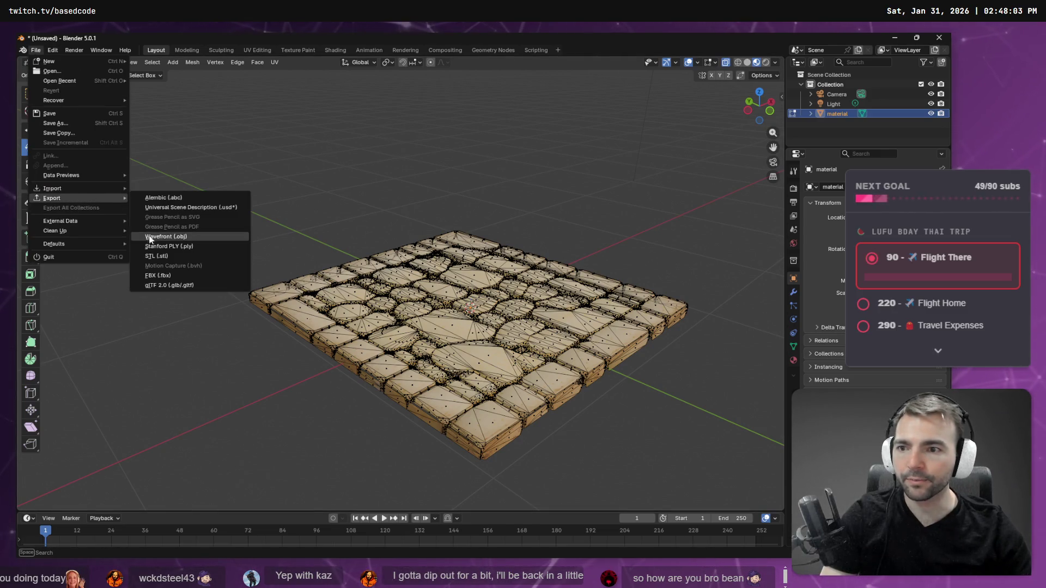
left_click(178, 276)
left_click(659, 175)
left_click(645, 215)
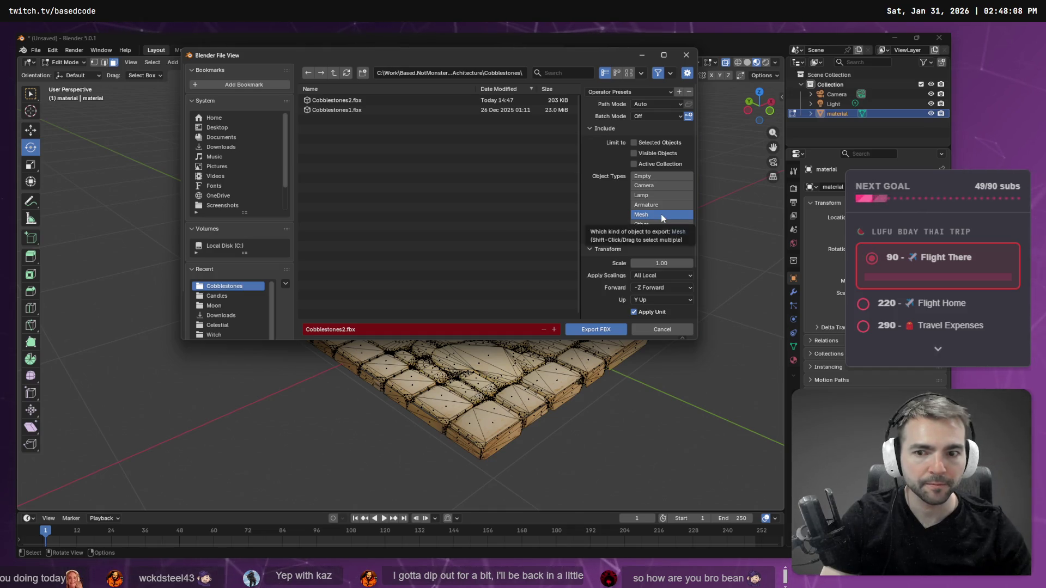
scroll(661, 214, "down", 3)
left_click(604, 331)
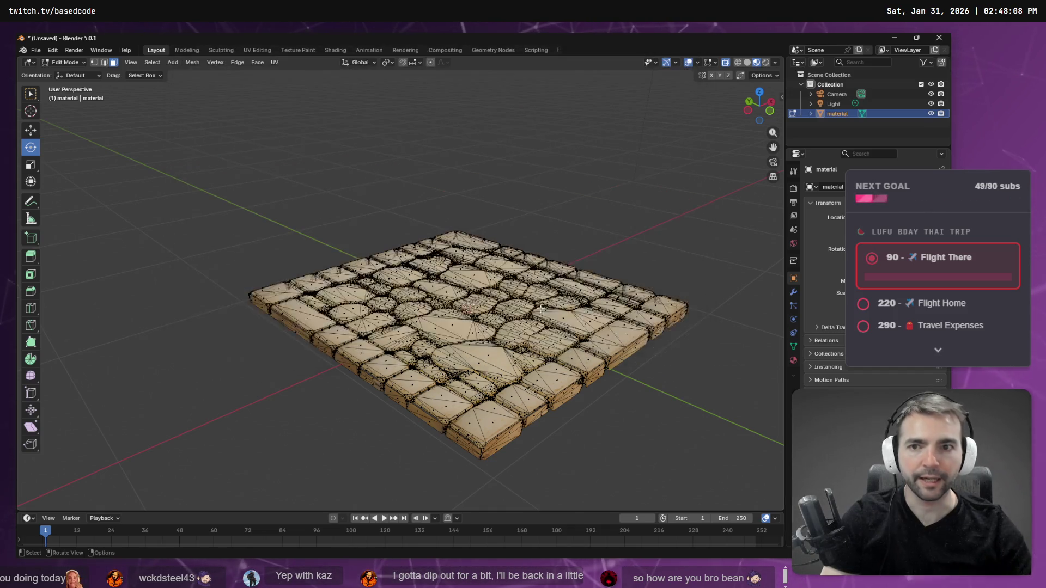
key("alt+Tab")
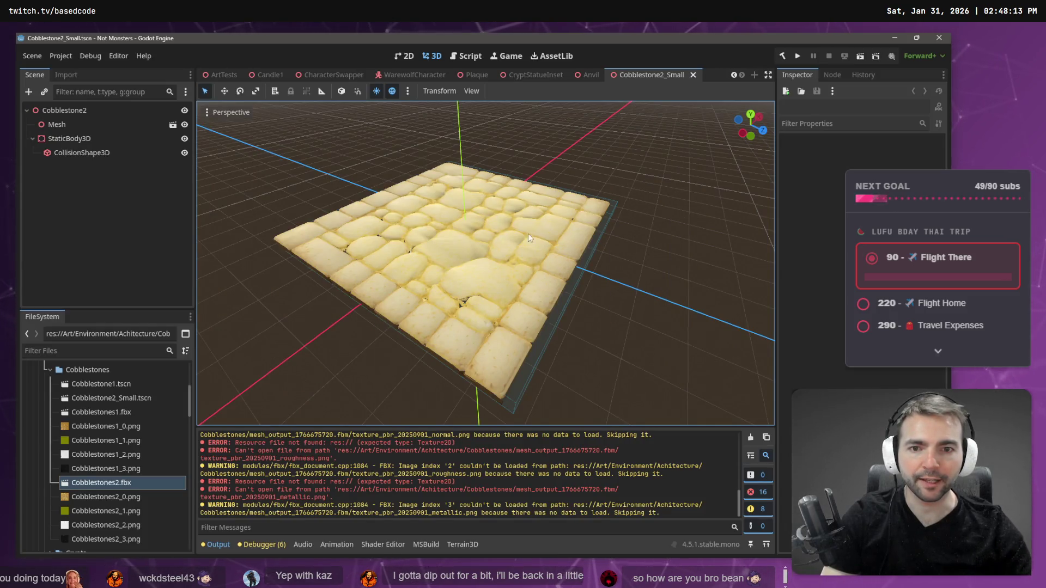
scroll(535, 222, "up", 5)
scroll(444, 253, "down", 5)
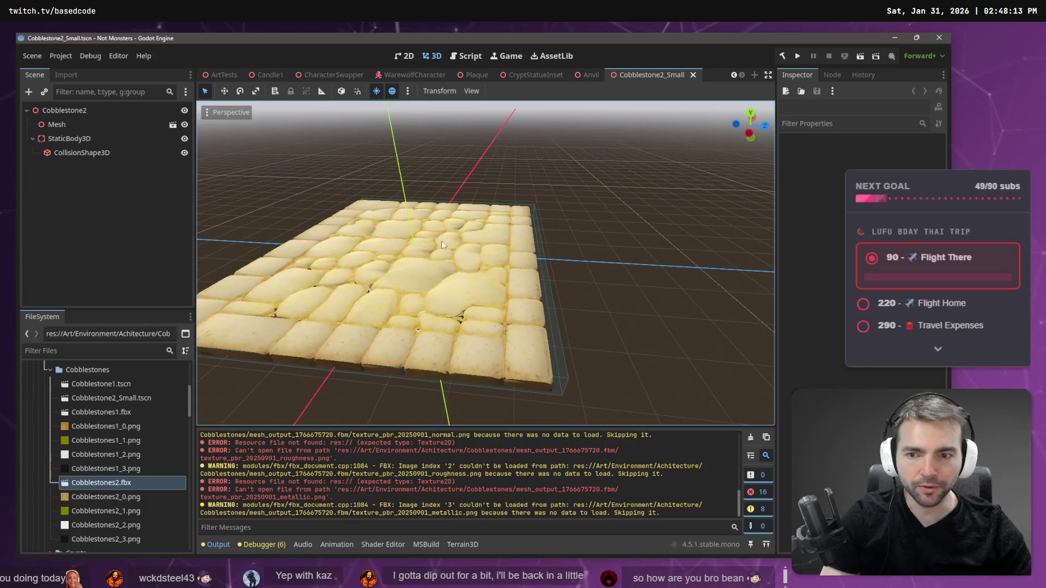
scroll(442, 251, "up", 6)
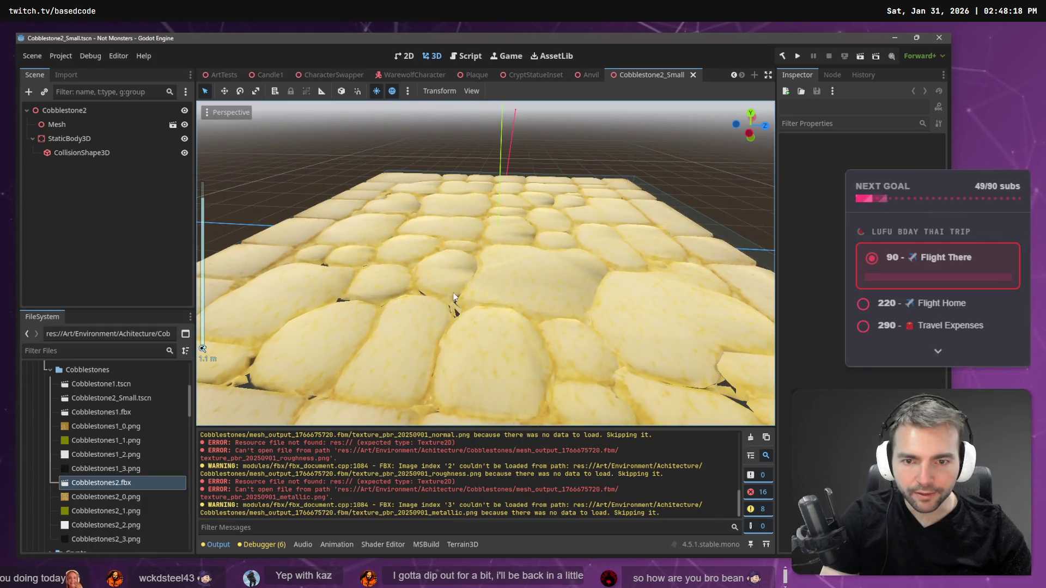
mouse_move(453, 296)
left_mouse_down()
mouse_move(468, 323)
mouse_move(426, 319)
mouse_move(452, 297)
left_mouse_up()
scroll(485, 263, "down", 10)
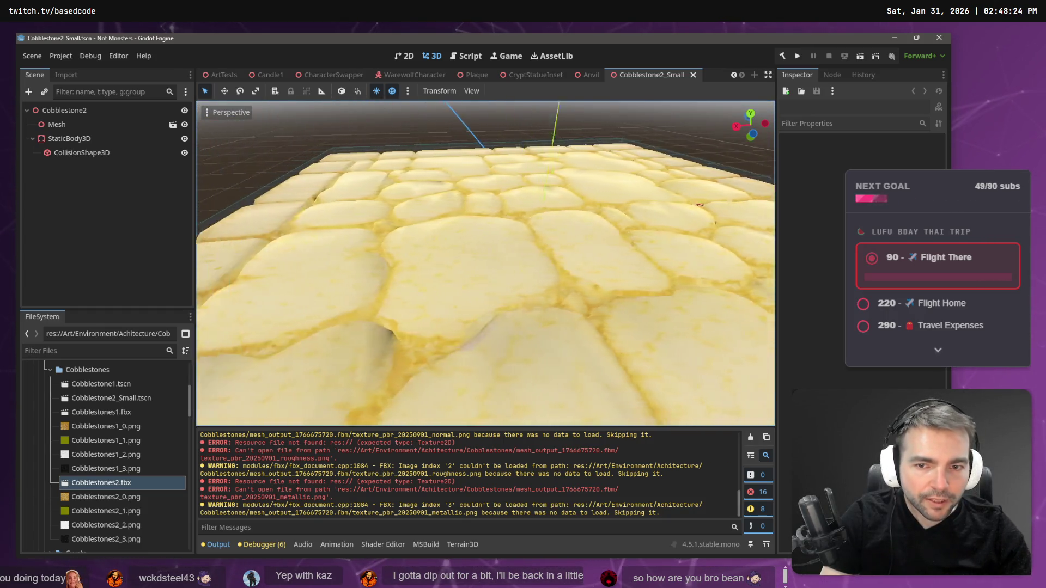
mouse_move(485, 263)
left_mouse_down()
mouse_move(495, 234)
mouse_move(487, 261)
mouse_move(495, 243)
mouse_move(514, 285)
mouse_move(430, 321)
left_mouse_up()
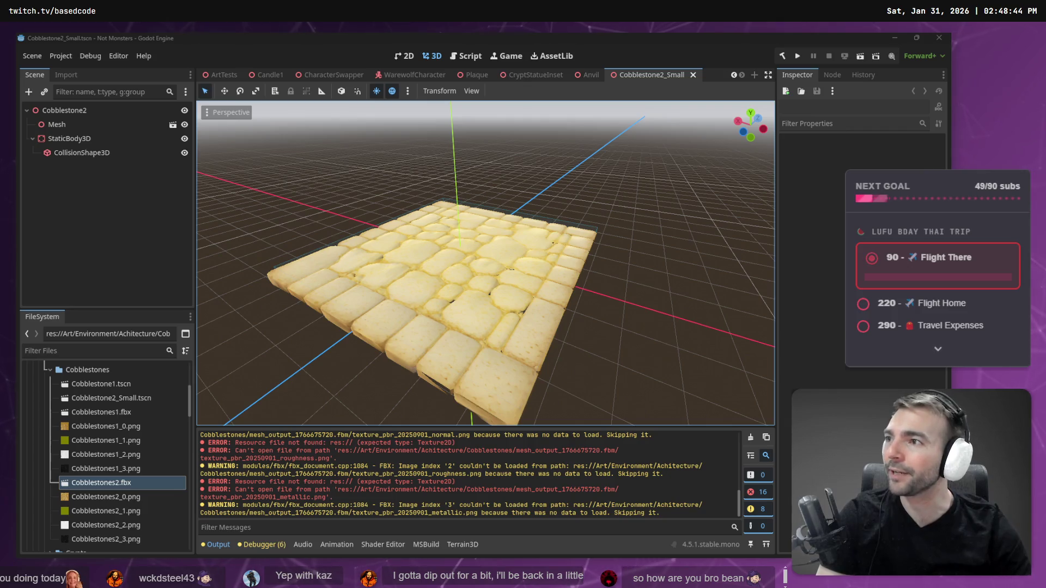
left_click_drag(496, 246, 550, 276)
scroll(550, 275, "up", 5)
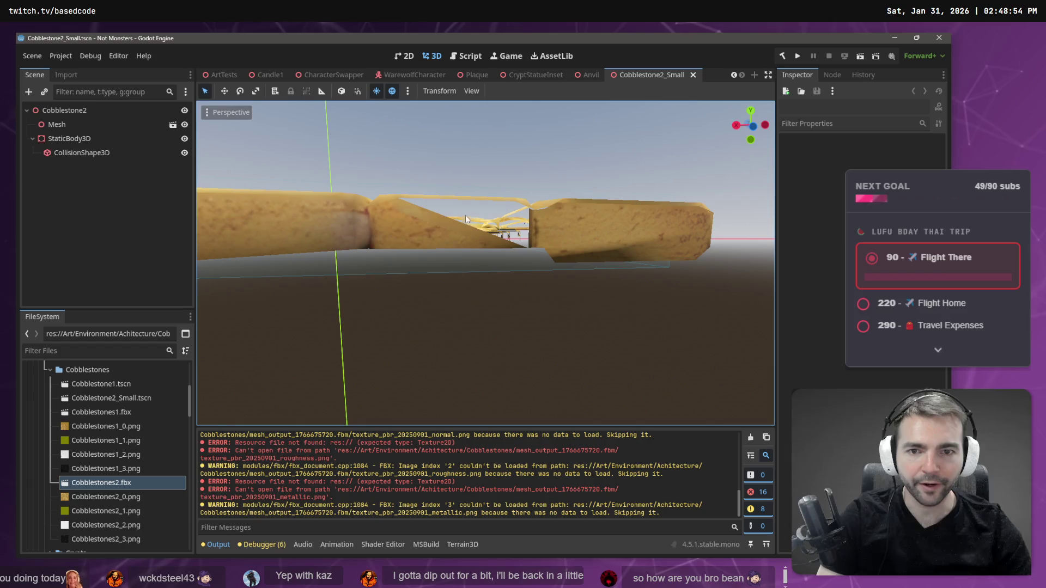
left_click(616, 229)
mouse_move(635, 192)
left_mouse_down()
mouse_move(635, 295)
mouse_move(640, 197)
left_mouse_up()
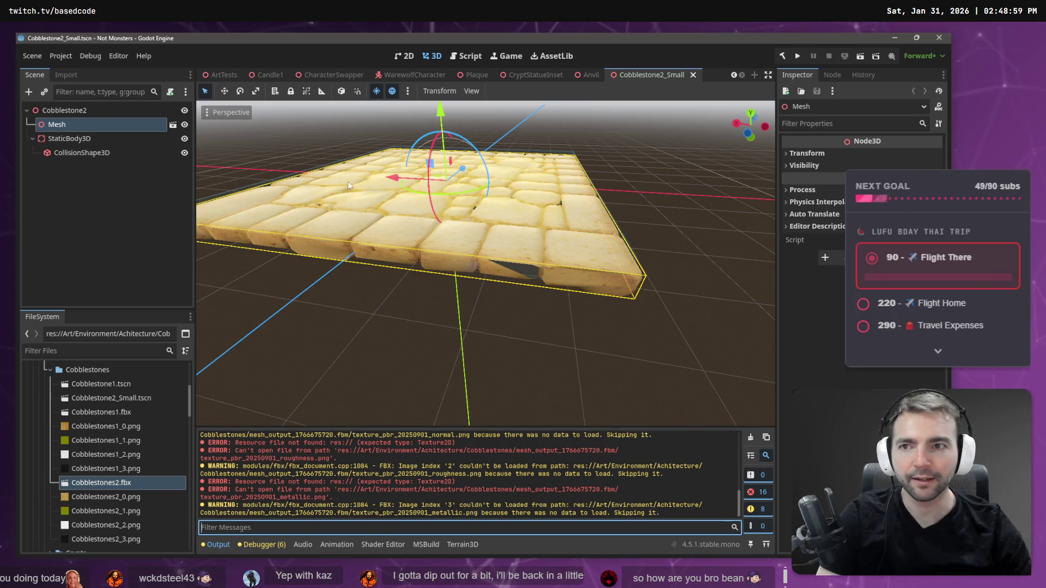
left_click(501, 248)
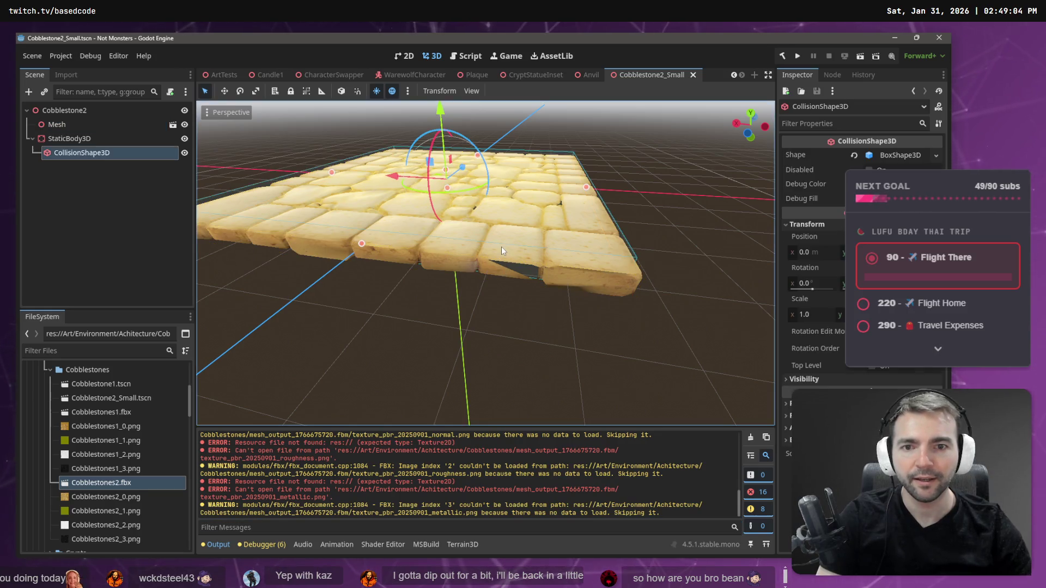
left_click(494, 260)
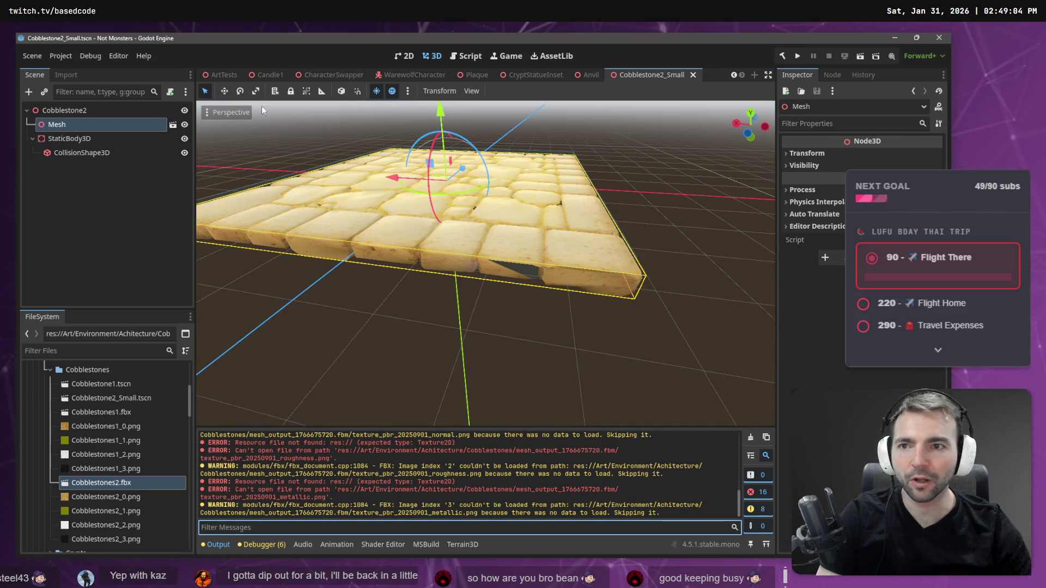
left_click(90, 153)
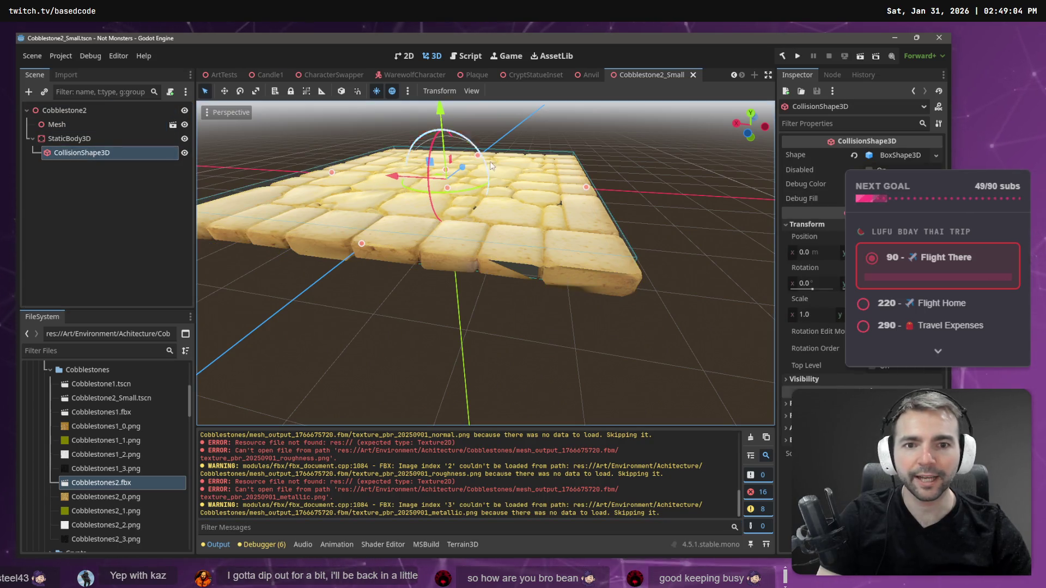
key("alt+Tab")
Zoom in on the triangular hole in the slab's side wall and select its diagonal edge in Edge mode.
right_click(575, 273)
mouse_move(596, 229)
left_mouse_down()
mouse_move(592, 267)
mouse_move(693, 250)
left_mouse_up()
scroll(494, 344, "up", 3)
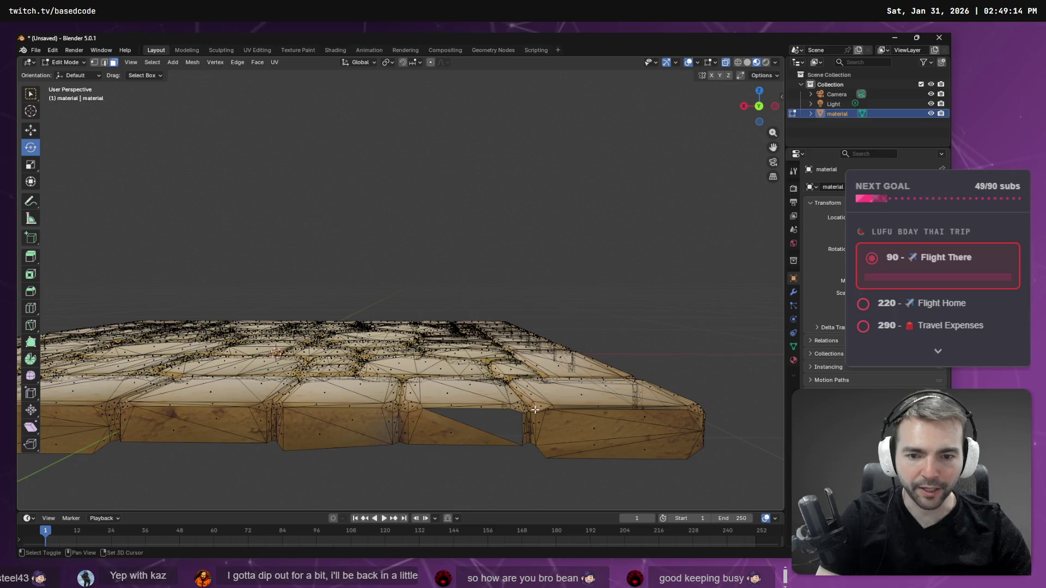
scroll(535, 410, "up", 3)
mouse_move(521, 389)
left_mouse_down()
mouse_move(415, 334)
mouse_move(472, 343)
mouse_move(457, 409)
mouse_move(503, 297)
mouse_move(501, 310)
left_mouse_up()
scroll(458, 392, "up", 1)
left_click(105, 63)
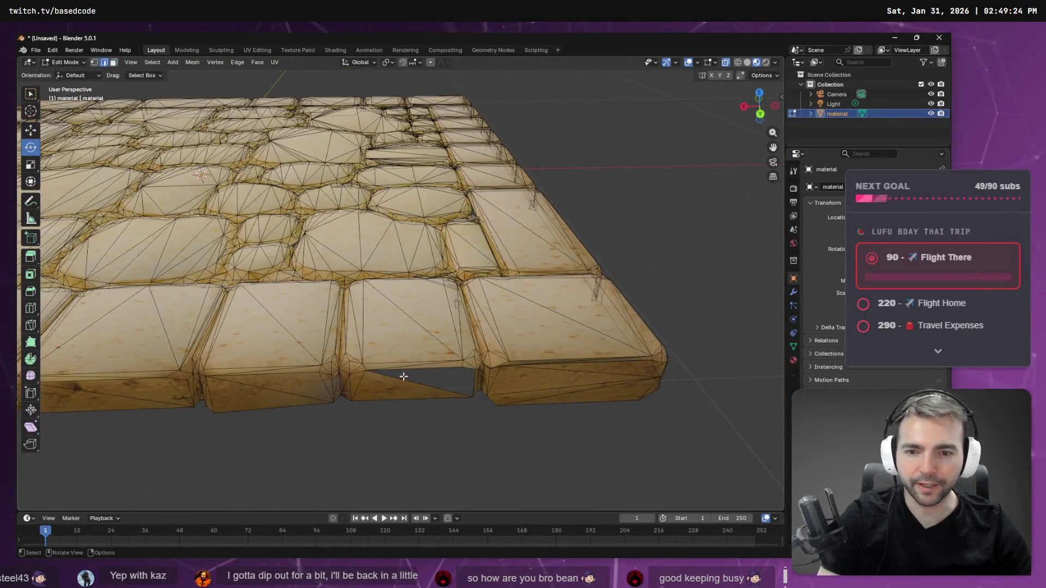
left_click_drag(327, 284, 403, 357)
scroll(411, 341, "up", 4)
left_click(442, 301)
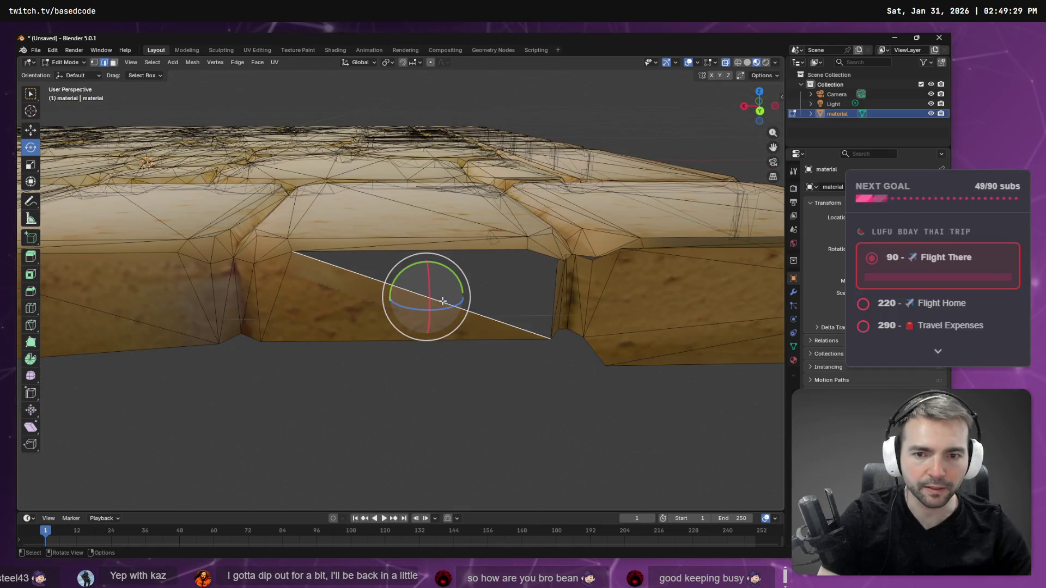
Select the edge loops around the side gap using the F3 loop-selection search.
right_click(375, 282)
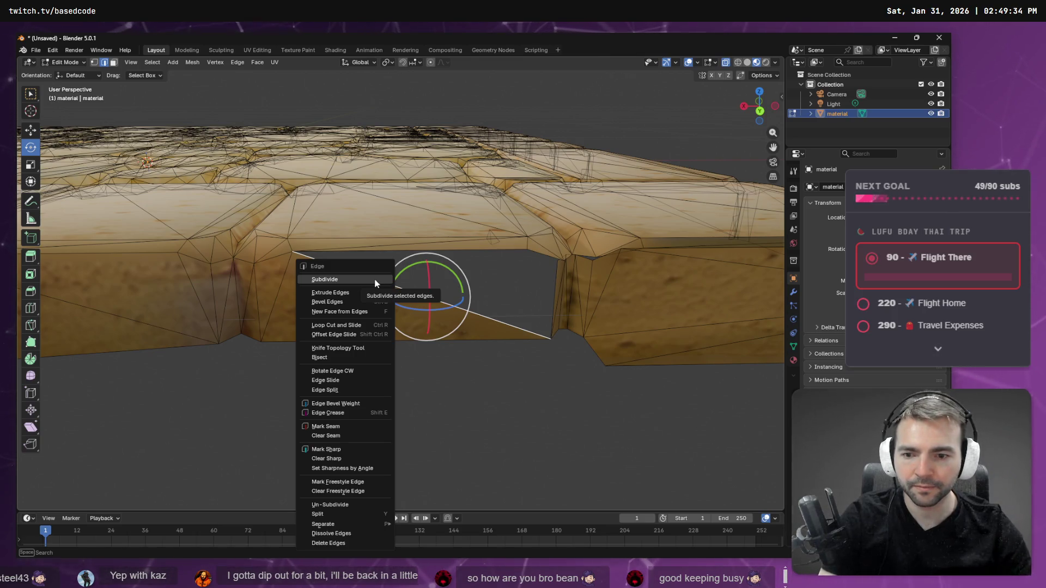
key("Escape")
key("F3")
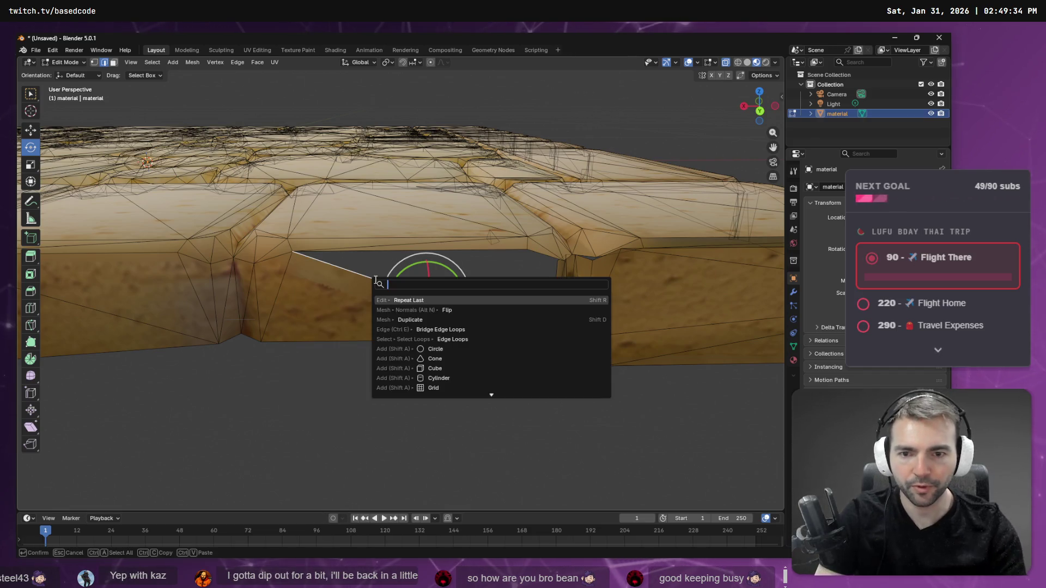
type("selec")
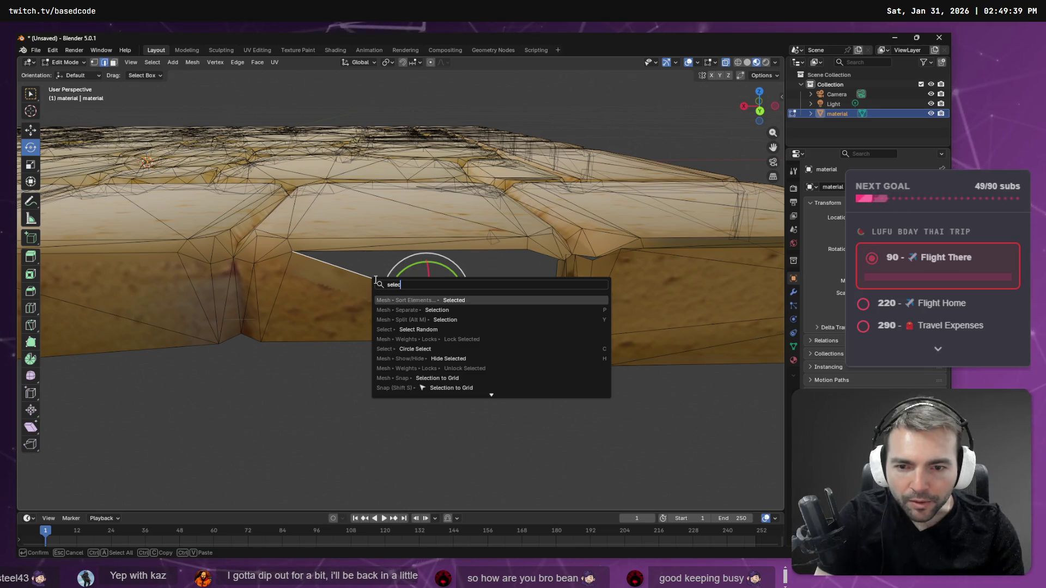
key("BackSpace")
key("BackSpace")
key("BackSpace")
type("loop")
key("Down")
key("Return")
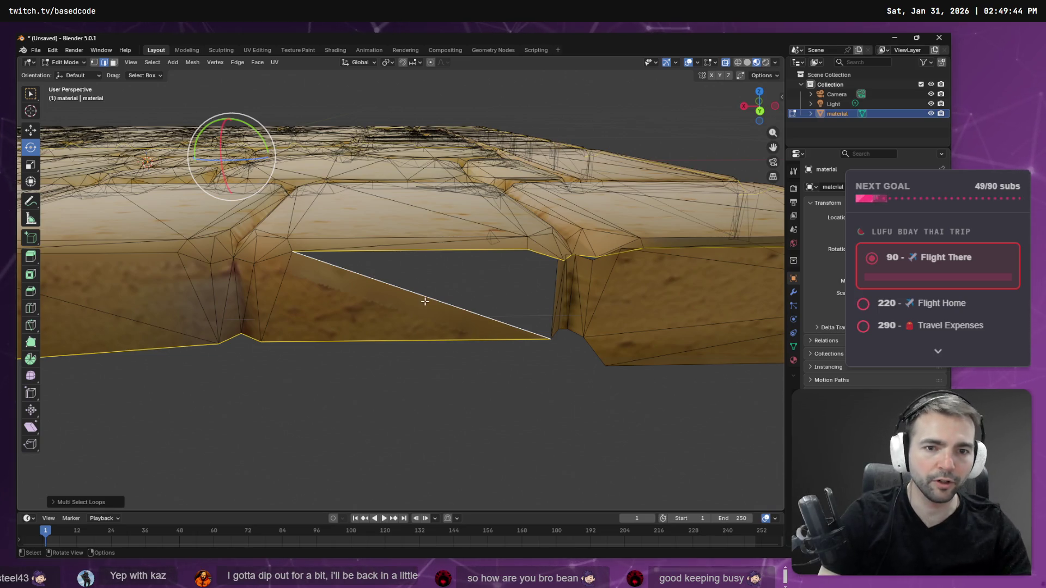
left_click_drag(652, 308, 577, 306)
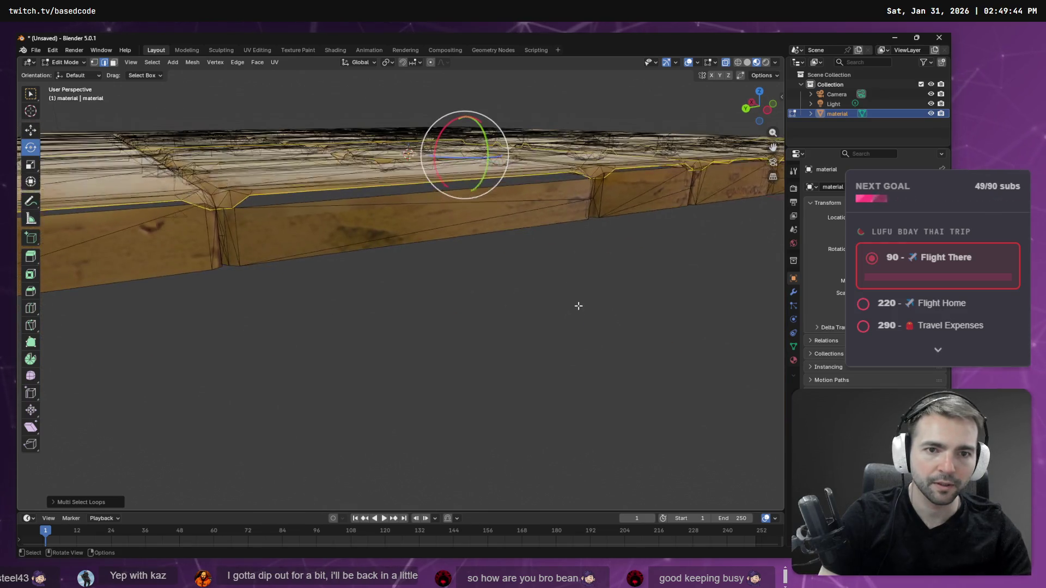
scroll(577, 303, "down", 3)
scroll(448, 262, "up", 5)
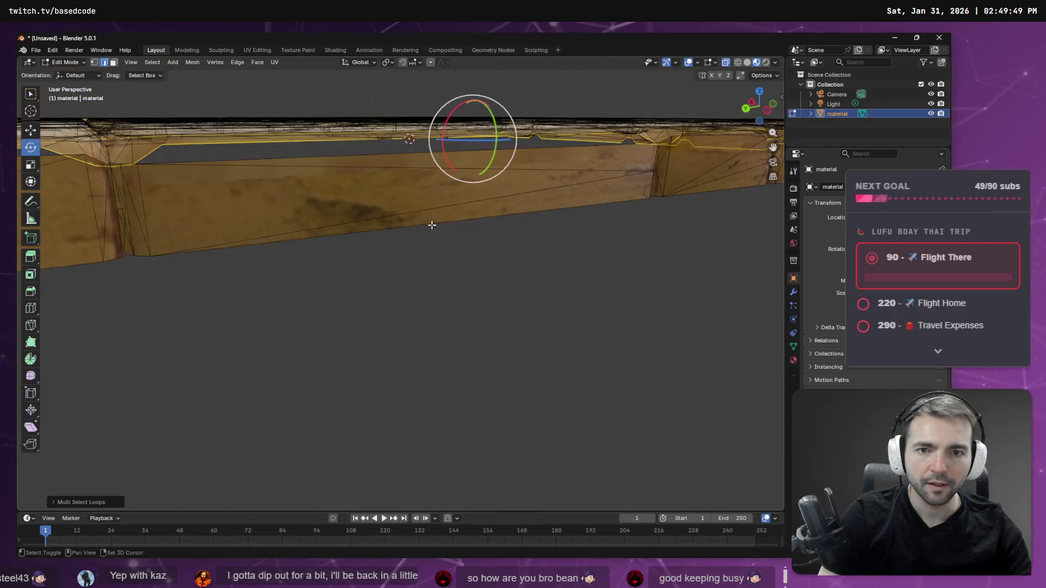
Select the gap's long front edge and upper edge, then Bridge Edge Loops to fill it.
left_click(451, 264)
left_click(406, 253, "shift")
left_click(410, 269)
left_click(412, 253, "shift")
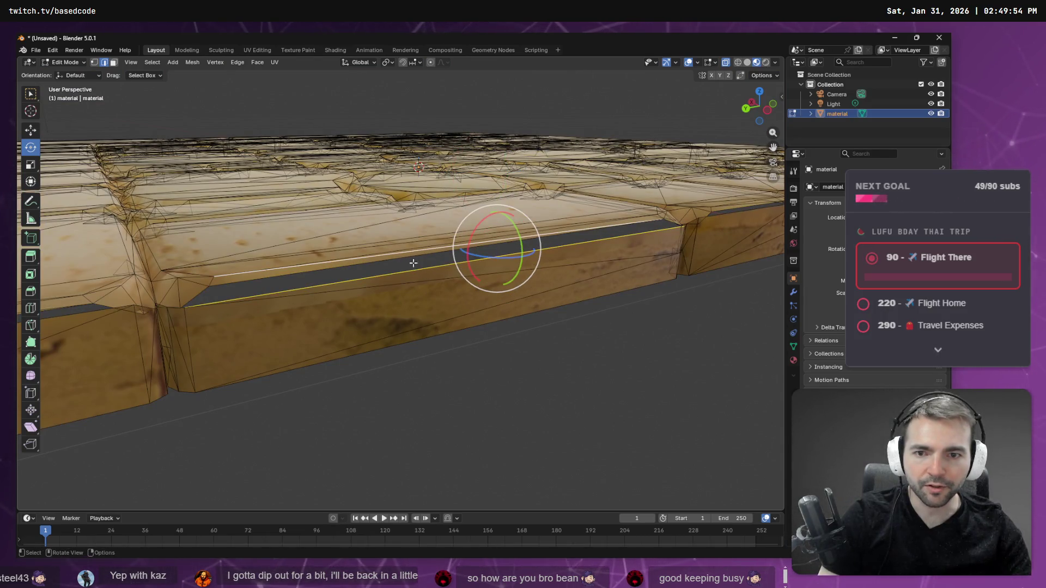
left_click(416, 261)
left_click(417, 256, "shift")
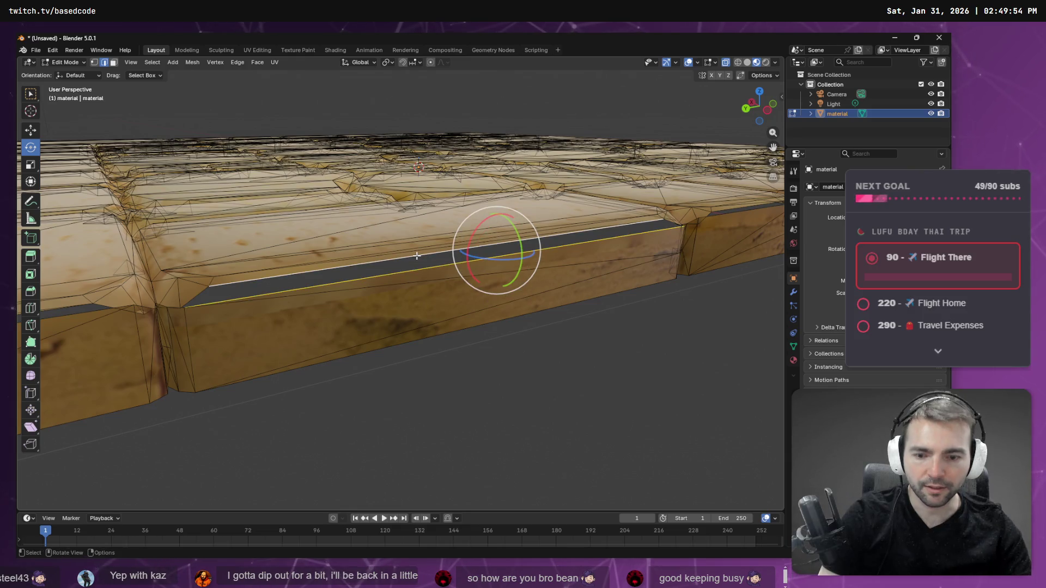
key("F3")
type("bridg")
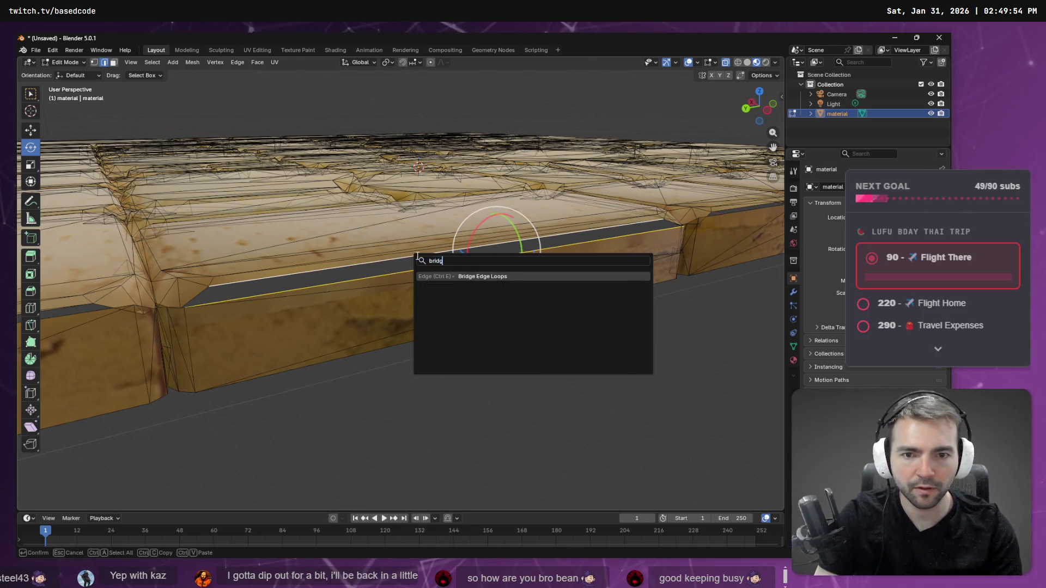
key("Return")
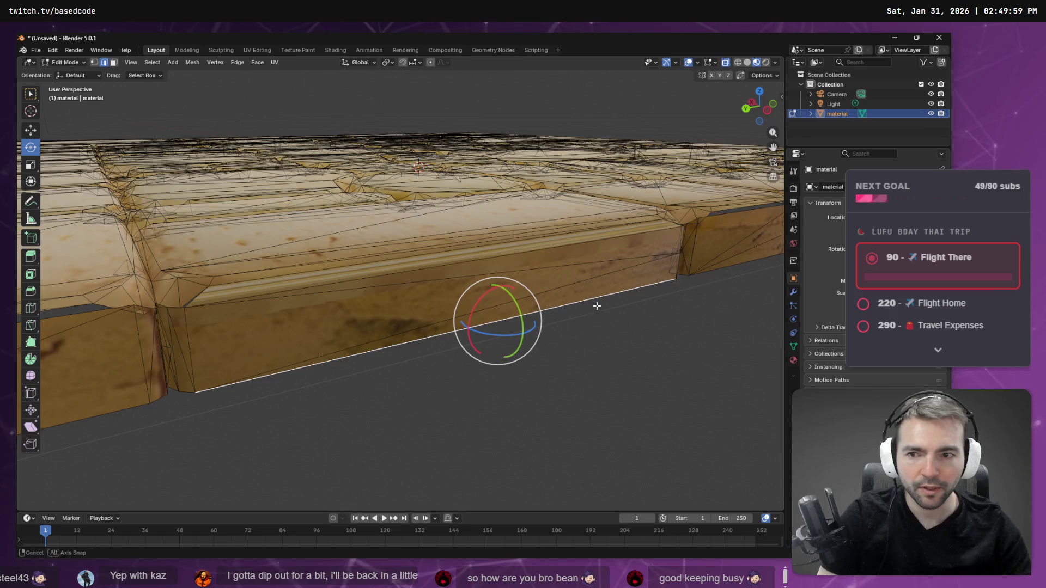
scroll(596, 299, "down", 6)
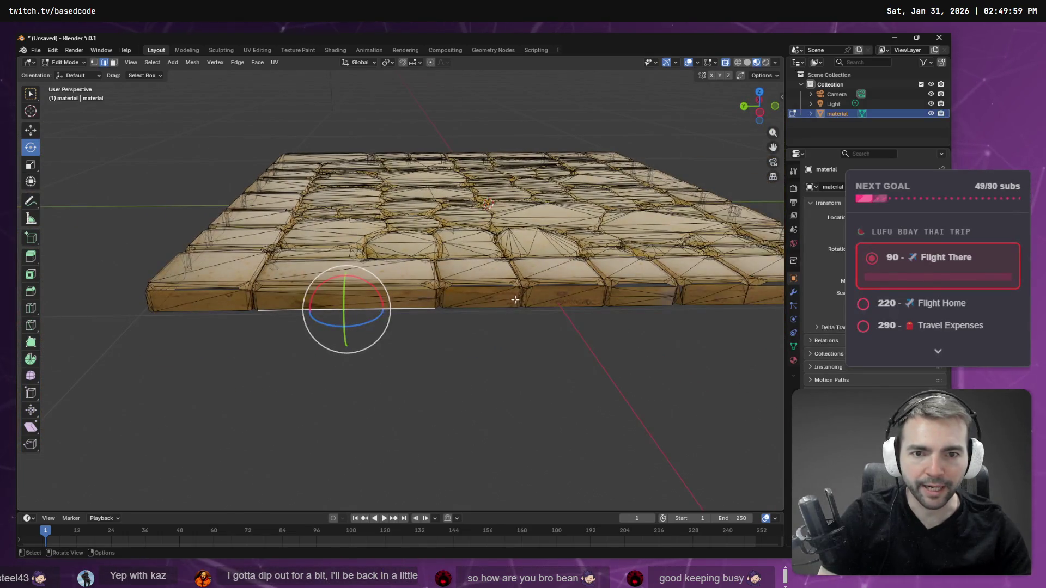
scroll(371, 354, "up", 4)
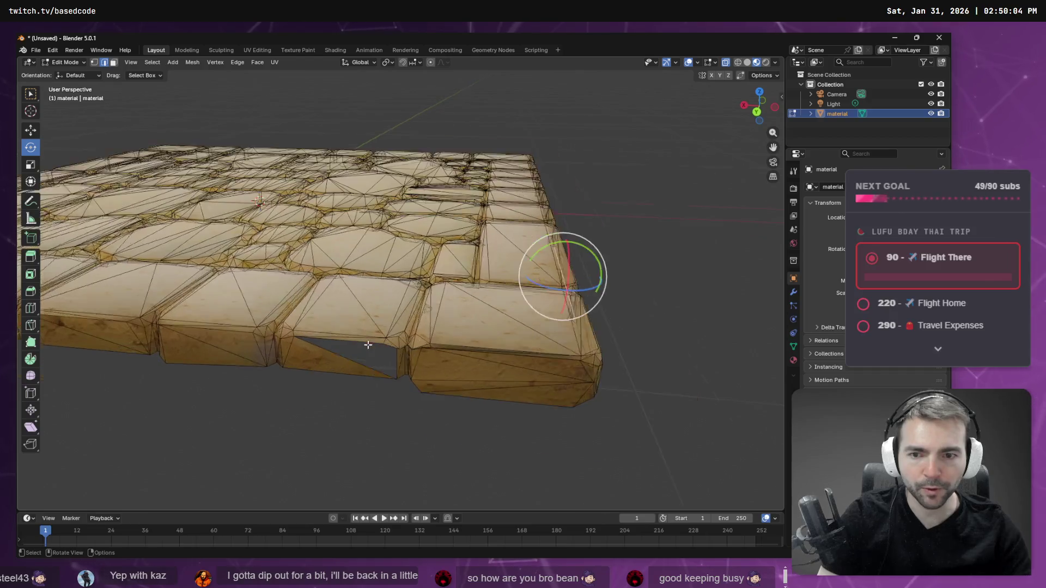
Select the edge bordering the triangular hole, cancelling a trial move and loop cut.
left_click(384, 375)
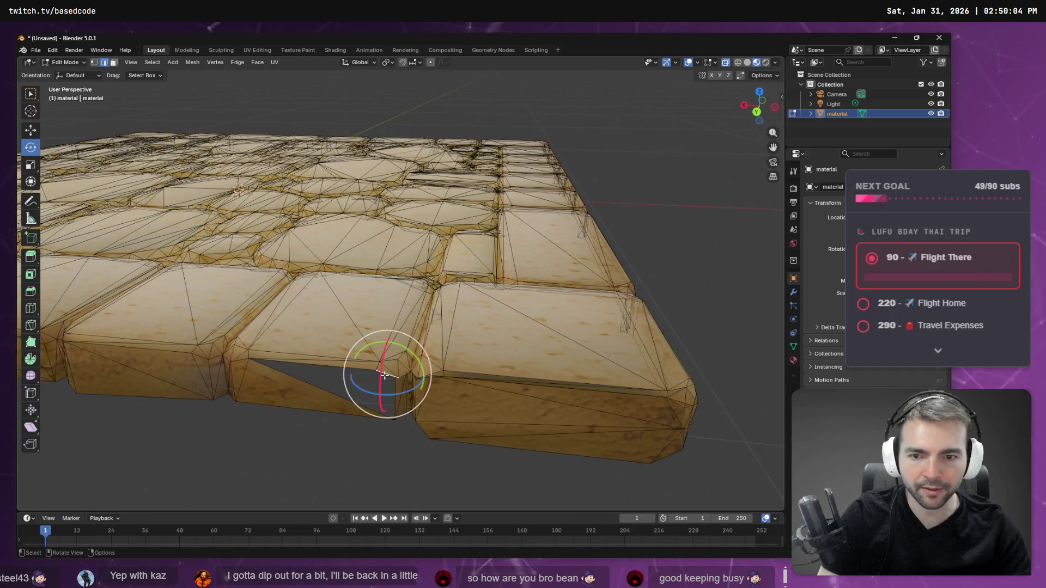
left_click(318, 389)
key("g")
right_click(320, 387)
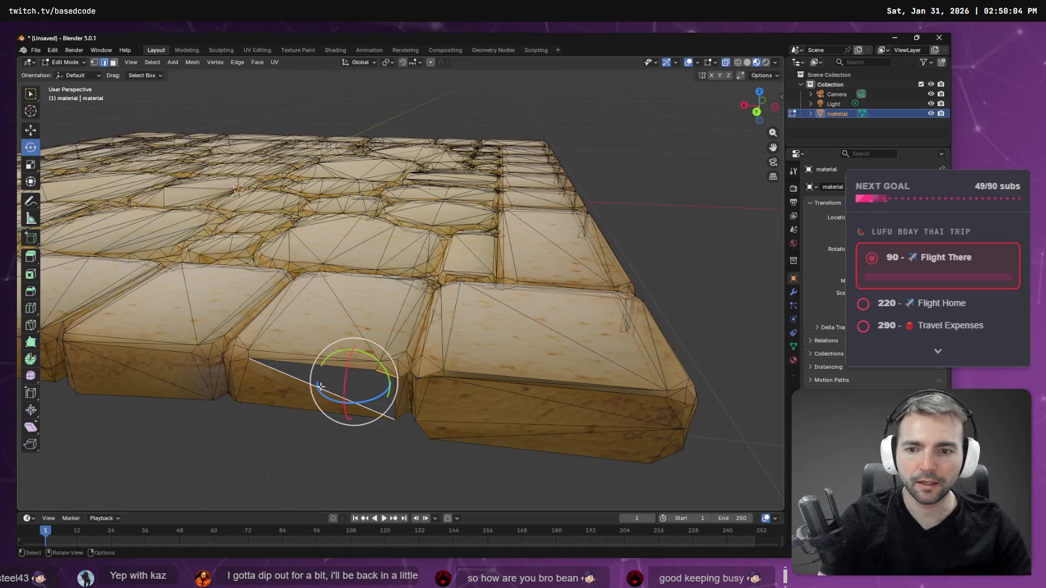
key("F3")
key("Escape")
key("ctrl+r")
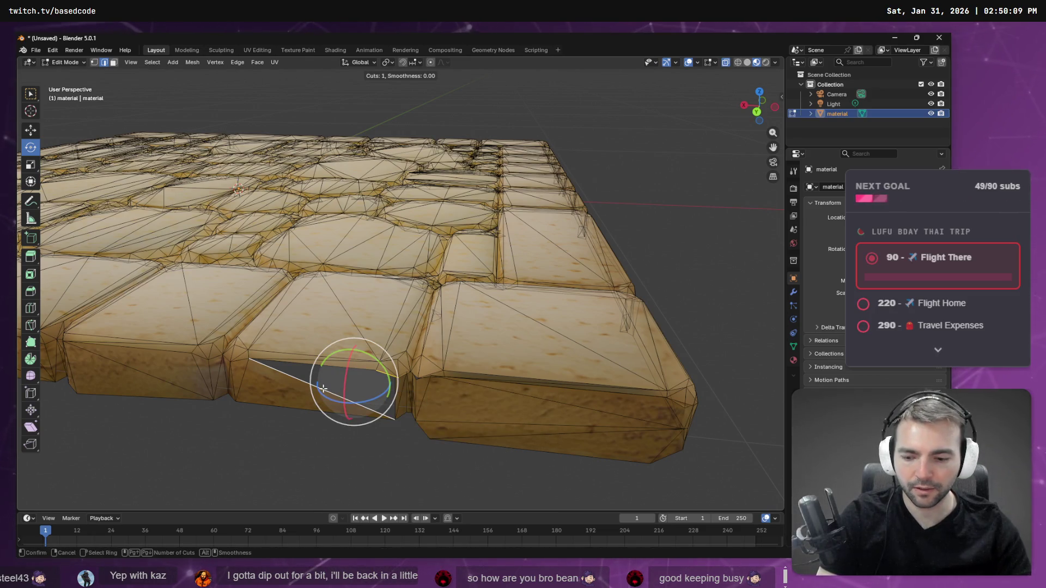
key("Escape")
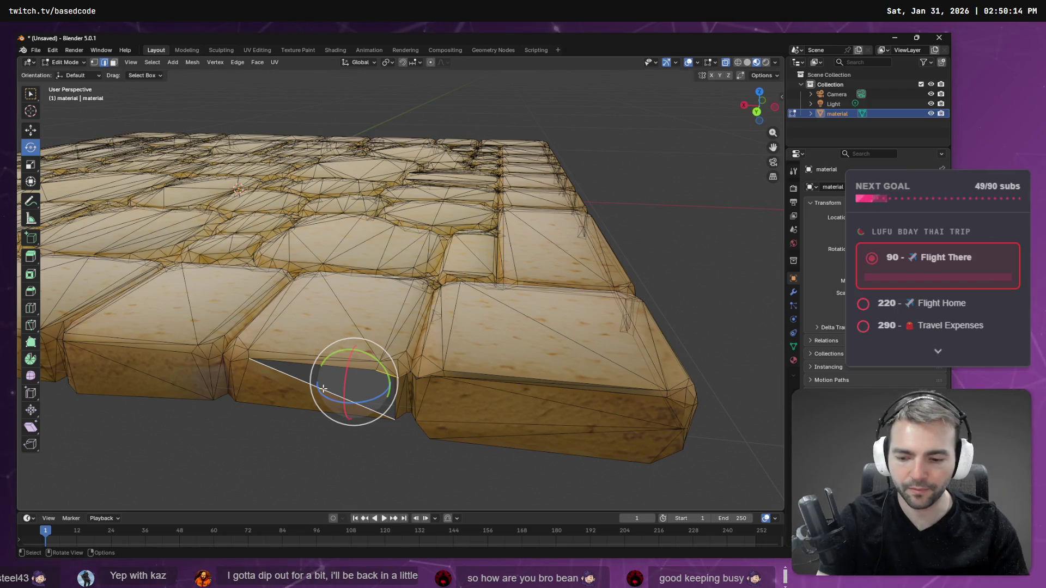
Fill the triangular hole under the front stone with a new face.
key("F3")
type("repe")
key("BackSpace")
key("BackSpace")
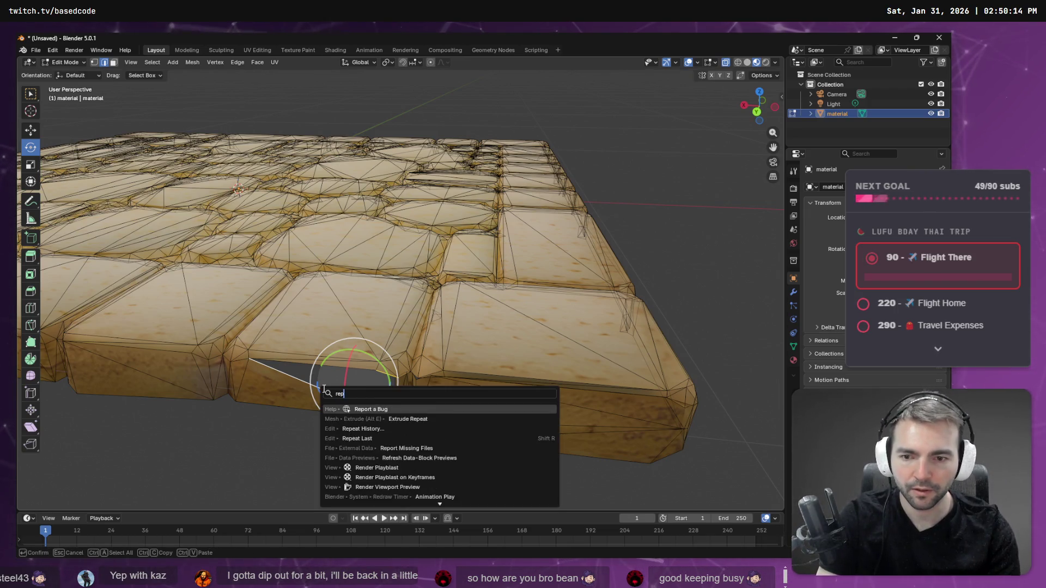
type("pea")
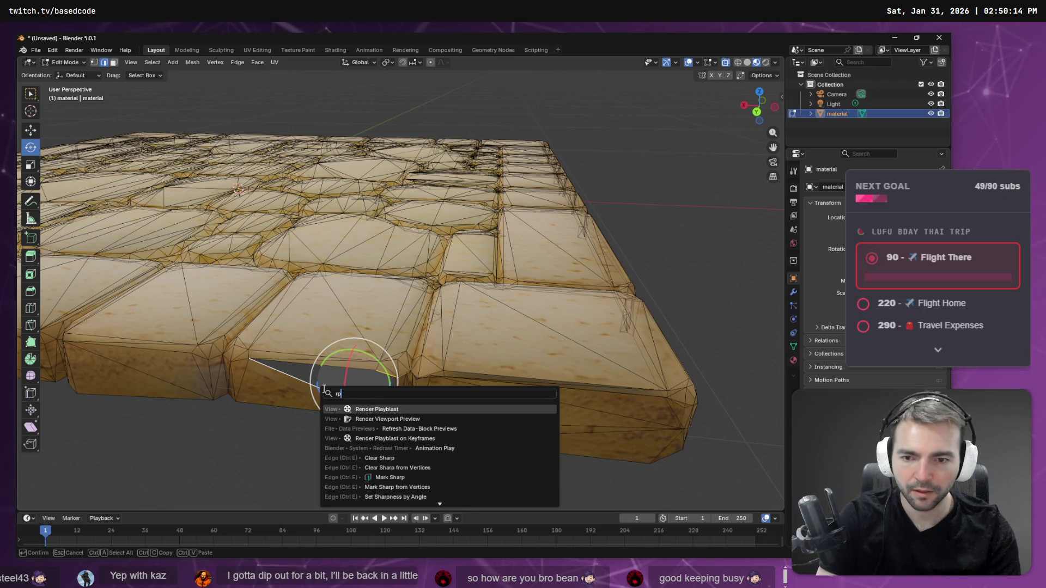
type("t")
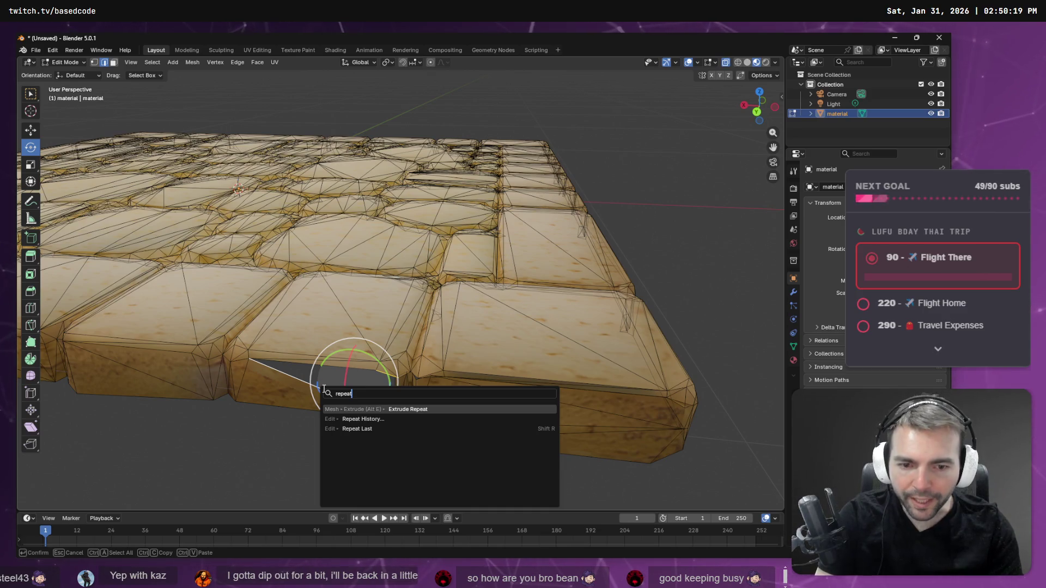
key("Escape")
key("f")
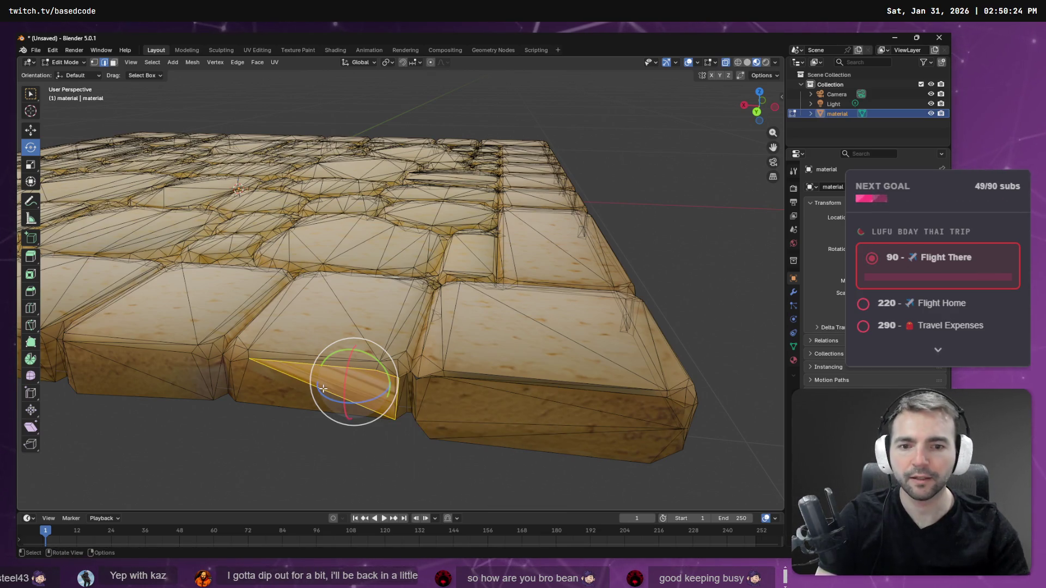
mouse_move(323, 388)
left_mouse_down()
mouse_move(728, 250)
mouse_move(375, 253)
mouse_move(521, 253)
mouse_move(487, 253)
left_mouse_up()
Bridge the two opposite edges of the first dark gap with Bridge Edge Loops.
left_click(252, 375)
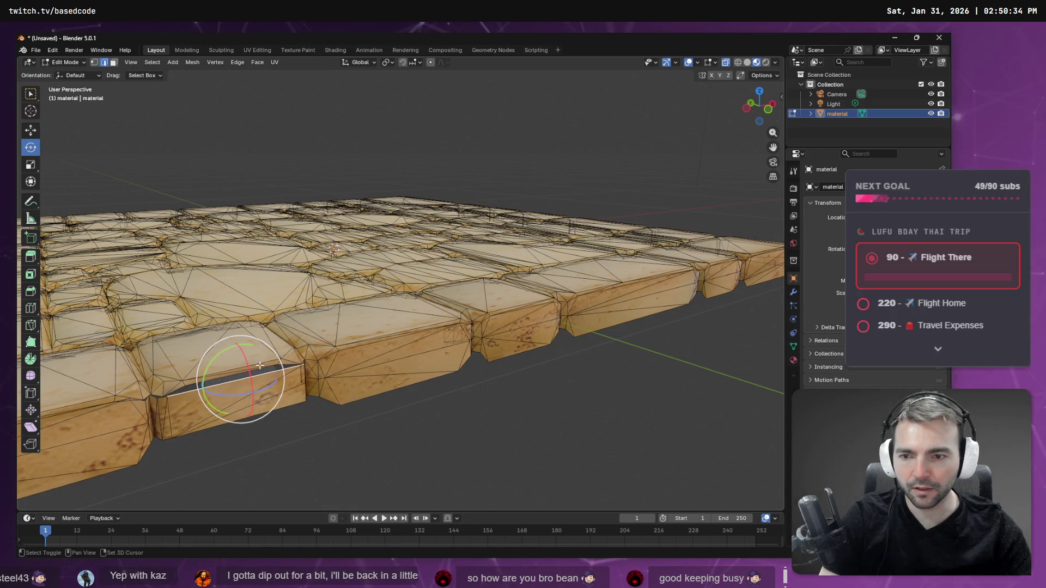
left_click(228, 375, "shift")
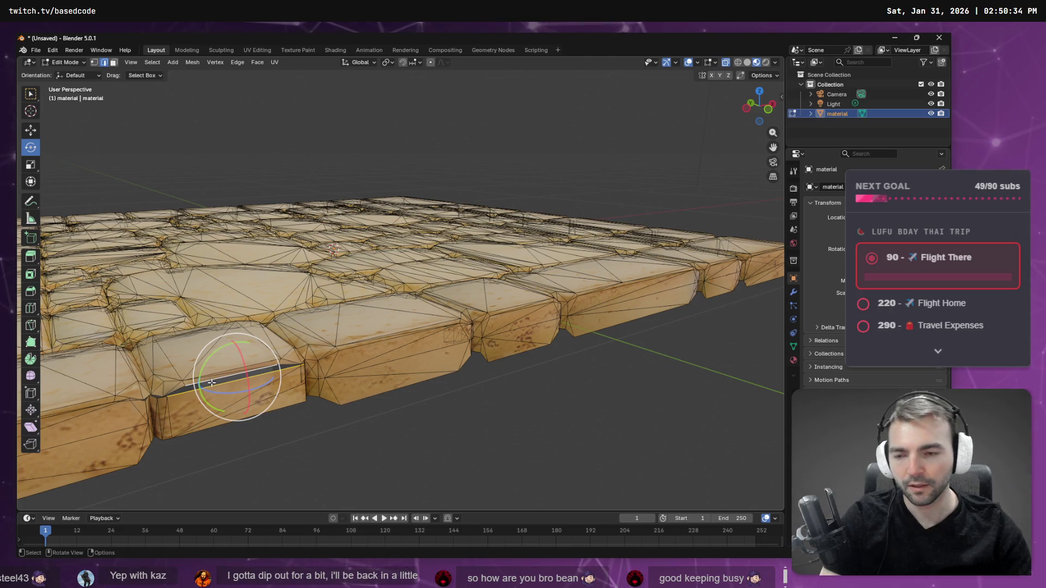
key("F3")
type("bridge")
key("Return")
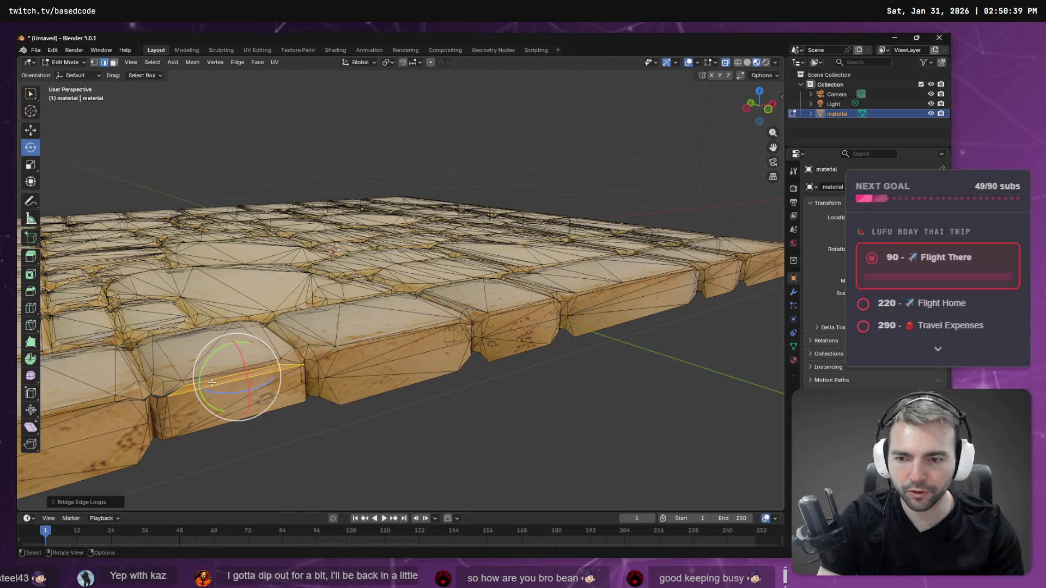
left_click_drag(180, 291, 324, 317)
Bridge the next gap, undoing a wrong fill and reselecting its top and lower front edges.
left_click(294, 277)
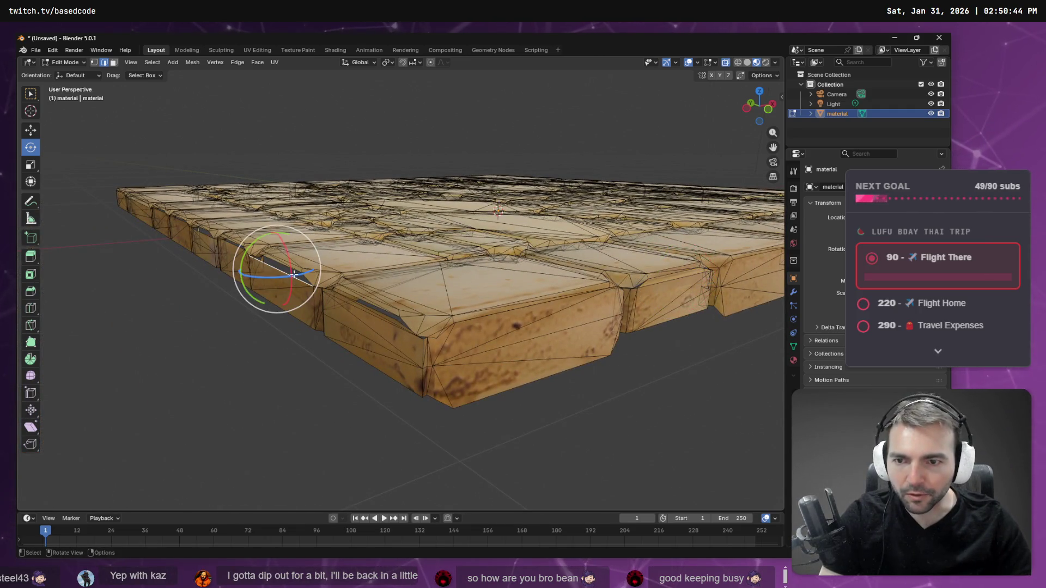
mouse_move(263, 141)
left_mouse_down()
mouse_move(631, 204)
mouse_move(498, 262)
mouse_move(583, 269)
mouse_move(584, 248)
mouse_move(561, 266)
left_mouse_up()
left_click(550, 271, "shift")
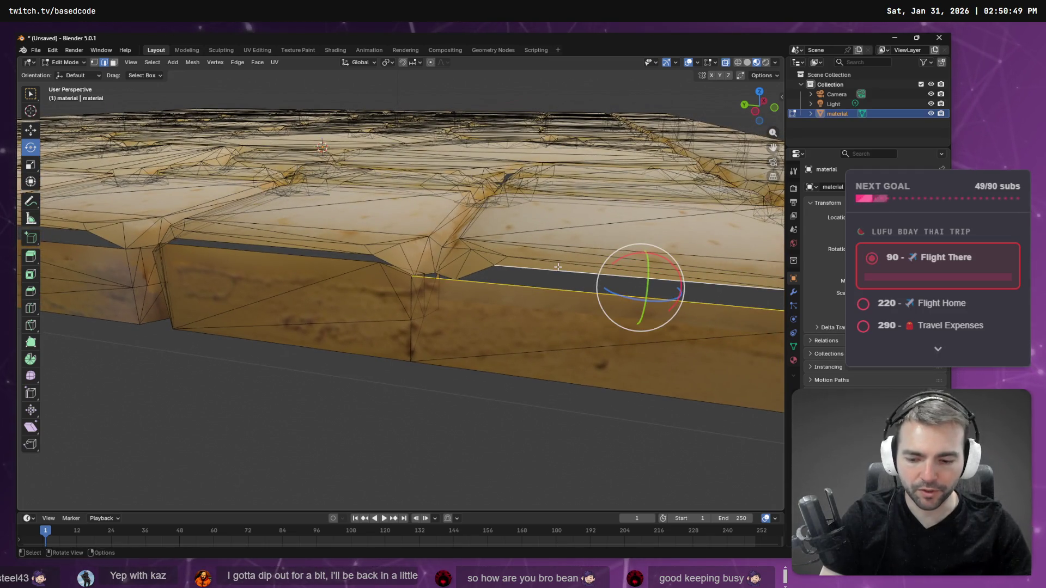
key("f")
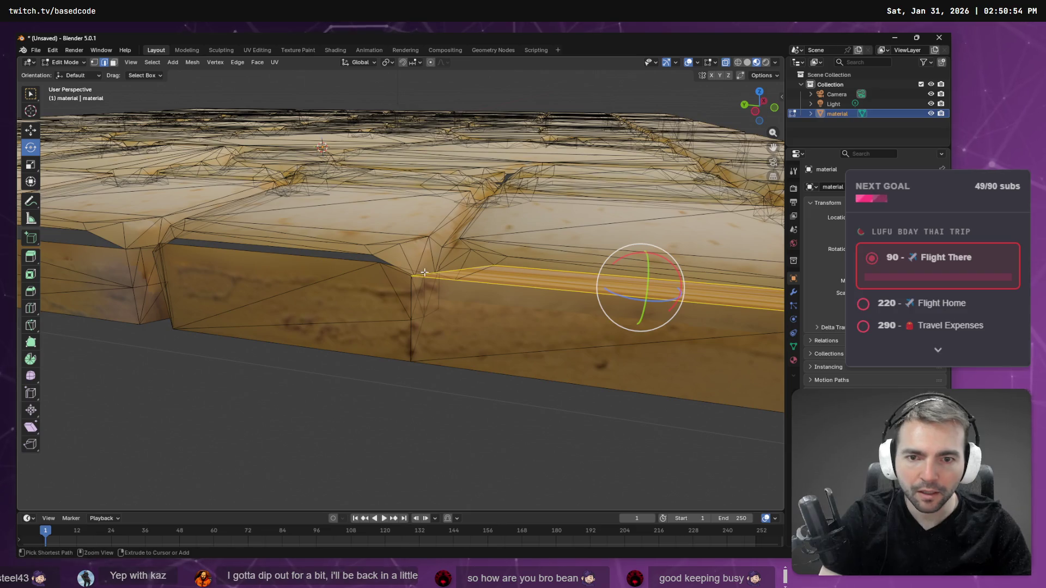
key("ctrl+z")
left_click(439, 274)
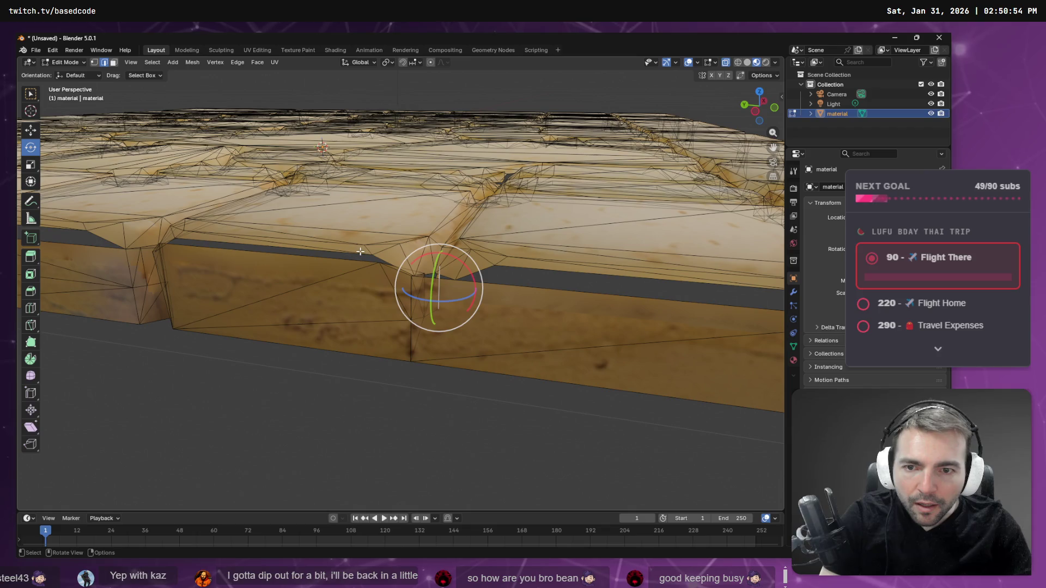
left_click(357, 255)
left_click(198, 241)
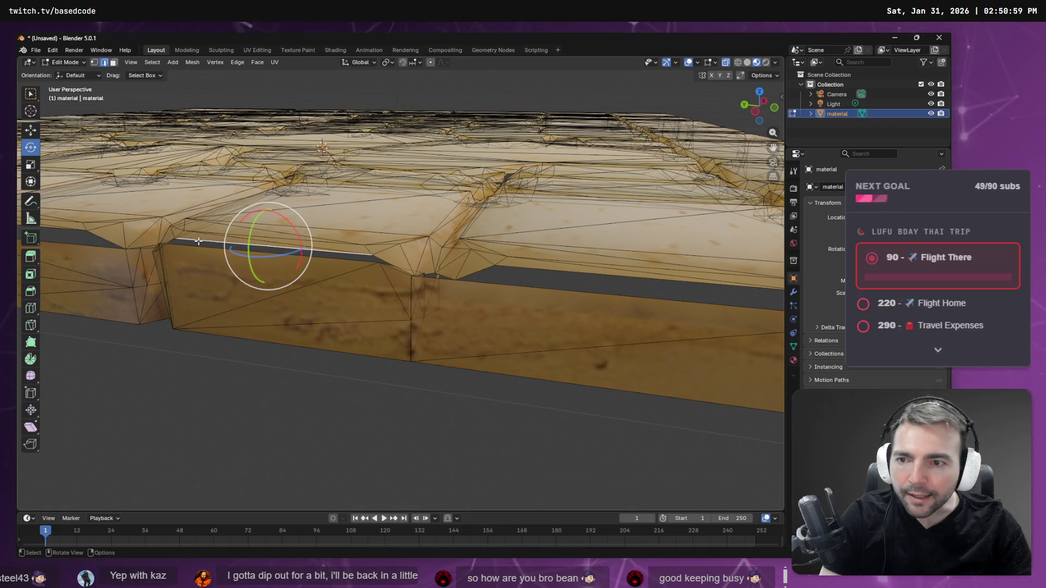
left_click(198, 247, "shift")
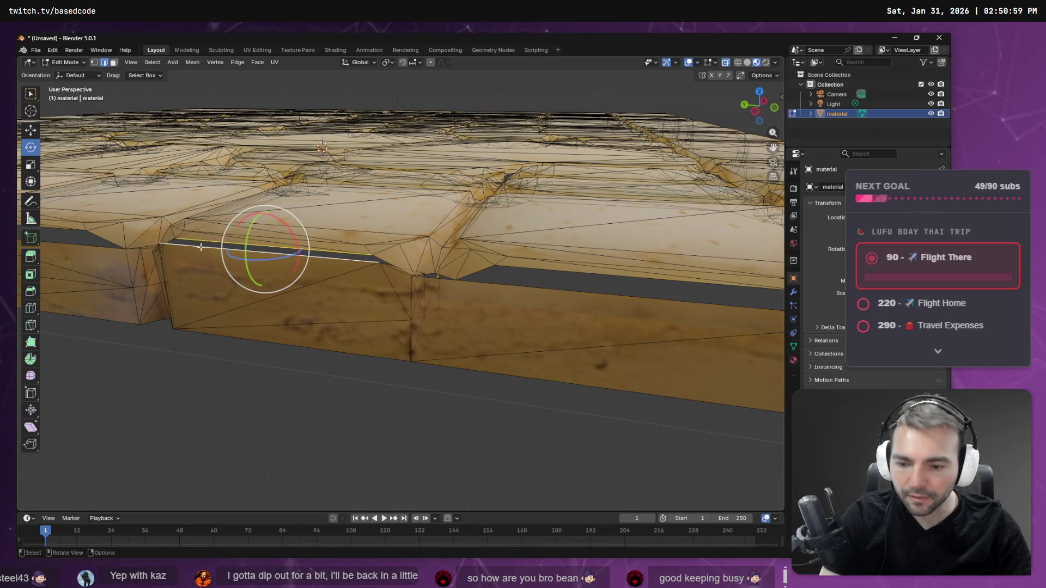
key("F3")
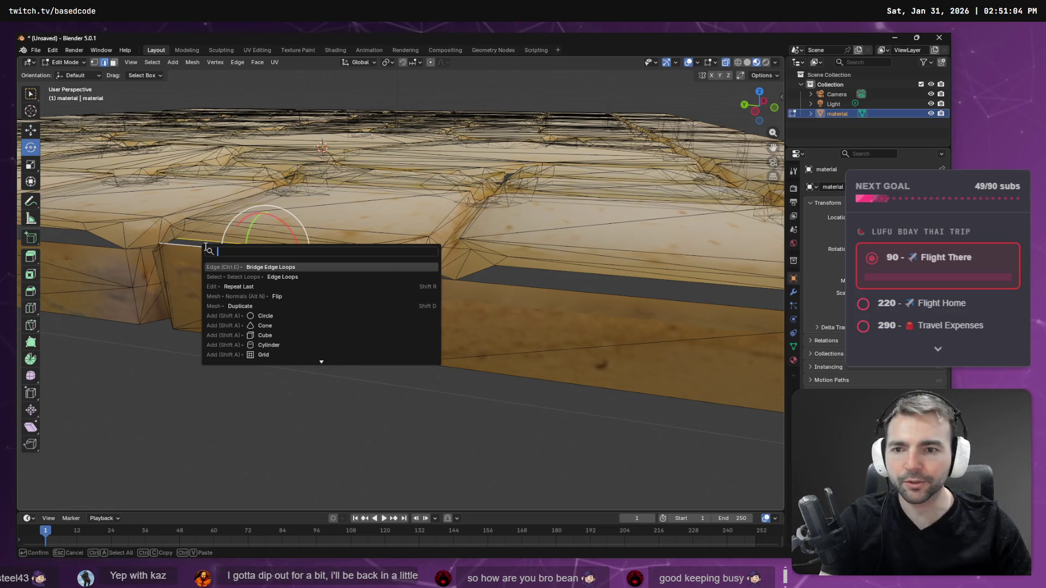
key("Return")
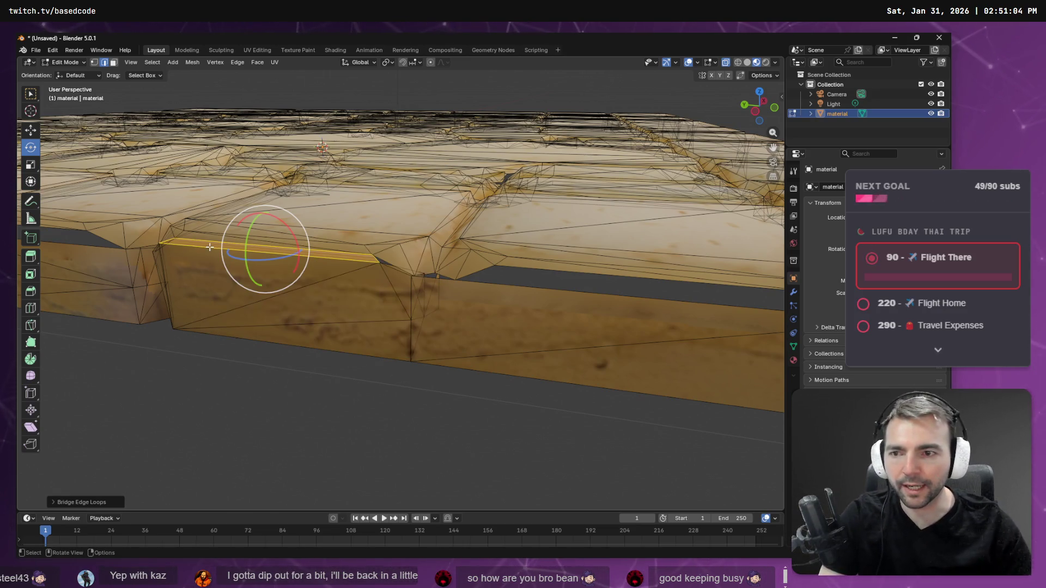
Fill another gap with F, then select edges of the left gap and the remaining dark gap.
left_click(521, 280)
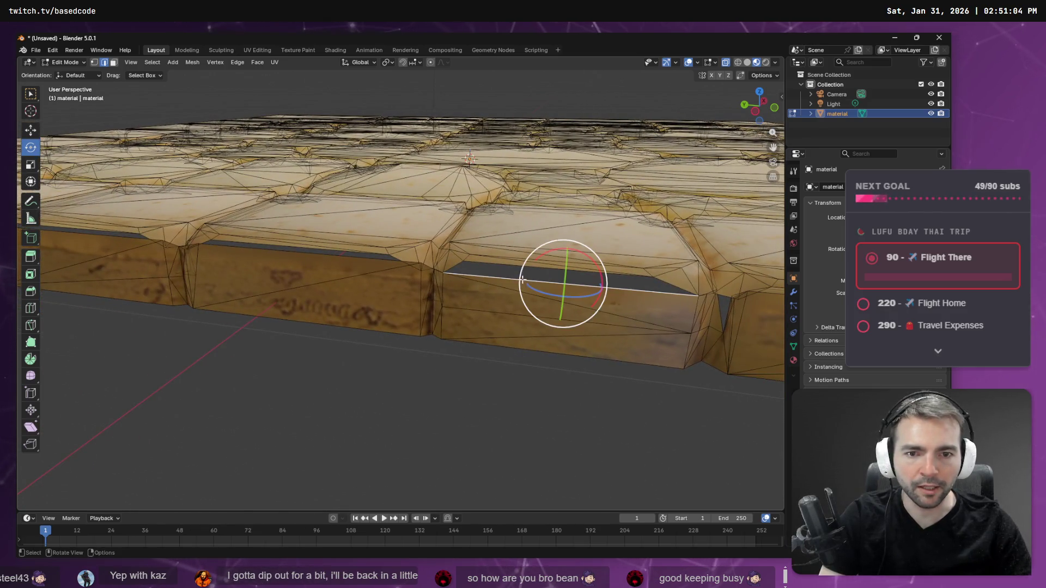
left_click(492, 264, "shift")
key("f")
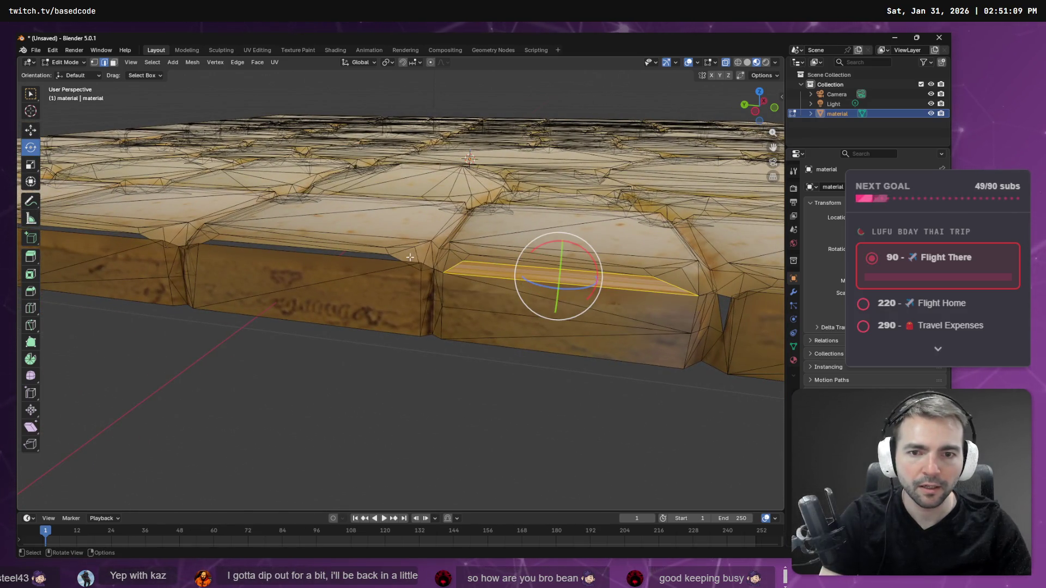
left_click(239, 247)
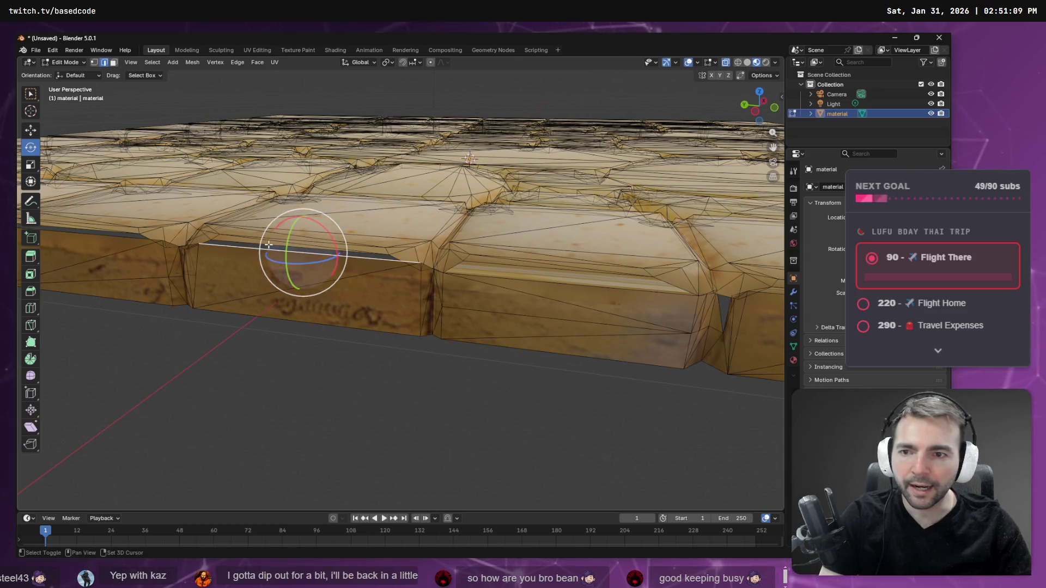
left_click(239, 241, "shift")
left_click_drag(239, 241, 220, 244)
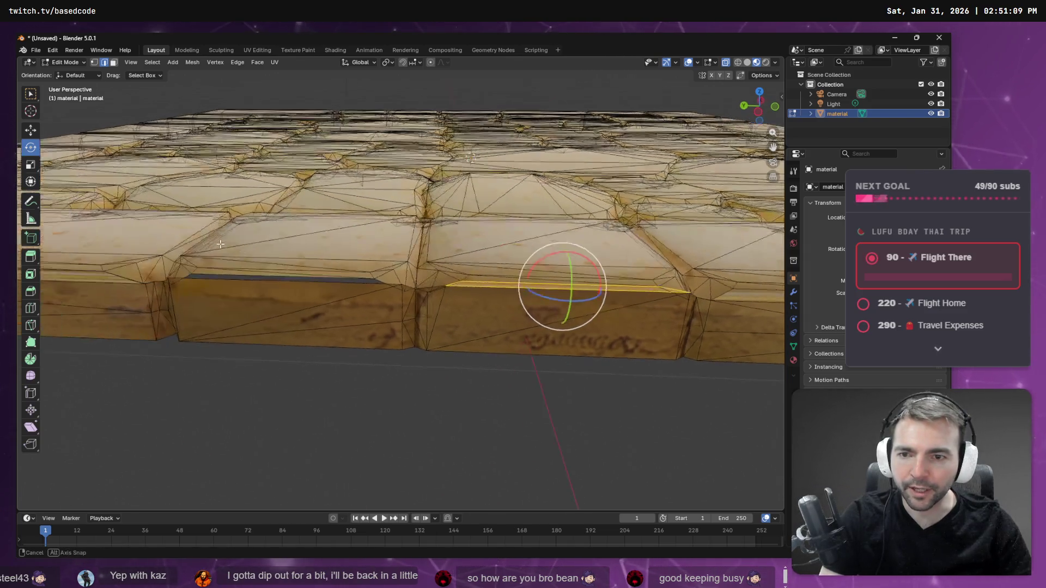
left_click(250, 279)
left_click(208, 273, "shift")
scroll(207, 272, "up", 5)
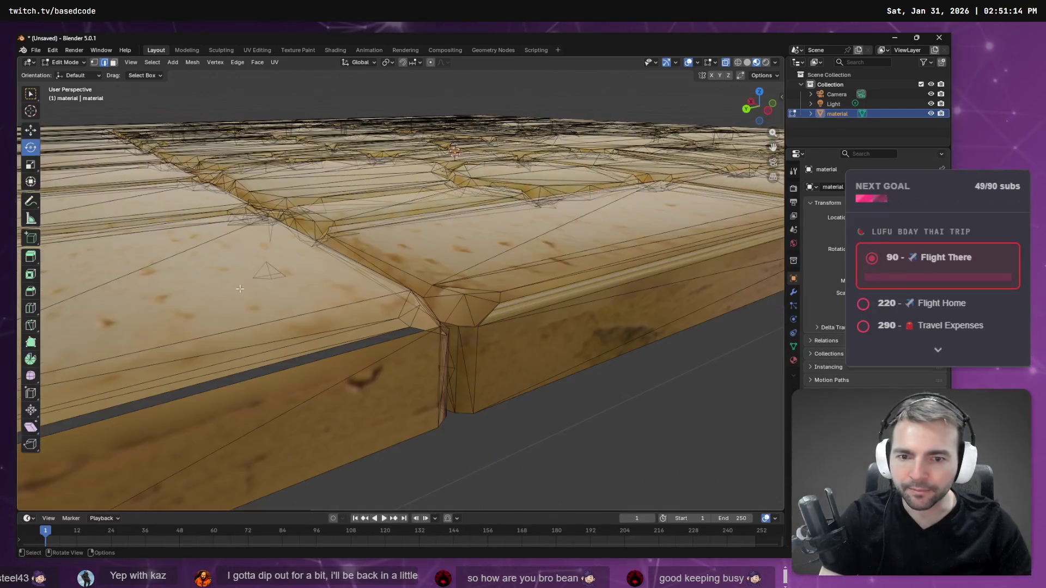
left_click(250, 370)
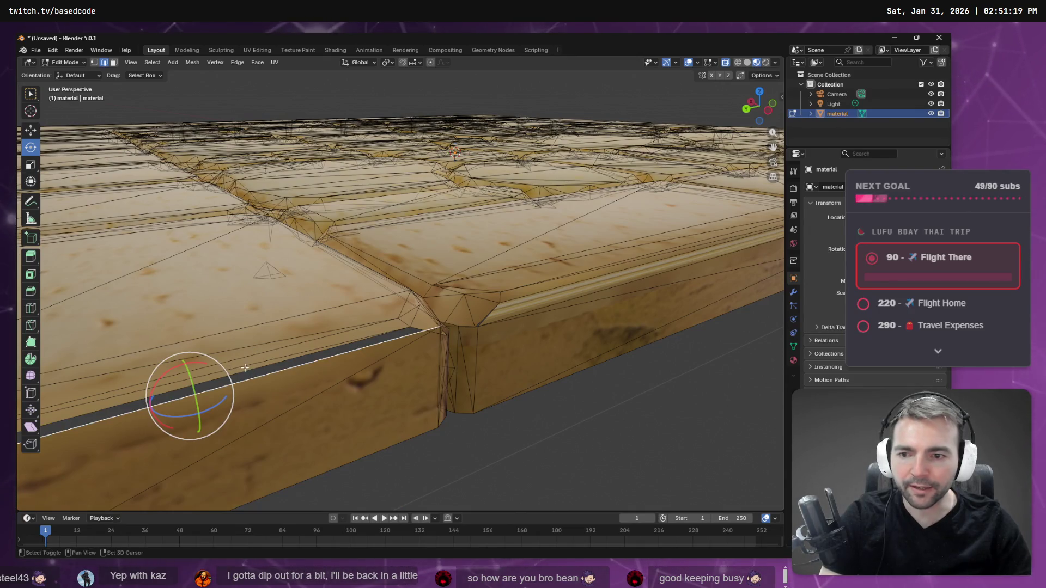
scroll(254, 381, "down", 6)
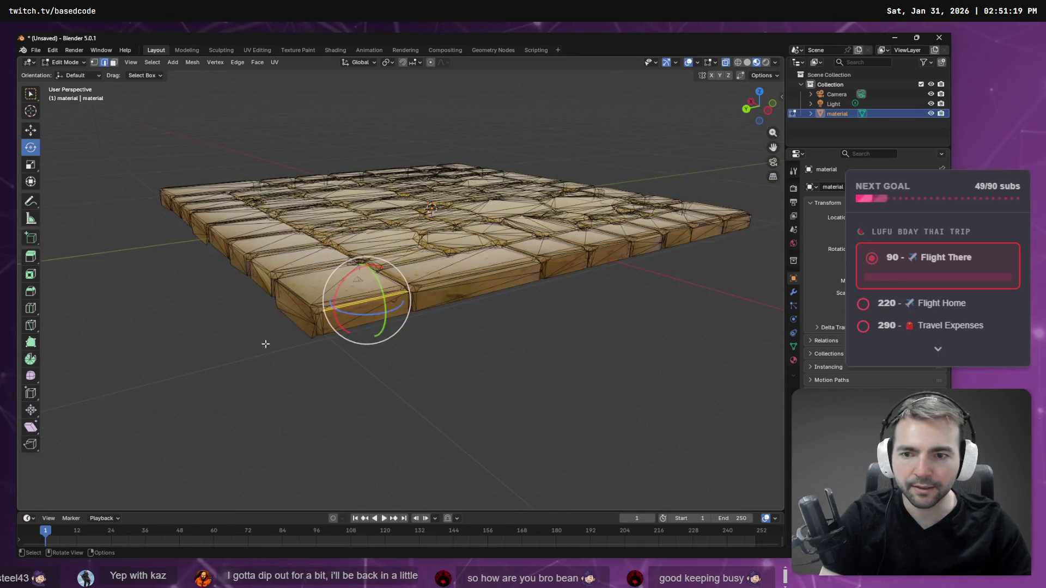
mouse_move(288, 318)
left_mouse_down()
mouse_move(338, 319)
mouse_move(341, 310)
mouse_move(364, 321)
mouse_move(389, 447)
left_mouse_up()
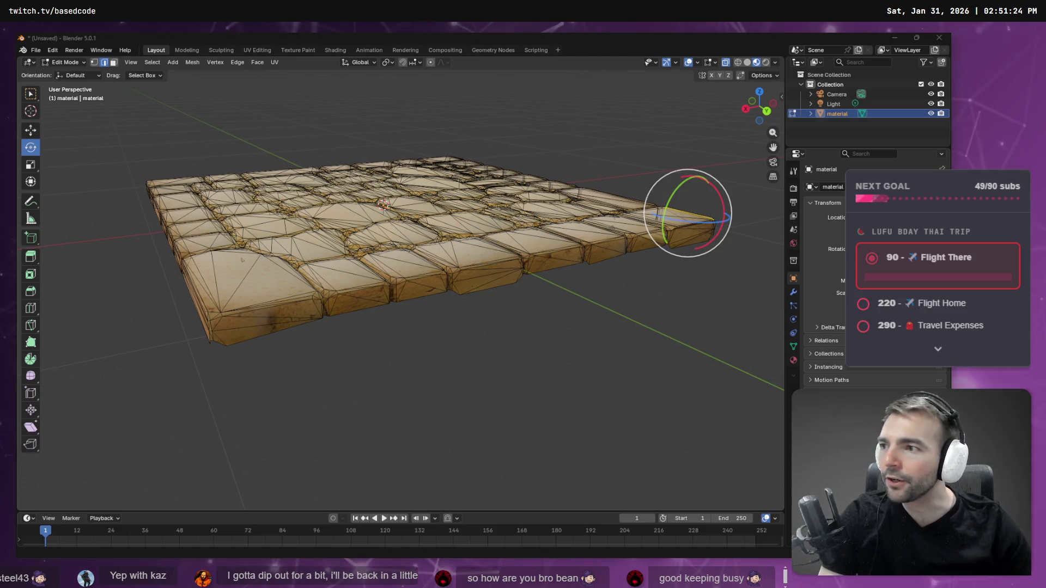
mouse_move(536, 213)
left_mouse_down()
mouse_move(366, 281)
mouse_move(392, 283)
left_mouse_up()
scroll(392, 284, "up", 5)
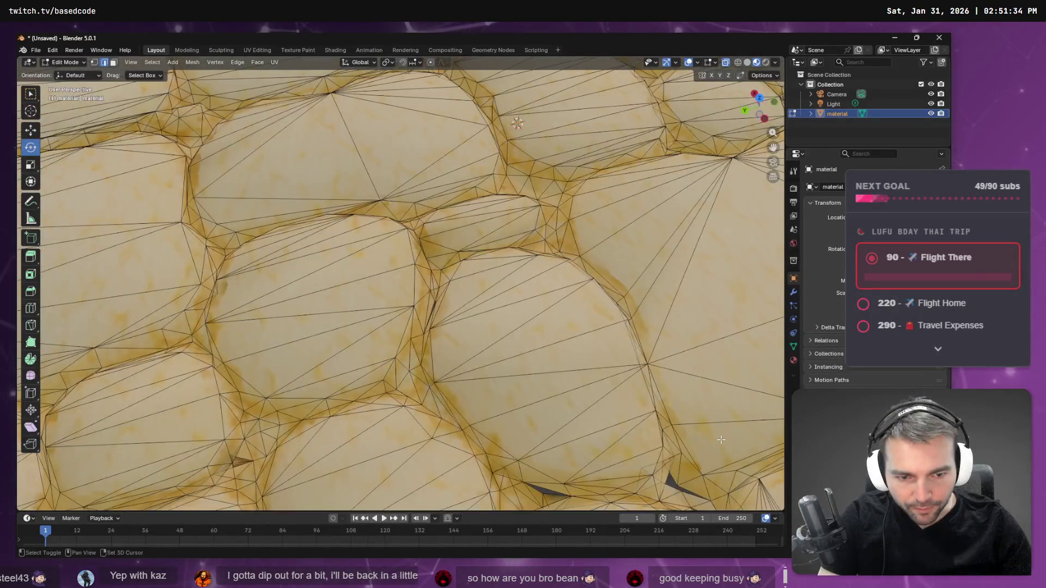
scroll(500, 382, "up", 4)
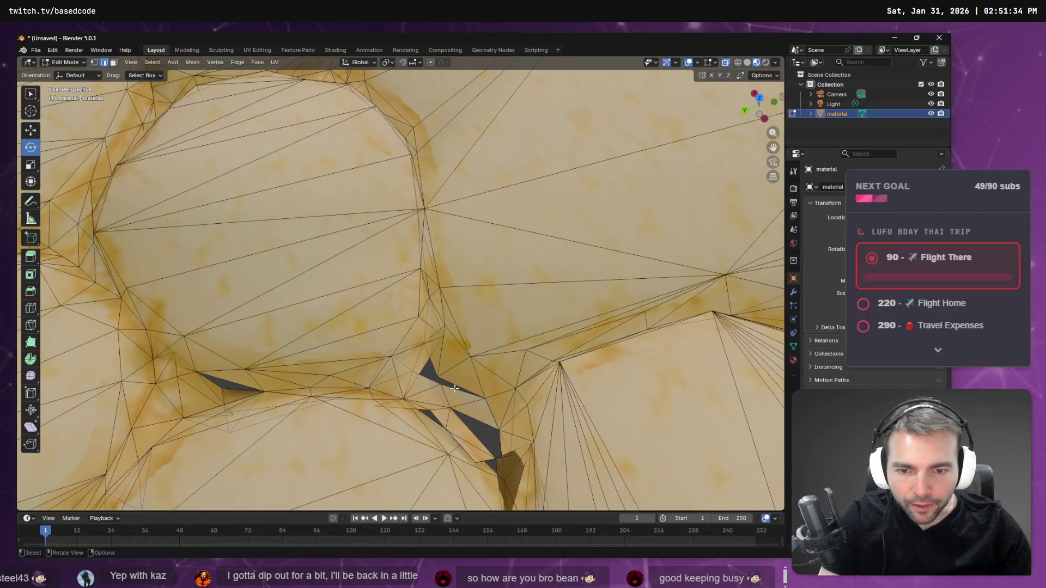
left_click(445, 381, "shift")
key("shift+r")
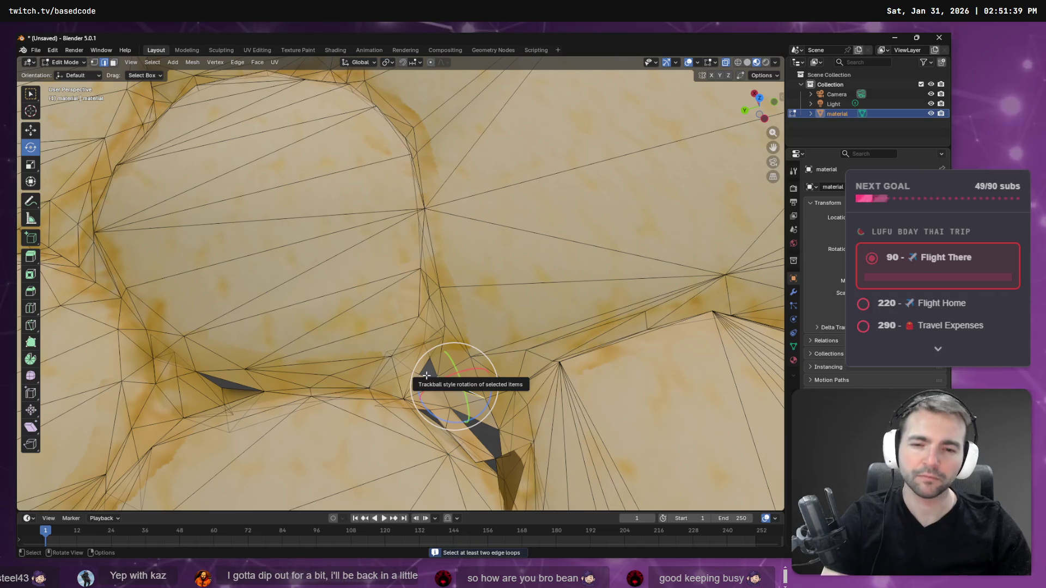
left_click(434, 363)
left_click(427, 377, "shift")
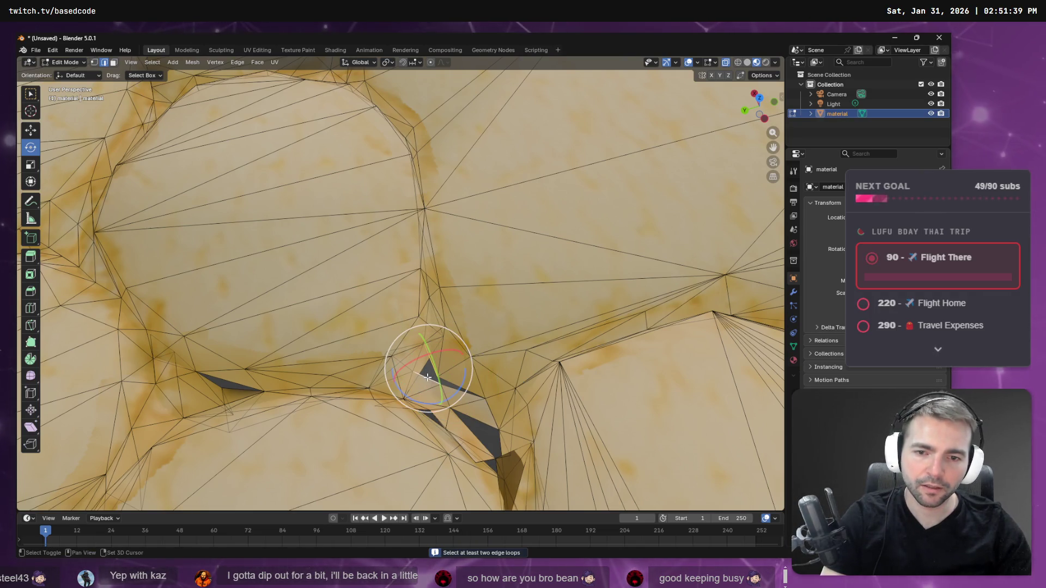
left_click(220, 383)
left_click(210, 375, "shift")
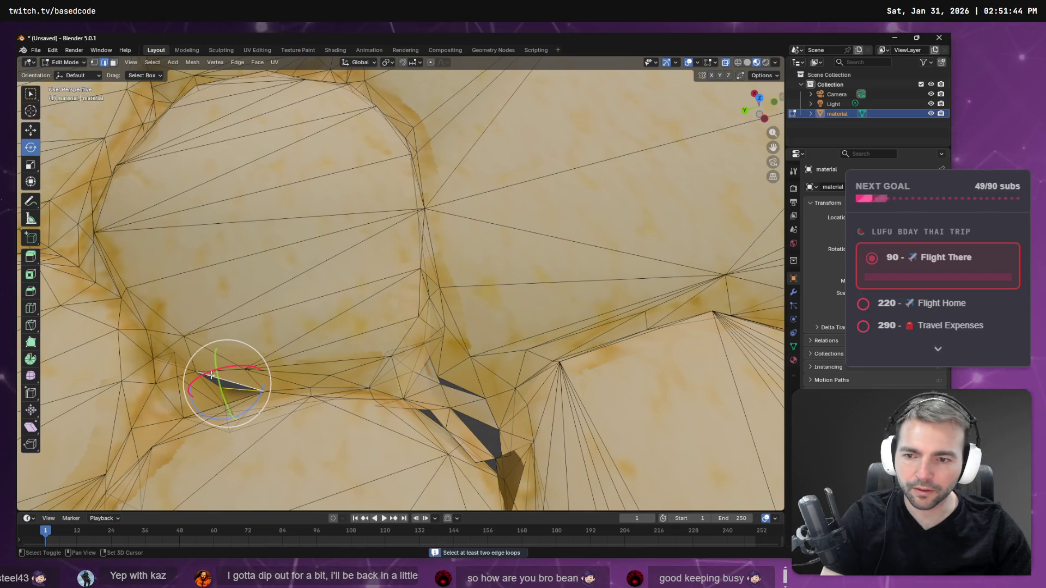
left_click(494, 434)
left_click(474, 435, "shift")
left_click(474, 434, "shift")
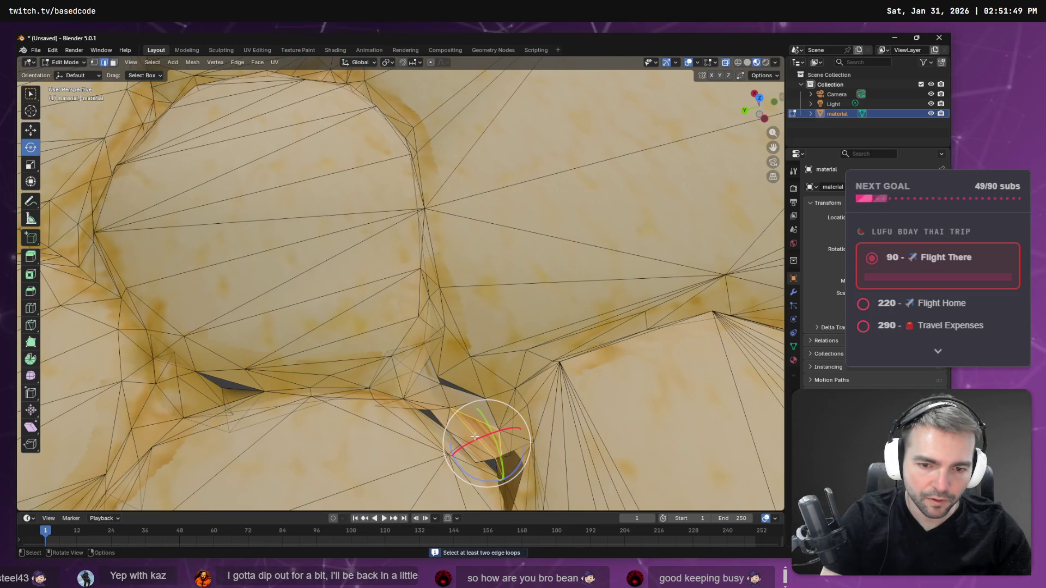
mouse_move(425, 424)
left_mouse_down()
mouse_move(255, 368)
mouse_move(270, 328)
left_mouse_up()
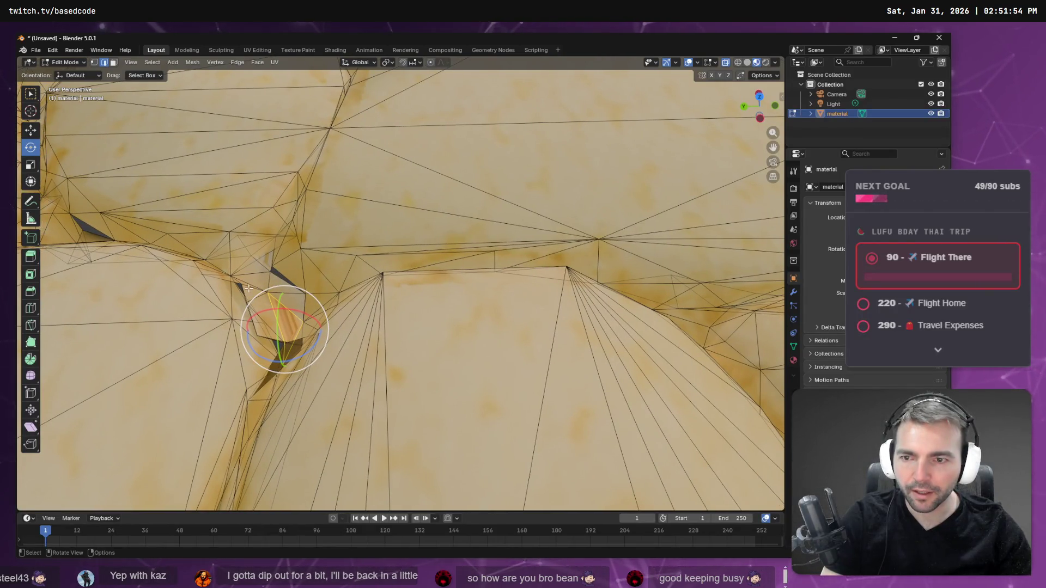
mouse_move(242, 288)
left_mouse_down()
mouse_move(355, 287)
mouse_move(519, 232)
left_mouse_up()
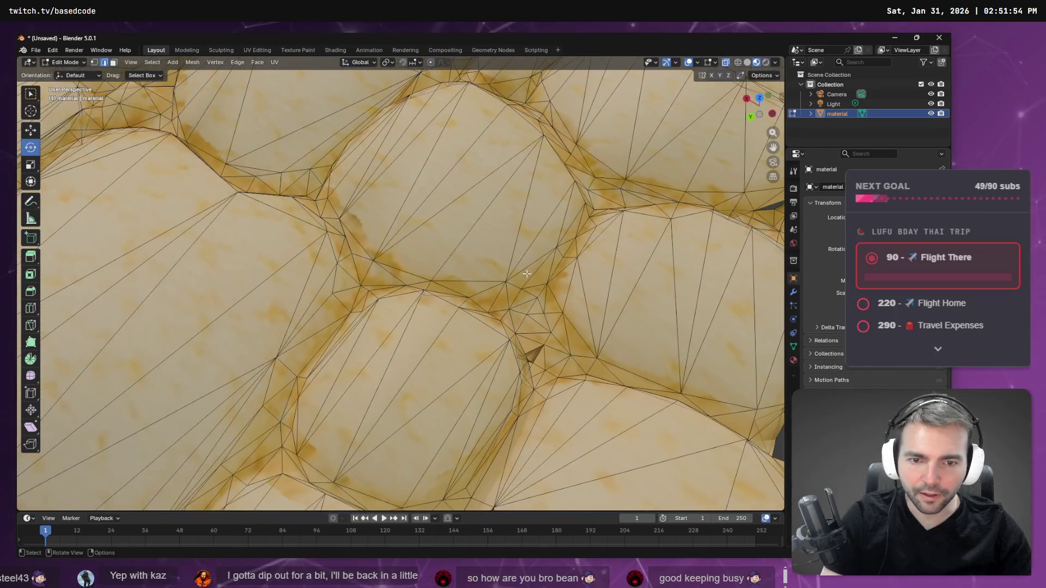
scroll(526, 273, "down", 5)
left_click_drag(525, 272, 523, 352)
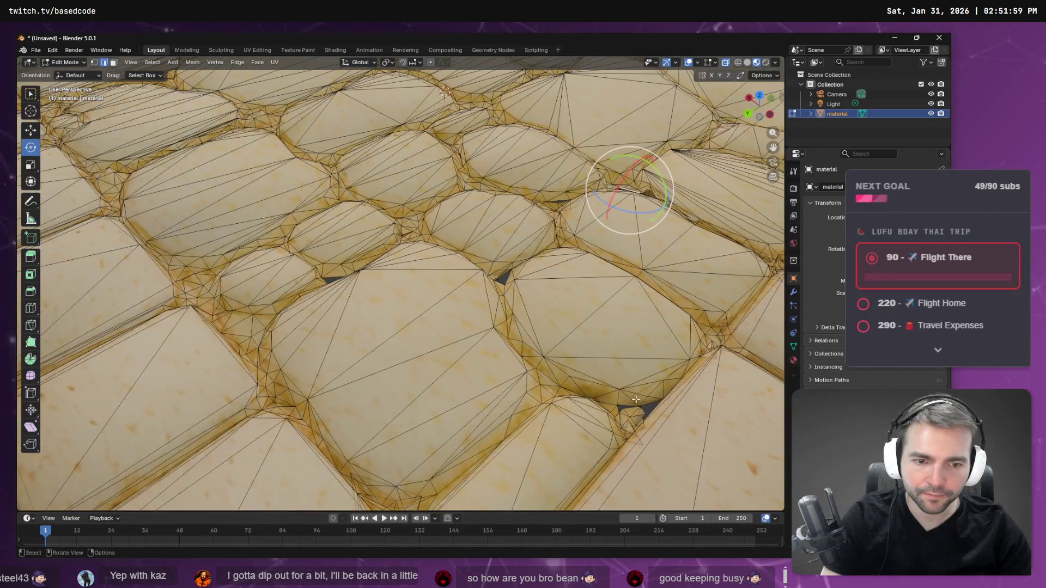
scroll(634, 399, "down", 6)
key("alt+a")
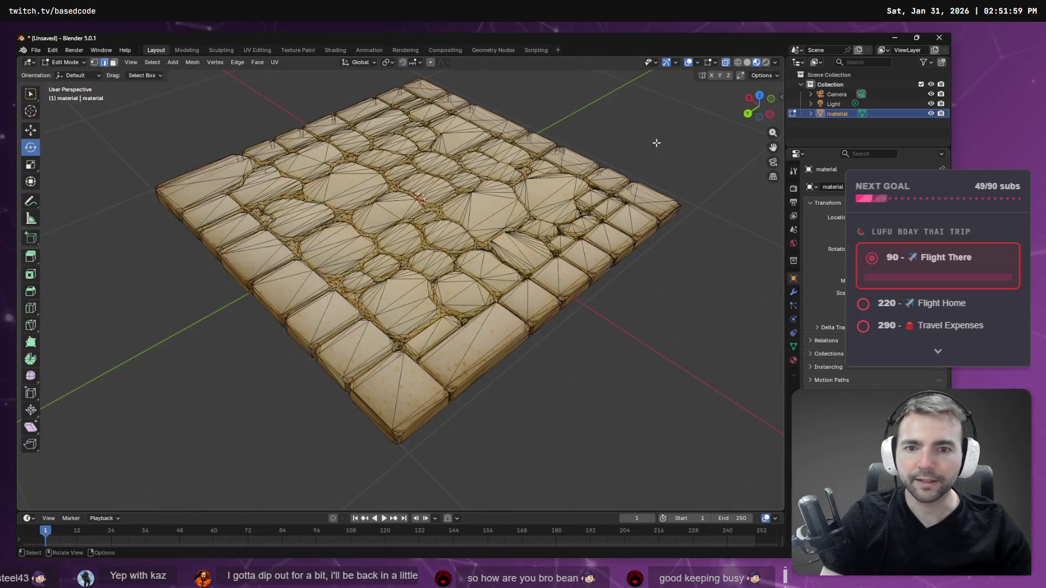
Export the patched tile via File > Export > FBX, overwriting Cobblestones2.fbx.
left_click(36, 50)
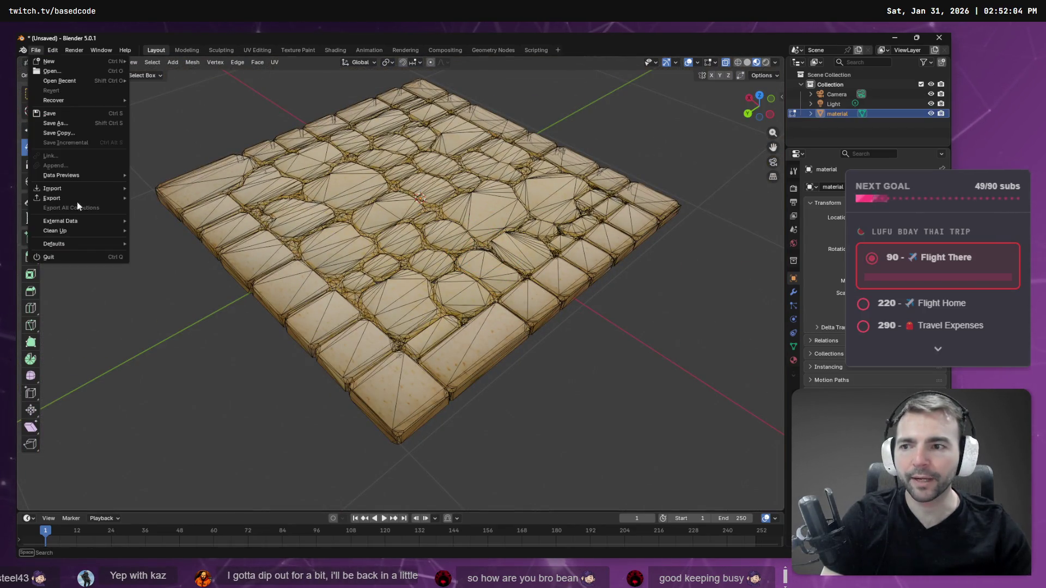
mouse_move(83, 199)
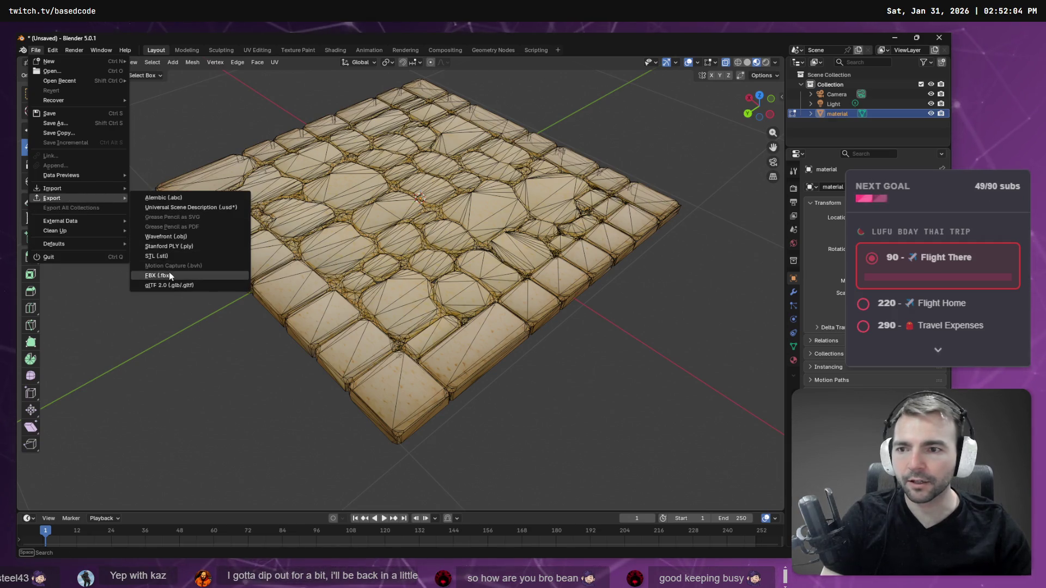
left_click(169, 274)
double_click(341, 101)
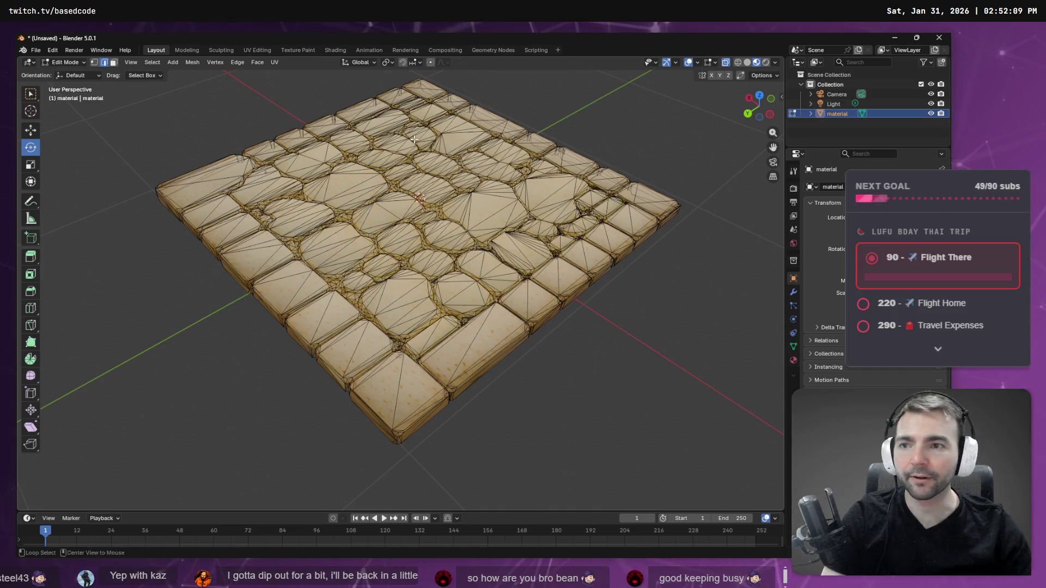
key("alt+Tab")
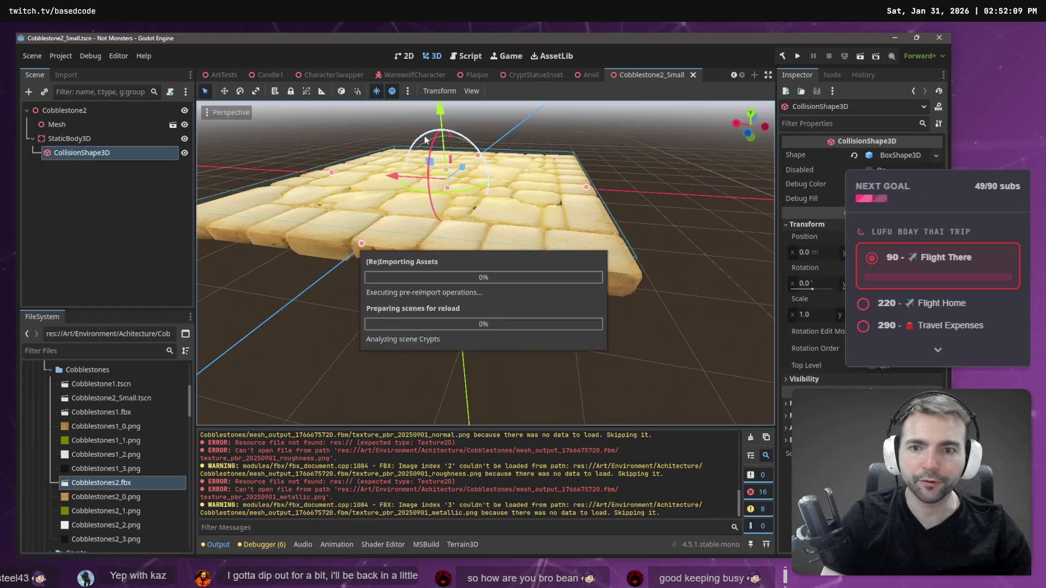
Zoom around the reimported Cobblestone2 tile in Godot, then view the tile's underside in Blender.
scroll(551, 283, "up", 5)
key("w")
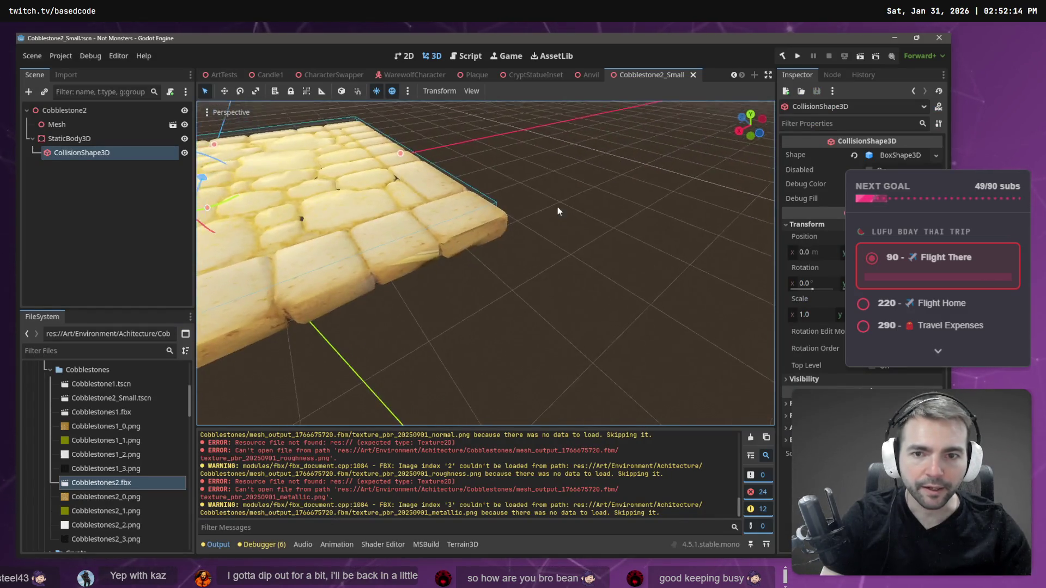
scroll(485, 261, "up", 5)
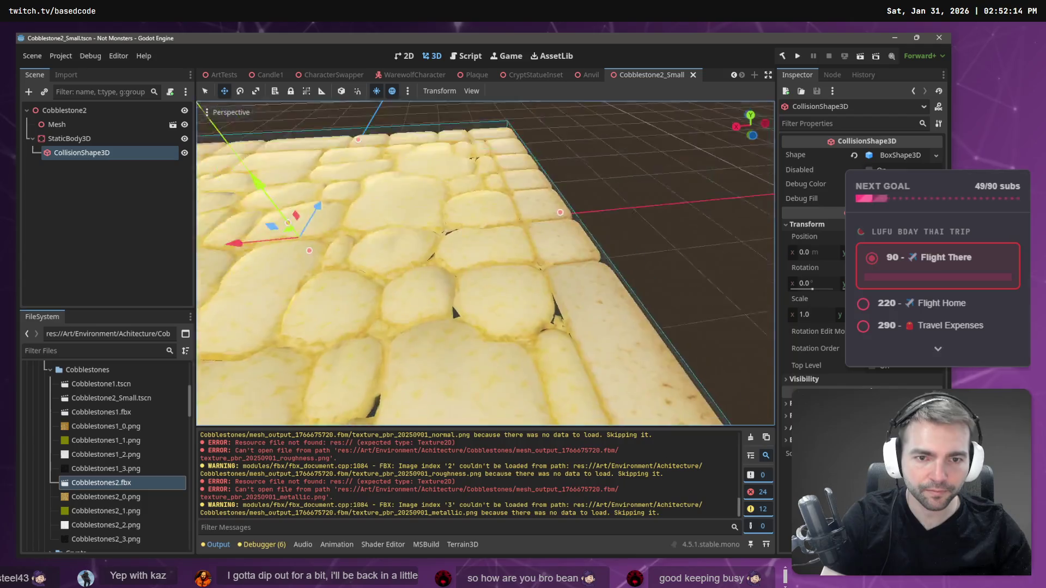
scroll(484, 262, "down", 5)
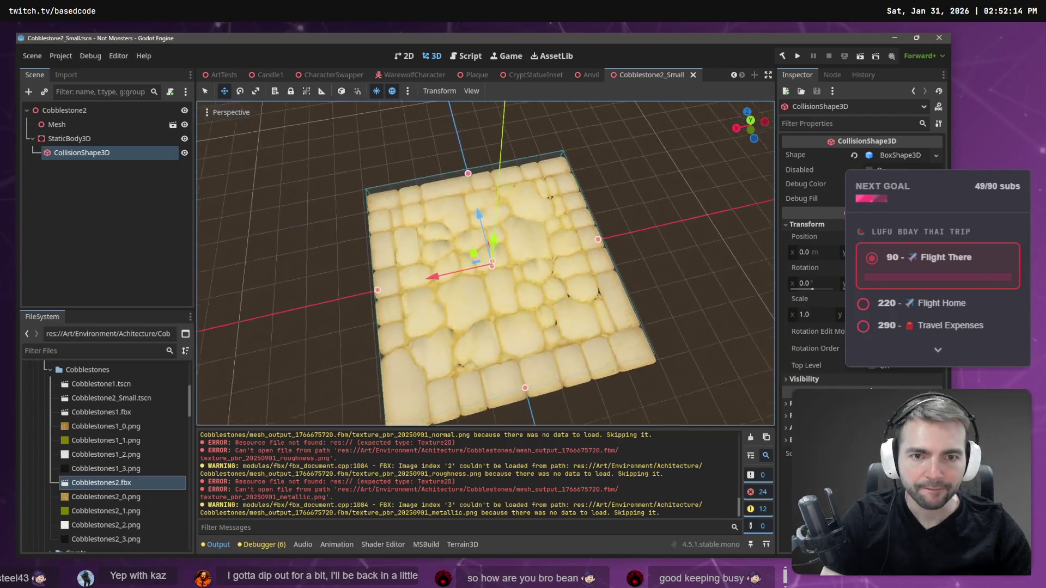
scroll(484, 261, "up", 3)
scroll(485, 261, "up", 5)
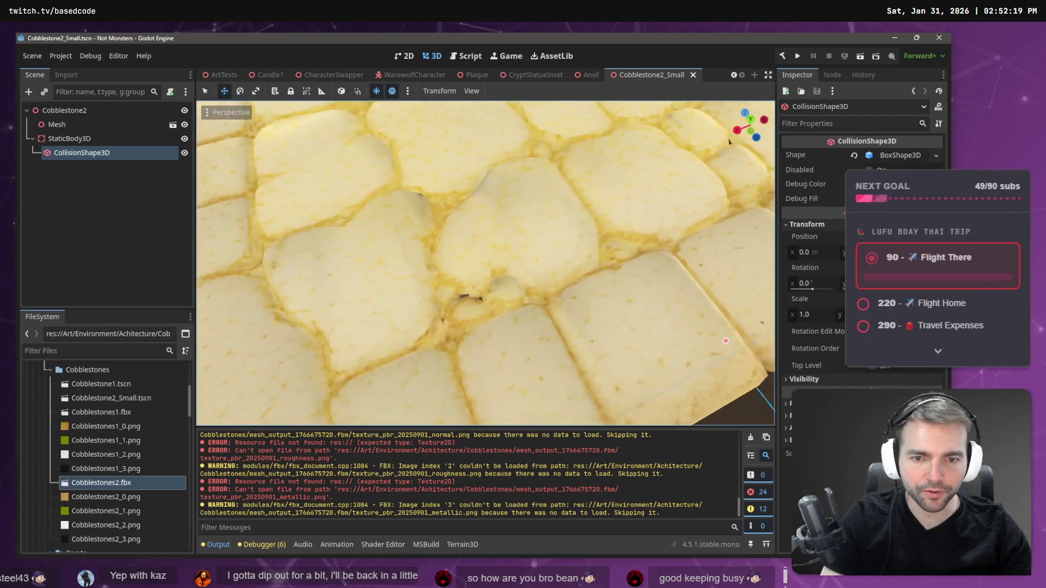
scroll(485, 261, "down", 5)
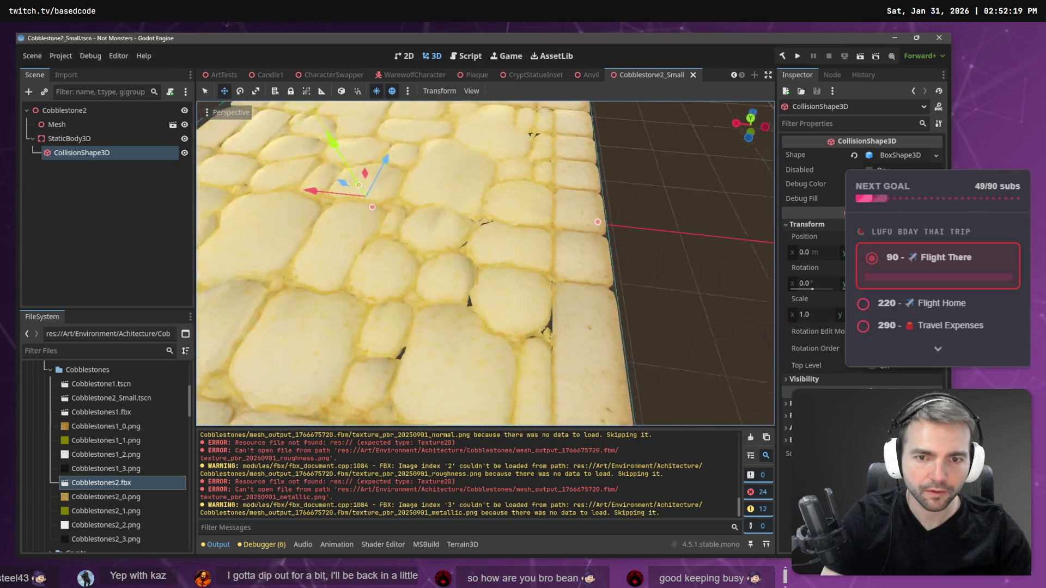
scroll(484, 261, "down", 3)
scroll(485, 261, "up", 2)
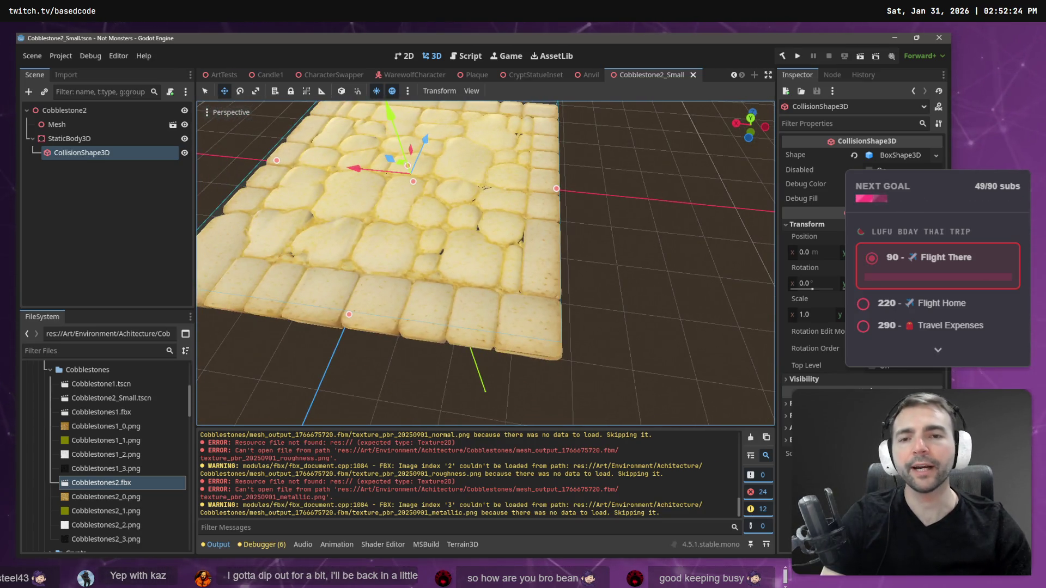
key("alt+Tab")
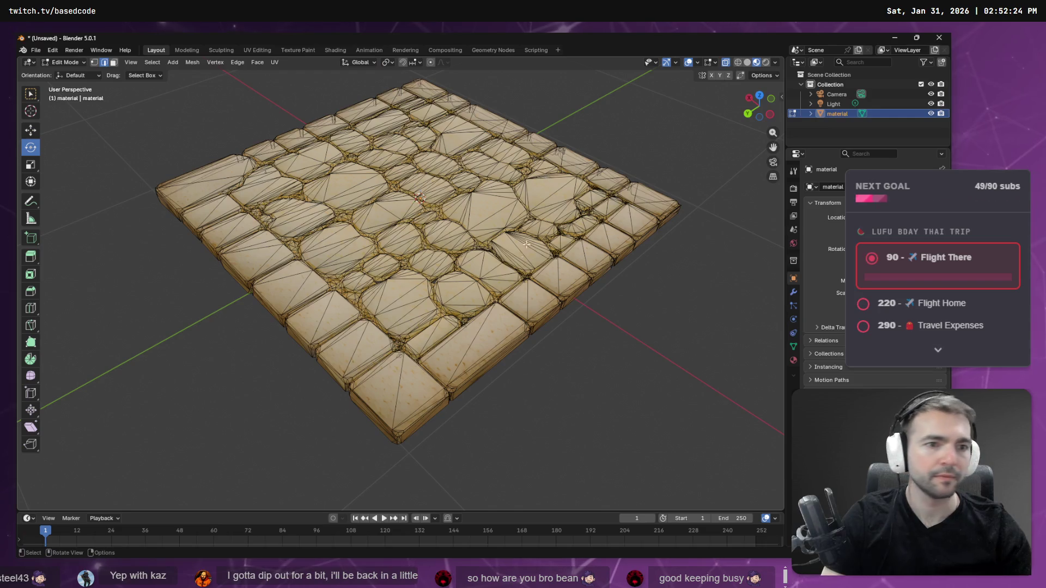
left_click_drag(526, 245, 376, 120)
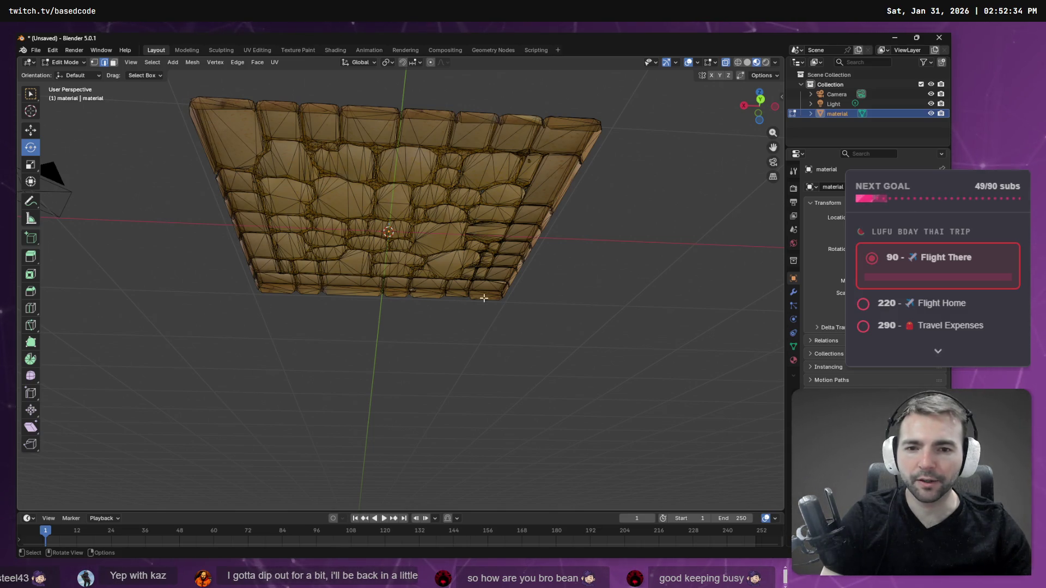
Select the elements around the small dark triangular hole and run Fill on it.
left_click_drag(512, 135, 561, 279)
scroll(492, 251, "up", 5)
scroll(415, 189, "down", 5)
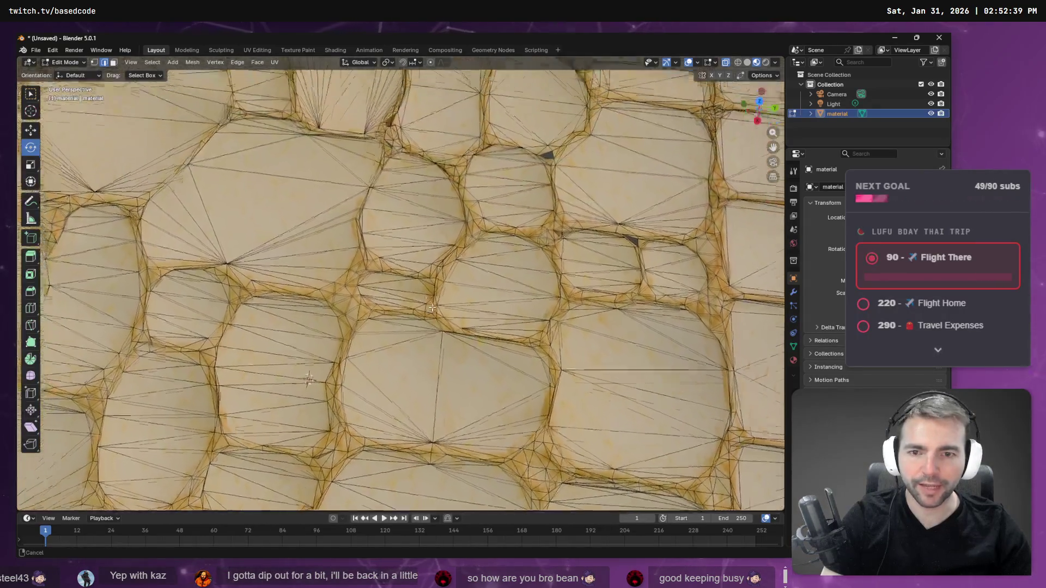
mouse_move(415, 189)
left_mouse_down()
mouse_move(480, 184)
mouse_move(450, 270)
left_mouse_up()
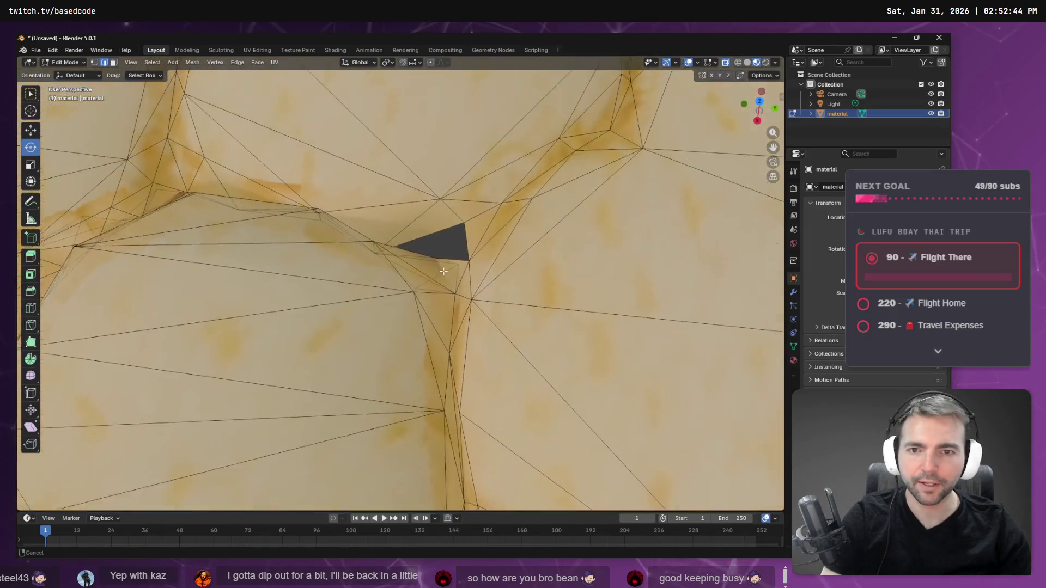
left_click(451, 271, "shift")
left_click(465, 280, "shift")
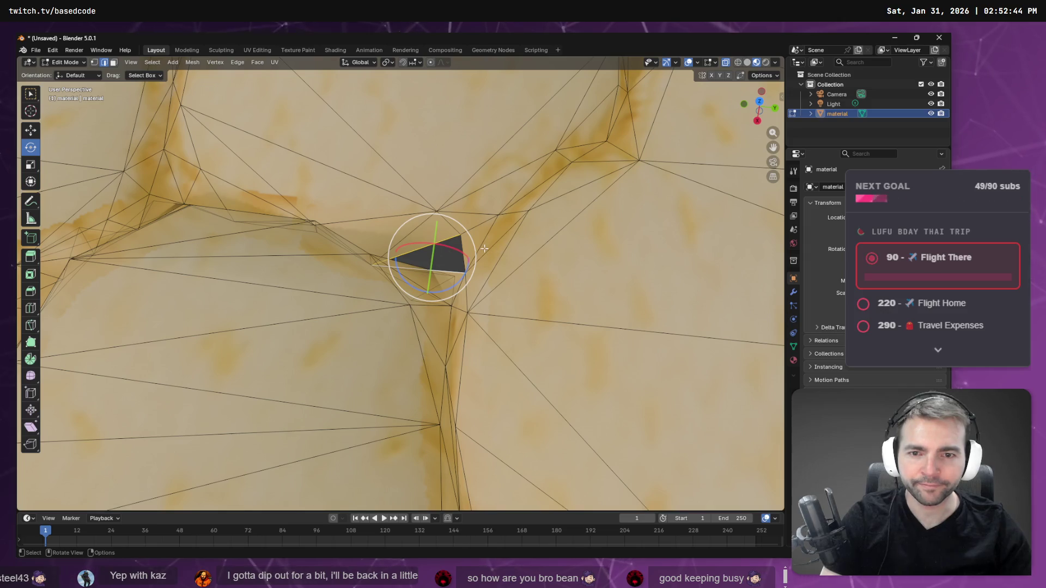
key("F3")
type("fill")
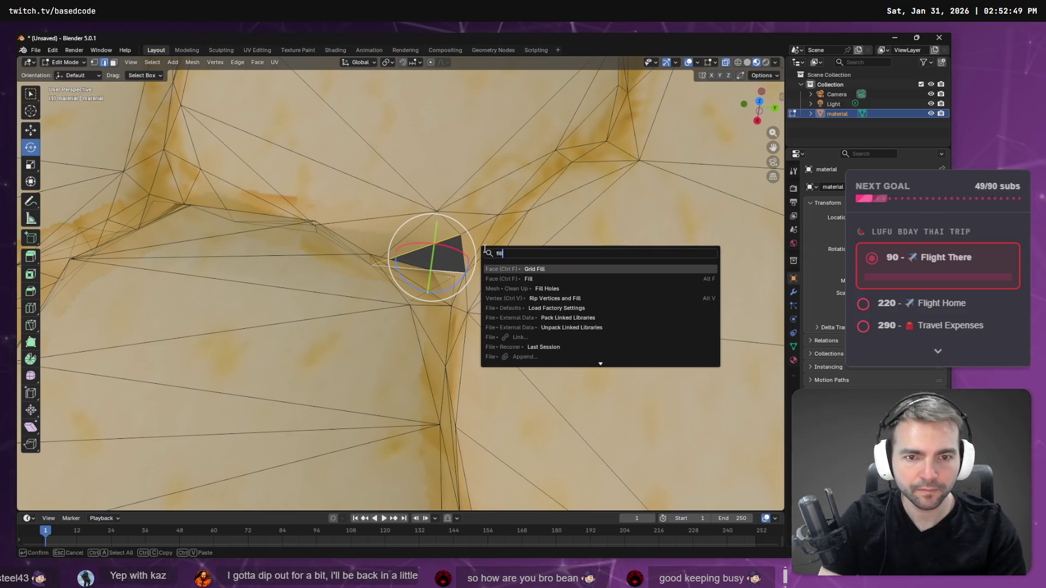
key("Down")
key("Return")
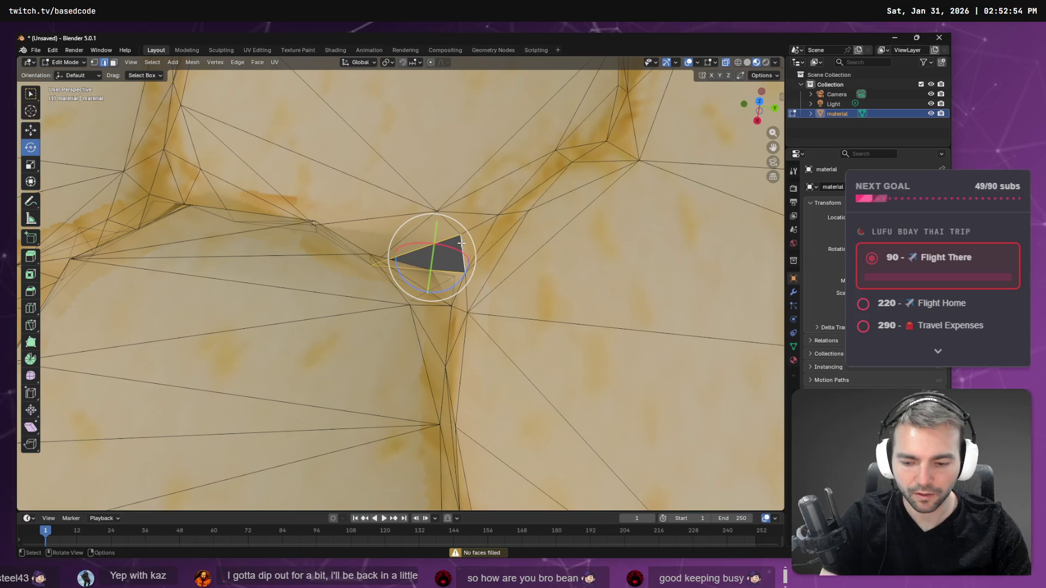
Fill the triangular hole with a face and select neighbouring edges to keep patching.
key("F3")
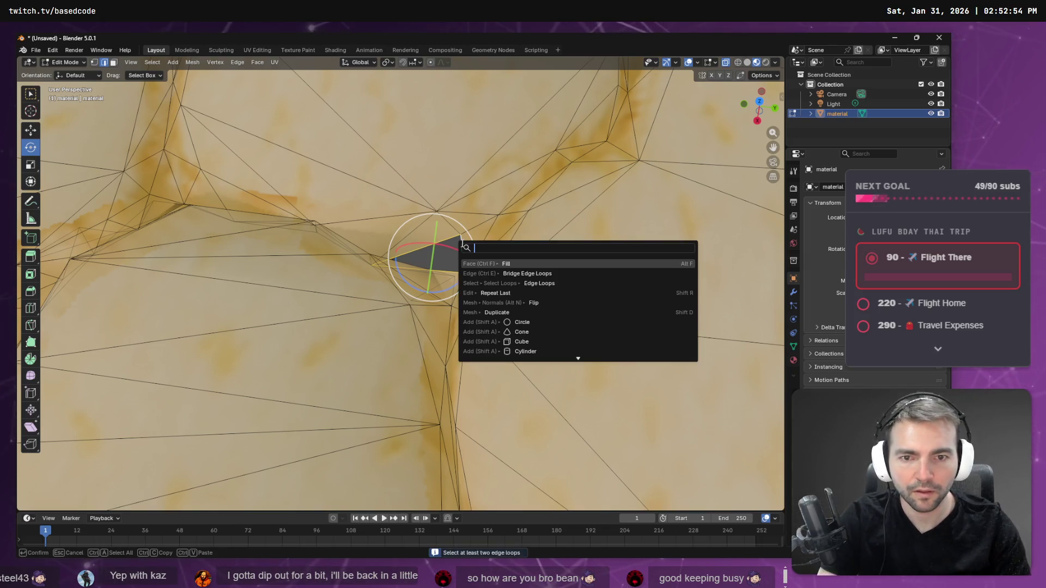
key("Return")
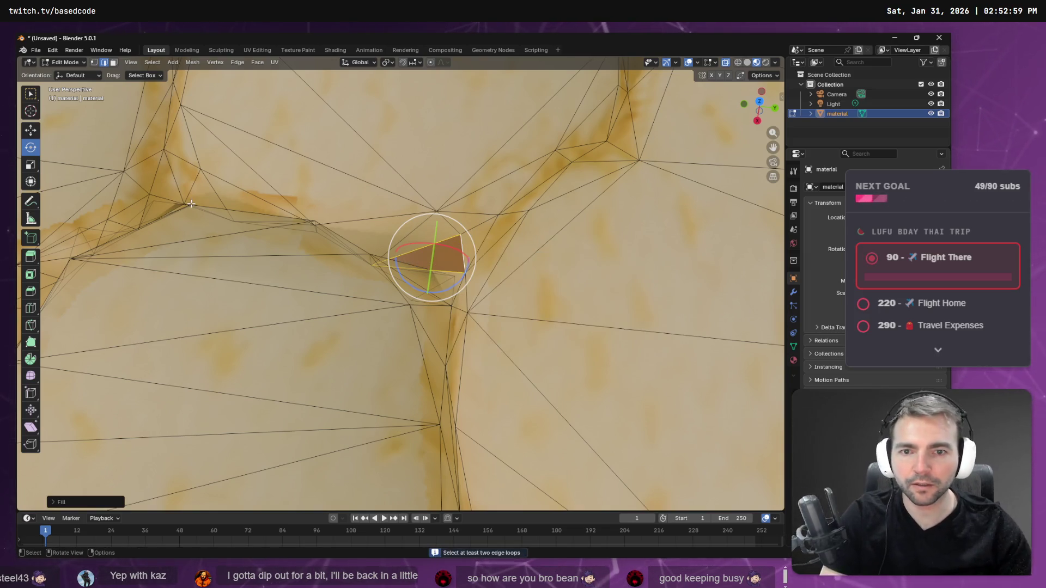
left_click(191, 205)
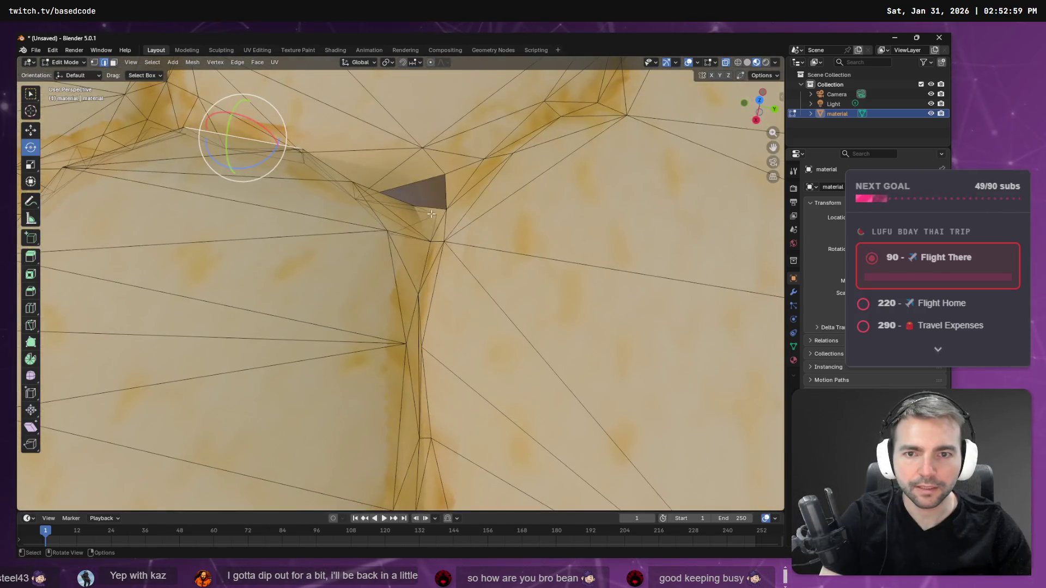
left_click(436, 186)
key("ctrl+z")
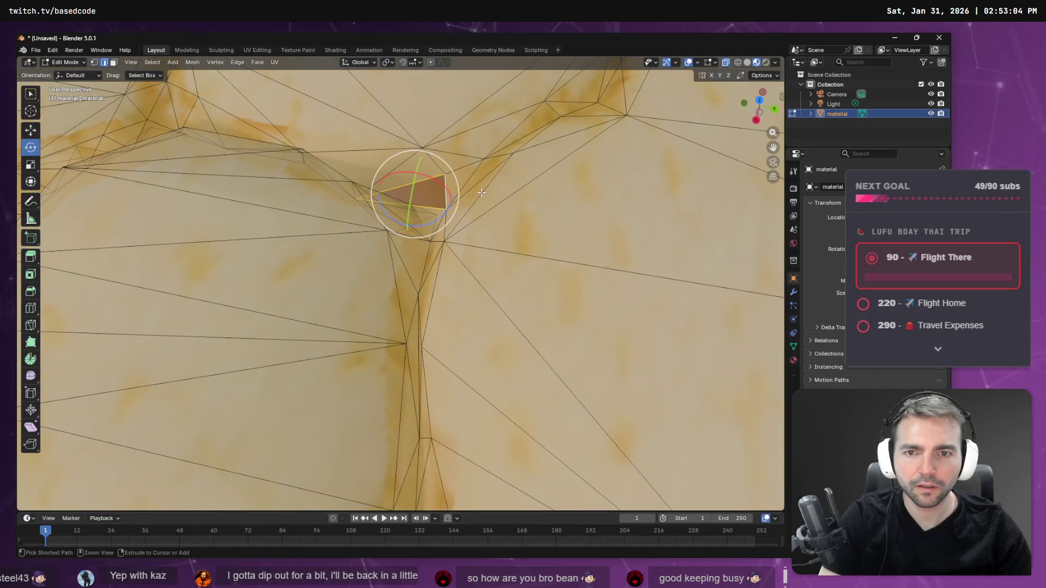
mouse_move(440, 245)
left_mouse_down()
mouse_move(441, 234)
mouse_move(445, 254)
left_mouse_up()
key("F3")
type("focus")
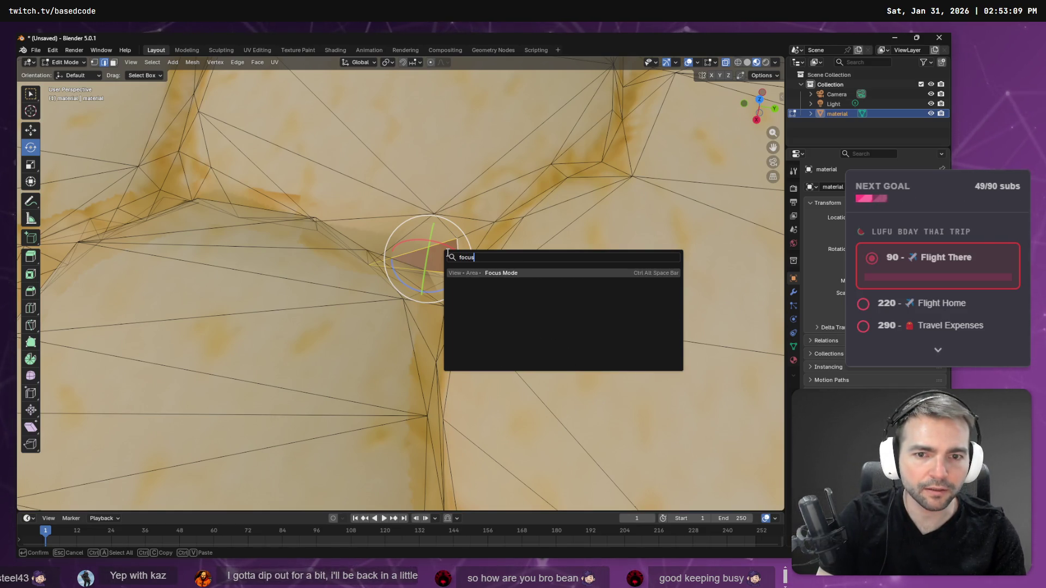
key("Escape")
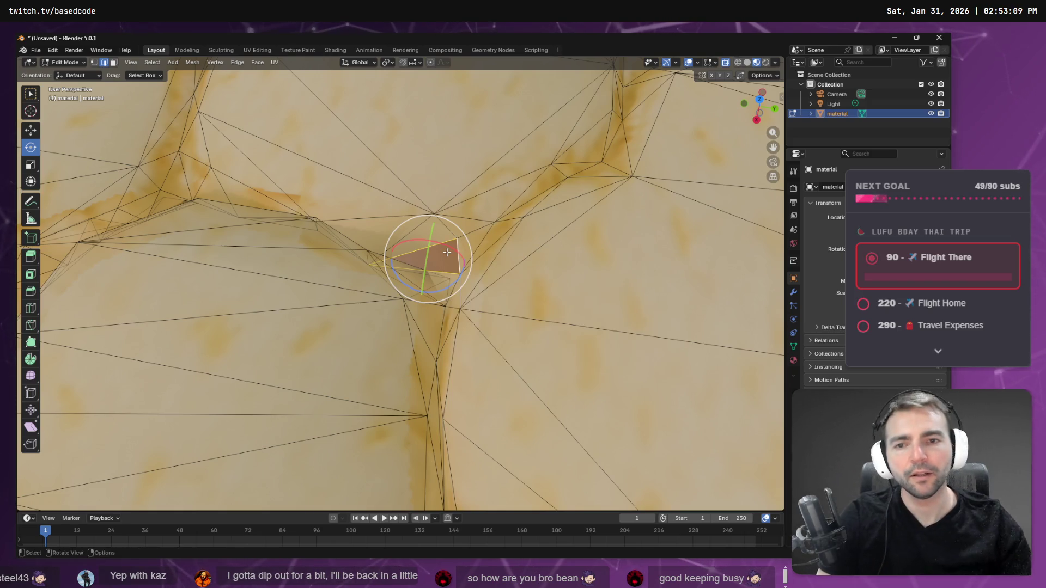
scroll(452, 260, "up", 4)
mouse_move(458, 266)
left_mouse_down()
mouse_move(508, 133)
mouse_move(462, 332)
mouse_move(517, 341)
left_mouse_up()
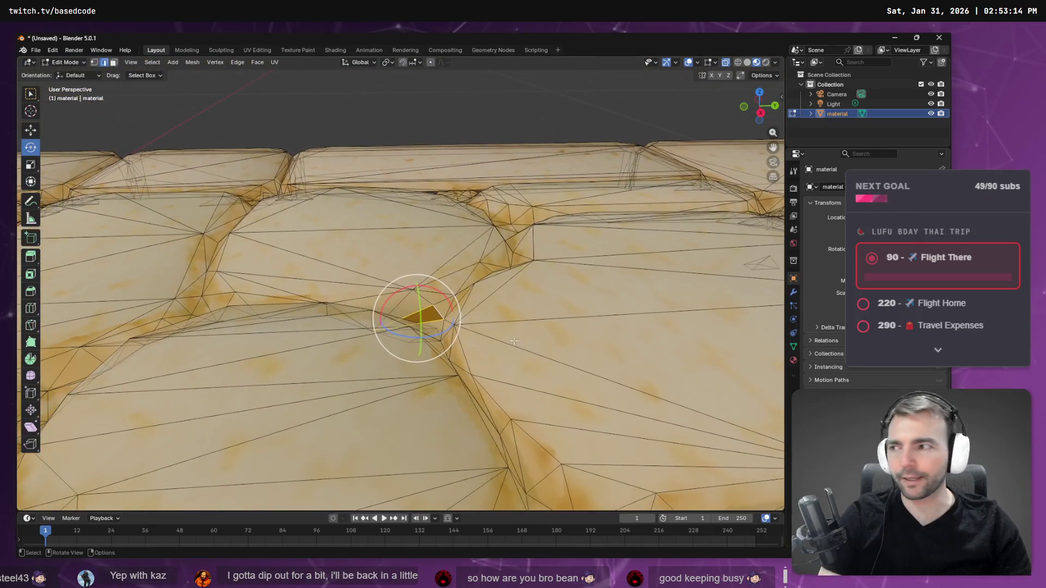
left_click_drag(538, 396, 474, 261)
scroll(490, 256, "up", 5)
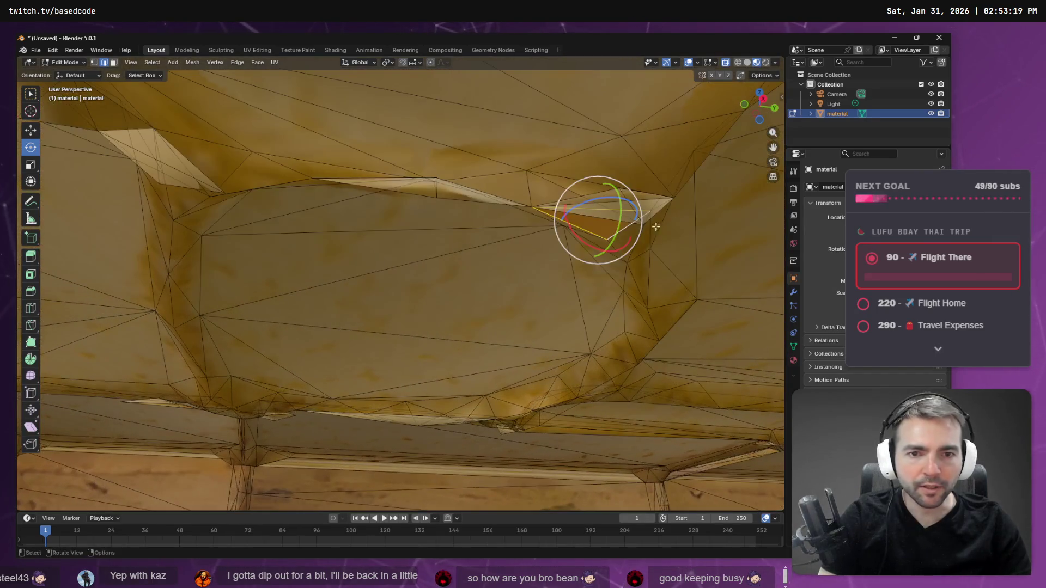
left_click_drag(656, 226, 609, 238)
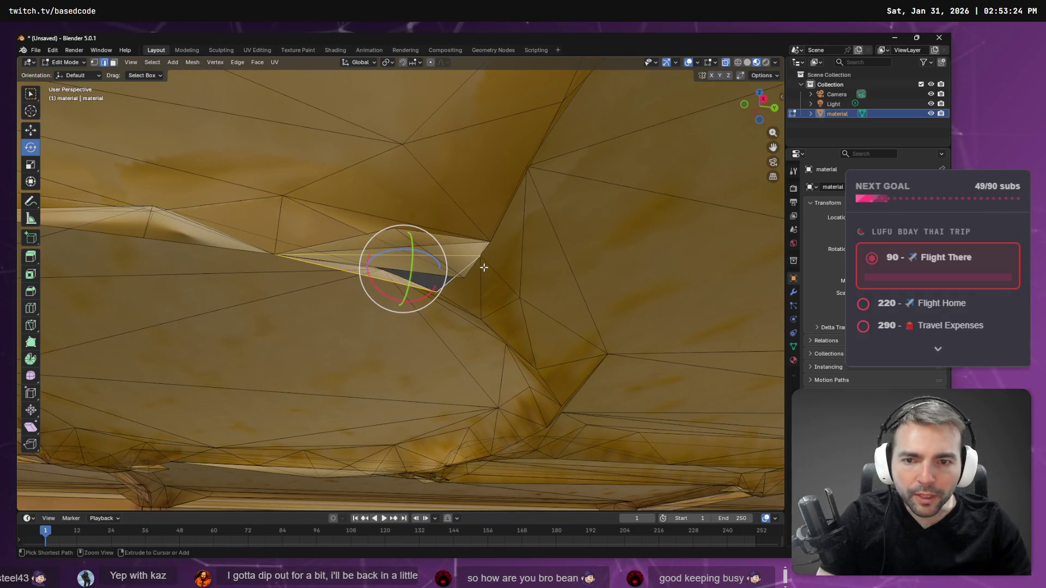
mouse_move(476, 270)
left_mouse_down()
mouse_move(518, 210)
mouse_move(505, 264)
mouse_move(478, 285)
left_mouse_up()
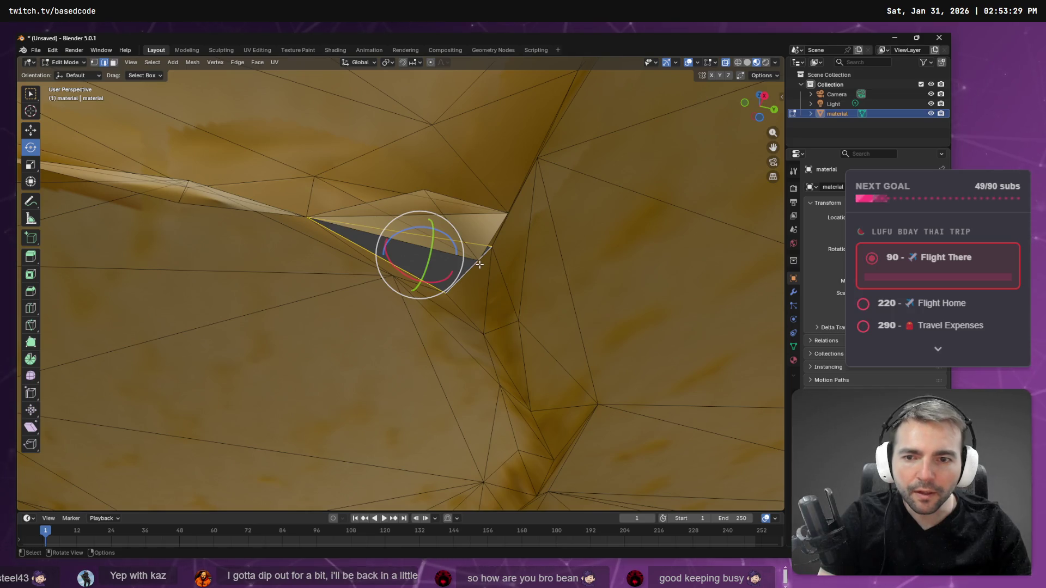
Merge the selected sliver vertices At Center.
key("F3")
type("mer")
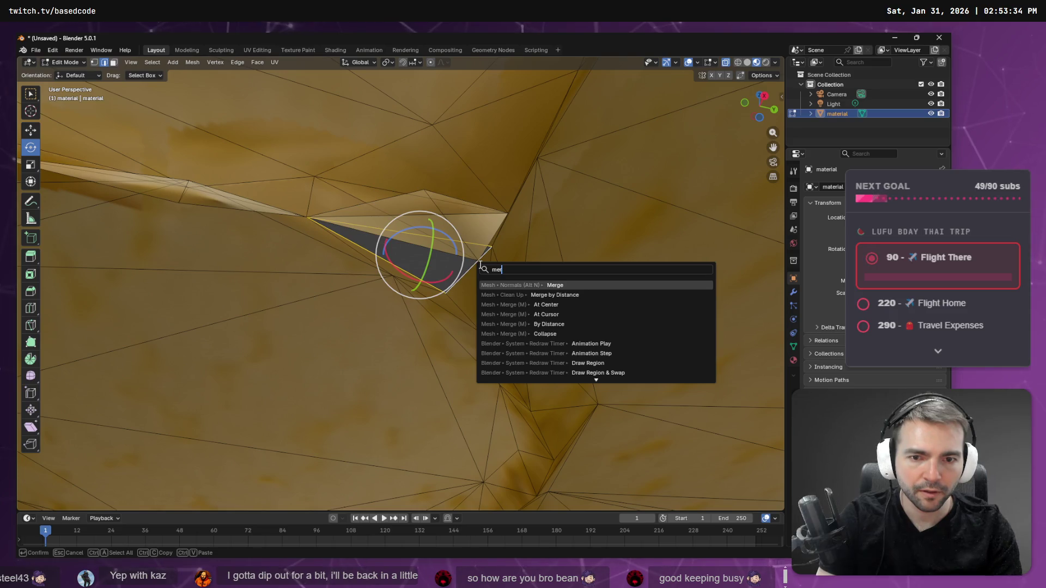
key("Down")
key("Down")
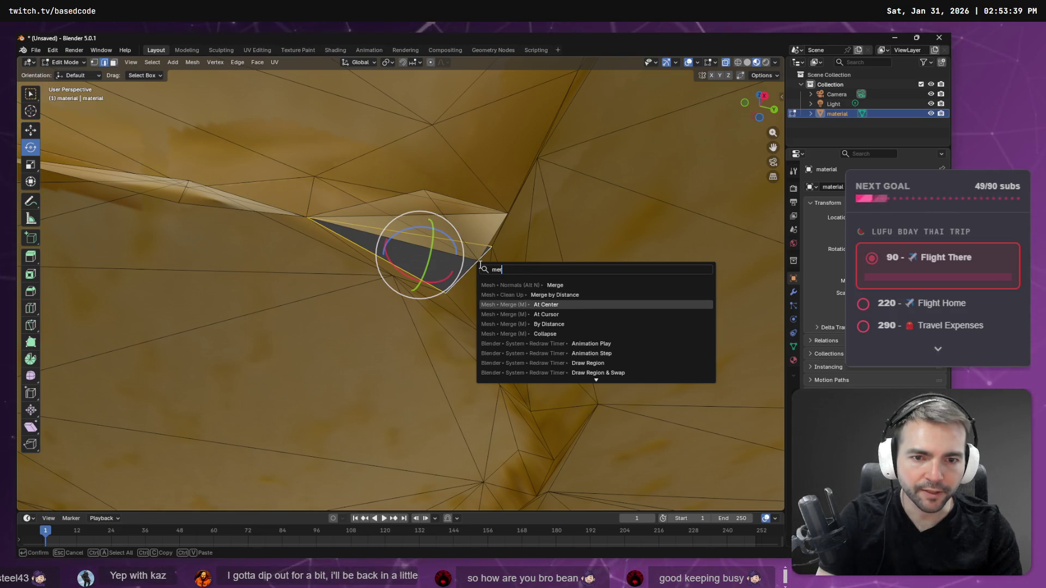
key("Return")
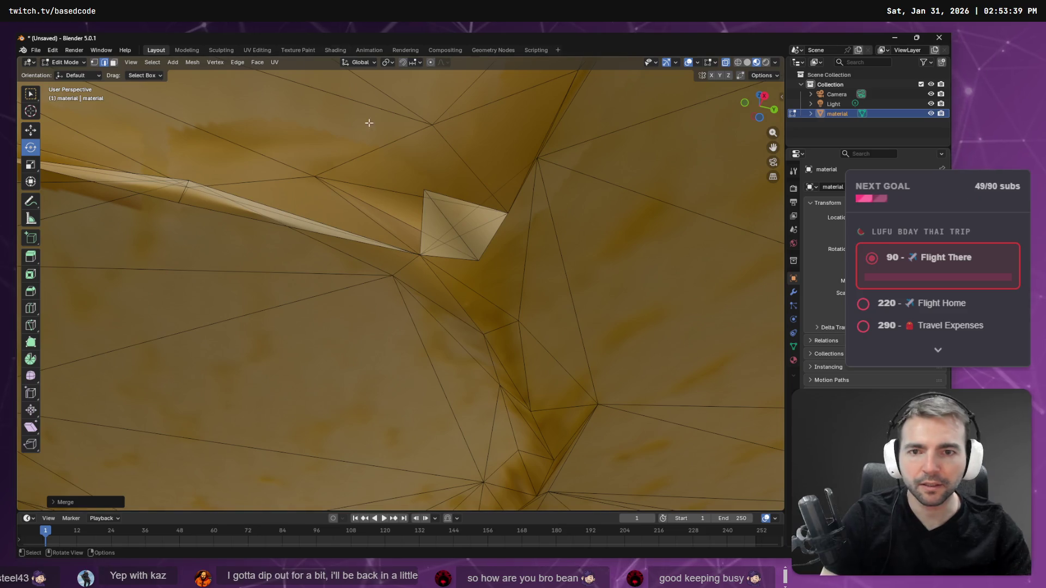
In vertex select mode, merge another sliver's vertex pair and select the next sliver's two vertices.
left_click(427, 190)
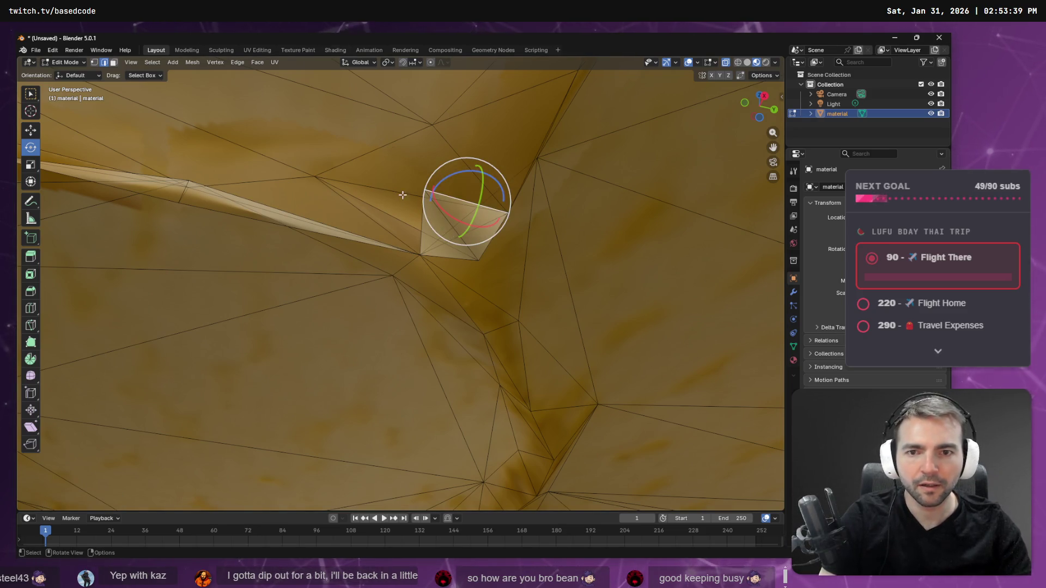
left_click(96, 65)
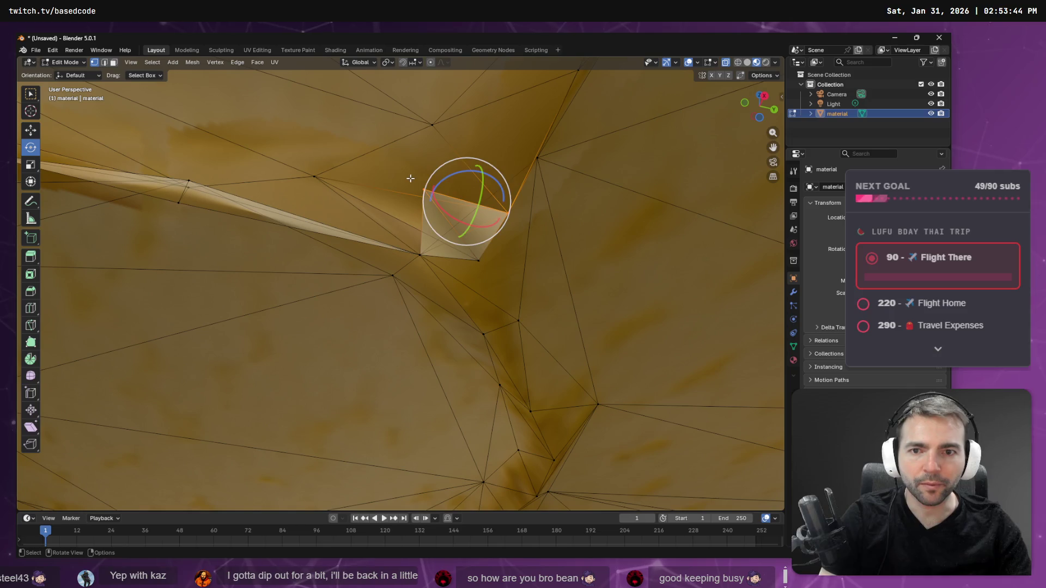
left_click(423, 191)
left_click(518, 321)
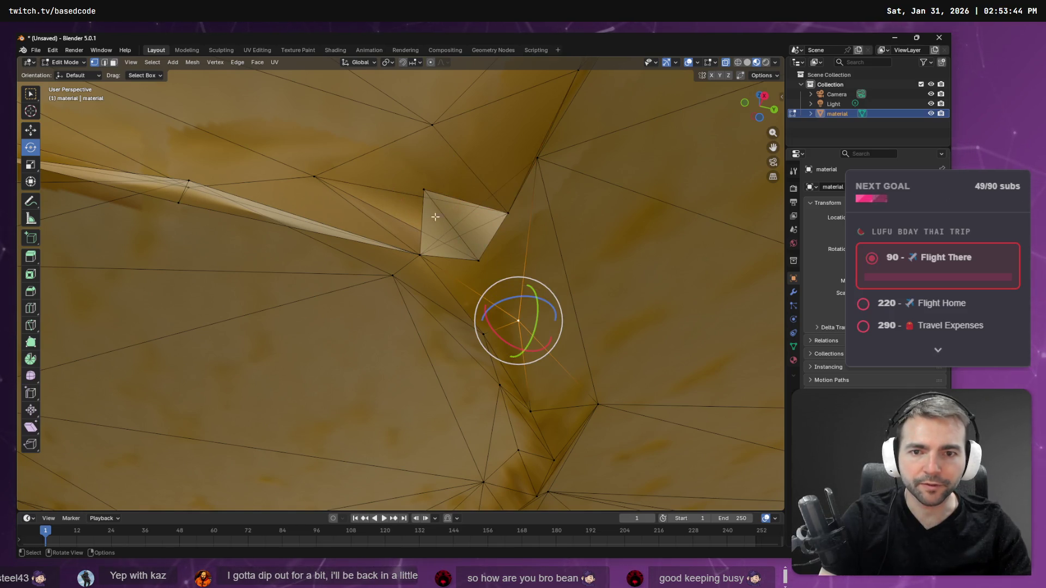
left_click(418, 188)
left_click(478, 260, "shift")
key("F3")
key("Return")
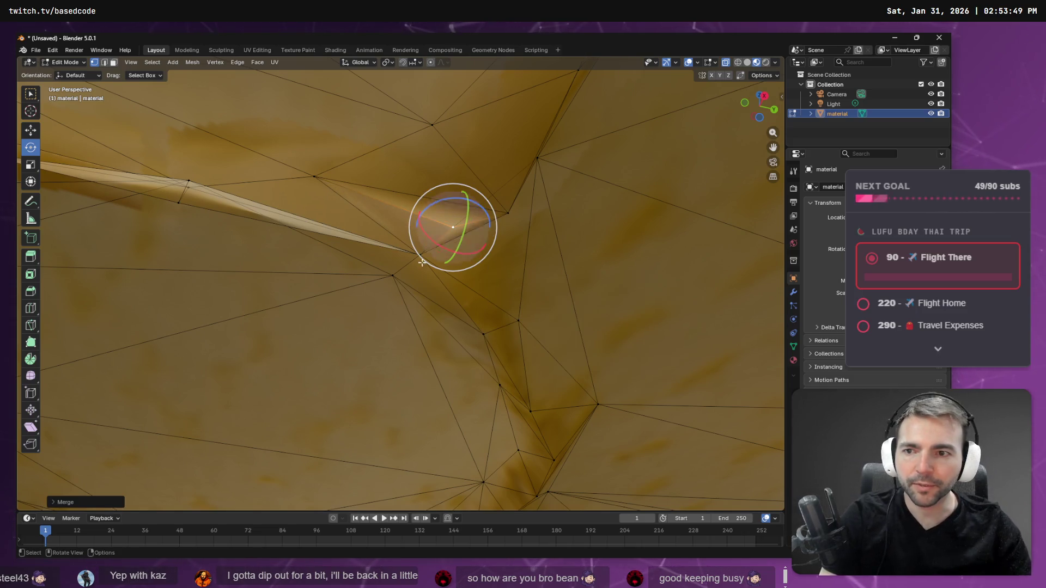
left_click(174, 207)
left_click(188, 180, "shift")
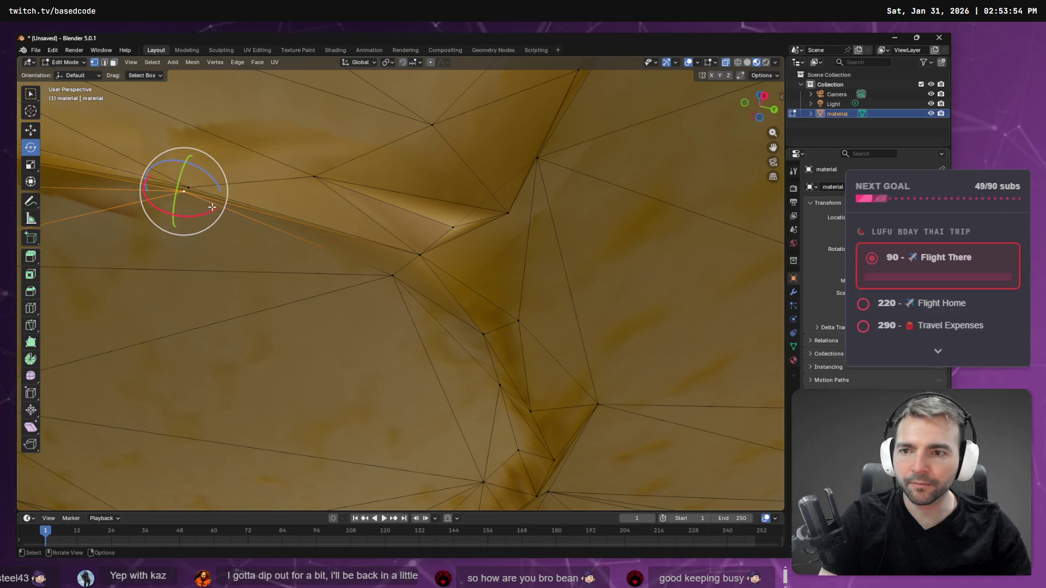
Select vertices along the edge of the dark gap beside the spike.
scroll(194, 300, "down", 5)
scroll(266, 357, "up", 6)
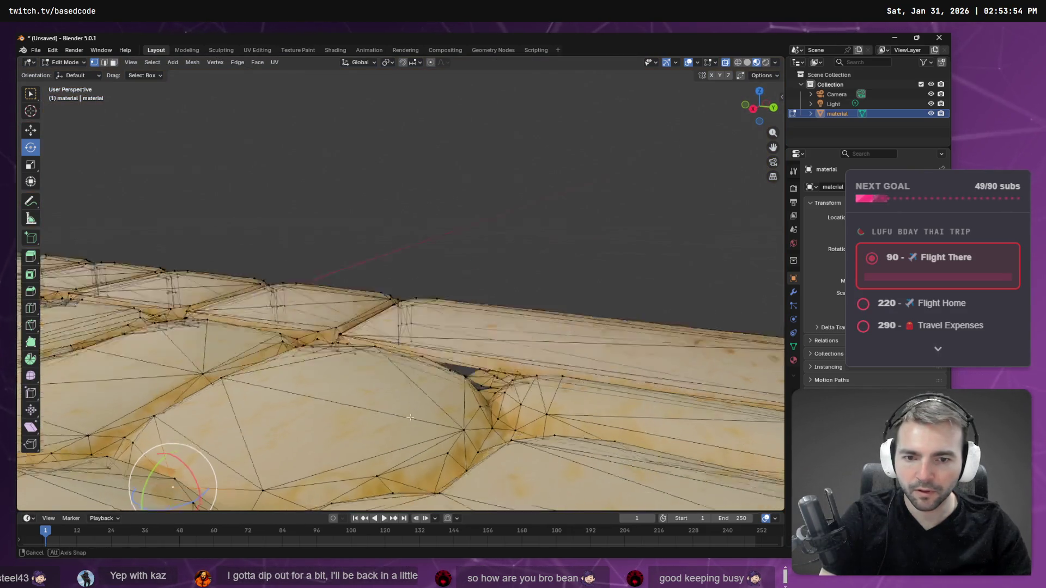
scroll(622, 360, "down", 4)
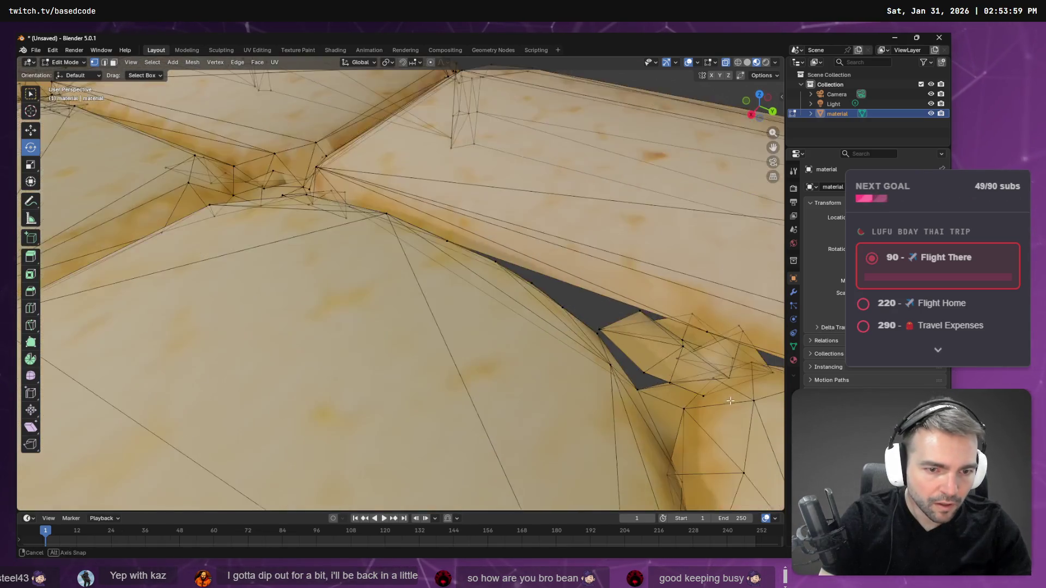
scroll(538, 314, "down", 5)
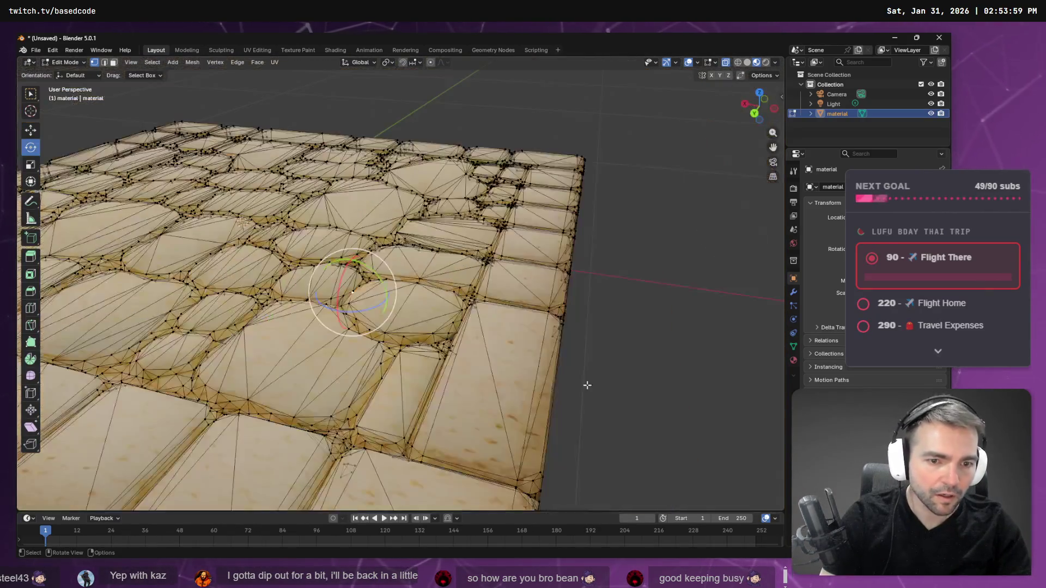
scroll(484, 313, "up", 8)
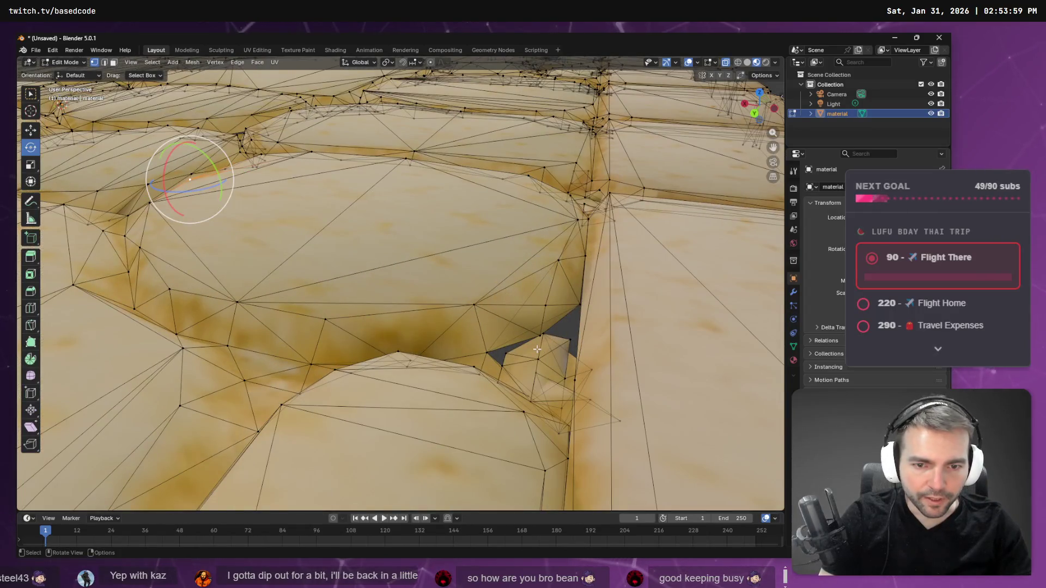
left_click(542, 335)
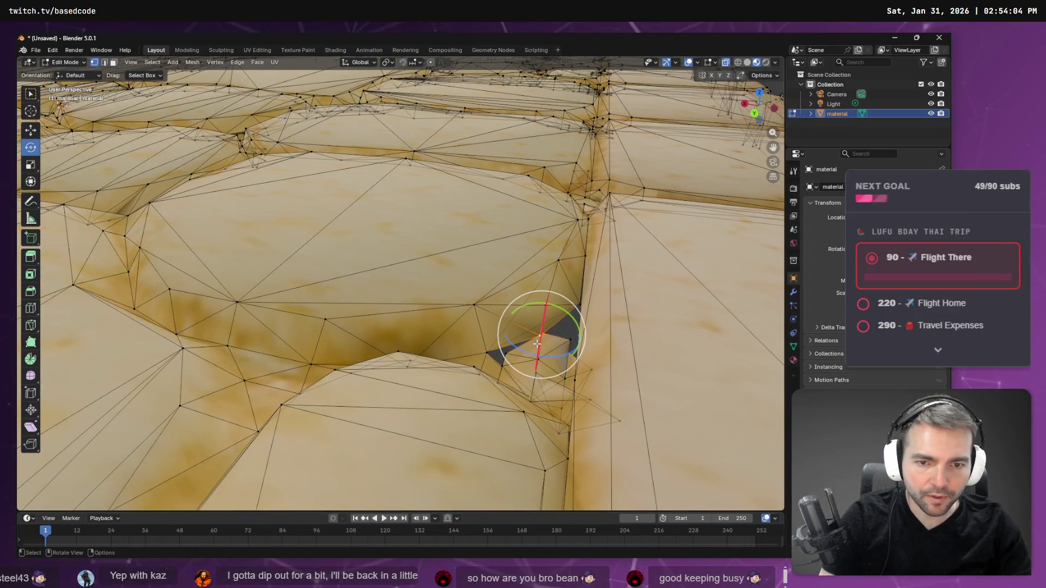
left_click(497, 355)
left_click(501, 368)
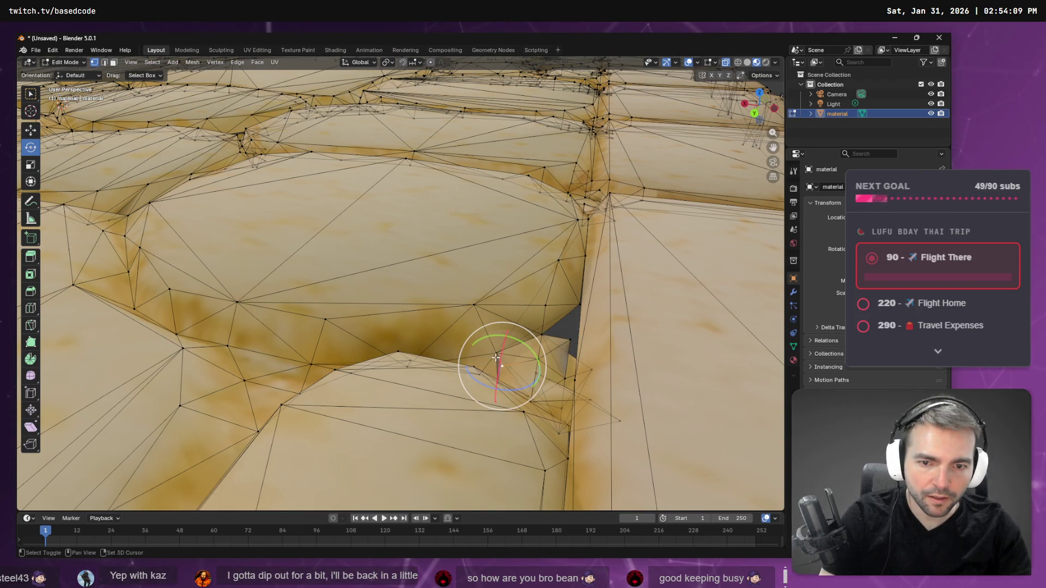
left_click(569, 337)
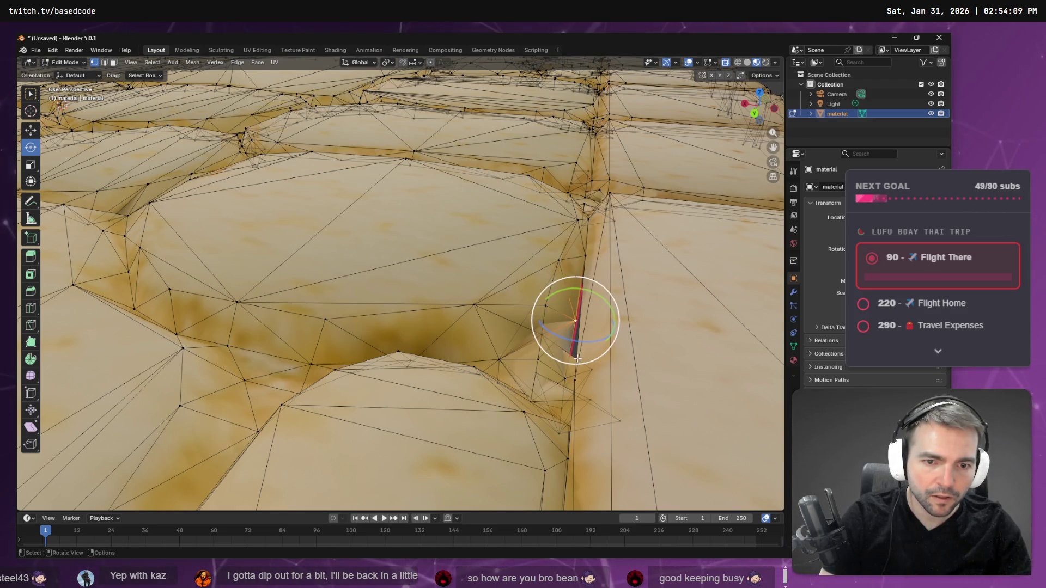
mouse_move(590, 353)
left_mouse_down()
mouse_move(547, 328)
mouse_move(405, 194)
left_mouse_up()
Merge the spike-tip vertex with its neighbour using M, then pick further vertex pairs.
left_click(262, 152)
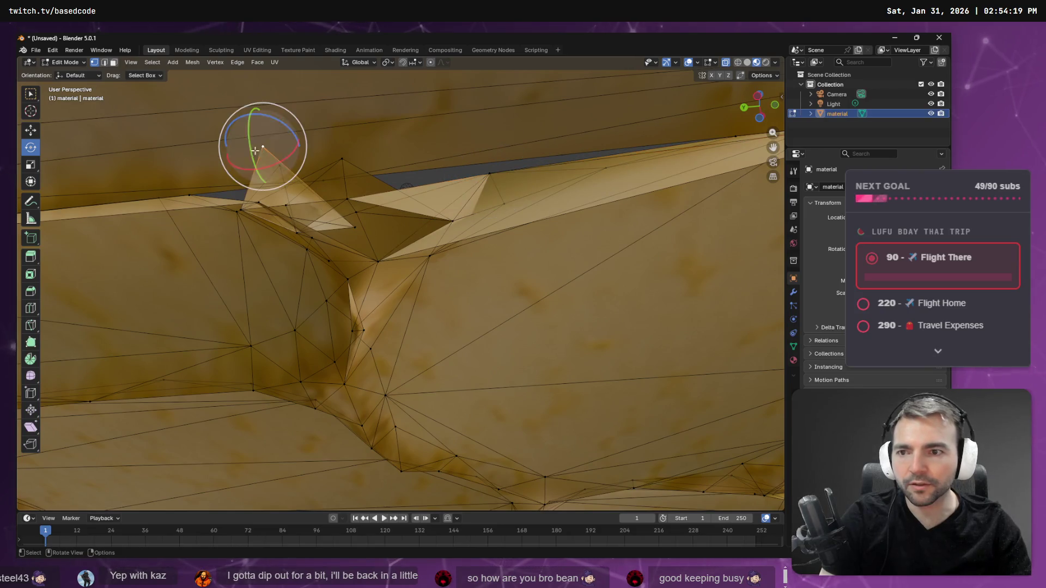
left_click(190, 196, "shift")
key("m")
left_click(194, 207)
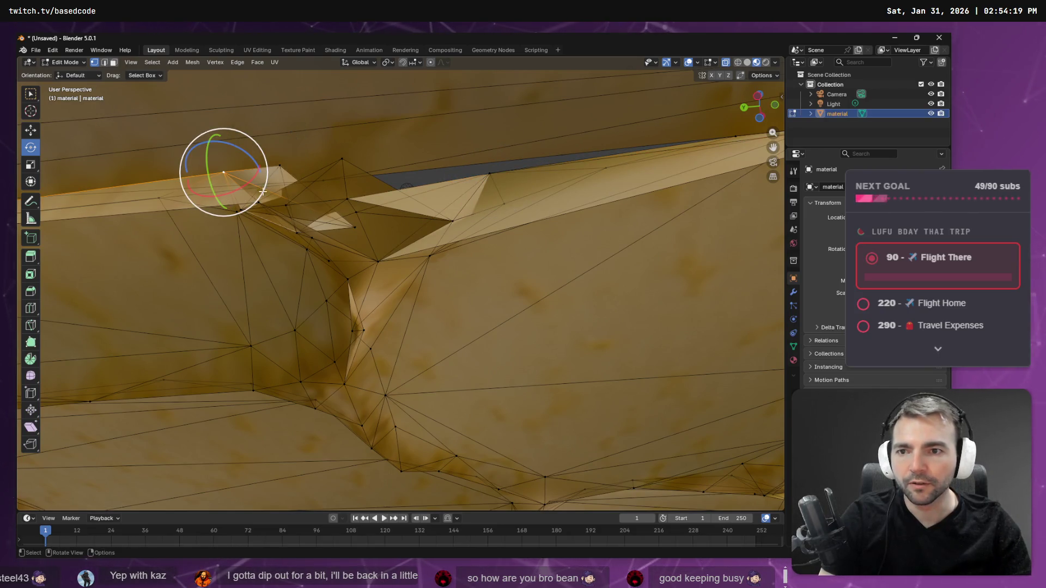
left_click(354, 228)
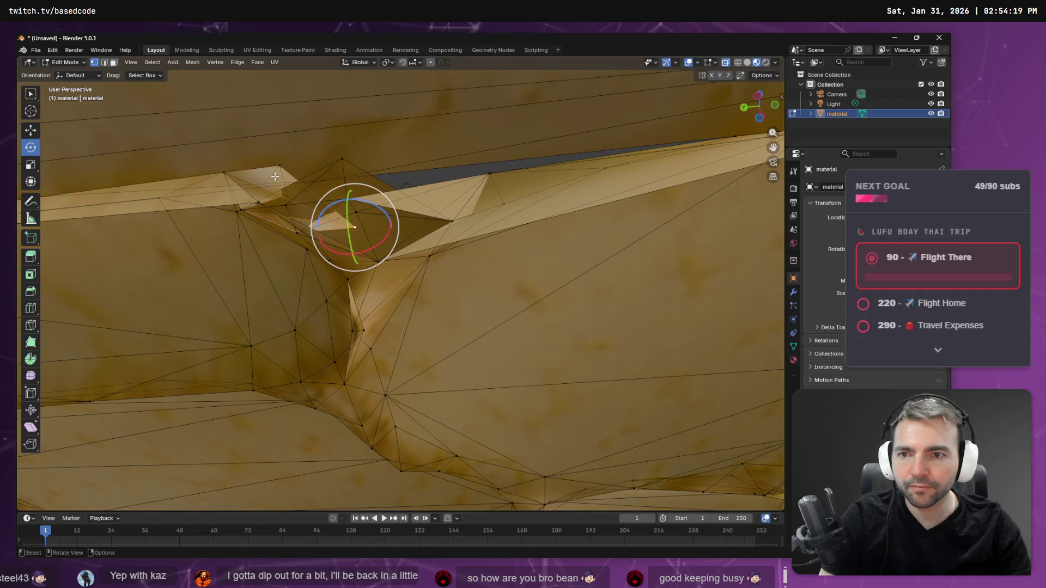
left_click(279, 167, "shift")
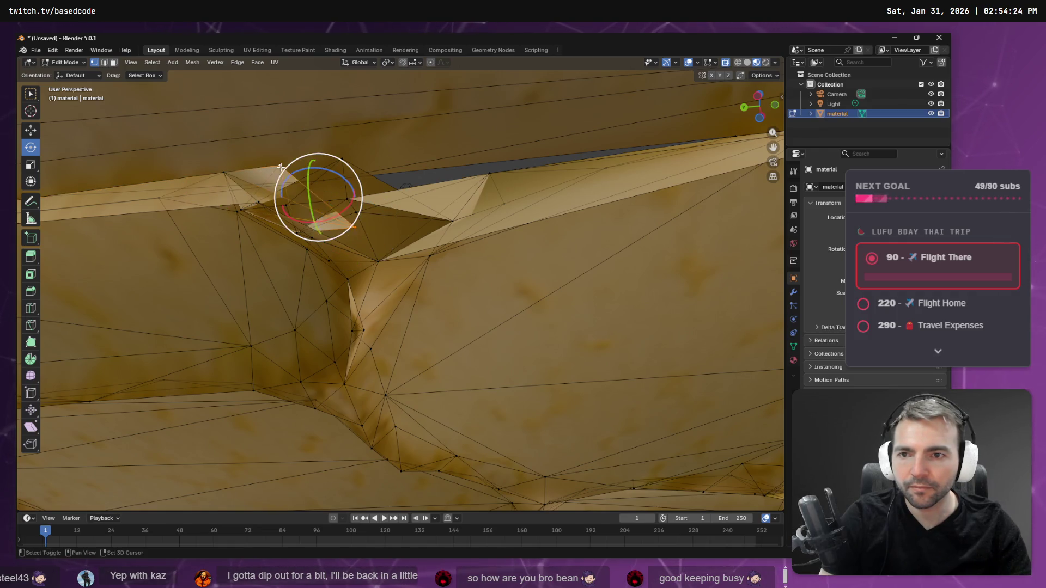
left_click(345, 159)
left_click(312, 199, "shift")
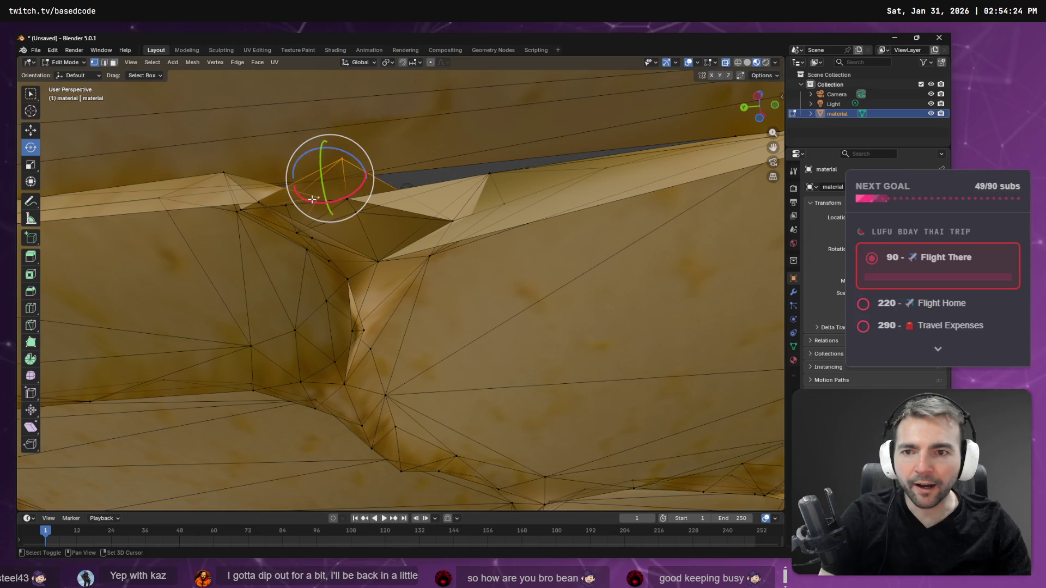
Slide and move the spike-tip vertex, undo the move, and merge the selected vertices.
left_click(448, 221)
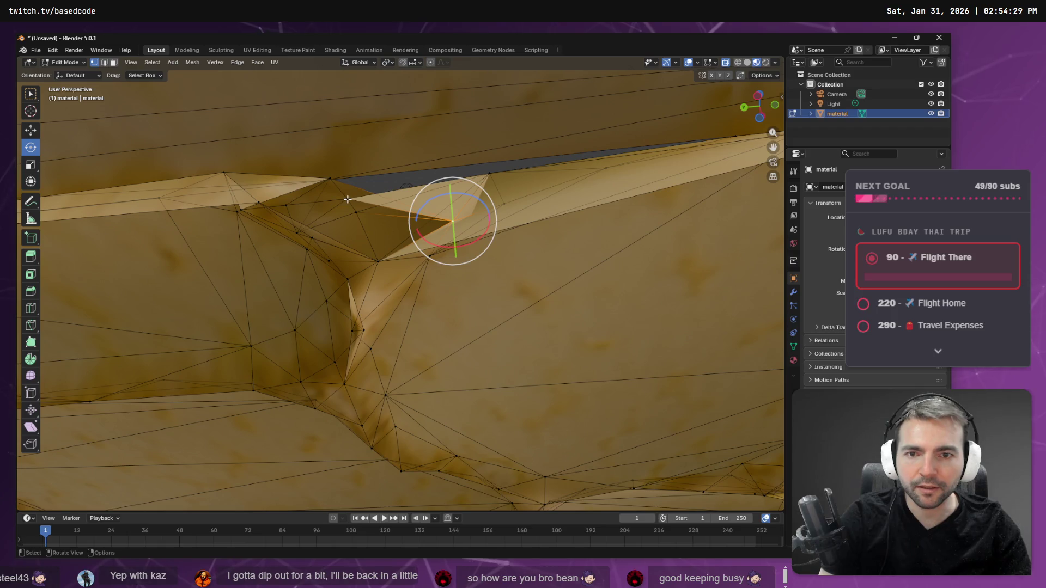
key("g")
left_click(365, 215)
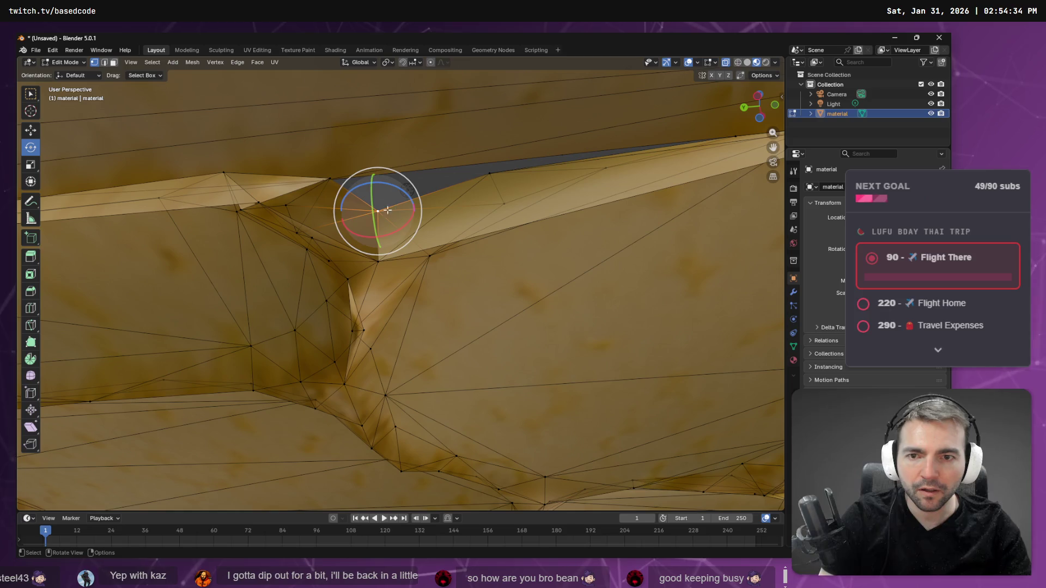
key("w")
left_click(38, 130)
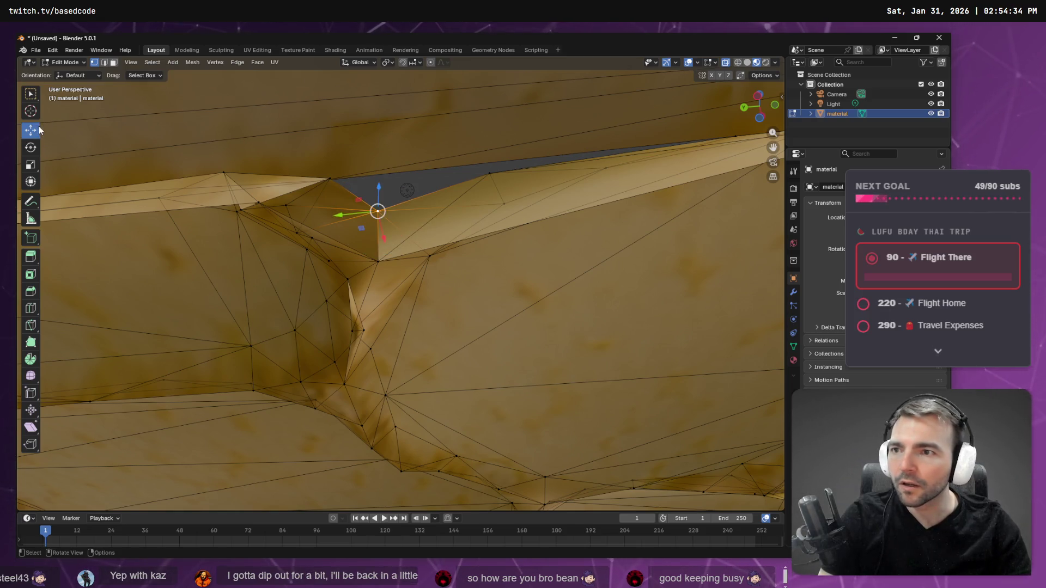
mouse_move(381, 209)
left_mouse_down()
mouse_move(387, 178)
mouse_move(488, 181)
mouse_move(557, 291)
mouse_move(615, 287)
mouse_move(644, 268)
mouse_move(560, 172)
mouse_move(350, 321)
left_mouse_up()
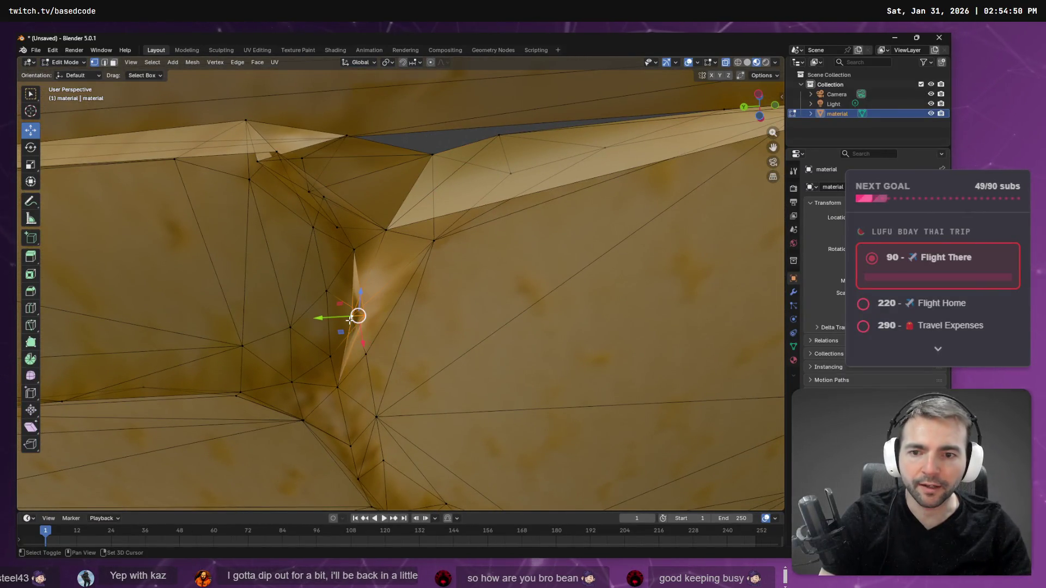
key("ctrl+z")
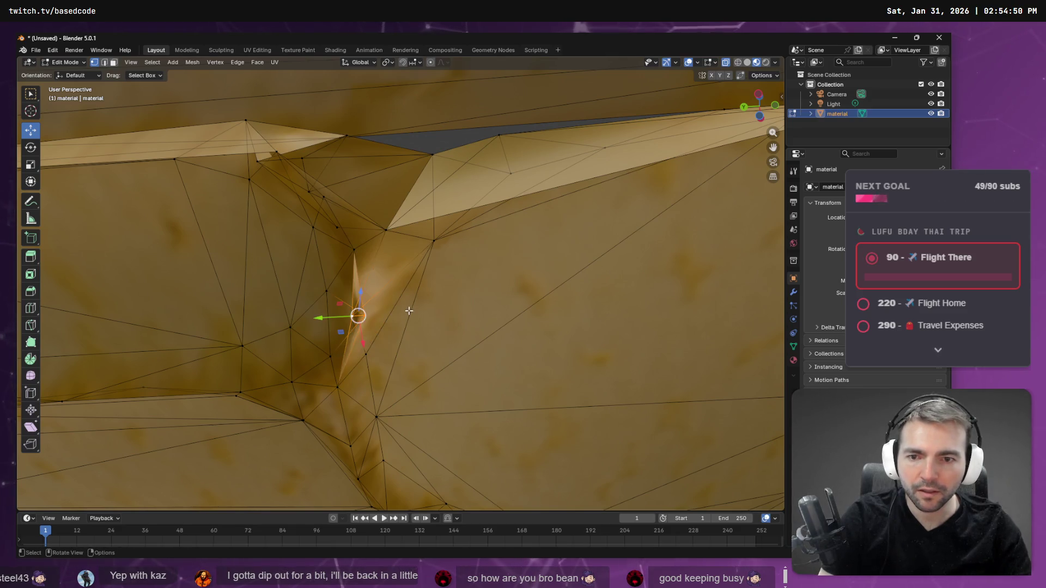
key("m")
left_click(410, 310)
mouse_move(499, 218)
left_mouse_down()
mouse_move(476, 278)
mouse_move(343, 292)
mouse_move(390, 264)
mouse_move(435, 354)
mouse_move(213, 135)
left_mouse_up()
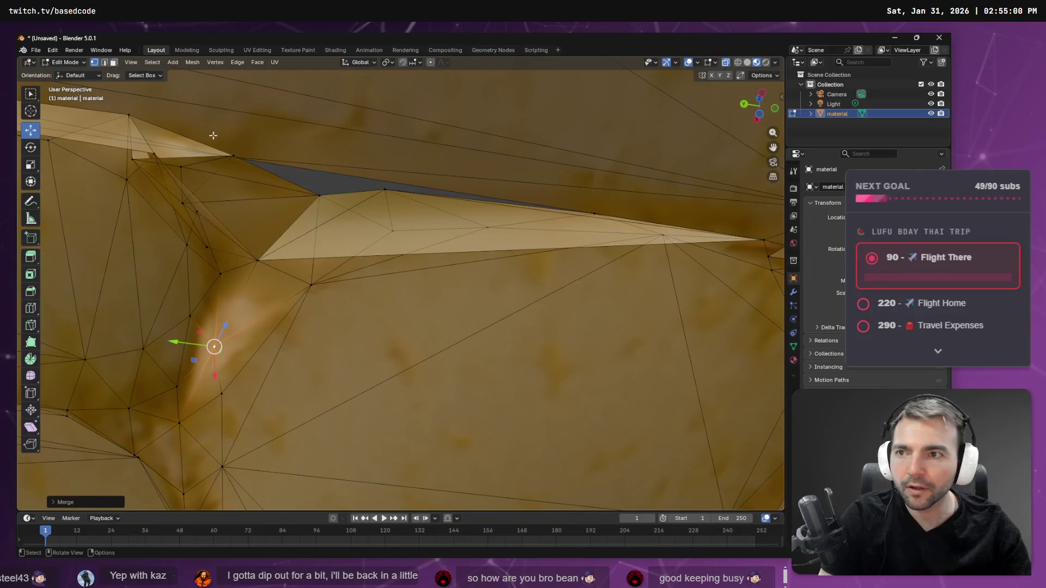
In Face select mode, delete the first two sliver faces over the gap.
left_click(113, 62)
left_click(468, 233)
key("x")
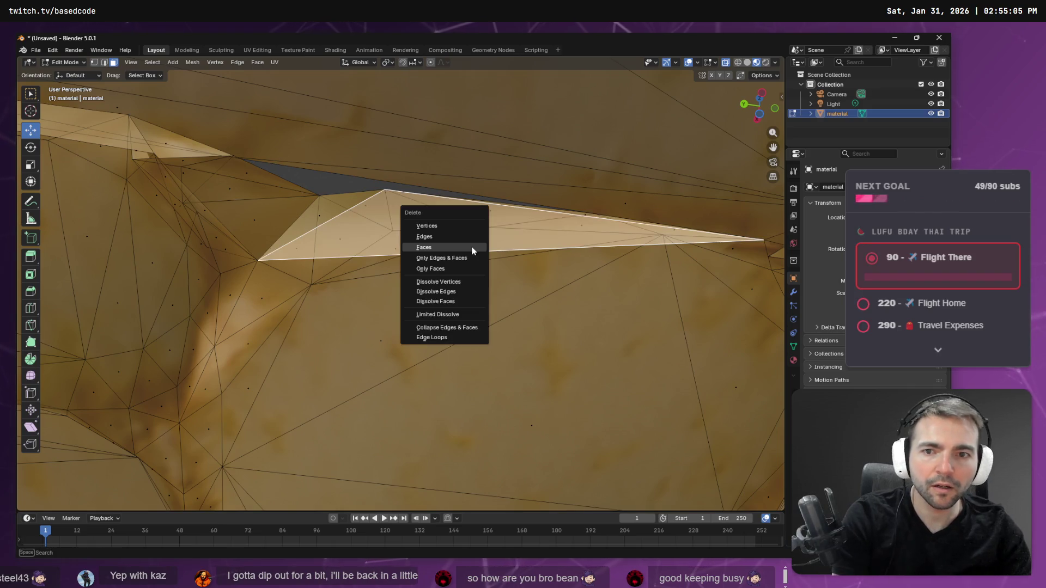
left_click(472, 246)
left_click_drag(471, 247, 438, 281)
left_click(438, 281)
key("x")
left_click(432, 283)
Delete the remaining small overlapping faces around the hole.
left_click(370, 252)
mouse_move(381, 247)
left_mouse_down()
mouse_move(434, 285)
mouse_move(439, 264)
mouse_move(463, 254)
mouse_move(468, 206)
mouse_move(474, 247)
mouse_move(426, 267)
left_mouse_up()
key("x")
left_click(425, 266)
key("x")
left_click(393, 245)
key("x")
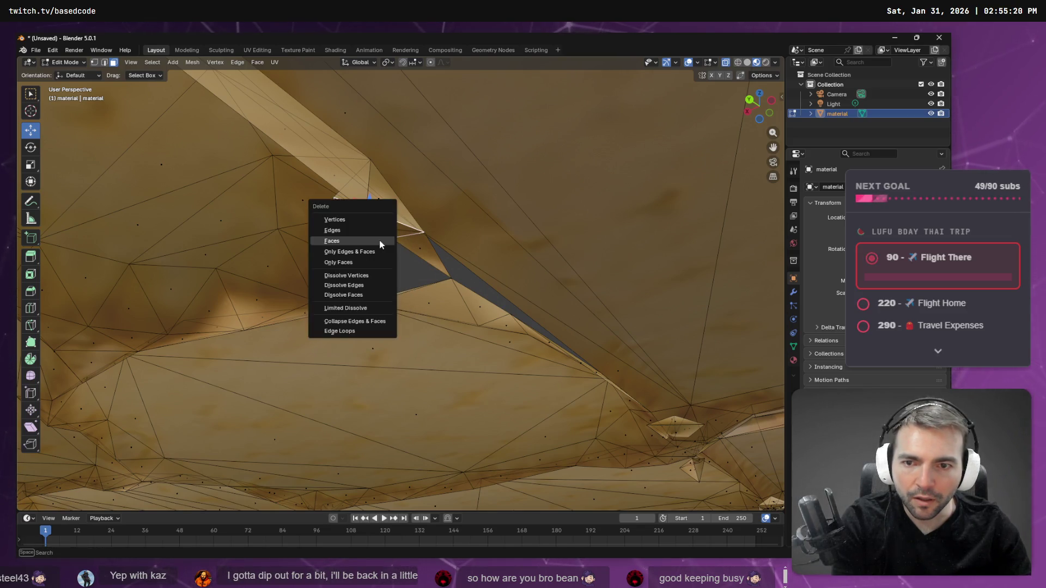
left_click(378, 240)
mouse_move(374, 238)
left_mouse_down()
mouse_move(343, 297)
mouse_move(349, 337)
left_mouse_up()
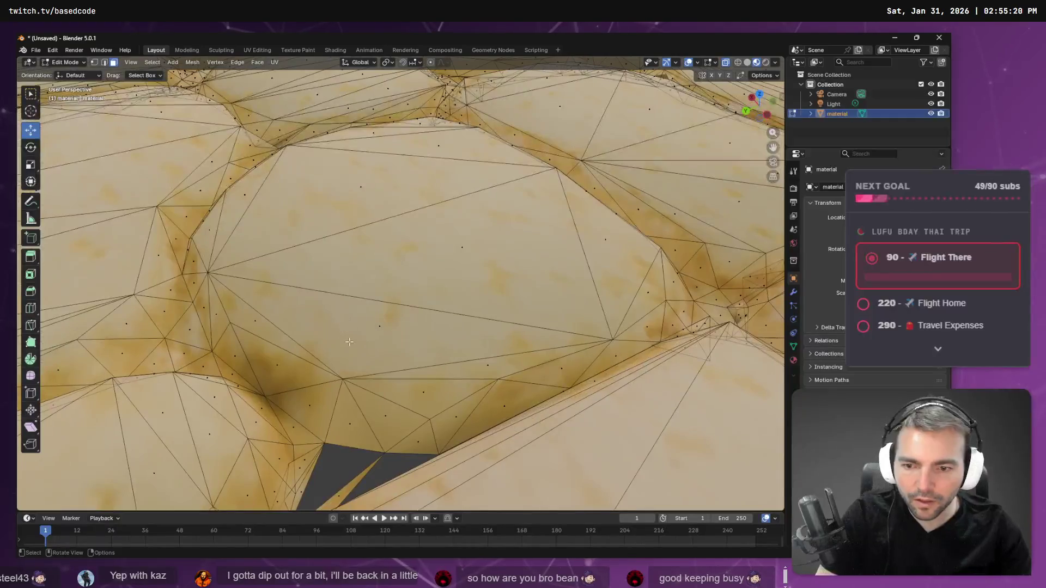
mouse_move(348, 399)
left_mouse_down()
mouse_move(465, 233)
mouse_move(422, 161)
mouse_move(493, 242)
mouse_move(541, 263)
mouse_move(405, 377)
mouse_move(559, 284)
mouse_move(442, 303)
left_mouse_up()
scroll(406, 377, "down", 5)
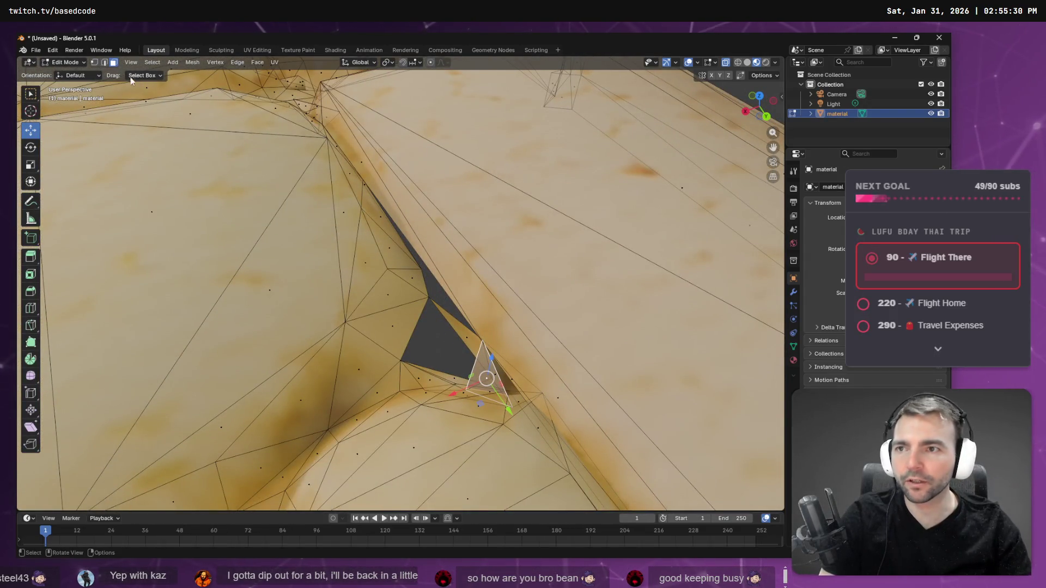
In Edge select mode, close the triangular gap with Bridge Edge Loops.
left_click(104, 63)
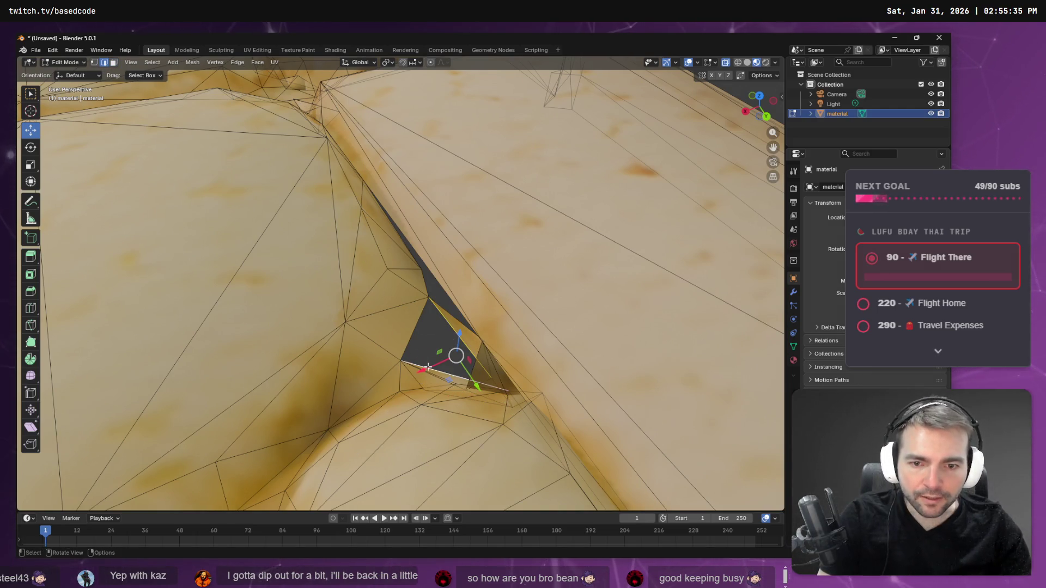
key("F3")
type("bre")
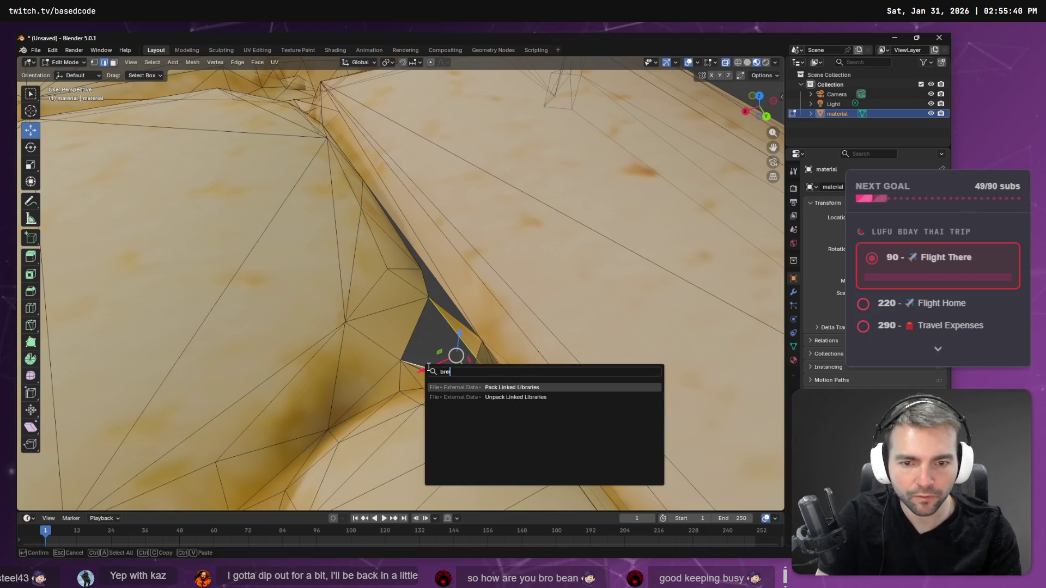
key("Return")
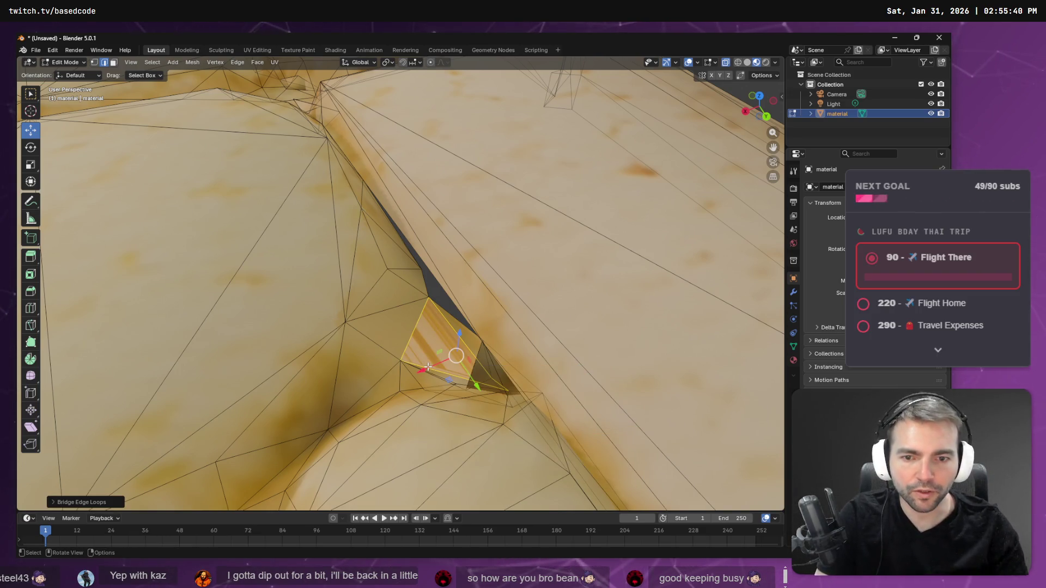
key("ctrl+z")
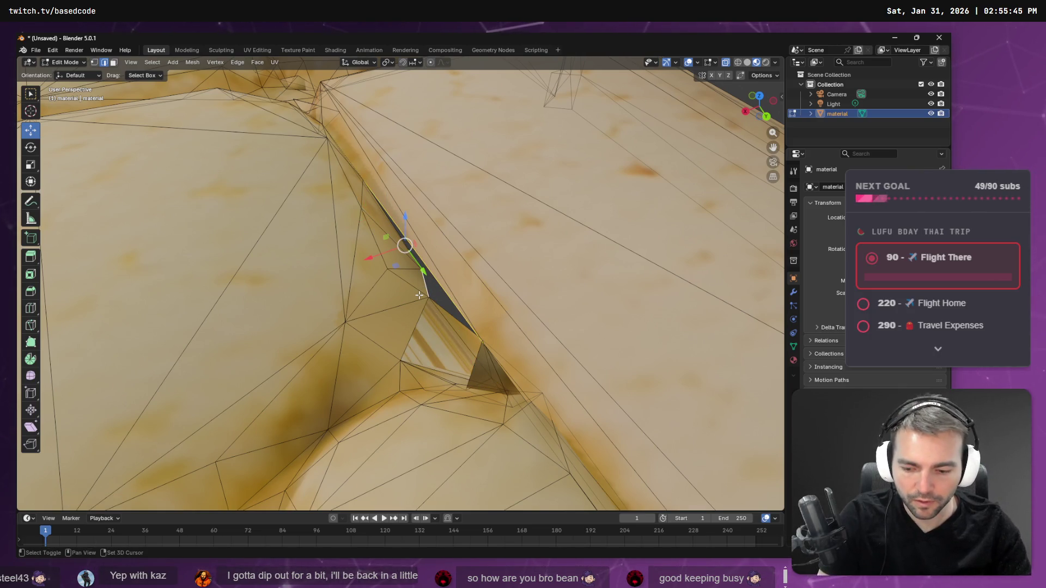
key("ctrl+shift+z")
scroll(415, 289, "down", 5)
scroll(381, 305, "up", 3)
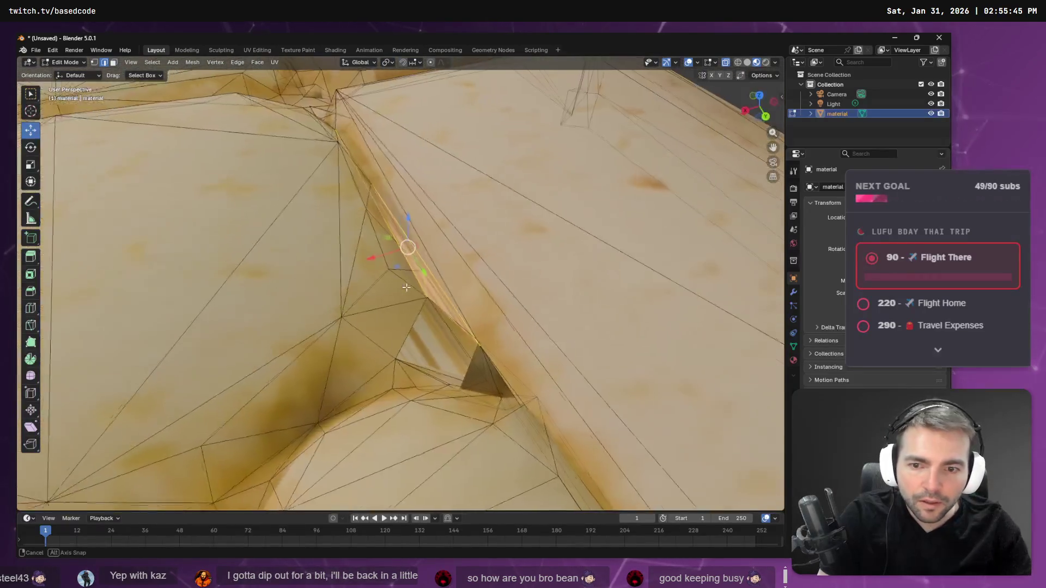
scroll(316, 341, "down", 2)
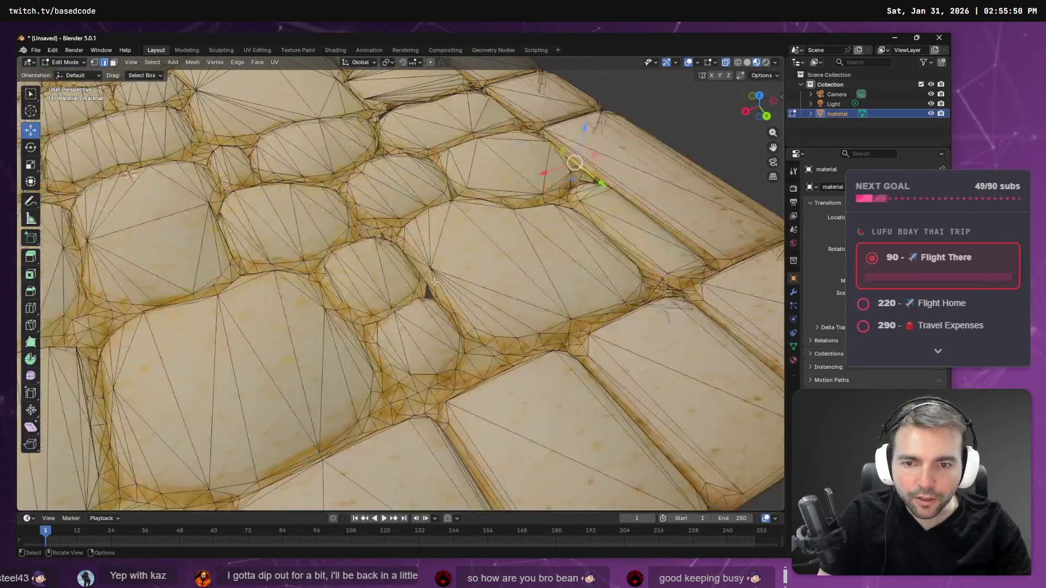
Merge the selected sliver vertices at their center, twice.
scroll(464, 304, "up", 6)
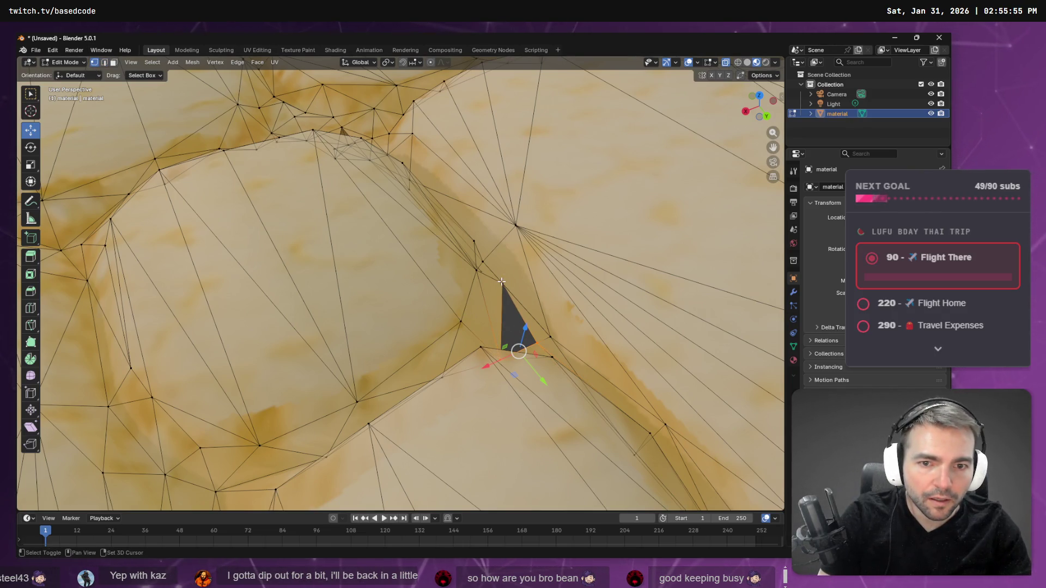
key("F3")
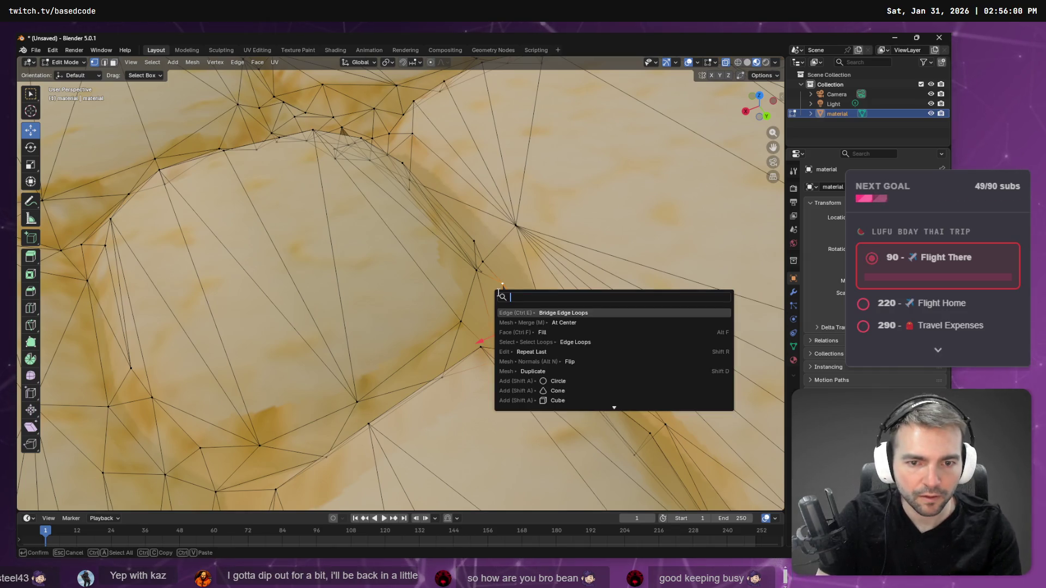
type("merge")
key("Return")
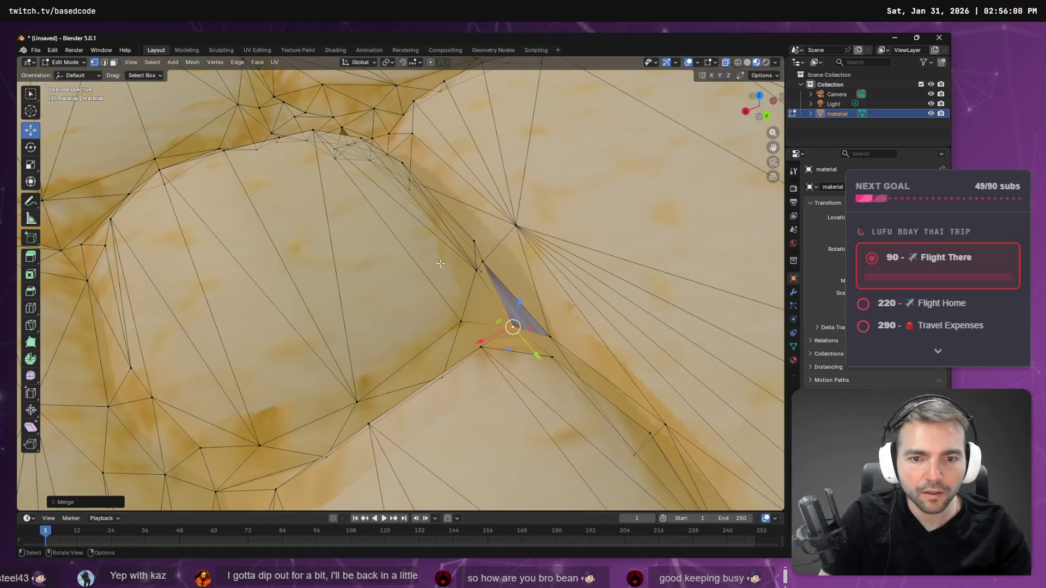
scroll(532, 252, "up", 4)
scroll(511, 303, "down", 6)
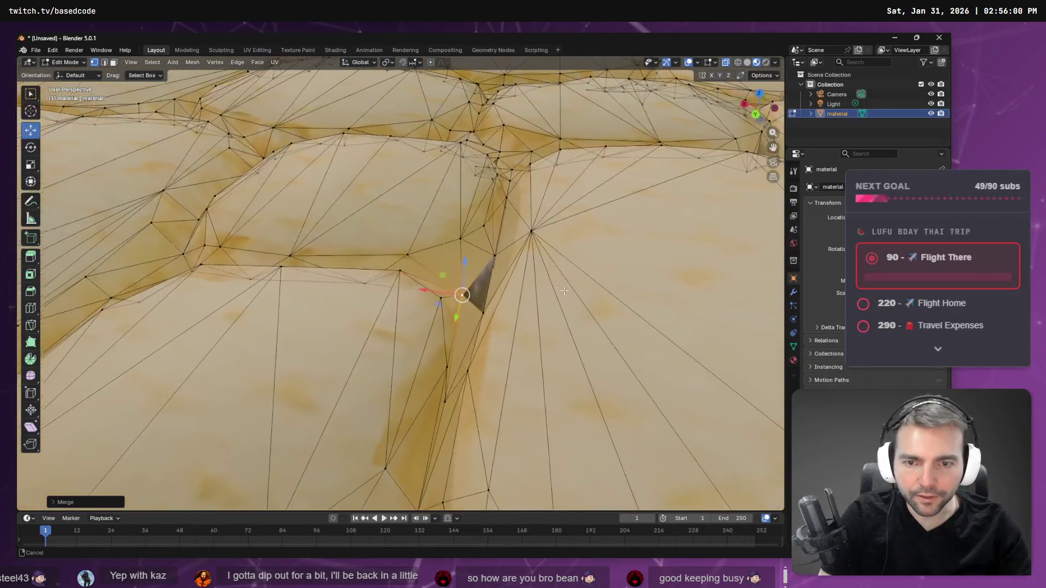
scroll(512, 303, "down", 3)
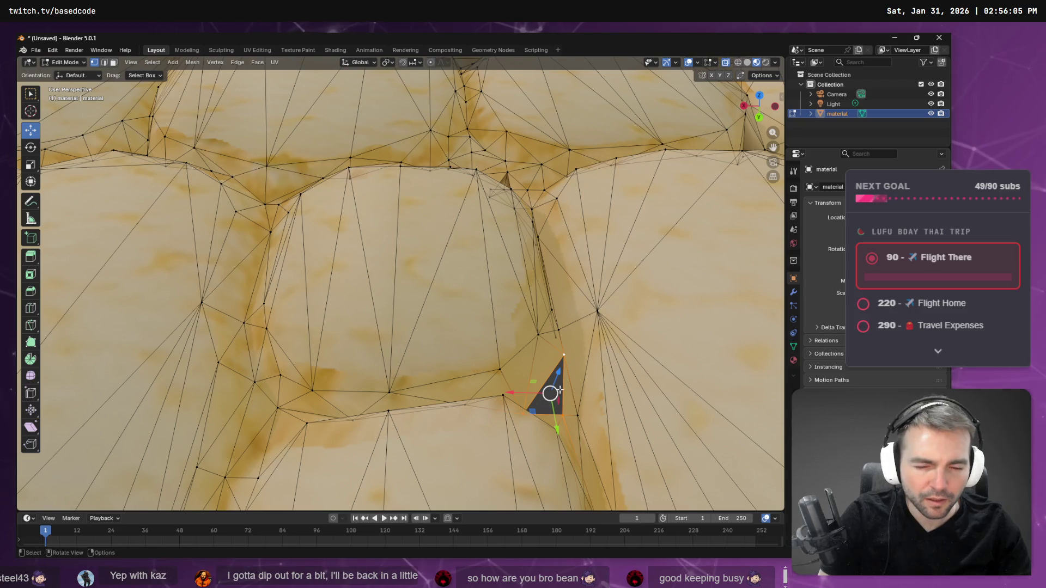
key("F3")
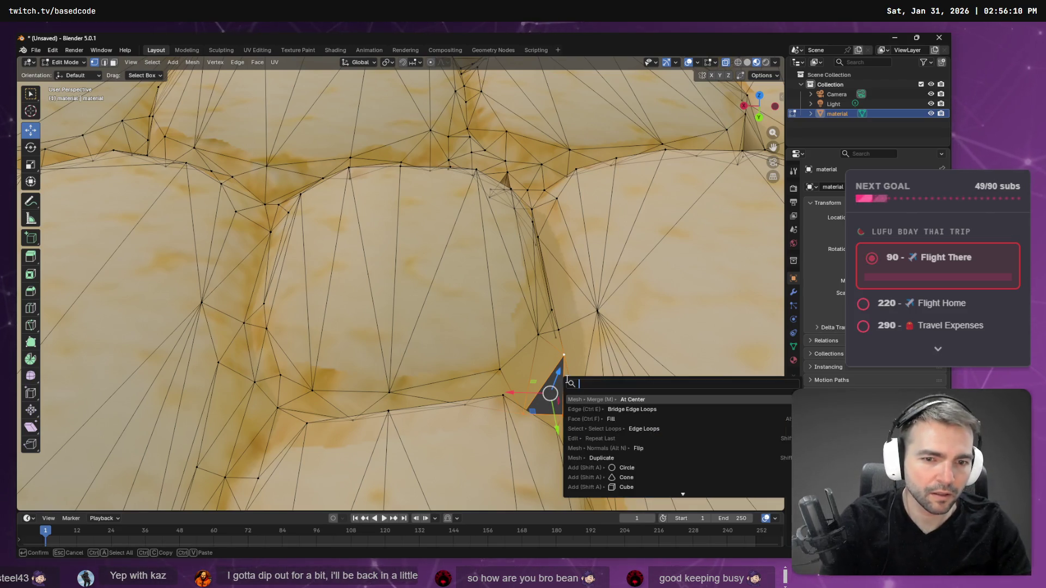
key("Return")
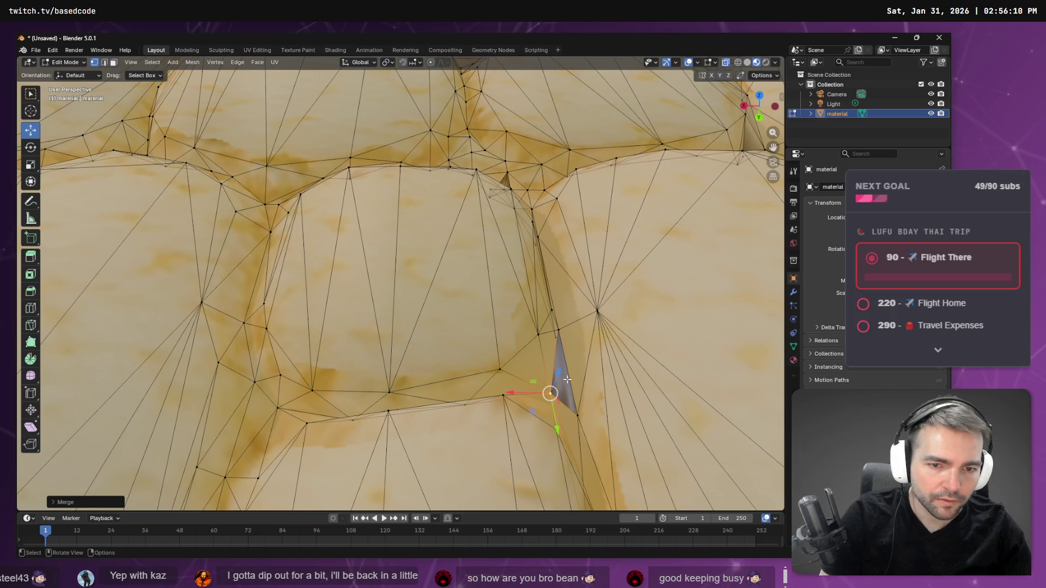
In Face select mode, delete the leftover triangle face.
left_click(113, 62)
mouse_move(564, 381)
left_mouse_down()
mouse_move(525, 317)
mouse_move(541, 230)
mouse_move(547, 245)
mouse_move(518, 249)
mouse_move(546, 214)
left_mouse_up()
scroll(540, 230, "down", 4)
key("x")
left_click(547, 245)
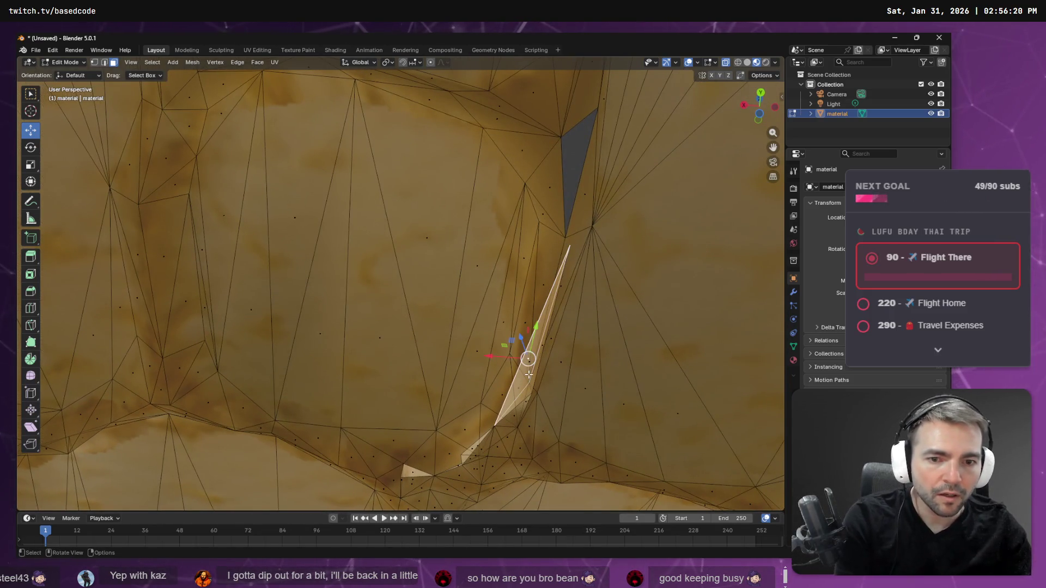
Delete the thin sliver faces along the narrow hole.
left_click_drag(527, 368, 532, 366)
key("x")
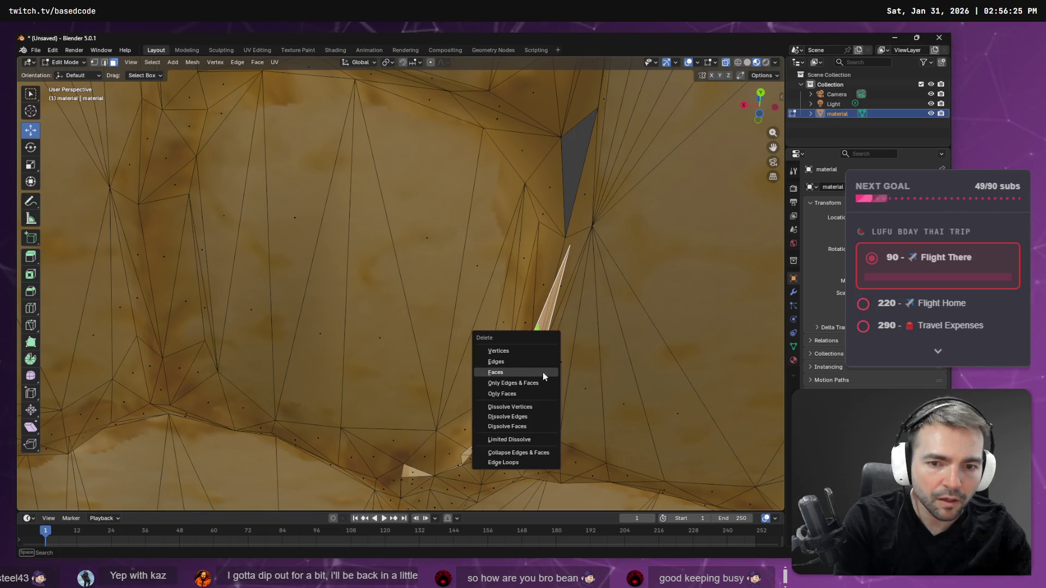
left_click(542, 372)
mouse_move(568, 321)
left_mouse_down()
mouse_move(590, 367)
mouse_move(635, 357)
mouse_move(461, 404)
mouse_move(532, 369)
mouse_move(647, 369)
mouse_move(675, 391)
left_mouse_up()
left_click(452, 404)
key("x")
left_click(445, 415)
left_click(377, 274)
key("x")
left_click(388, 275)
mouse_move(440, 274)
left_mouse_down()
mouse_move(544, 262)
mouse_move(602, 292)
mouse_move(542, 281)
mouse_move(472, 289)
mouse_move(383, 250)
mouse_move(518, 289)
mouse_move(567, 261)
mouse_move(543, 165)
left_mouse_up()
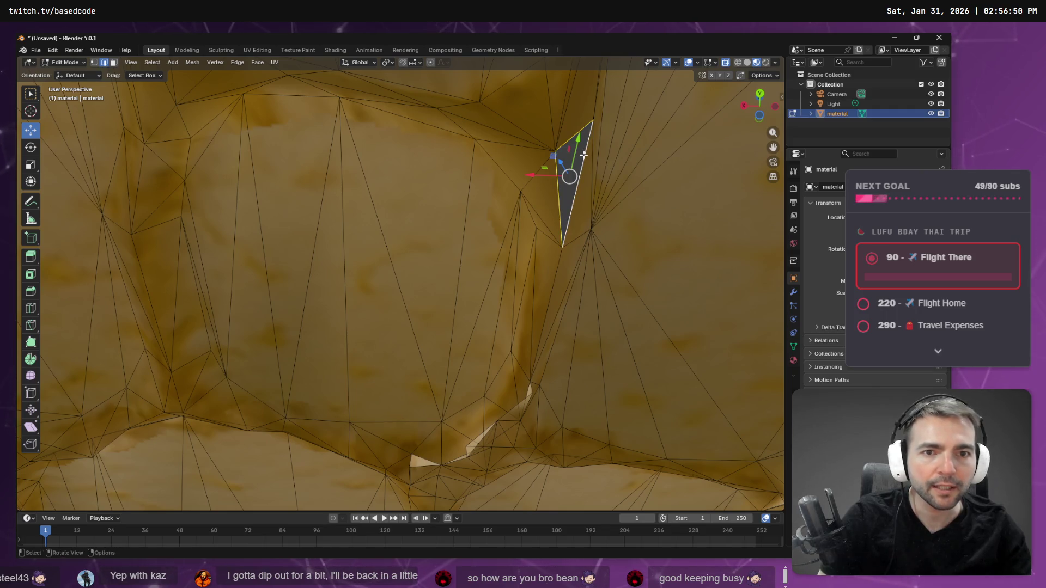
Try Grid Fill and Fill on the hole, undo the fill, and return to Object Mode.
key("F3")
type("grid")
key("Return")
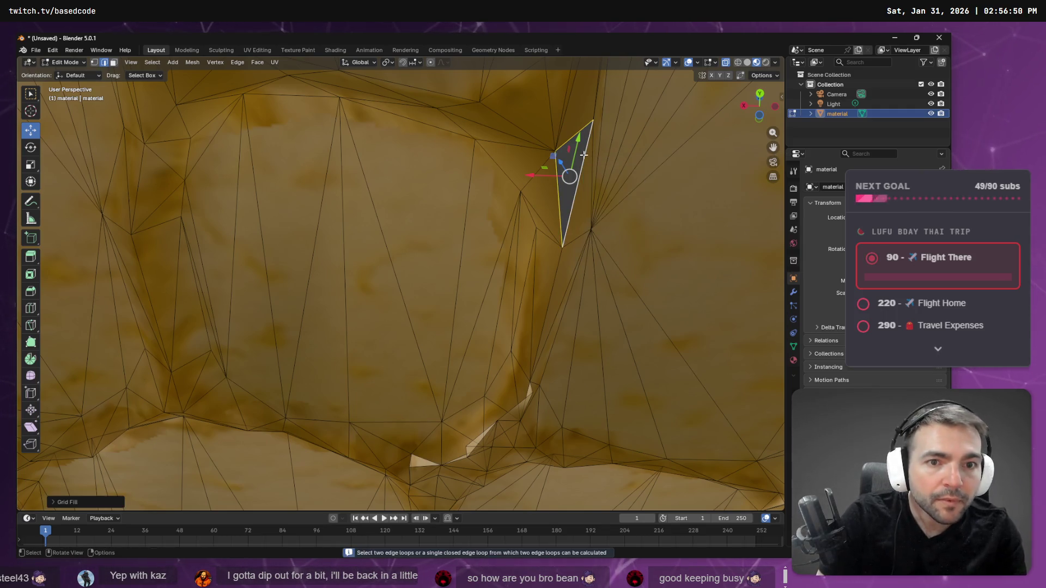
key("F3")
key("Down")
key("Down")
key("Down")
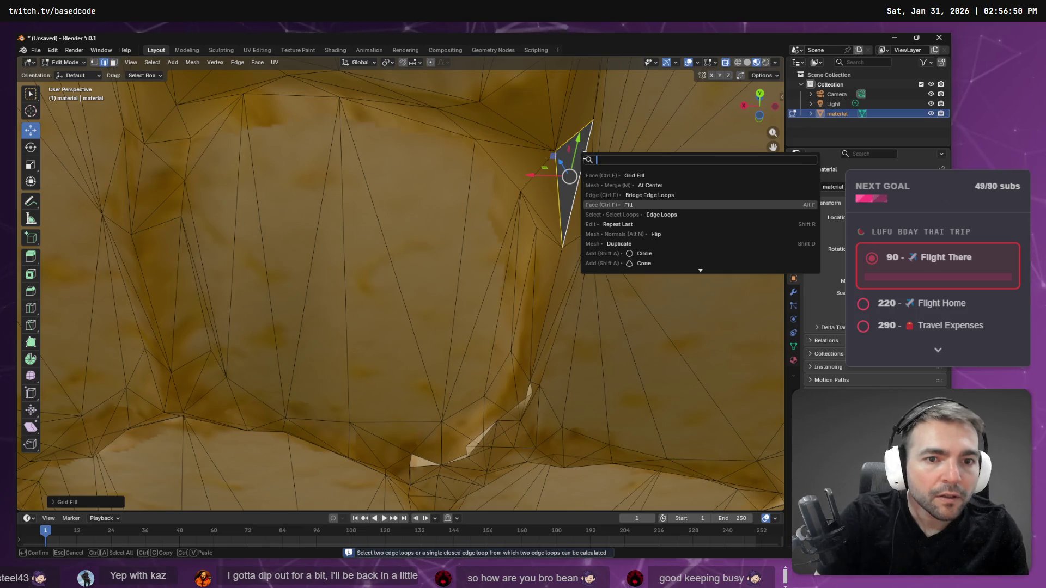
key("Return")
key("ctrl+z")
left_click_drag(602, 171, 586, 316)
key("Tab")
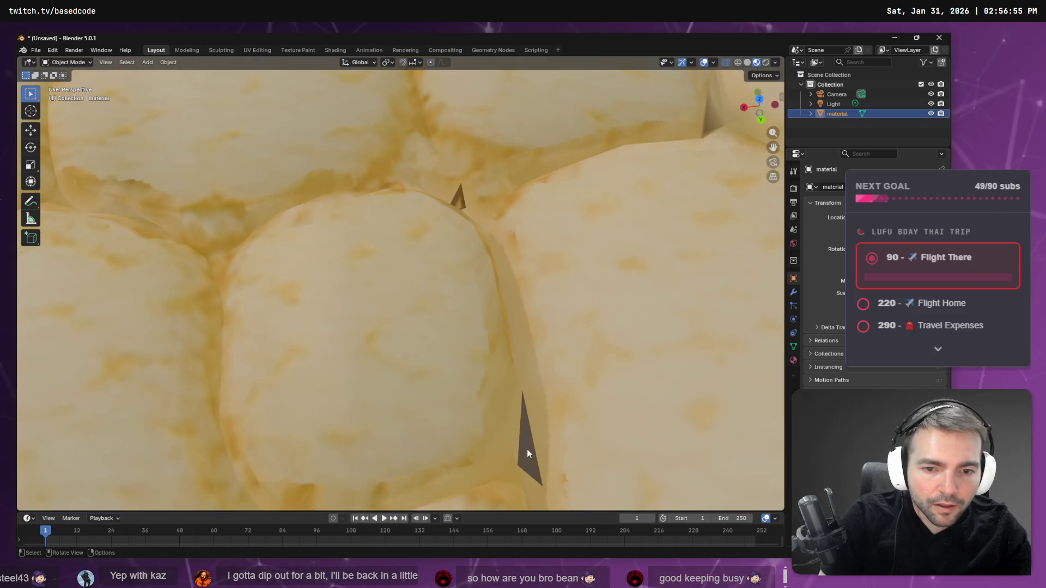
In Edit Mode, flip the normals of the dark triangle face.
key("Tab")
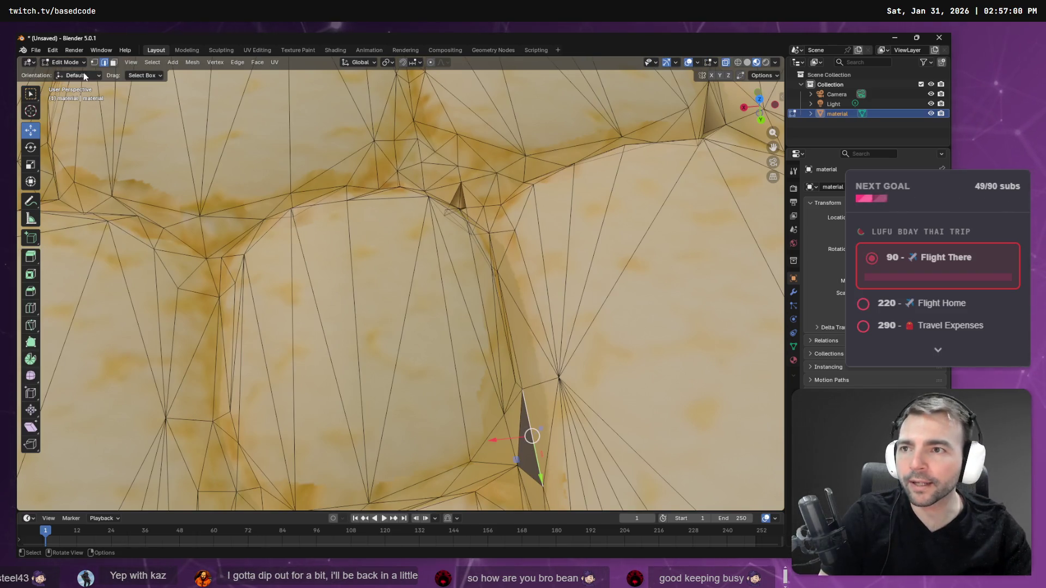
left_click(528, 443)
key("alt+n")
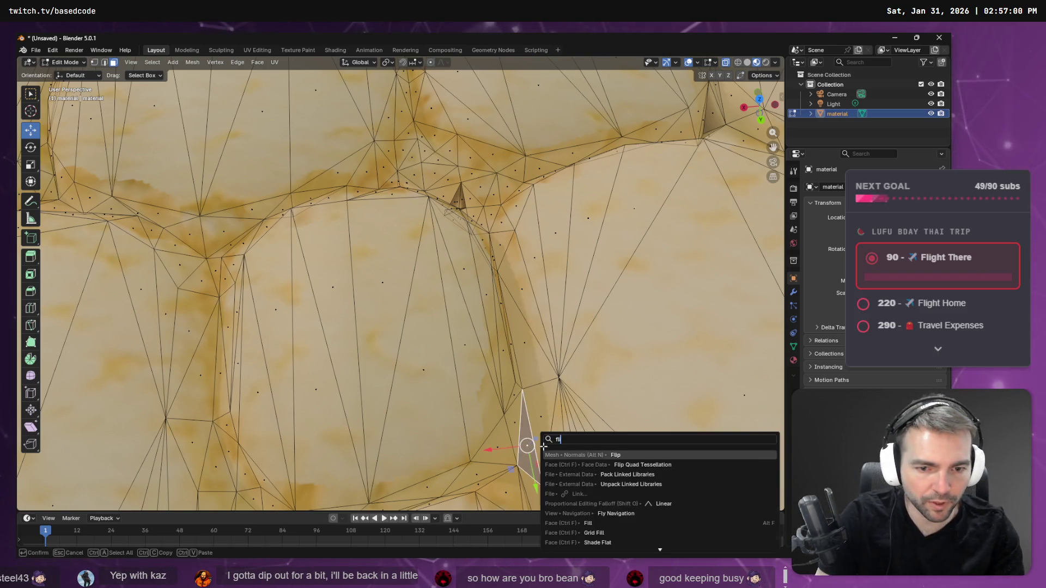
left_click(543, 446)
key("ctrl+z")
left_click(530, 453)
key("alt+n")
left_click(528, 451)
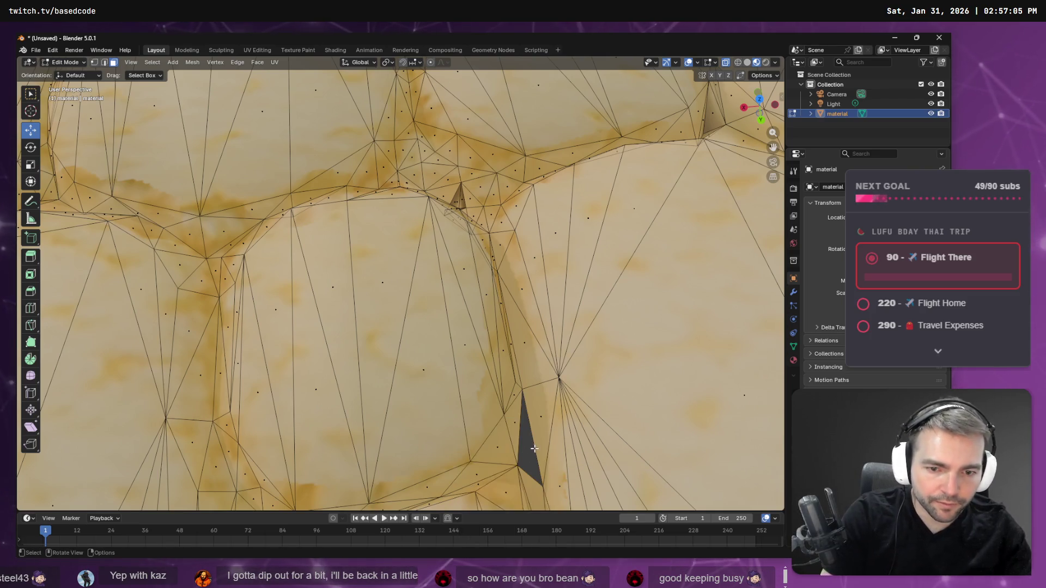
left_click(536, 445)
key("Tab")
key("Tab")
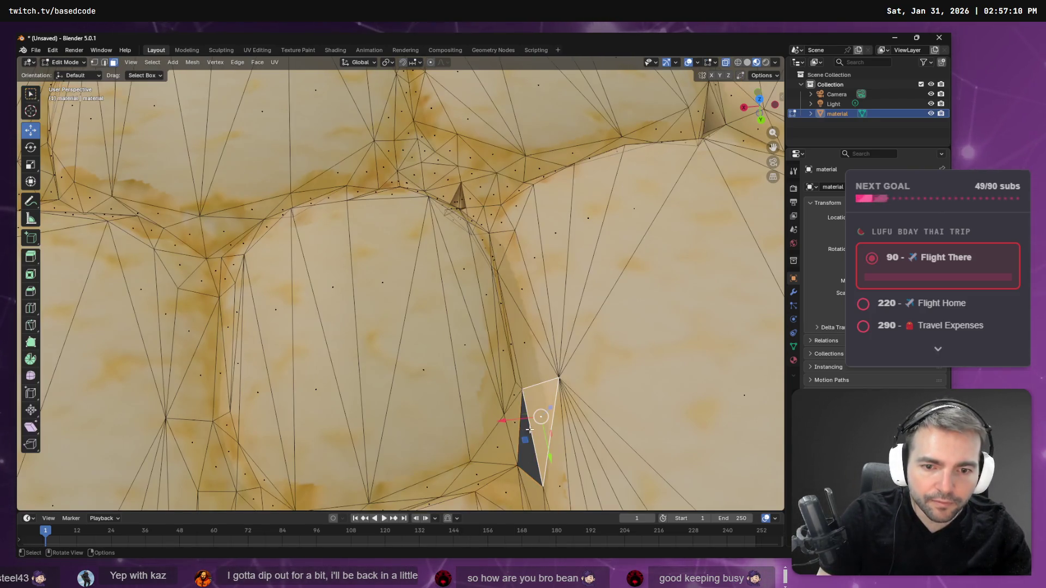
Select the sliver's two edges and fill it with a new face.
key("2")
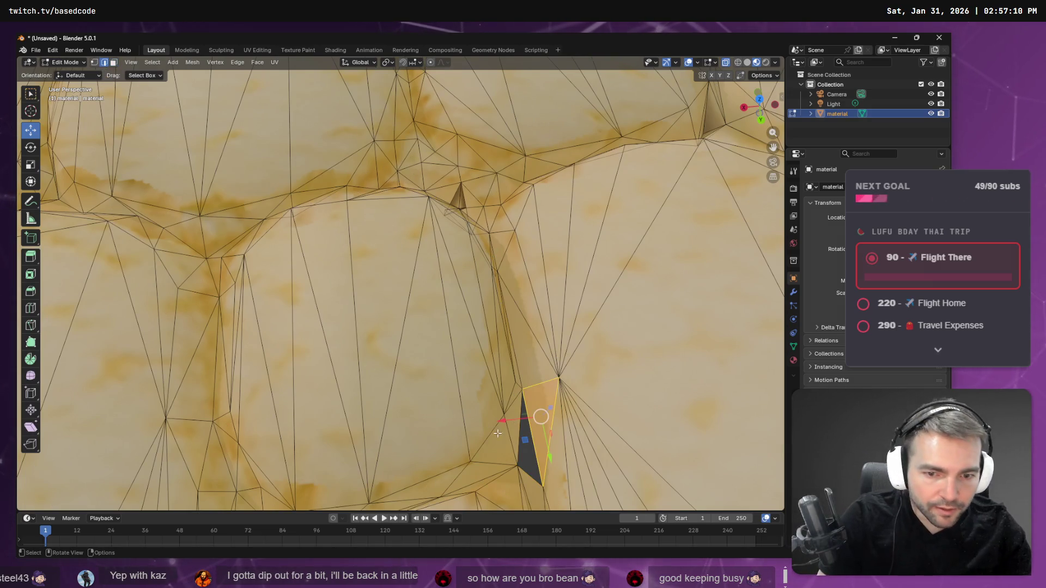
left_click(523, 428)
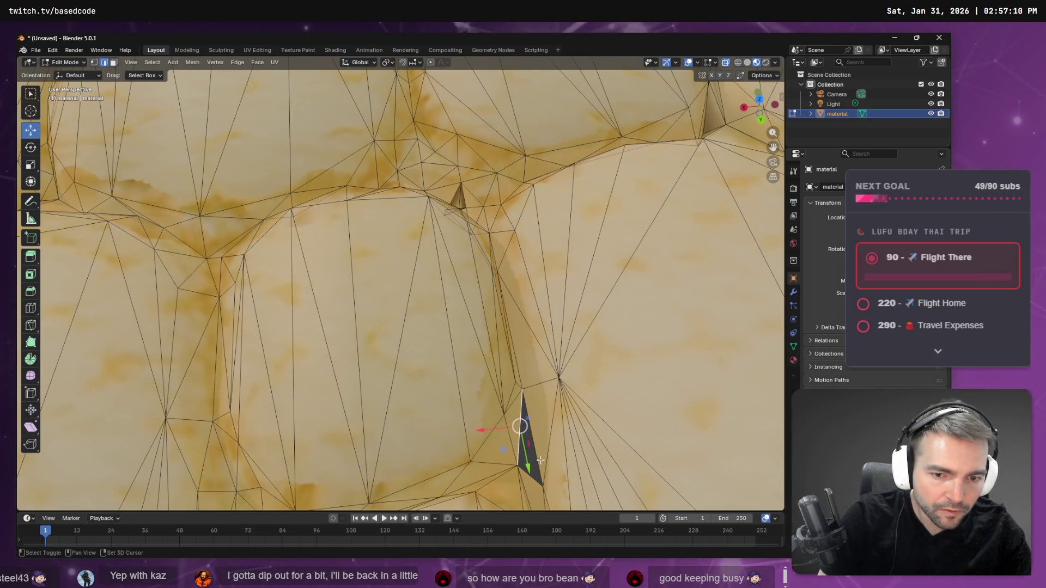
left_click(522, 472, "shift")
key("F3")
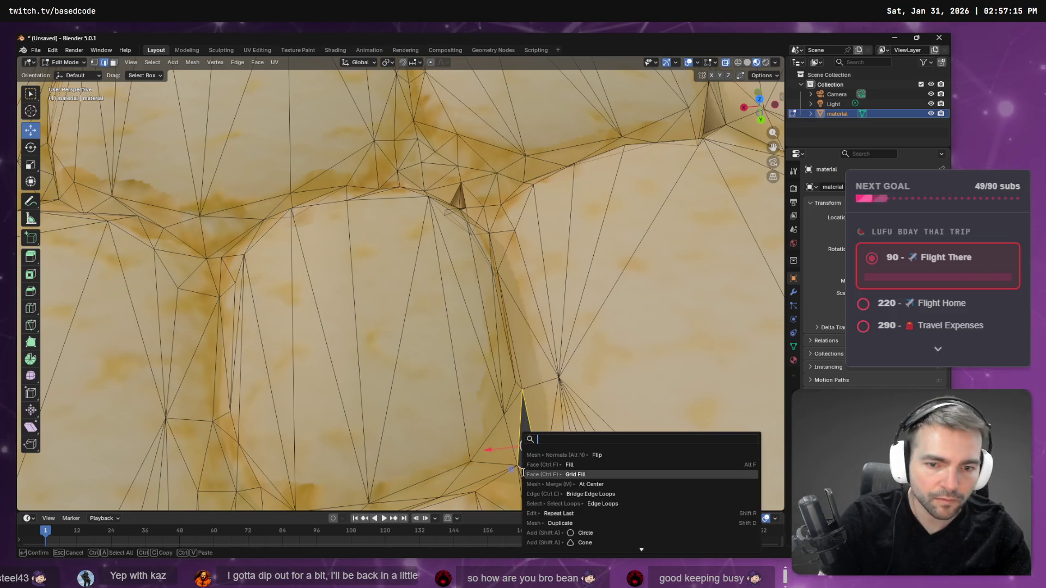
key("Up")
key("Return")
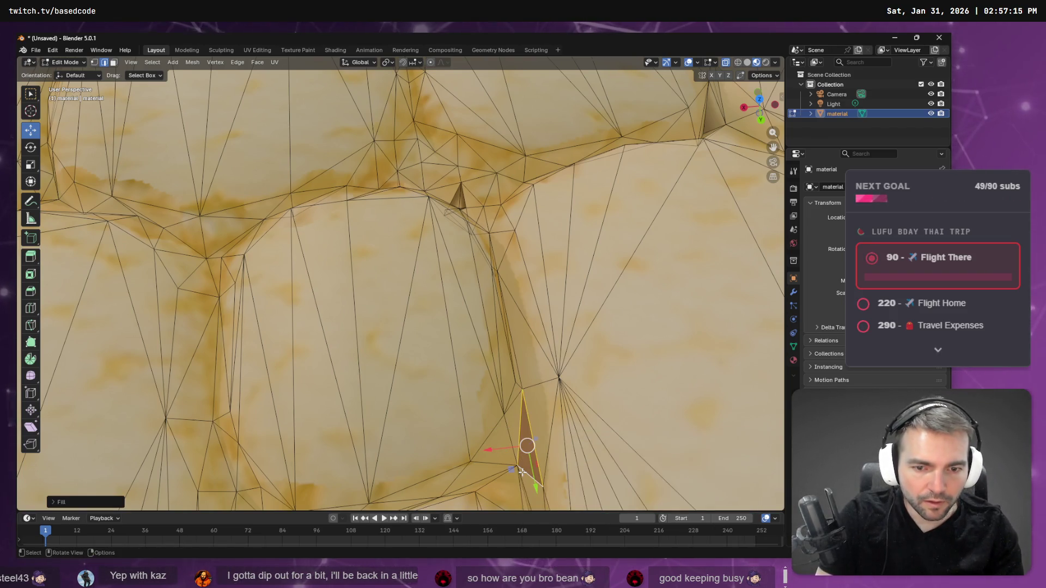
left_click(563, 322)
mouse_move(563, 322)
left_mouse_down()
mouse_move(567, 294)
mouse_move(532, 299)
mouse_move(543, 257)
mouse_move(593, 233)
mouse_move(366, 283)
mouse_move(418, 388)
mouse_move(329, 324)
left_mouse_up()
key("shift+alt+z")
key("shift+alt+z")
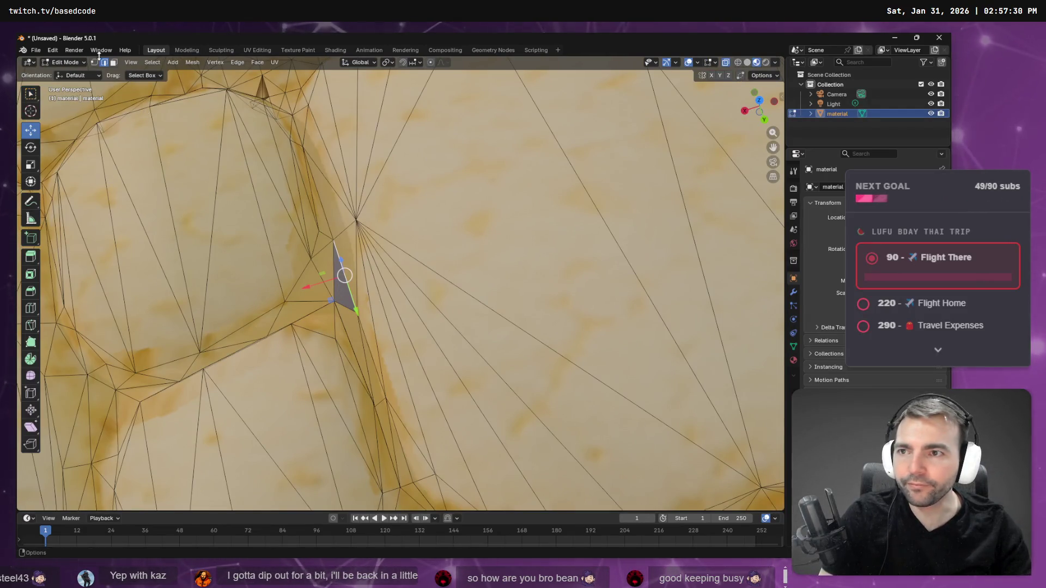
Merge the small dark face's vertices at center, then review the tile in Object Mode.
left_click(113, 62)
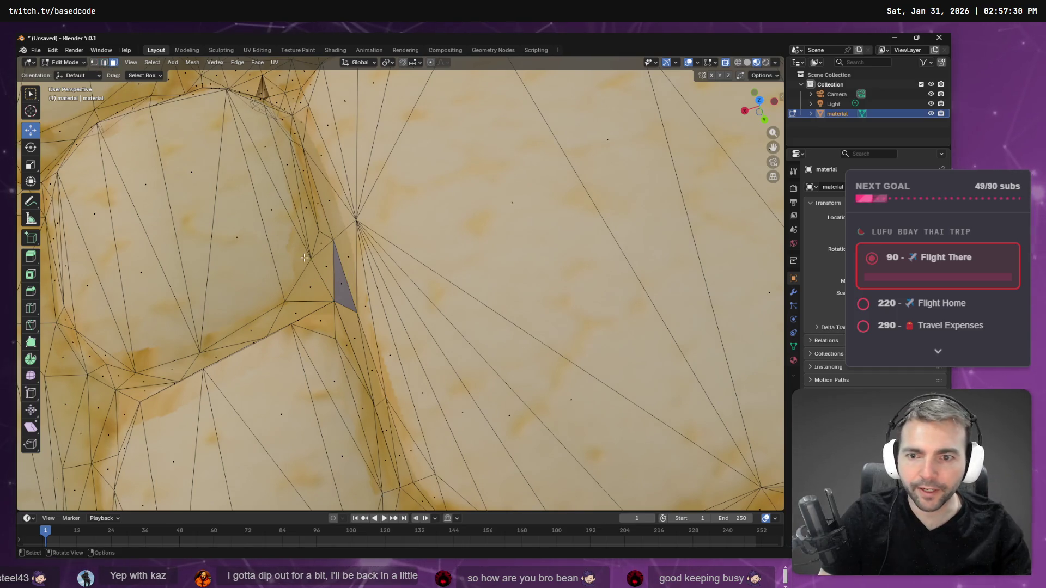
left_click(340, 285)
left_click(95, 62)
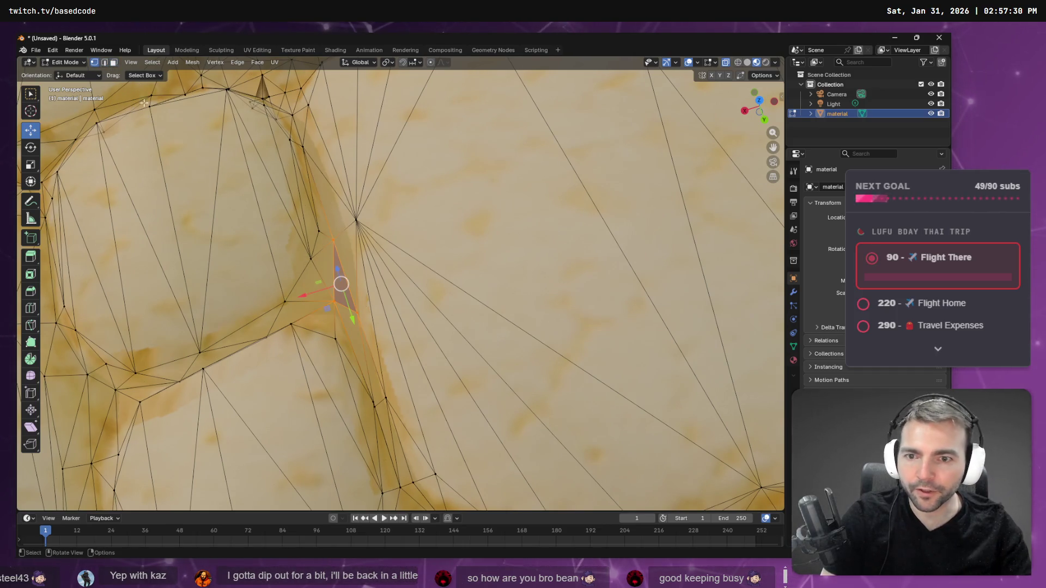
key("F3")
type("merge")
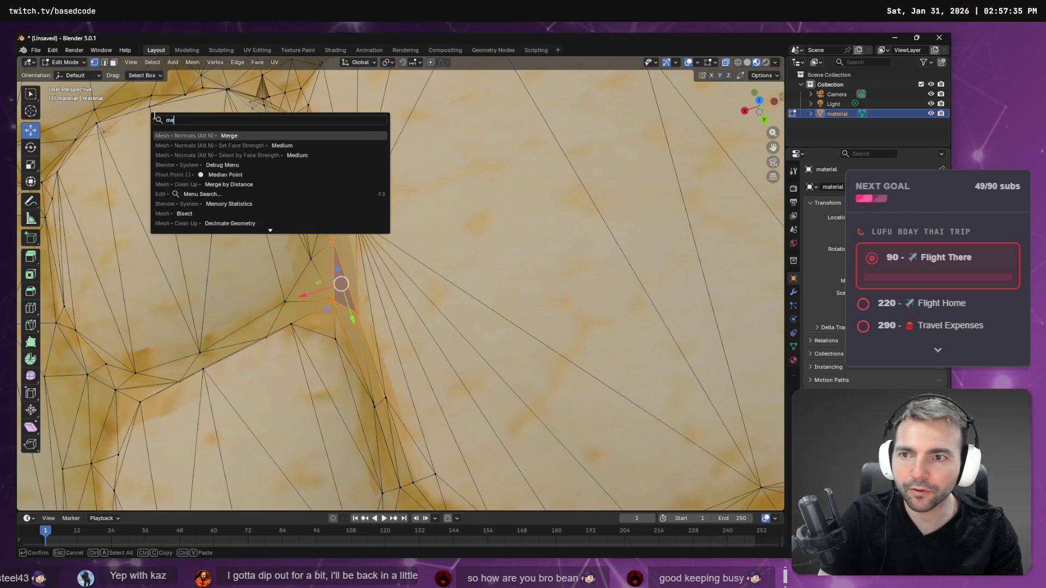
key("Down")
key("Down")
key("Return")
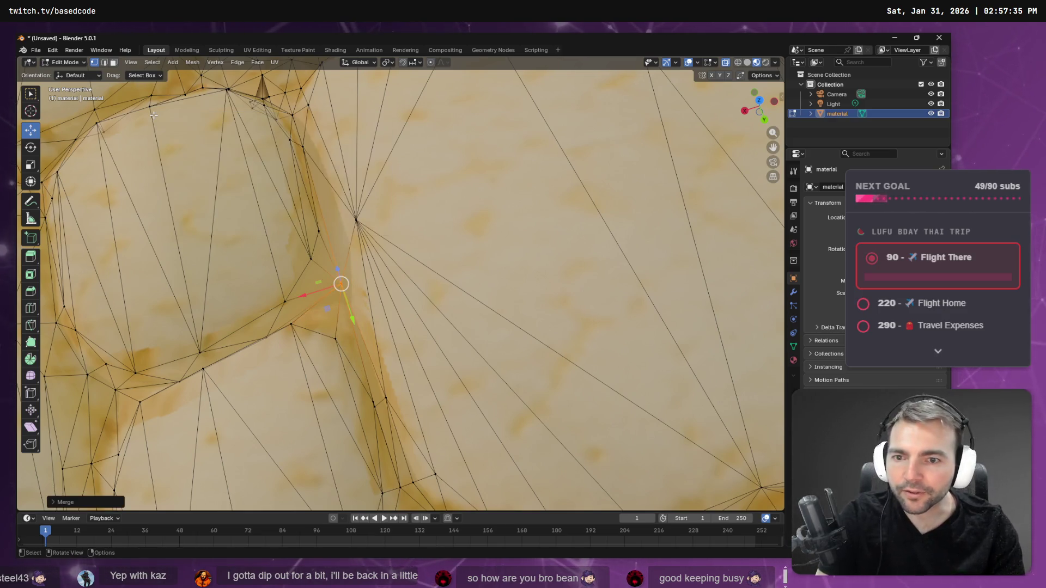
scroll(274, 129, "down", 10)
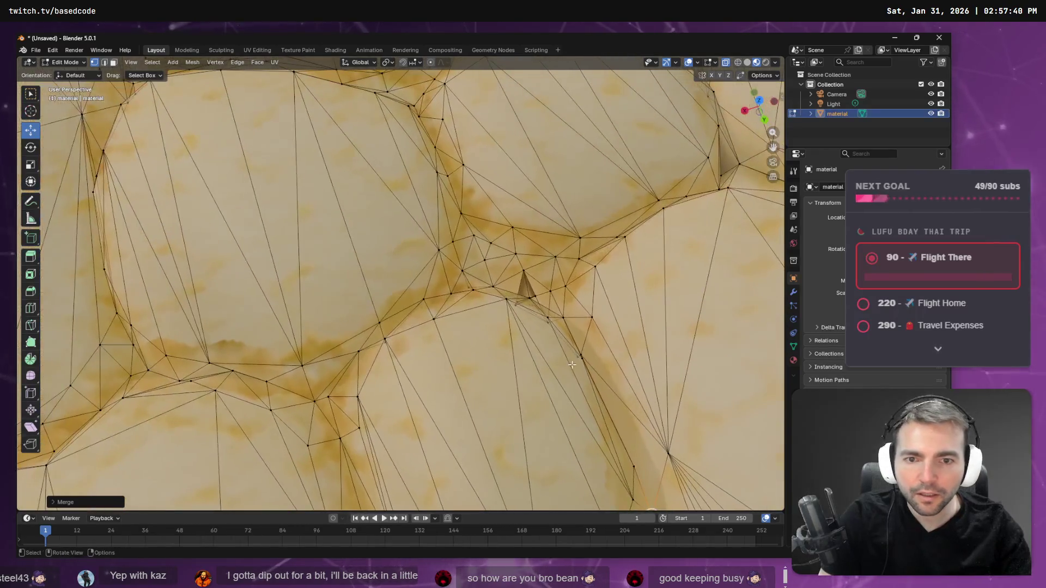
scroll(505, 217, "up", 3)
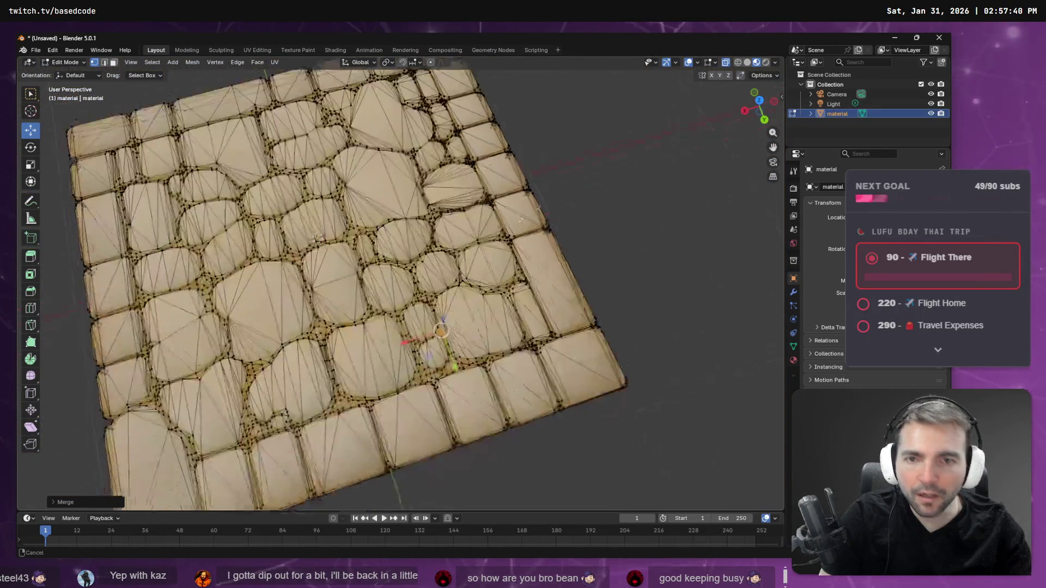
key("Tab")
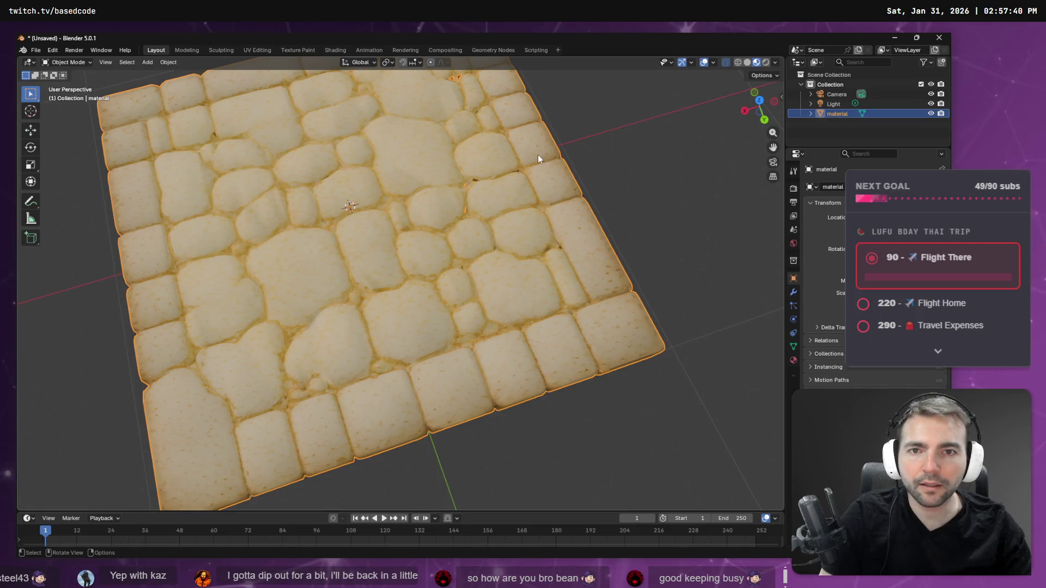
mouse_move(468, 124)
left_mouse_down()
mouse_move(477, 123)
mouse_move(467, 173)
left_mouse_up()
scroll(385, 215, "up", 8)
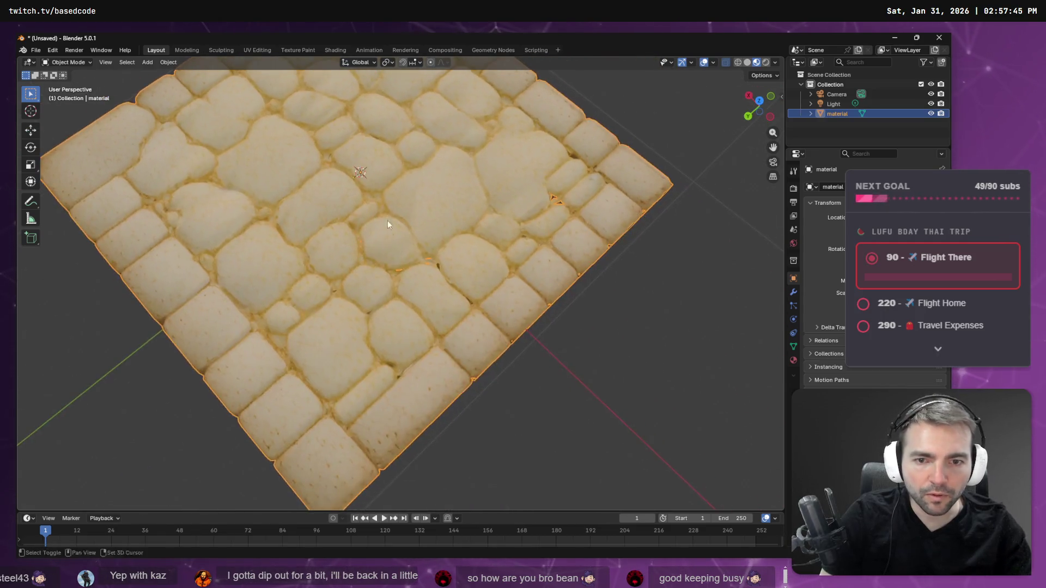
scroll(403, 248, "up", 4)
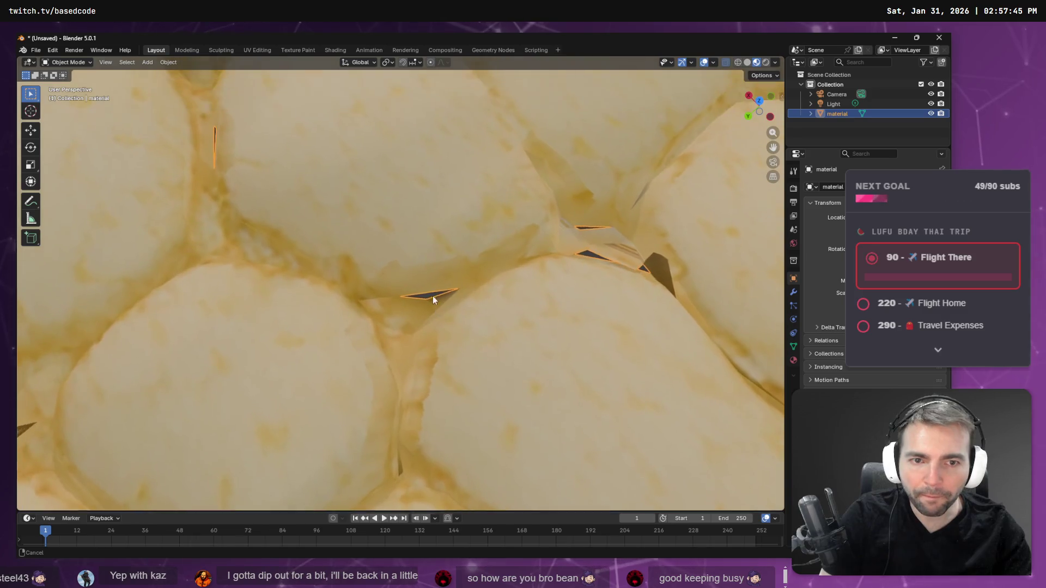
In Edit Mode, lasso-select the torn faces around the jagged gap.
scroll(400, 309, "down", 6)
mouse_move(626, 226)
left_mouse_down()
mouse_move(434, 299)
mouse_move(319, 384)
mouse_move(452, 309)
left_mouse_up()
key("Tab")
scroll(496, 279, "up", 8)
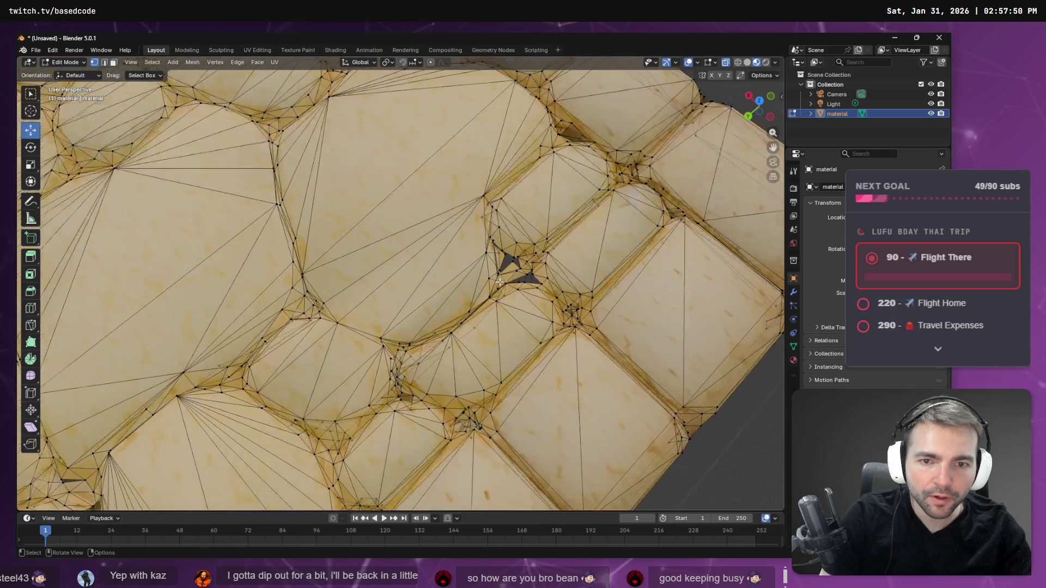
left_click_drag(635, 281, 201, 169)
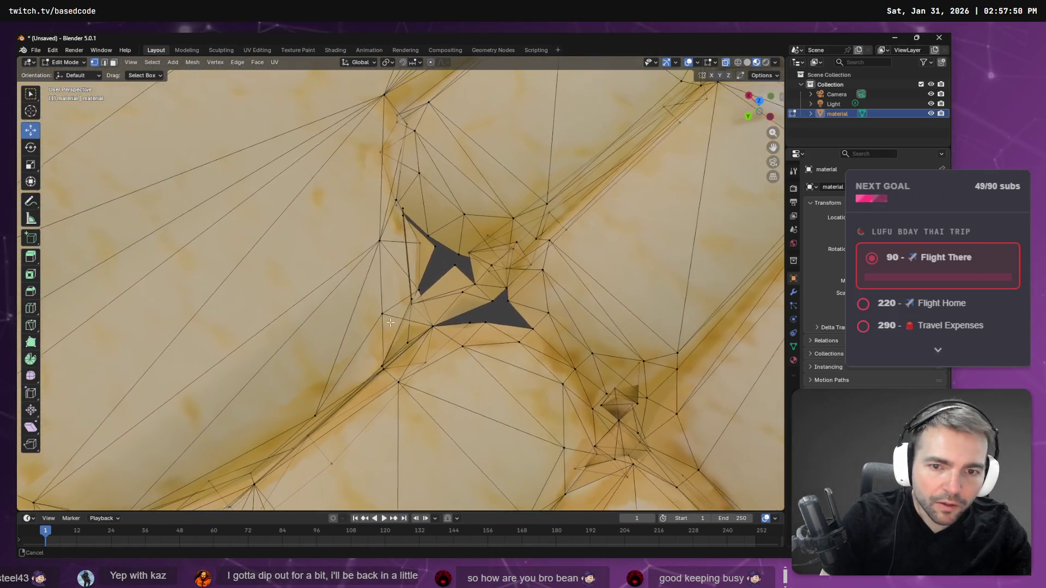
mouse_move(31, 94)
left_mouse_down()
mouse_move(52, 133)
mouse_move(55, 112)
left_mouse_up()
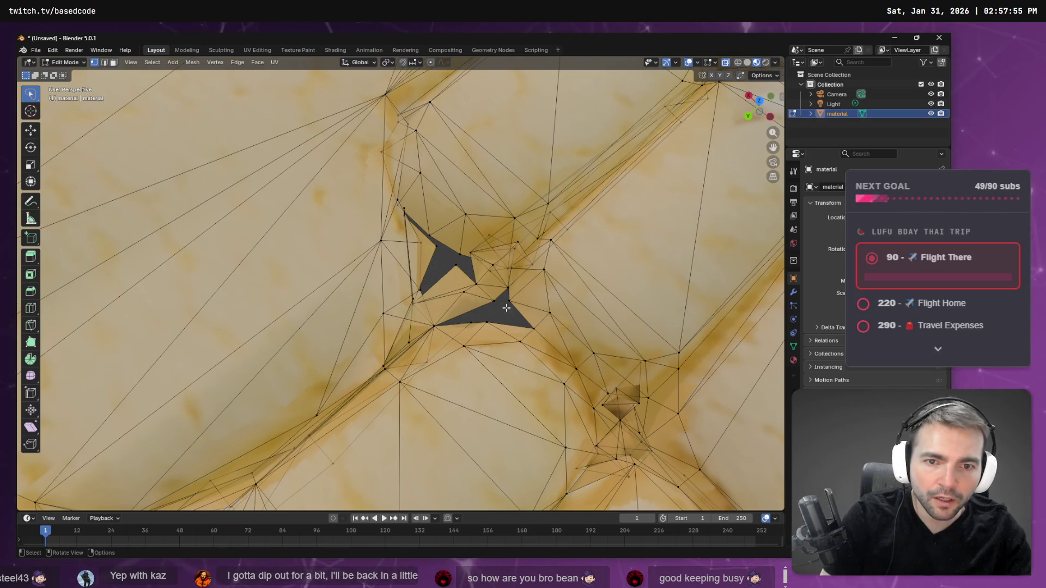
mouse_move(533, 248)
left_mouse_down()
mouse_move(510, 229)
mouse_move(485, 232)
mouse_move(417, 293)
mouse_move(433, 334)
mouse_move(485, 321)
left_mouse_up()
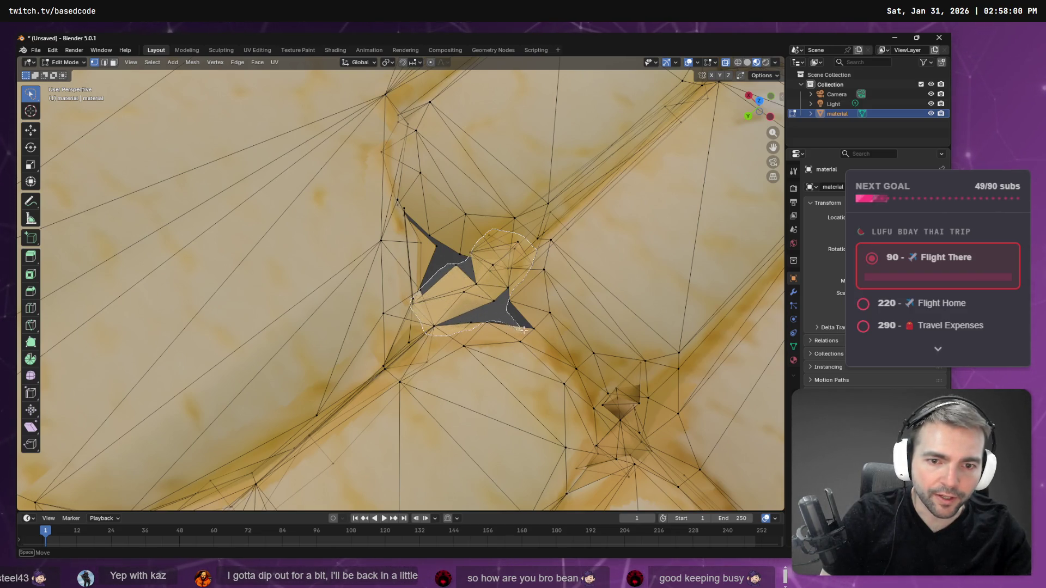
left_click_drag(510, 290, 515, 323)
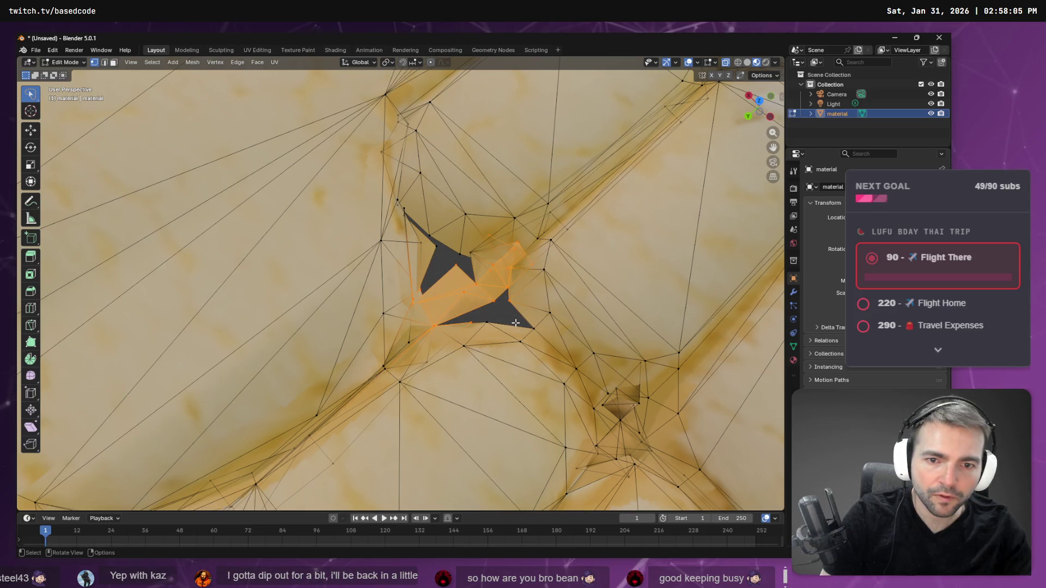
left_click(475, 261, "shift")
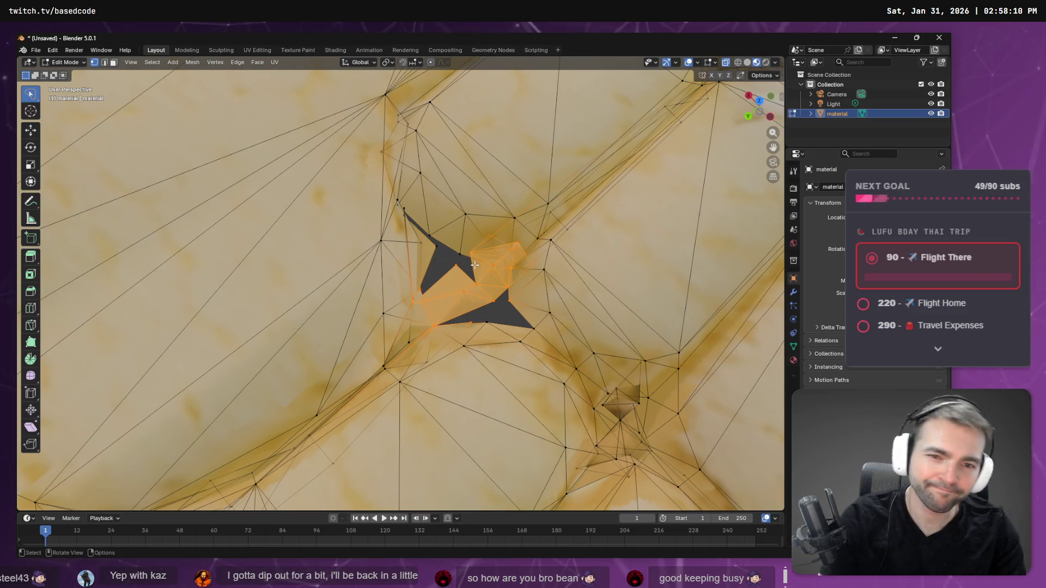
Delete the selected faces and return to Object Mode.
key("x")
left_click(475, 265)
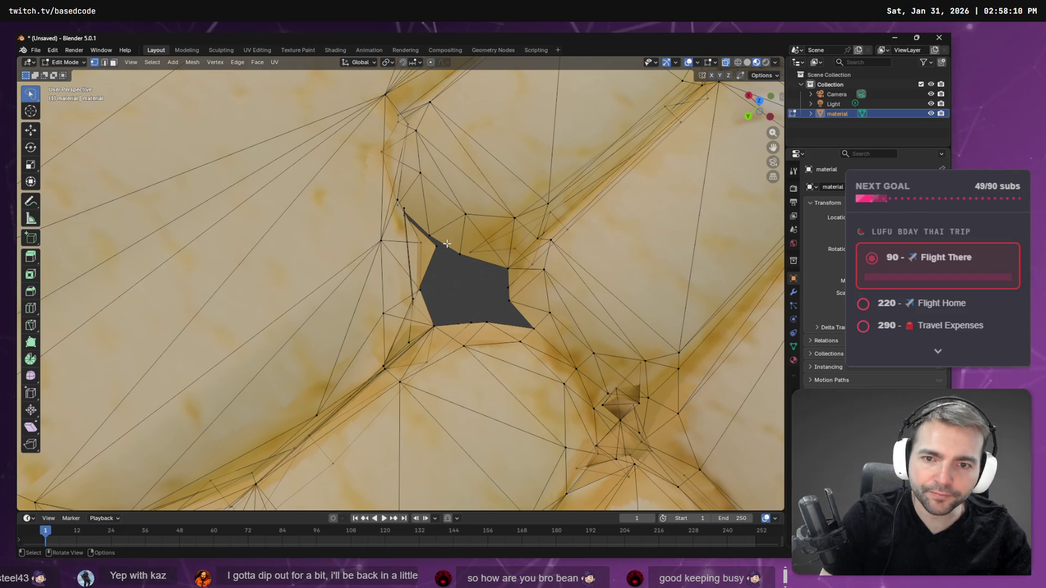
key("x")
left_click(440, 272)
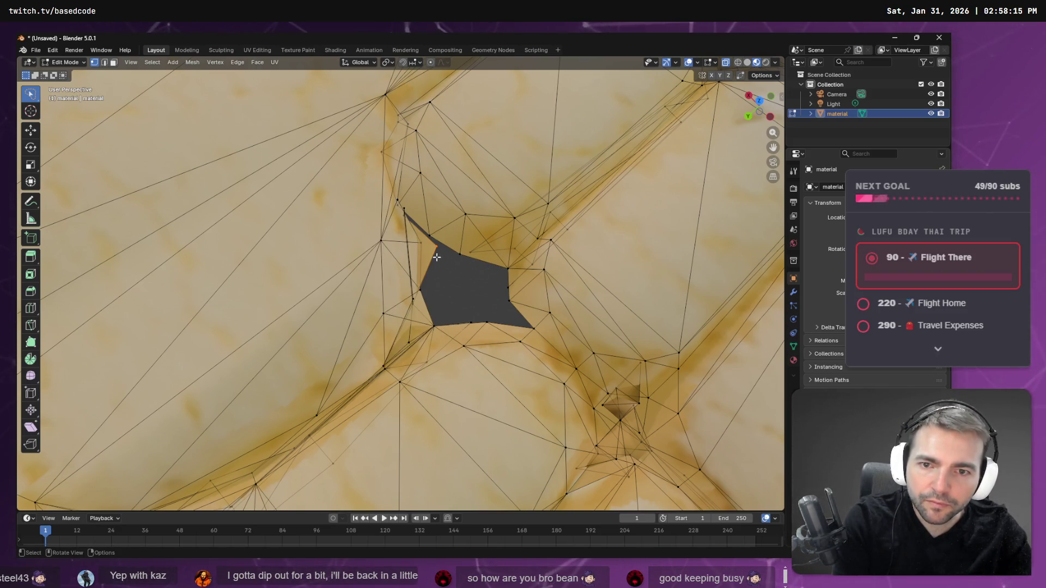
key("x")
left_click(424, 239)
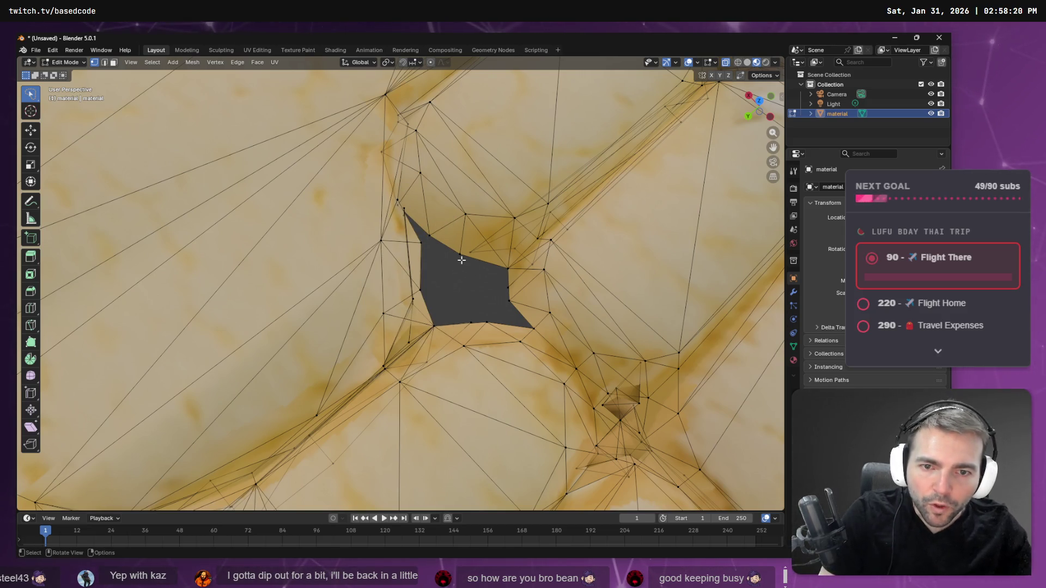
key("Tab")
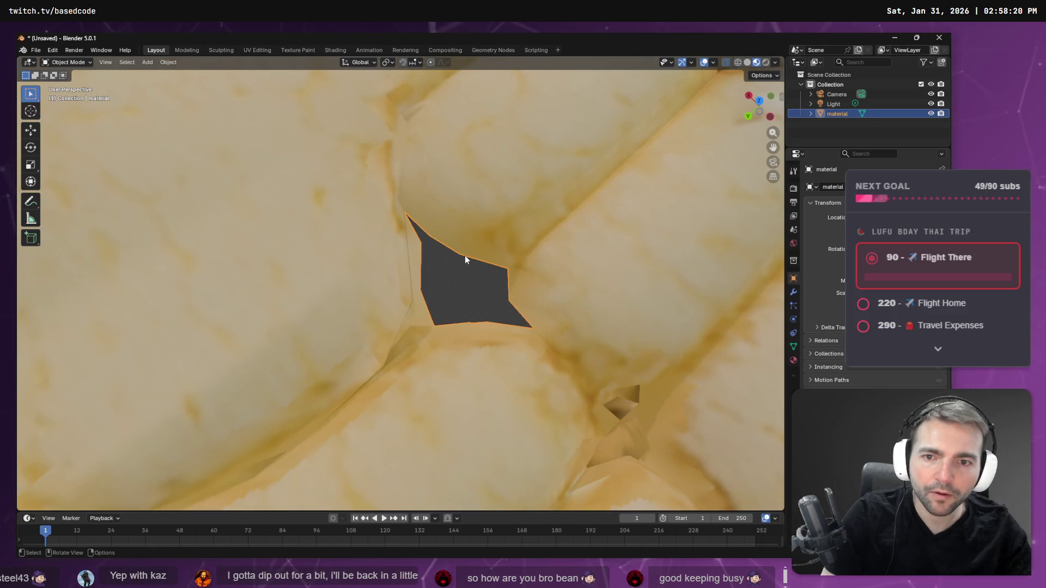
Inspect the hole from below and pick an option from the object's context menu.
scroll(469, 260, "up", 2)
mouse_move(469, 260)
left_mouse_down()
mouse_move(449, 322)
mouse_move(436, 57)
mouse_move(439, 325)
mouse_move(419, 118)
mouse_move(431, 315)
mouse_move(434, 243)
mouse_move(462, 280)
mouse_move(460, 373)
mouse_move(465, 212)
mouse_move(456, 194)
mouse_move(390, 187)
mouse_move(400, 180)
mouse_move(530, 261)
mouse_move(534, 324)
left_mouse_up()
mouse_move(546, 272)
left_mouse_down()
mouse_move(525, 416)
mouse_move(511, 342)
mouse_move(515, 332)
mouse_move(535, 430)
mouse_move(489, 413)
mouse_move(480, 221)
mouse_move(491, 282)
mouse_move(470, 295)
left_mouse_up()
scroll(469, 294, "up", 5)
key("Tab")
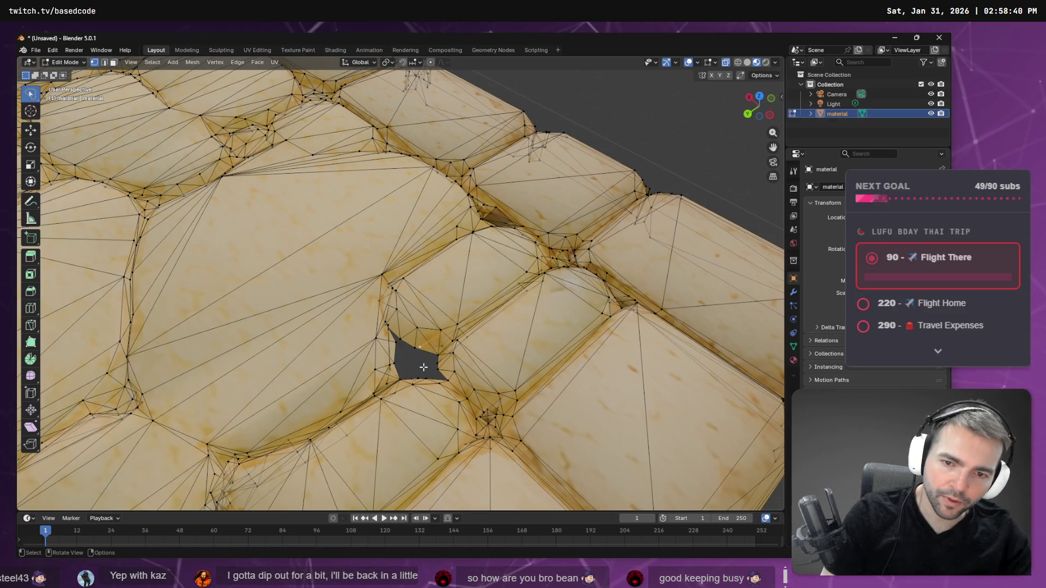
key("Tab")
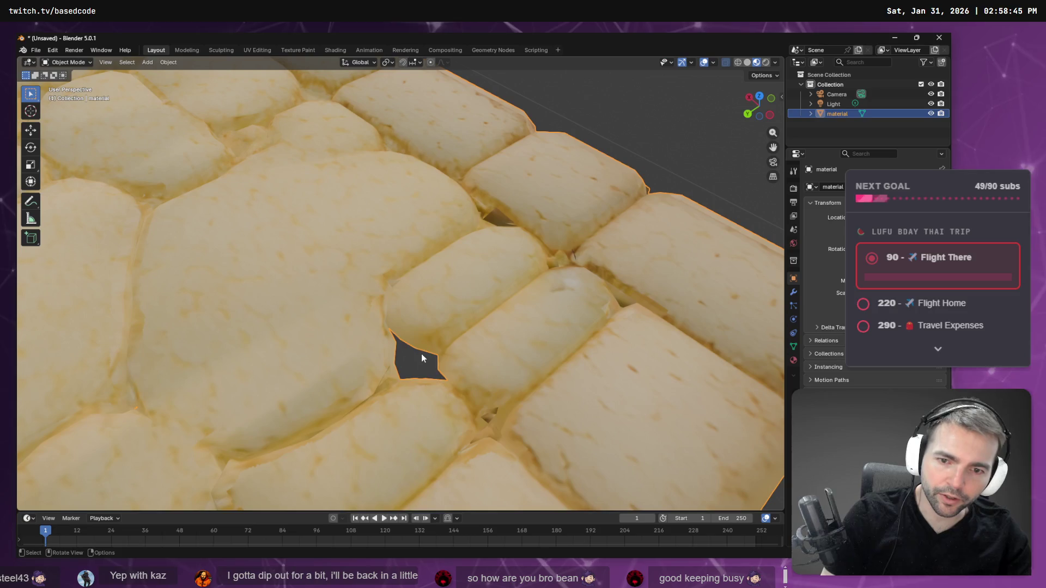
right_click(403, 351)
left_click(398, 359)
In Edge select mode, select the hole's border with Select Loops > Edge Loops.
key("Tab")
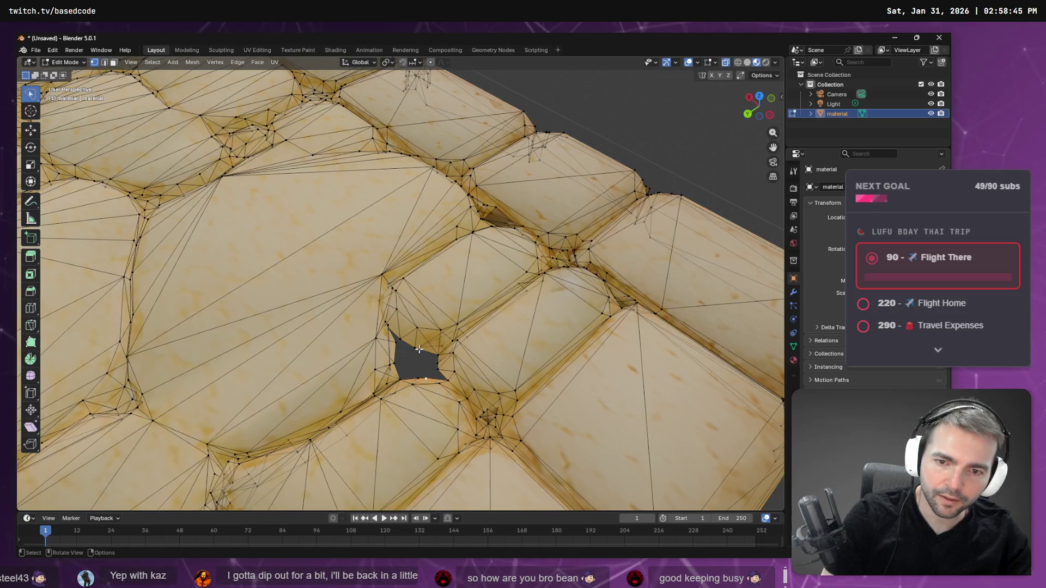
key("2")
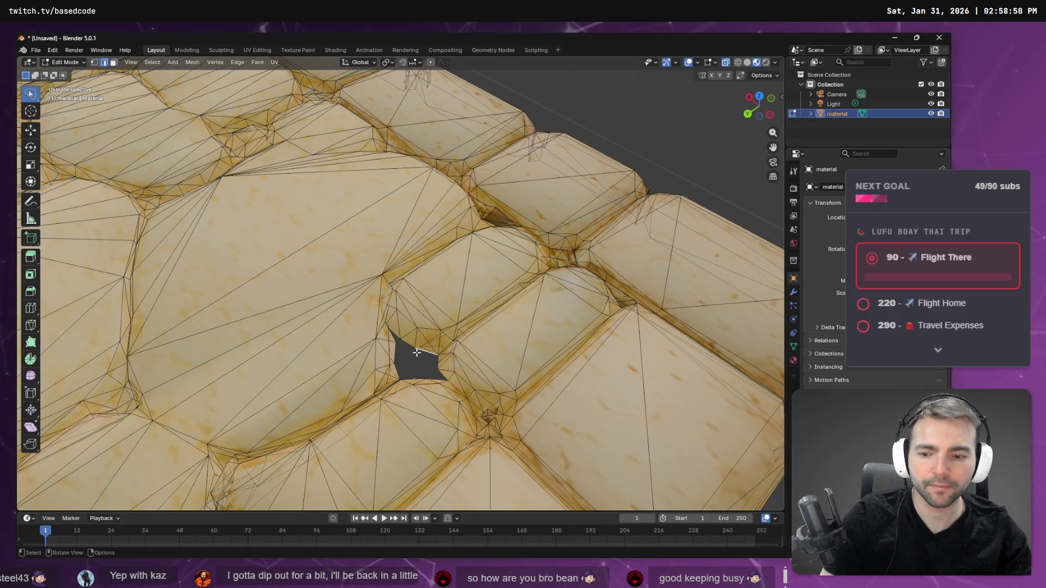
key("ctrl+space")
key("ctrl+space")
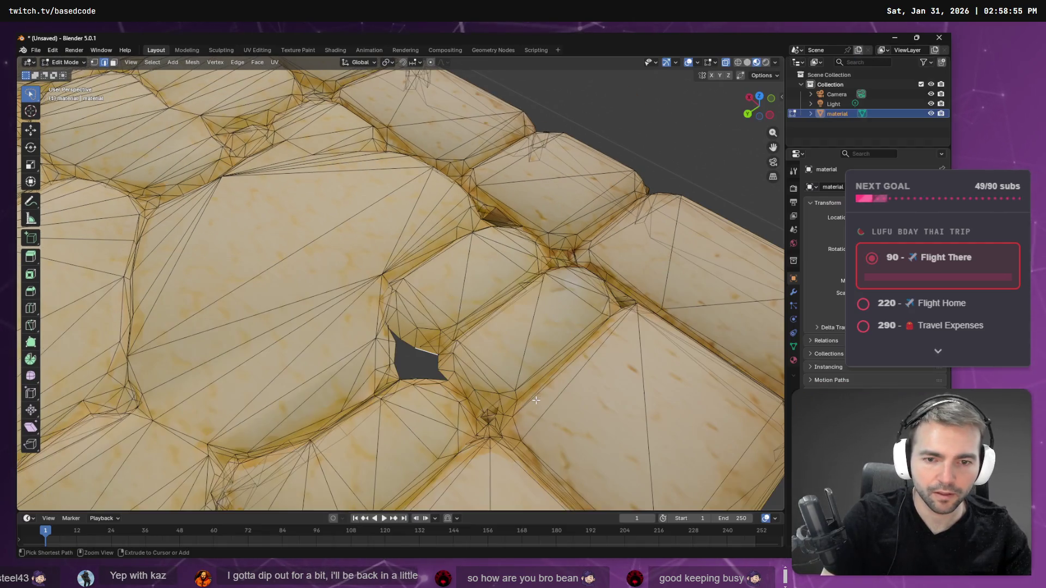
key("F3")
type("loo")
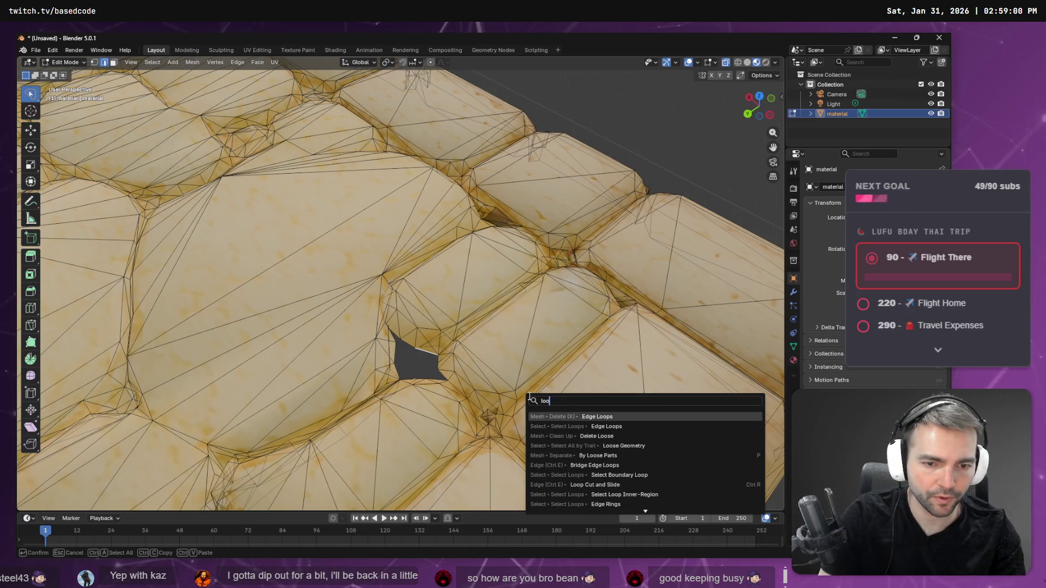
key("Down")
key("Return")
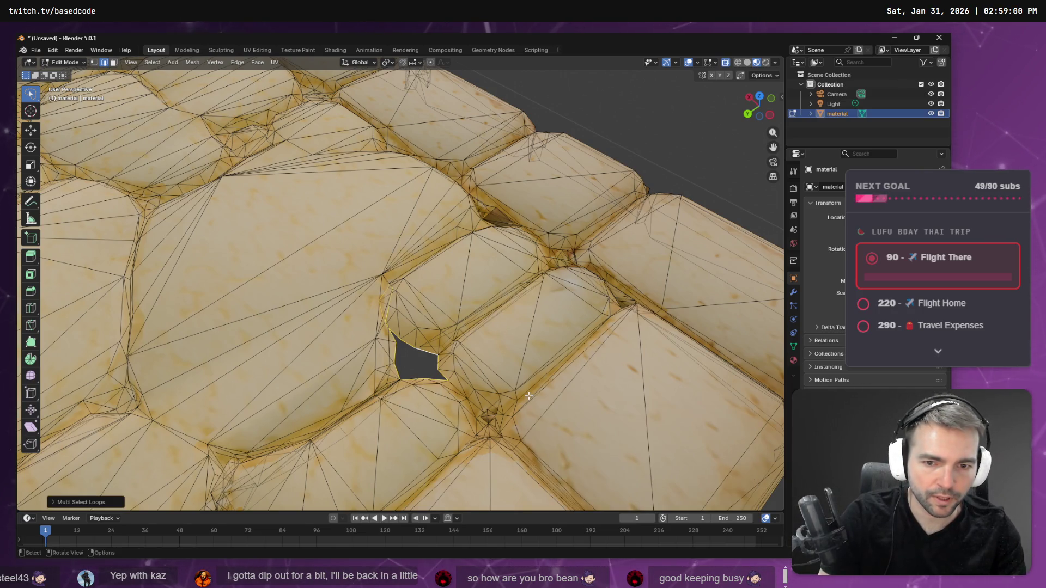
scroll(450, 423, "up", 8)
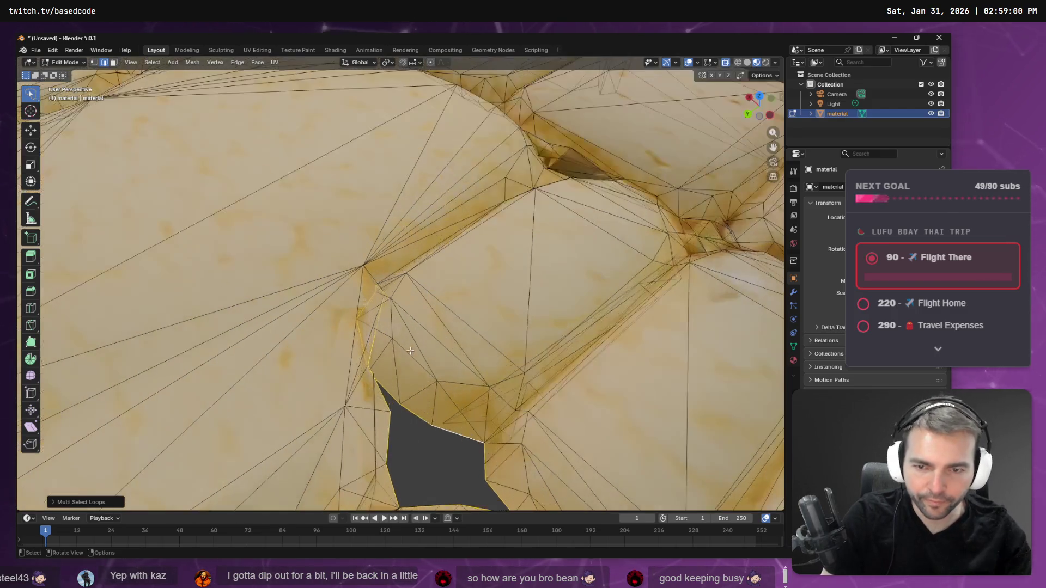
From underneath in see-through view, merge the stray vertex pairs beside the hole at center.
mouse_move(430, 306)
left_mouse_down()
mouse_move(432, 175)
mouse_move(443, 293)
mouse_move(435, 387)
left_mouse_up()
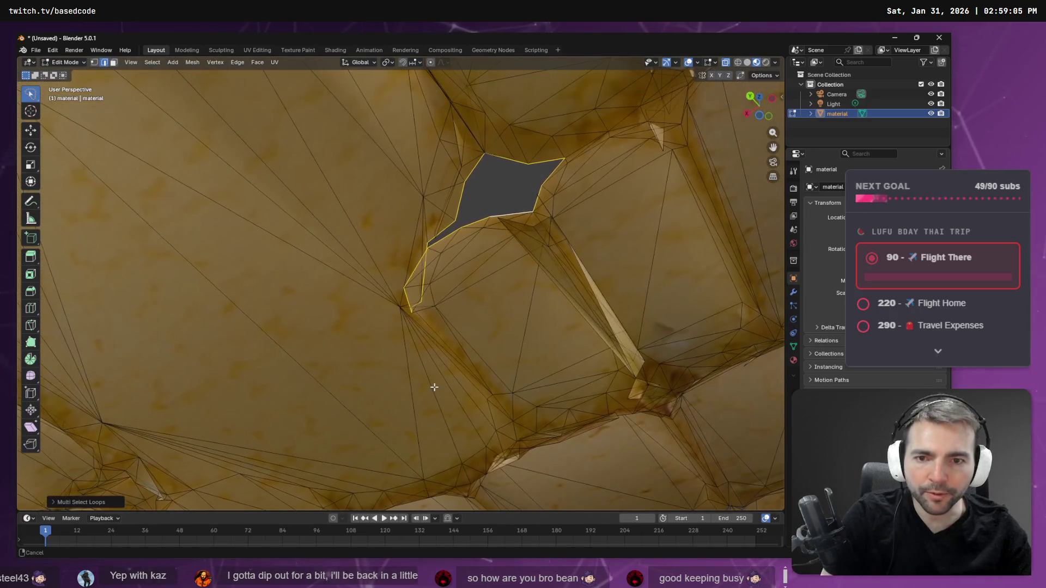
mouse_move(429, 300)
left_mouse_down()
mouse_move(397, 299)
mouse_move(341, 329)
mouse_move(304, 332)
mouse_move(321, 324)
left_mouse_up()
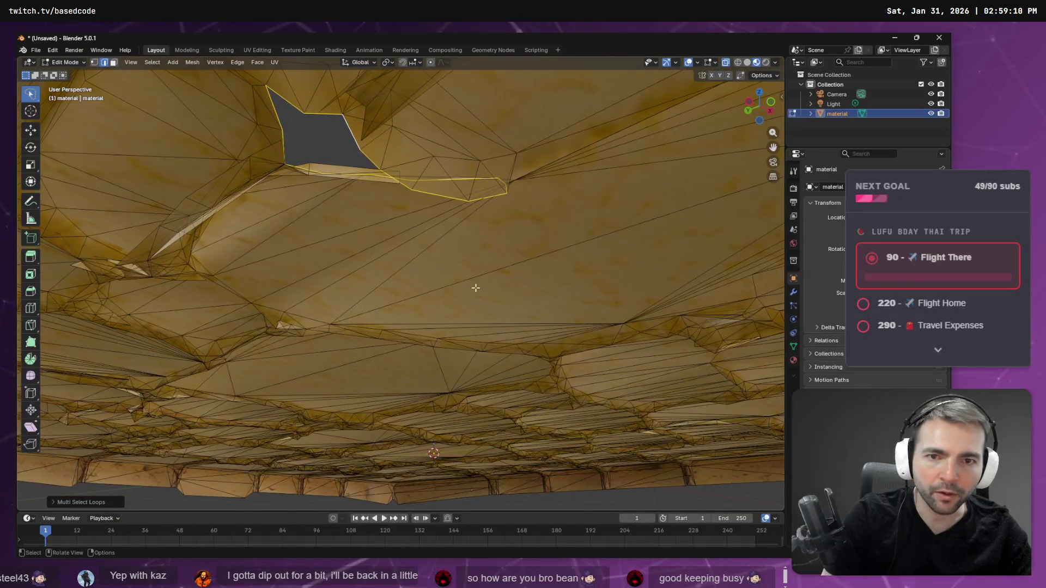
key("alt+z")
key("alt+z")
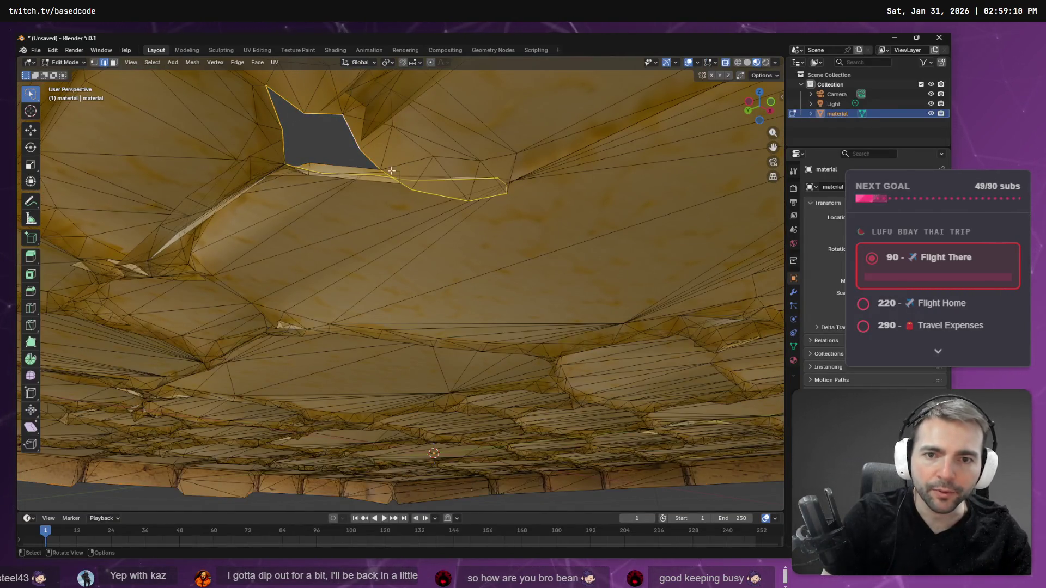
key("1")
left_click(505, 184)
key("F3")
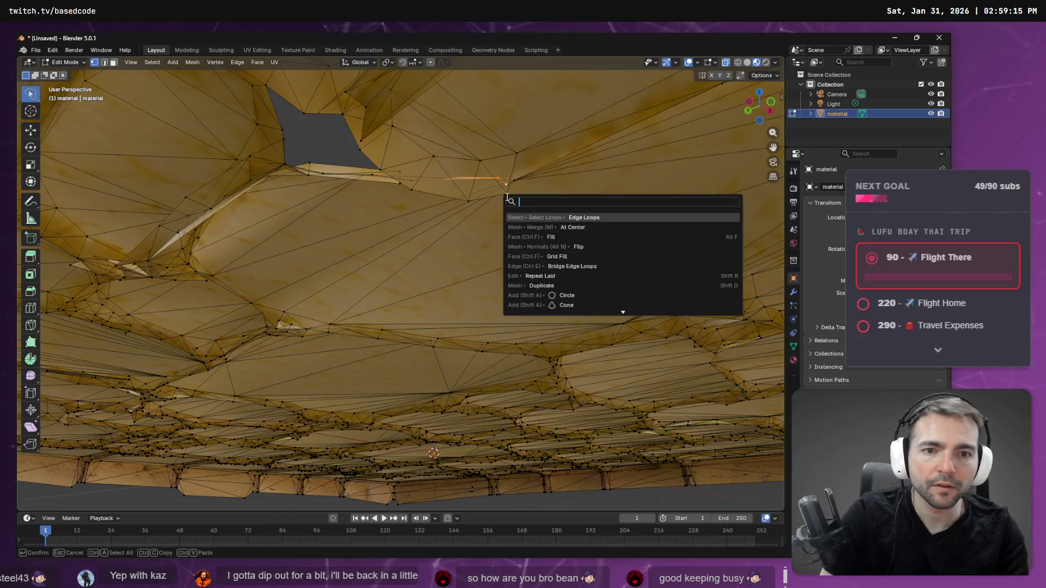
type("merge")
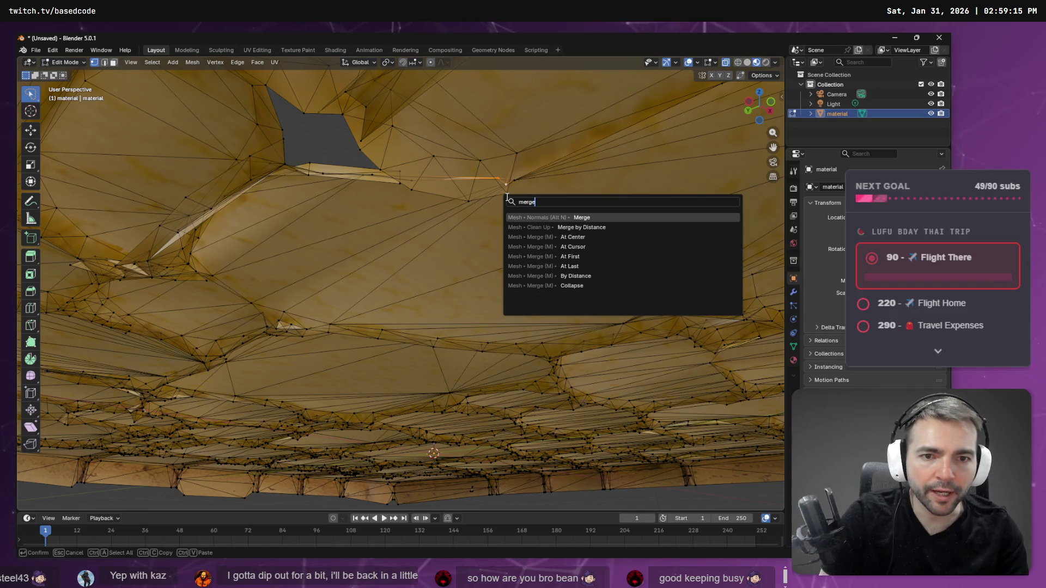
key("Down")
key("Down")
key("Return")
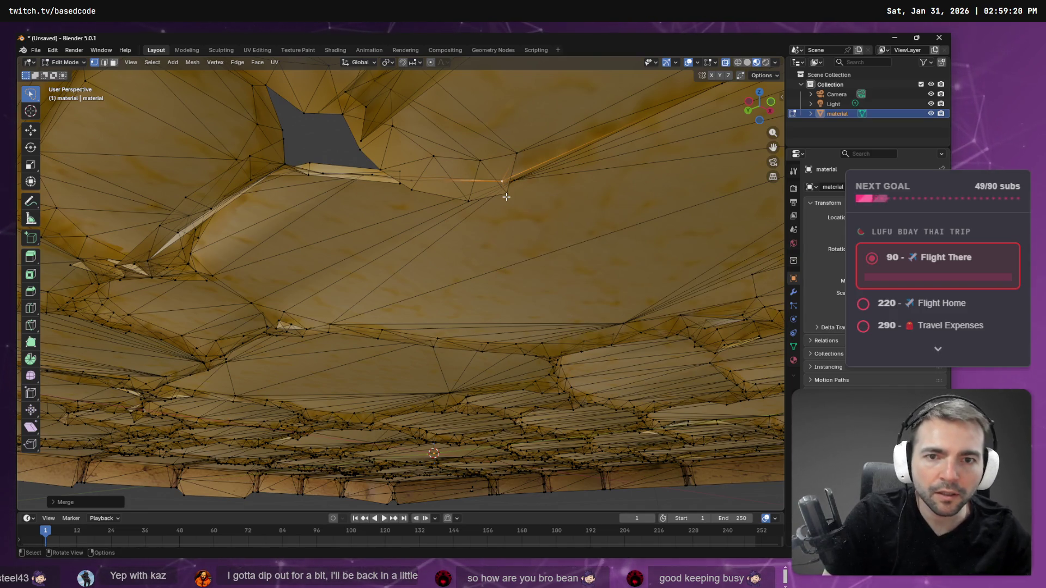
left_click(501, 180, "shift")
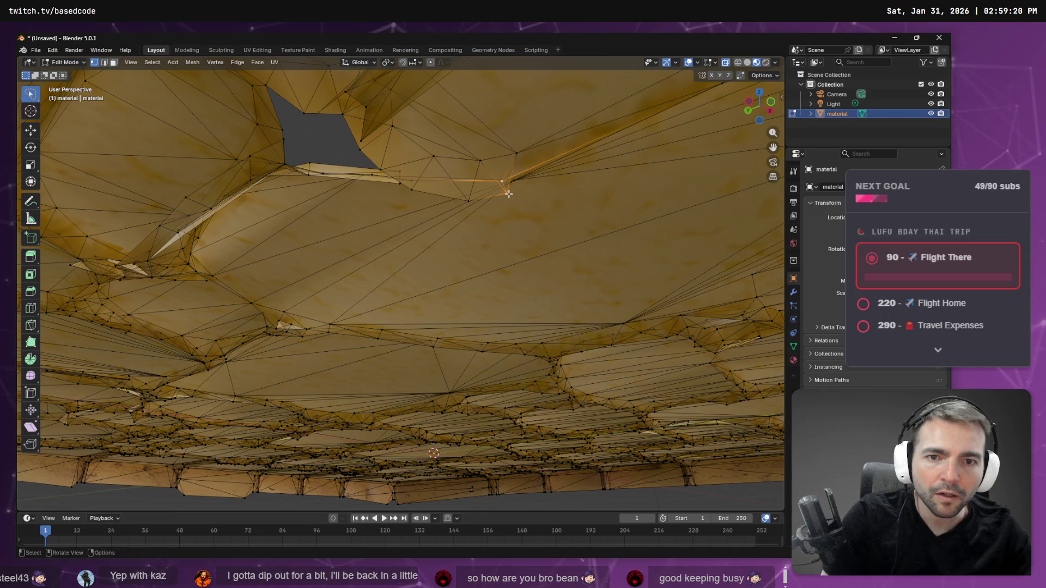
key("shift+r")
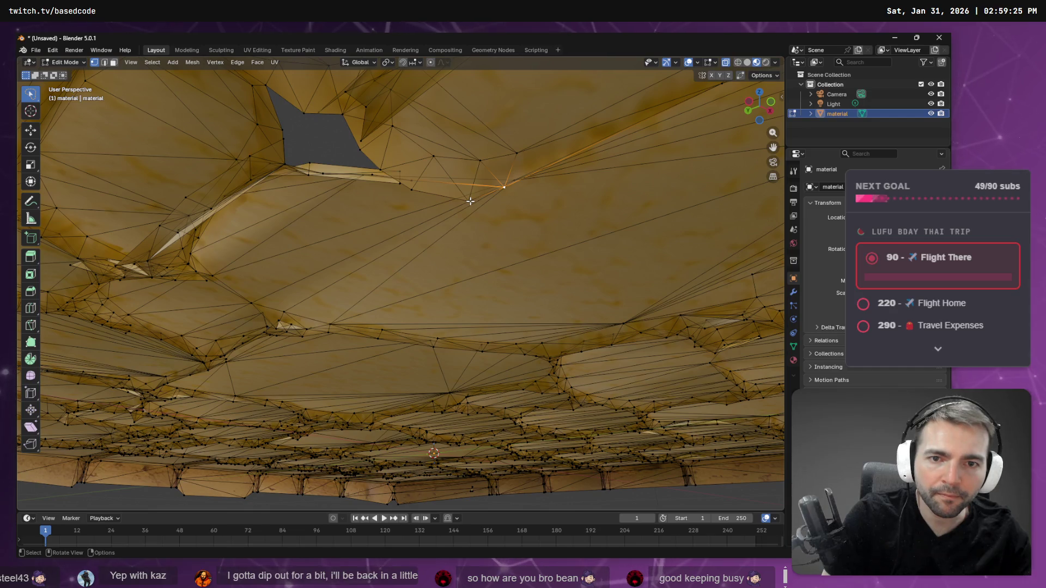
mouse_move(470, 201)
left_mouse_down()
mouse_move(481, 173)
mouse_move(602, 231)
mouse_move(618, 225)
mouse_move(514, 210)
left_mouse_up()
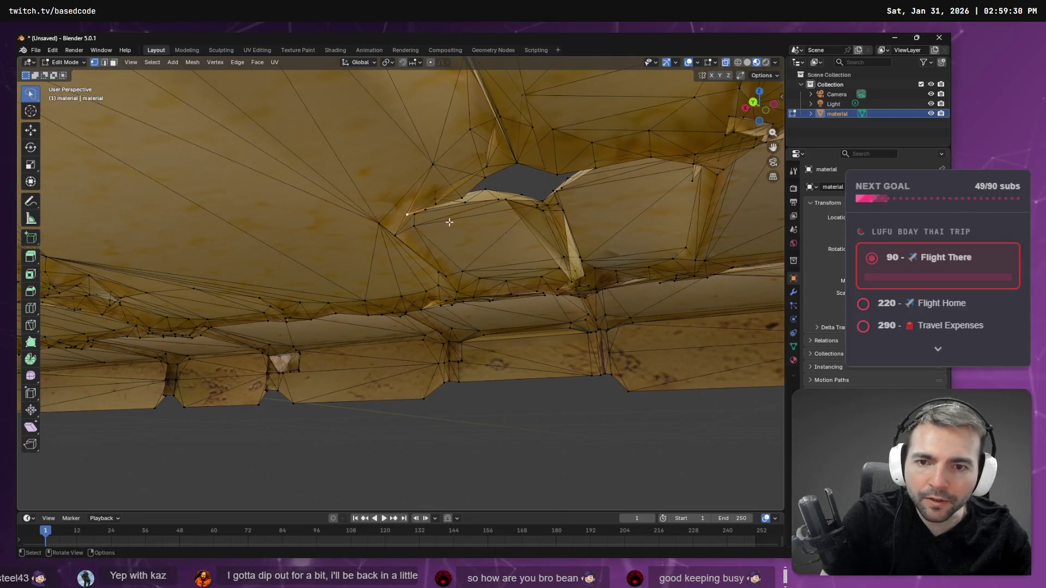
Select the vertices at the hole's tip and merge them At Last to shrink the gap.
scroll(444, 222, "up", 6)
left_click(425, 219)
left_click_drag(427, 194, 431, 185)
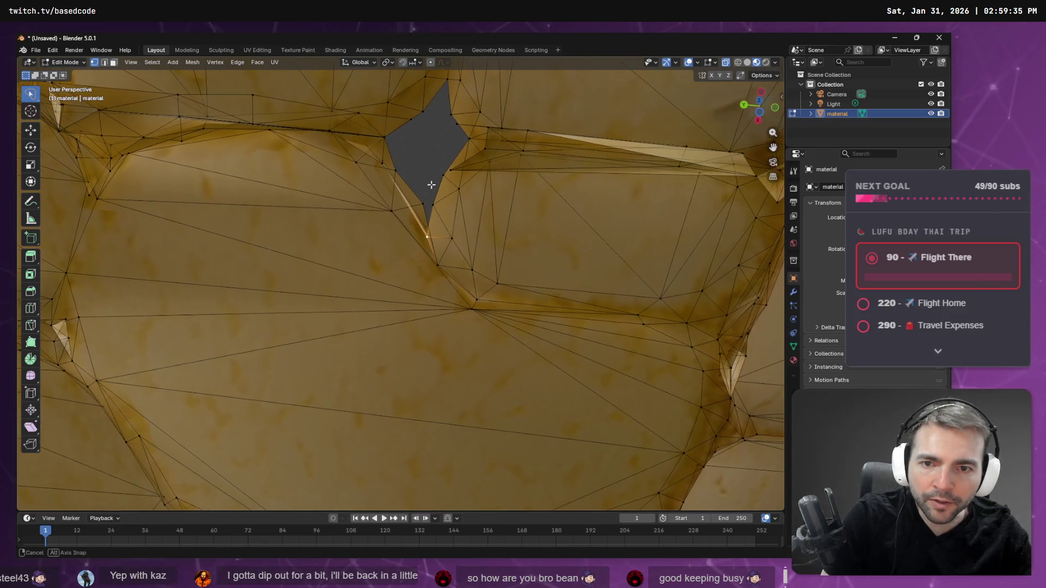
left_click(423, 202, "shift")
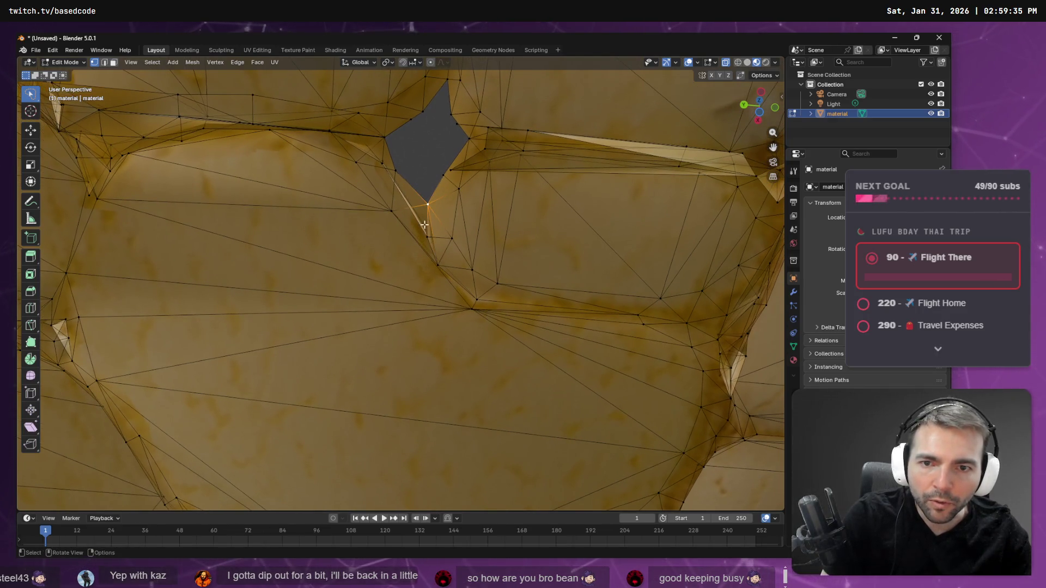
mouse_move(417, 216)
left_mouse_down()
mouse_move(387, 217)
mouse_move(401, 344)
mouse_move(418, 308)
left_mouse_up()
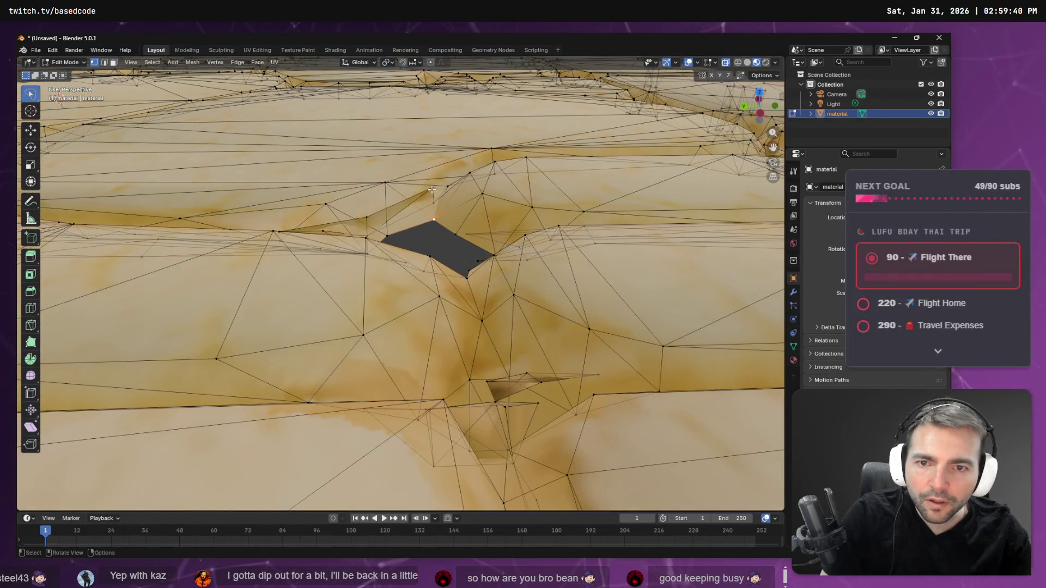
mouse_move(435, 222)
left_mouse_down()
mouse_move(439, 178)
mouse_move(427, 147)
mouse_move(449, 115)
mouse_move(413, 218)
mouse_move(418, 250)
left_mouse_up()
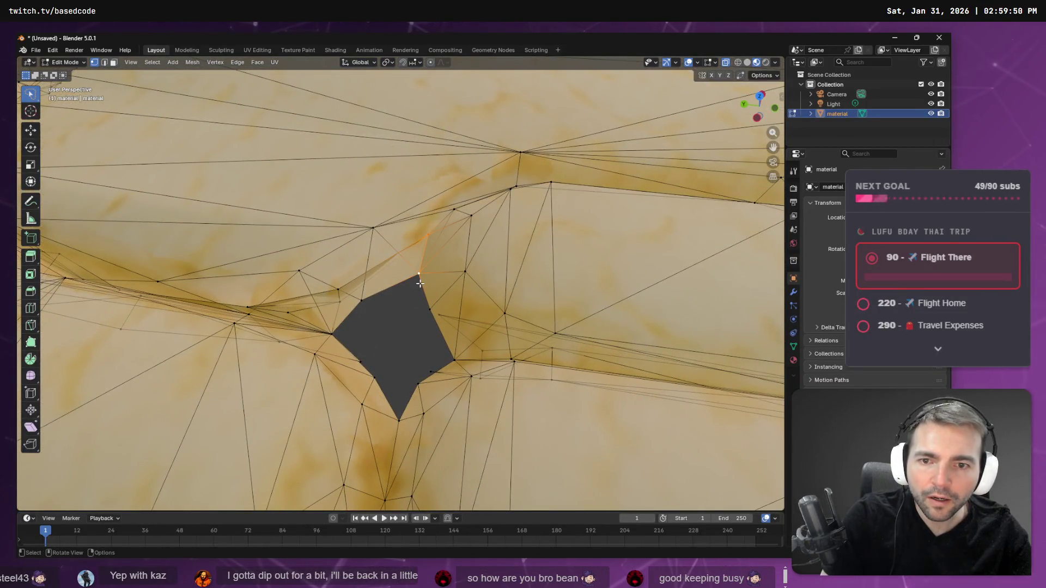
key("F3")
type("merge")
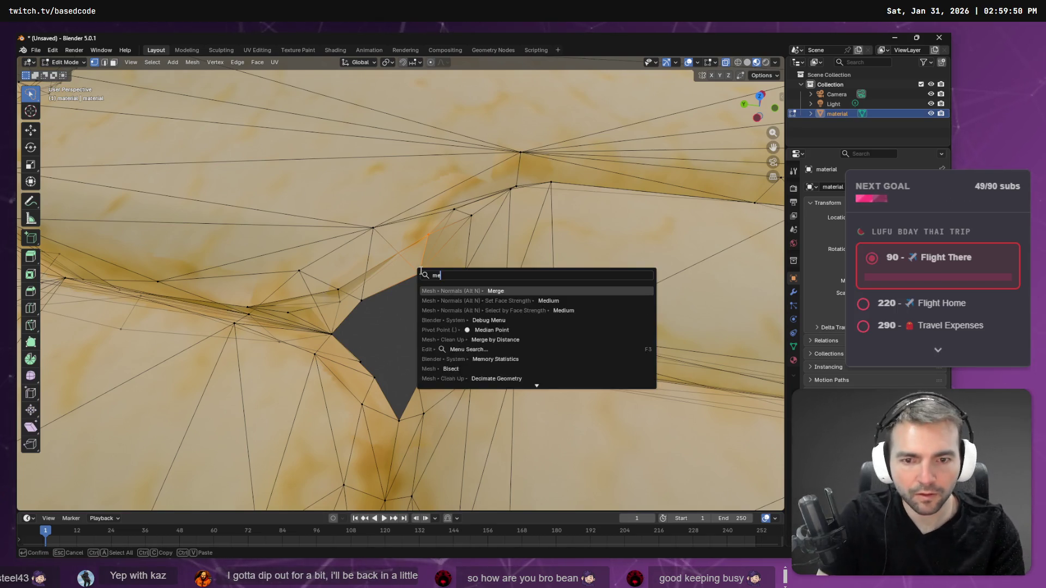
key("Down")
key("Down")
key("Down")
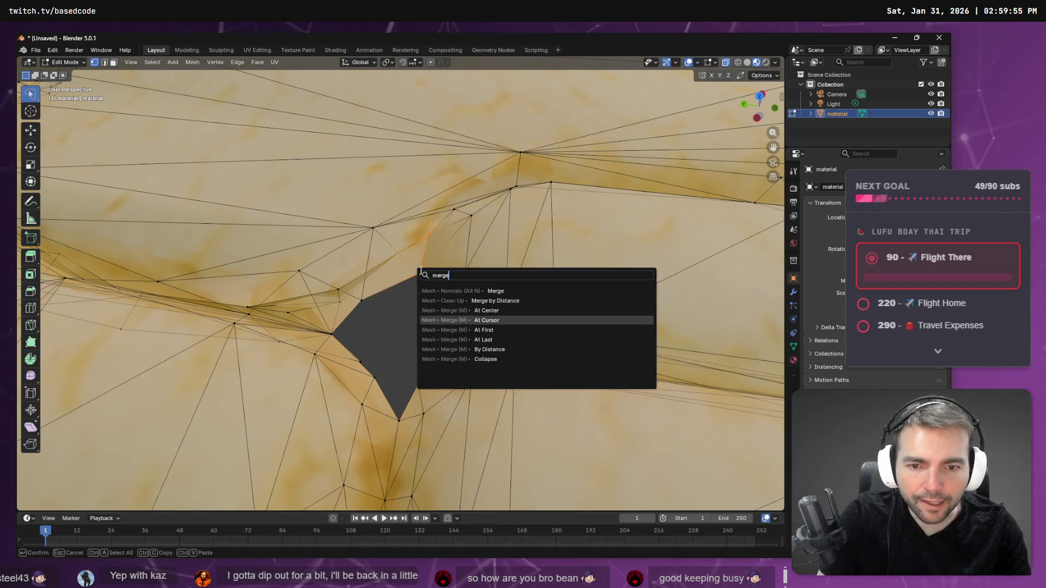
key("Return")
In face select mode, lasso-select the thin sliver faces bordering the hole from below.
mouse_move(344, 289)
left_mouse_down()
mouse_move(547, 208)
mouse_move(397, 296)
left_mouse_up()
scroll(325, 262, "up", 2)
key("Tab")
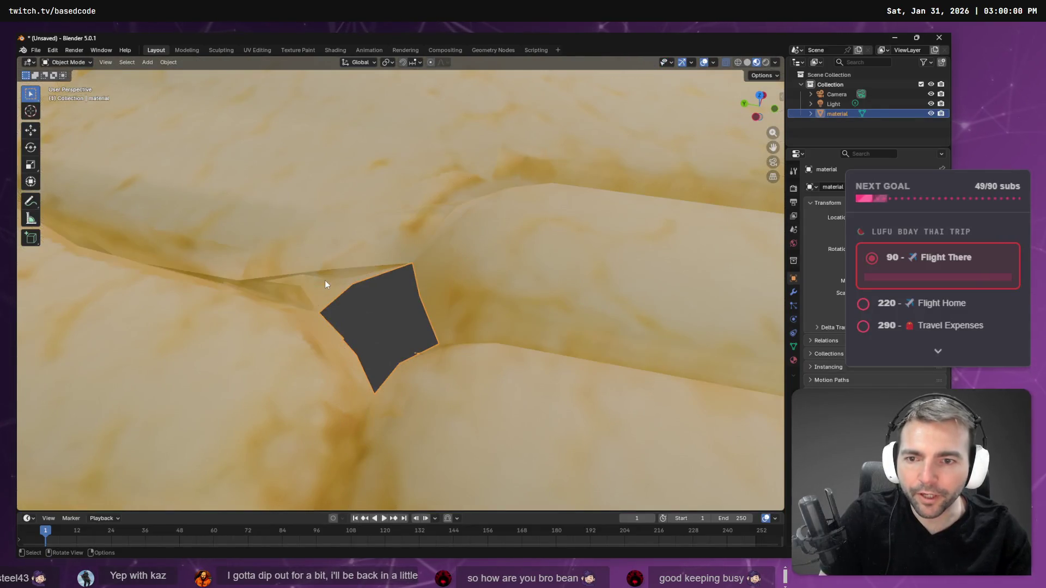
key("Tab")
key("3")
mouse_move(325, 281)
left_mouse_down()
mouse_move(381, 245)
mouse_move(443, 180)
mouse_move(507, 155)
left_mouse_up()
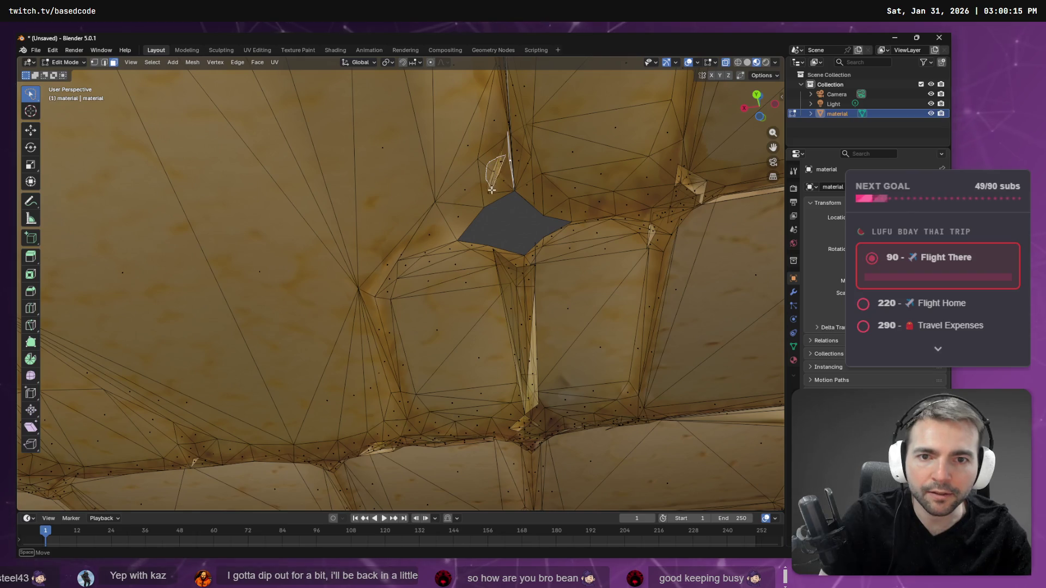
left_click_drag(506, 185, 423, 301)
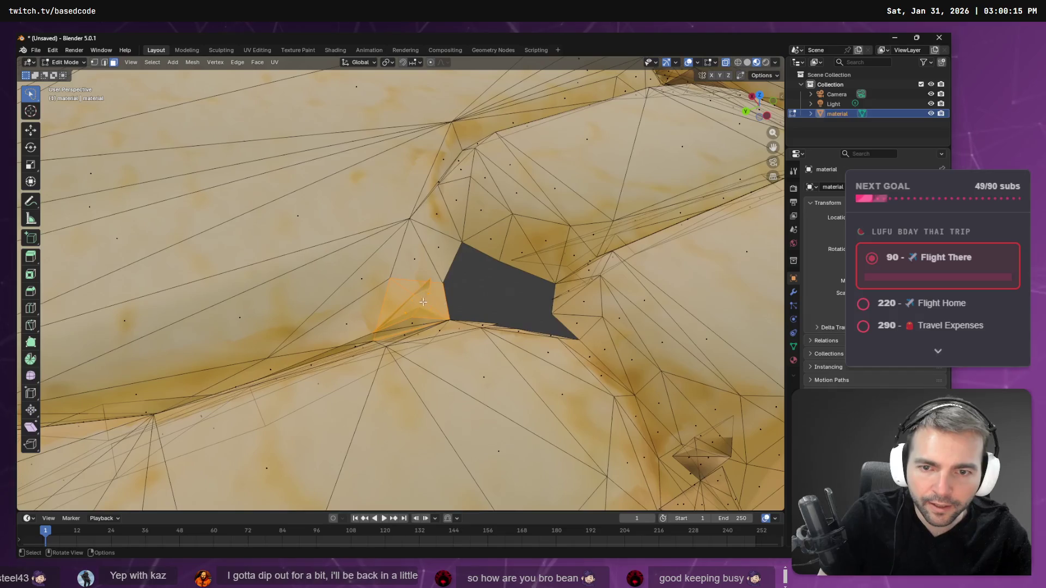
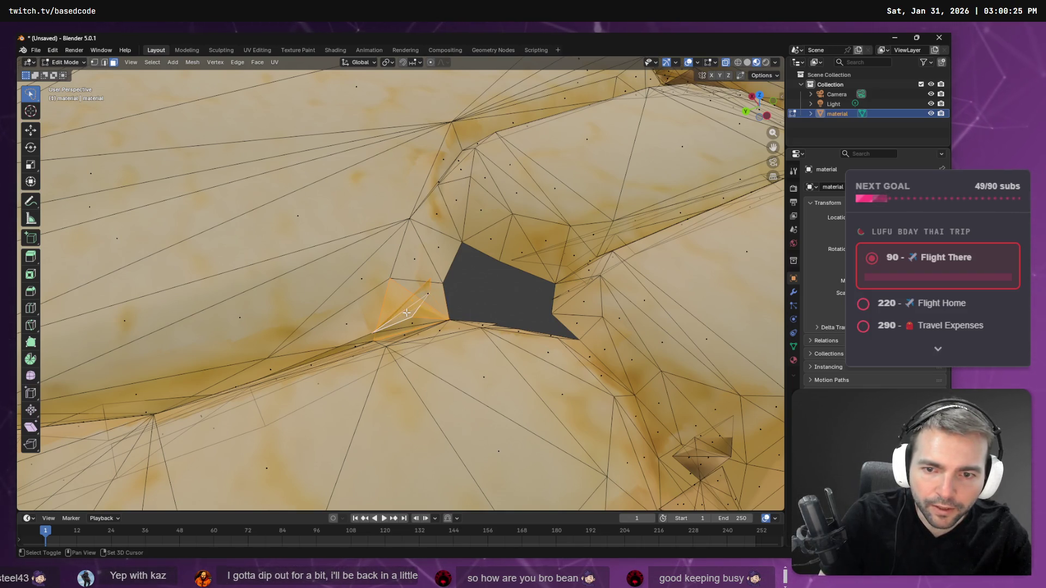
Delete the stray sliver and triangle faces around the hole in the tile mesh.
scroll(403, 307, "up", 3)
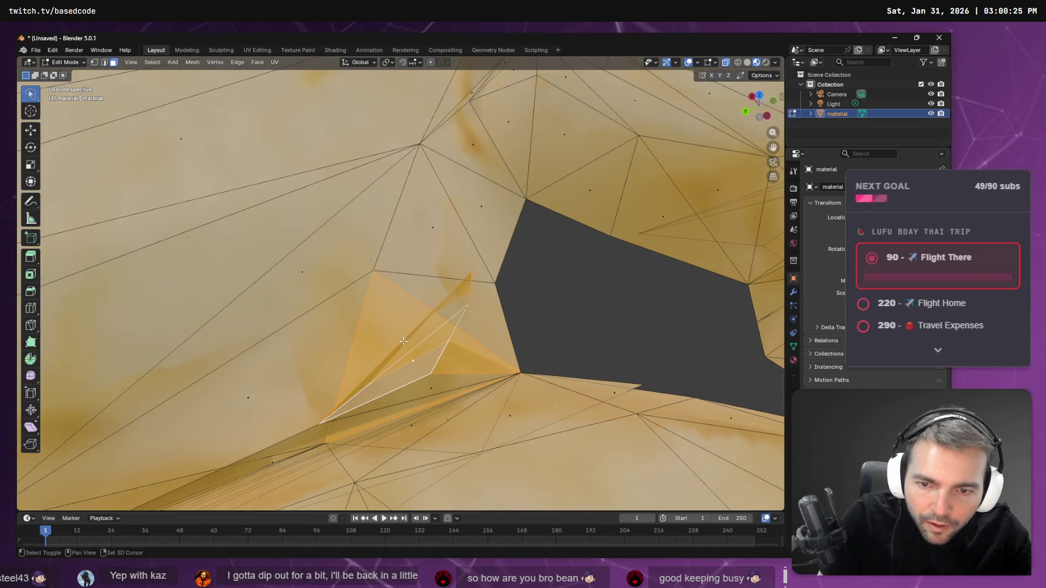
key("ctrl+z")
right_click(462, 342)
left_click(463, 344)
scroll(468, 305, "down", 5)
left_click_drag(475, 291, 476, 299)
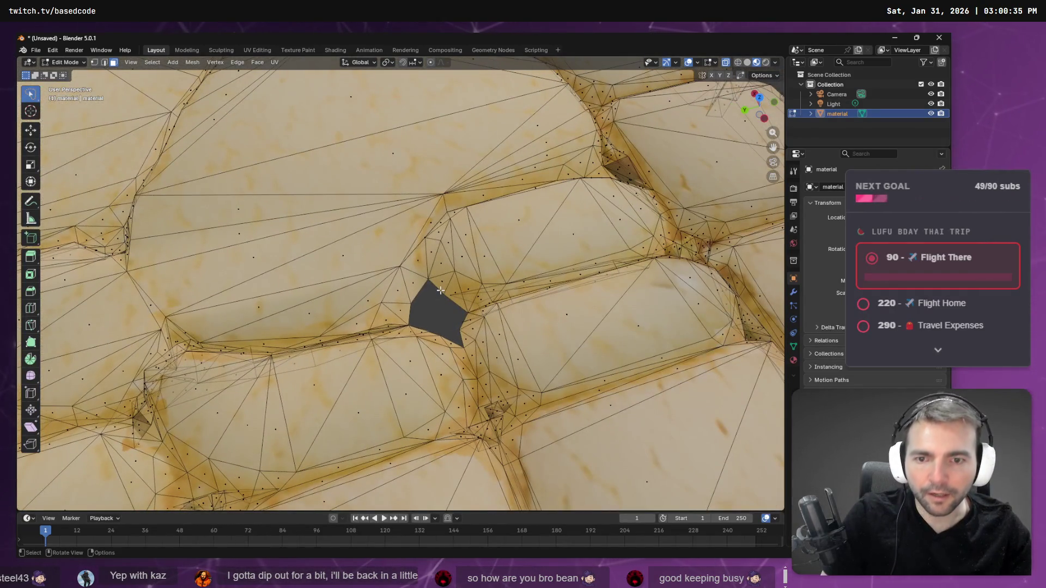
key("x")
key("f")
key("Tab")
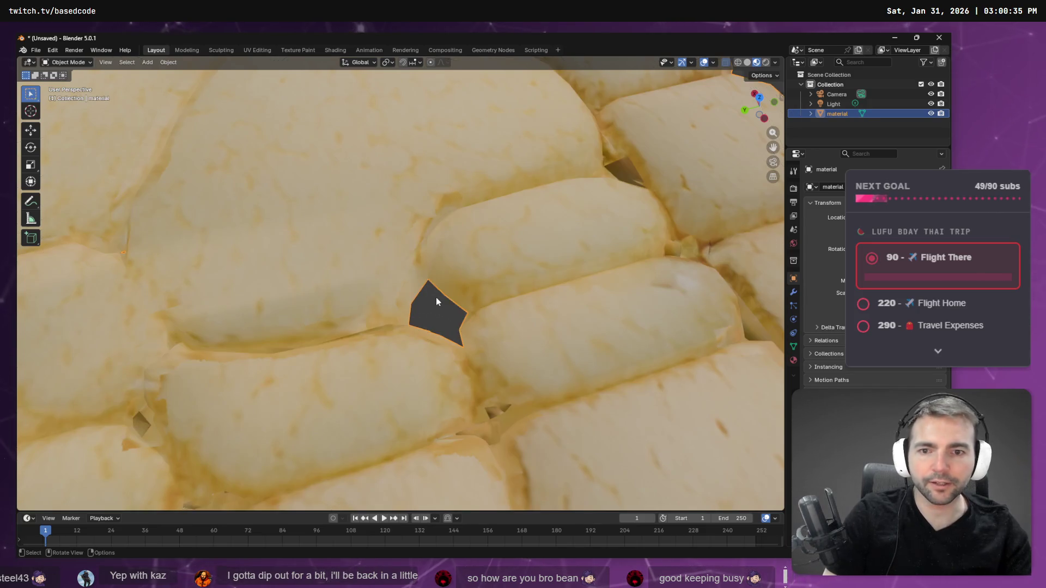
key("Tab")
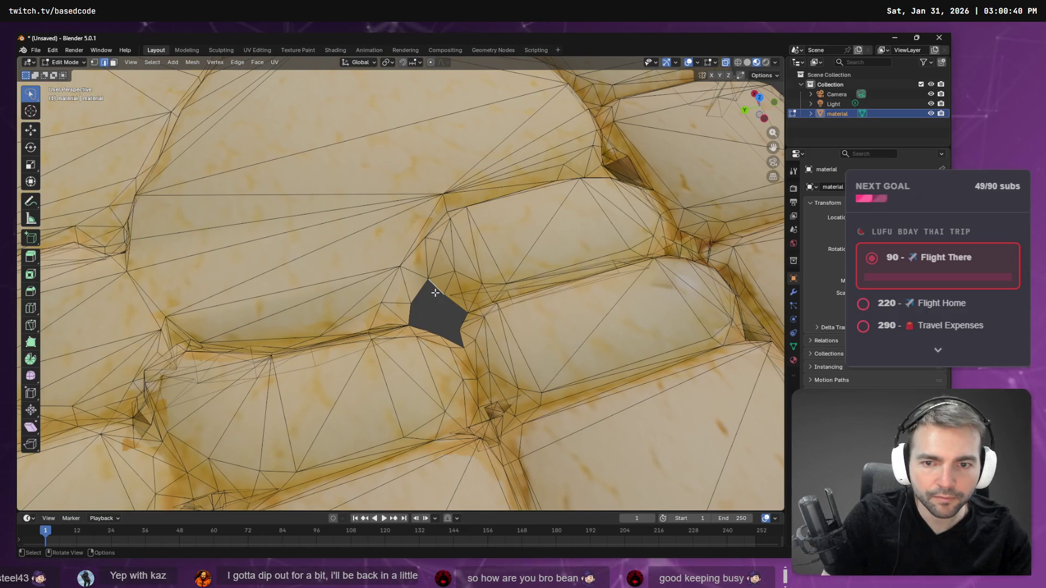
Select the hole's boundary edge loop and close it with Grid Fill.
key("F3")
key("Down")
key("Return")
key("F3")
type("grud")
key("Down")
key("Return")
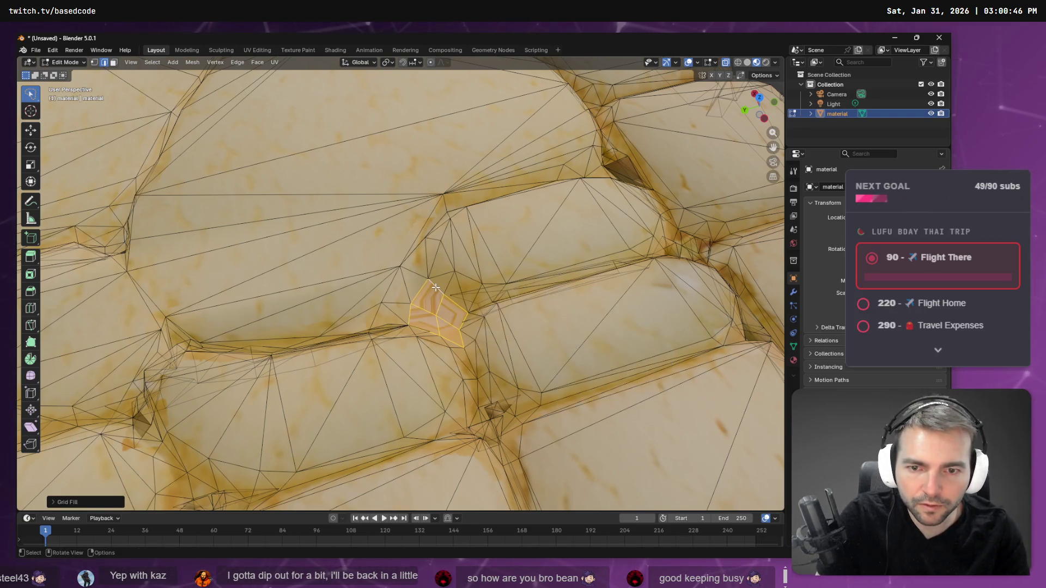
scroll(482, 264, "down", 5)
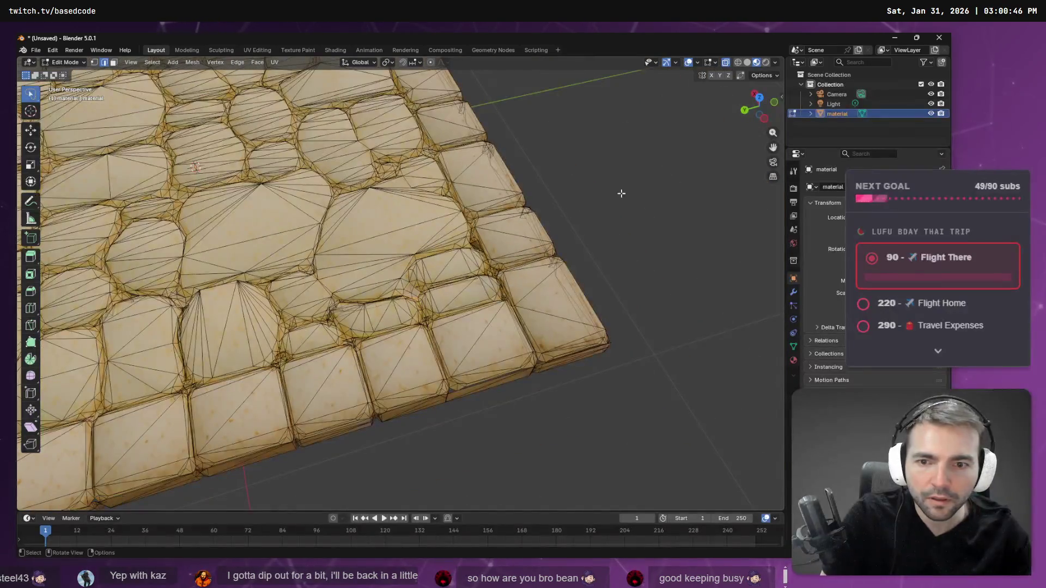
Skip saving the blend file and export the tile in Object Mode as FBX, overwriting Cobblestones2.fbx.
left_click(620, 194)
scroll(345, 278, "down", 5)
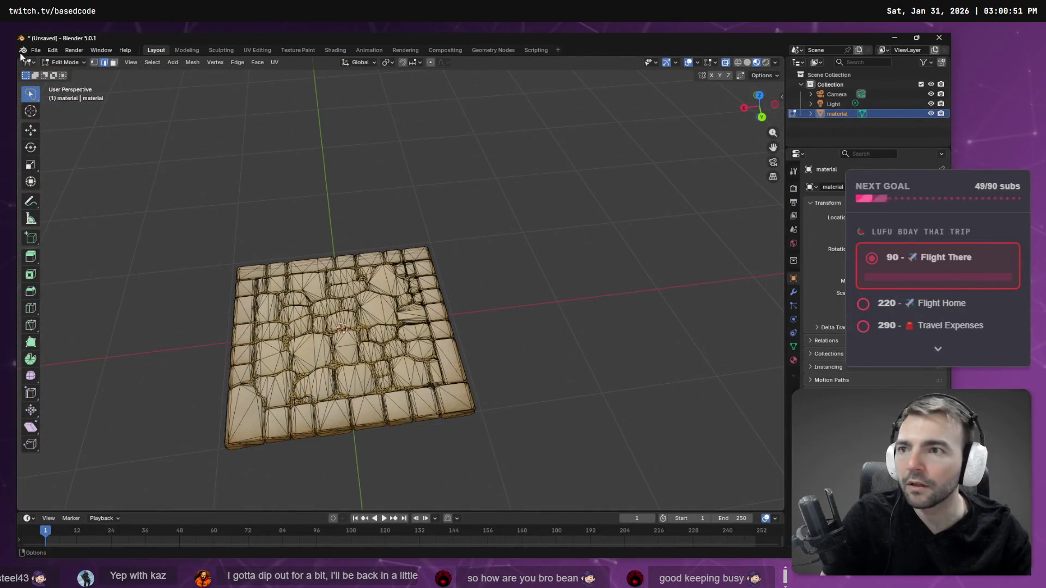
key("ctrl+s")
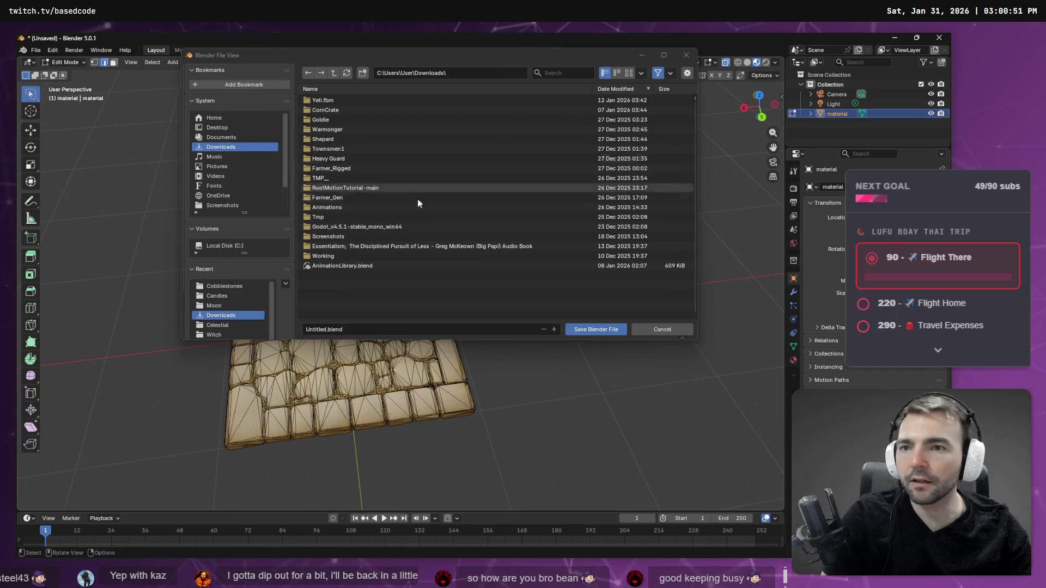
left_click(662, 330)
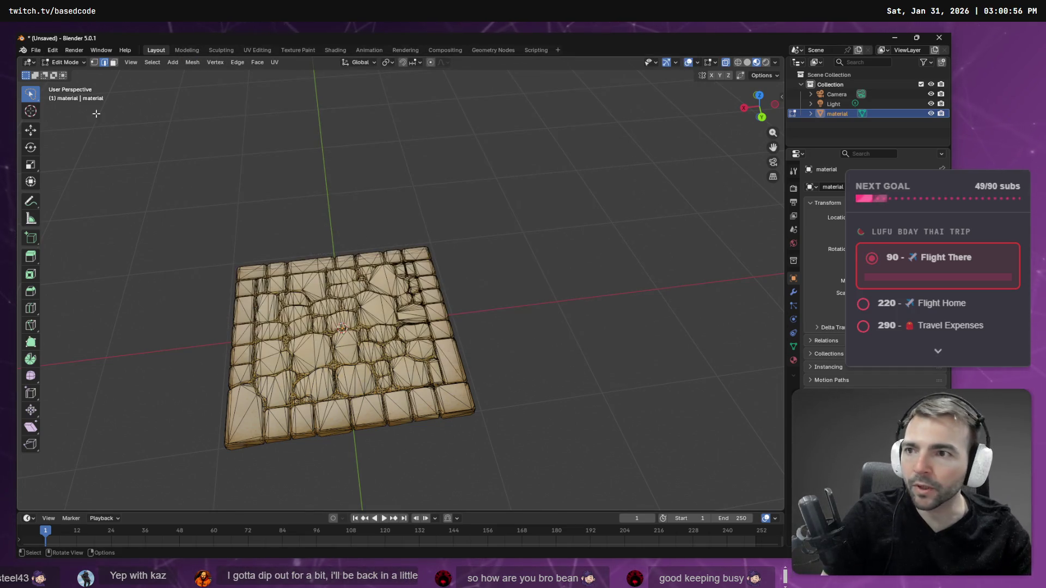
key("Tab")
left_click(34, 52)
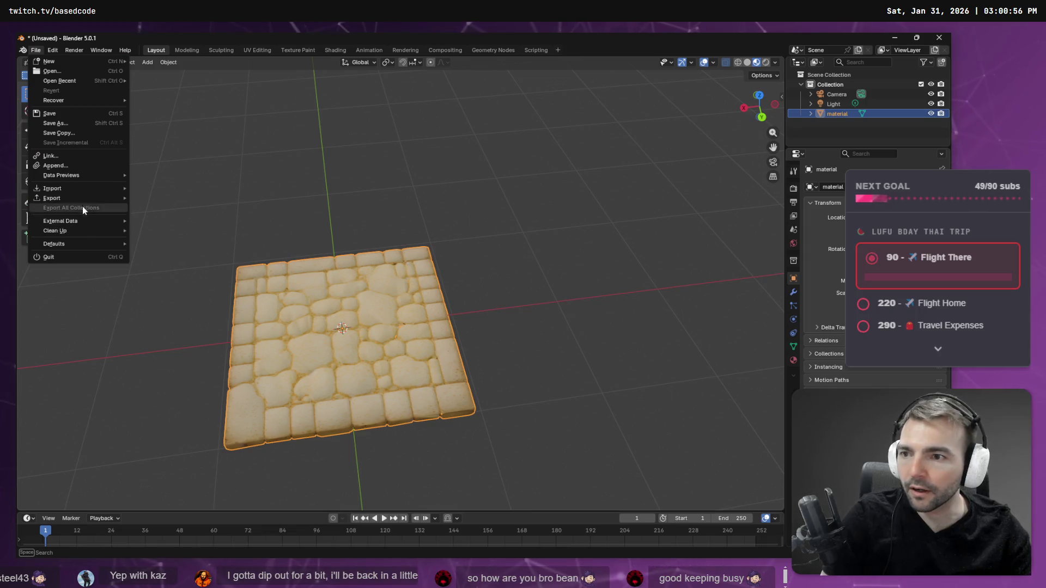
mouse_move(124, 201)
left_click(173, 277)
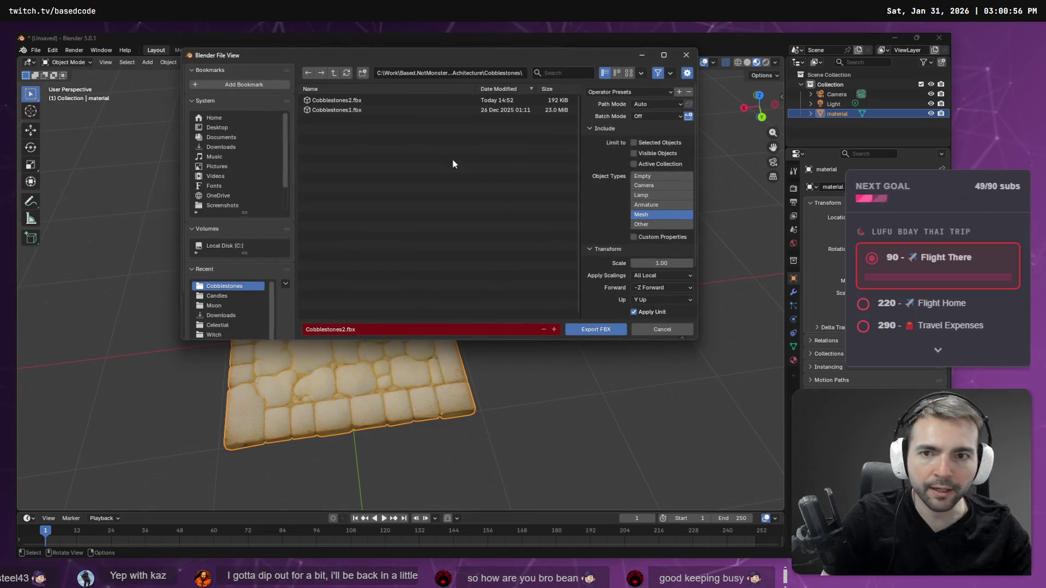
double_click(348, 103)
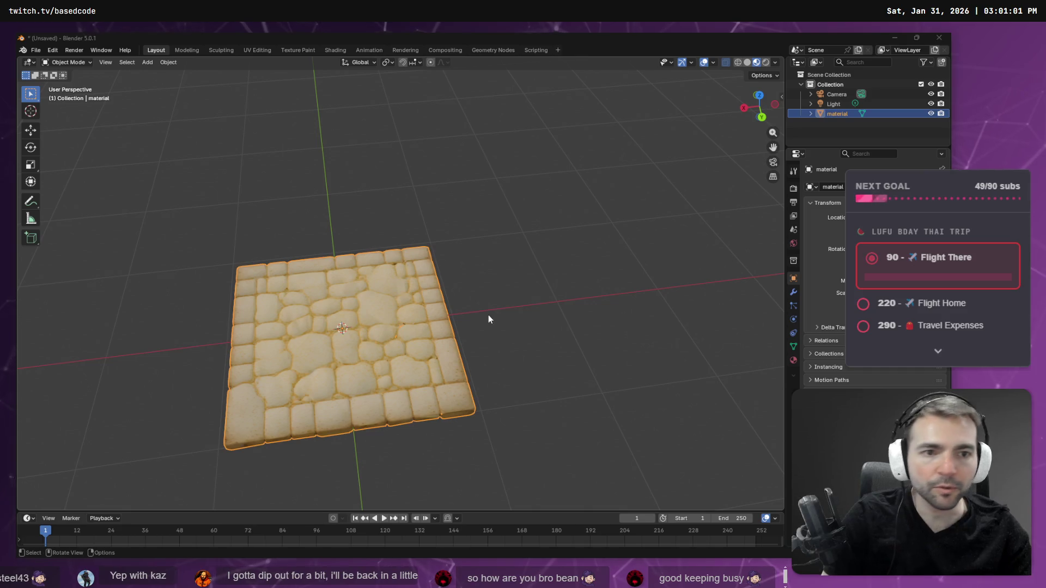
key("alt+Tab")
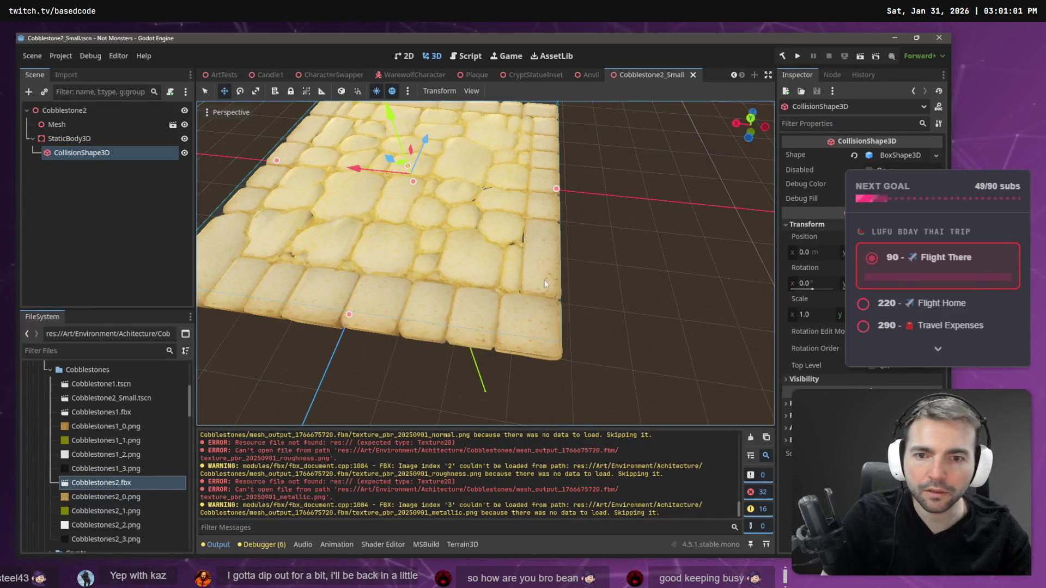
Orbit around the reimported Cobblestone2 tile, then run the Not Monsters project.
mouse_move(581, 222)
left_mouse_down()
mouse_move(569, 225)
mouse_move(495, 173)
mouse_move(474, 174)
mouse_move(436, 245)
mouse_move(353, 262)
mouse_move(313, 245)
mouse_move(306, 113)
left_mouse_up()
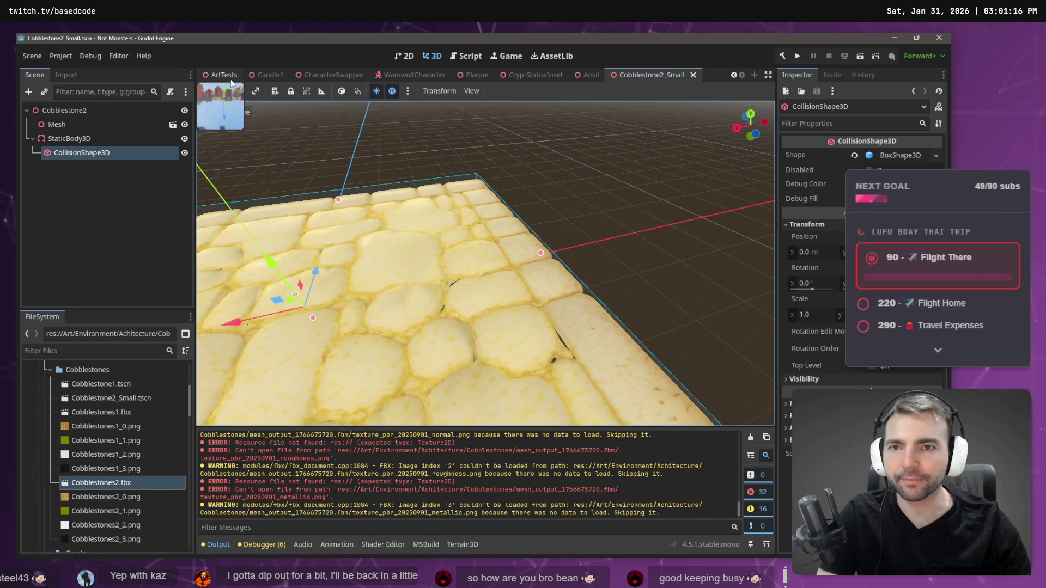
scroll(240, 77, "up", 2)
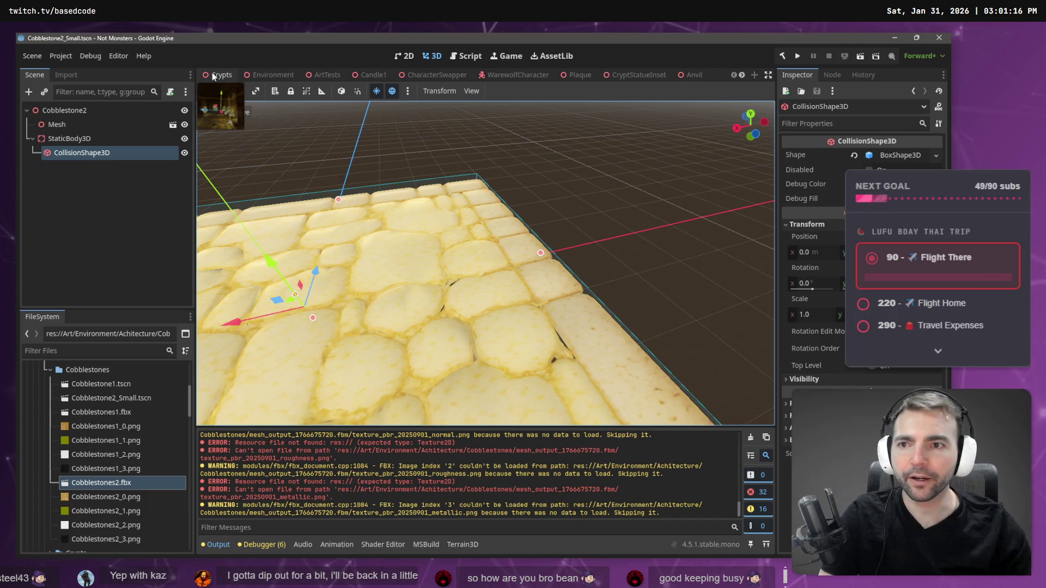
left_click(796, 57)
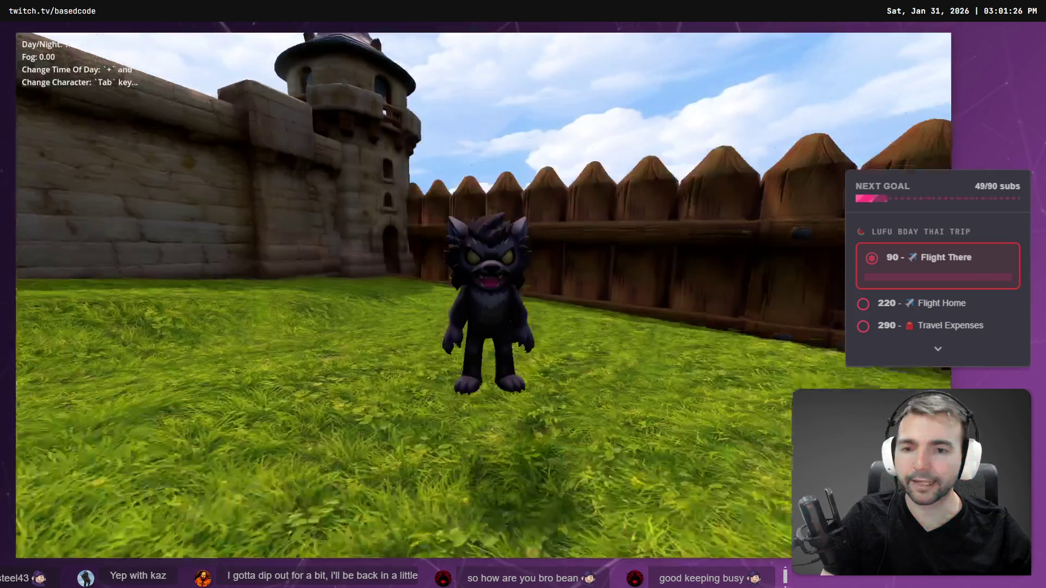
Run the werewolf forward, back and right around the gatehouse steps, then close the game with F8.
key("w")
key("s")
key("w")
key("s")
key("w")
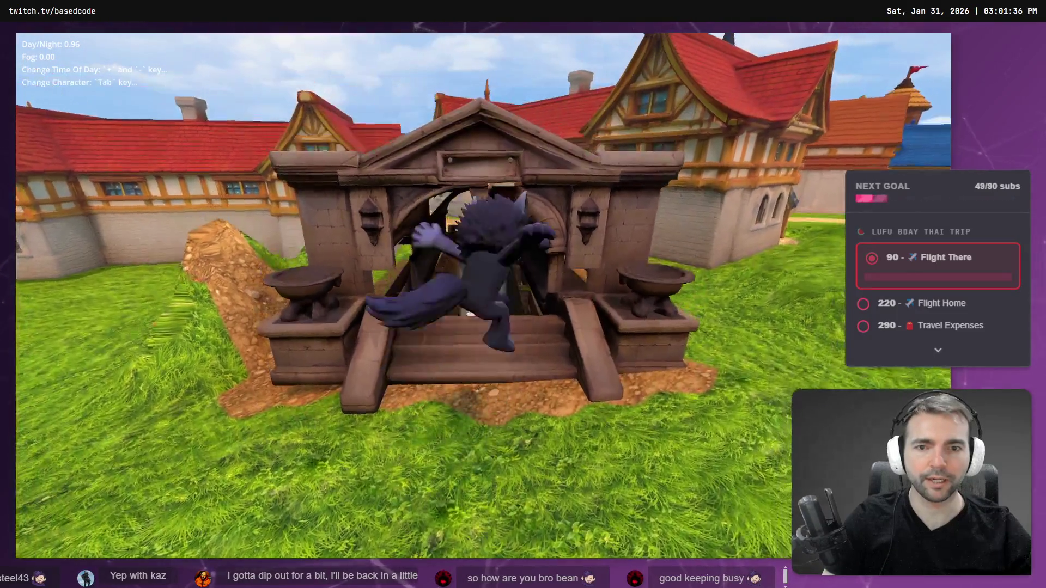
key("d")
key("s")
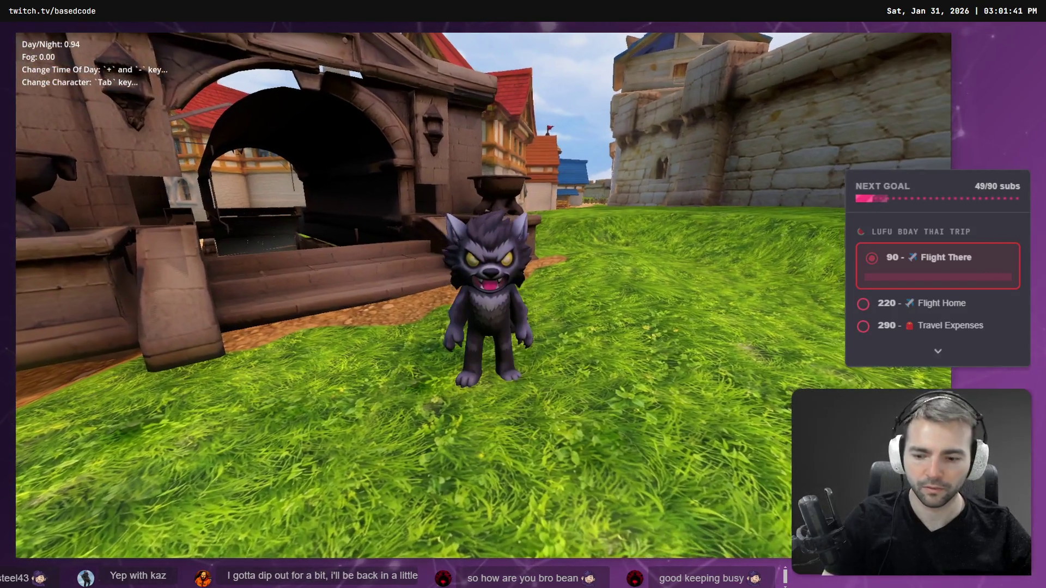
key("F8")
left_click(587, 189)
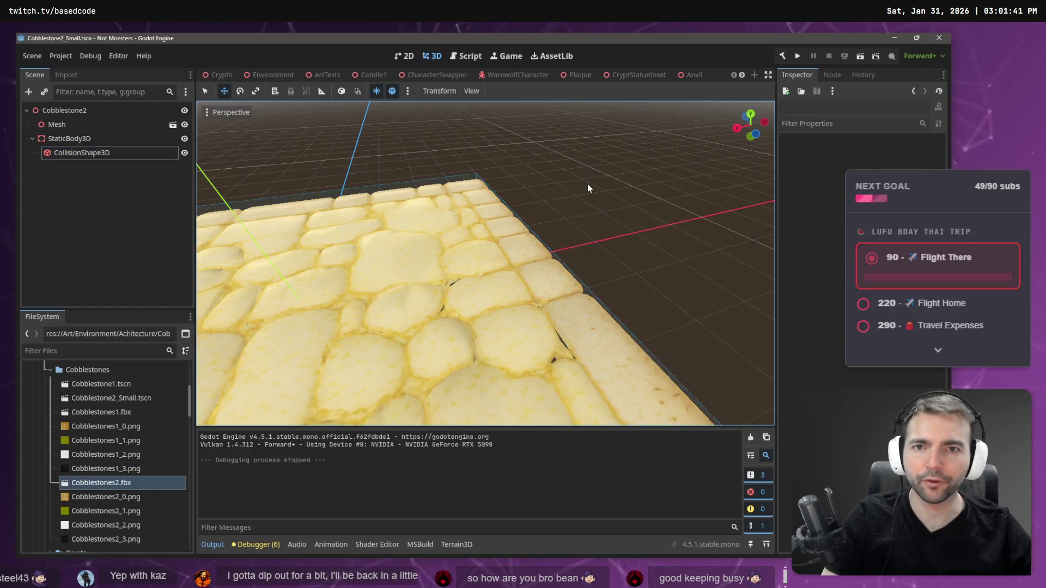
Open the Environment town scene, collapse the Art folders, and open Main.tscn.
mouse_move(246, 76)
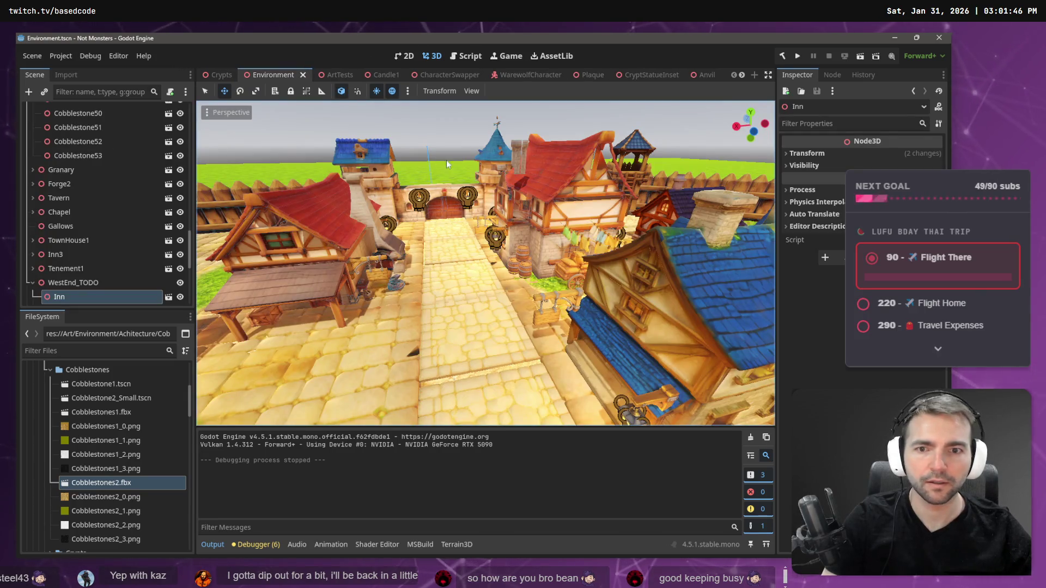
left_click_drag(446, 160, 223, 196)
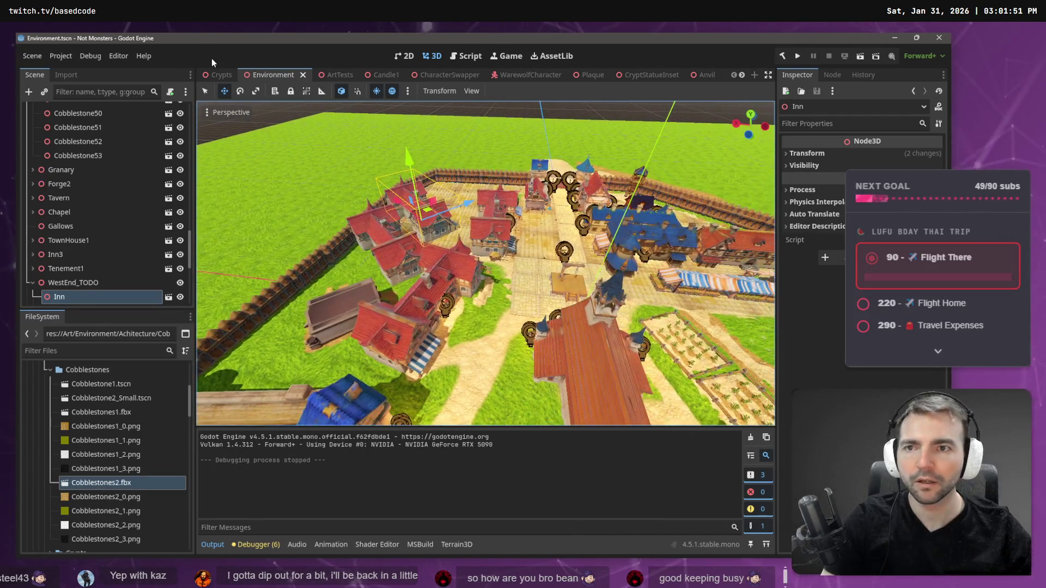
left_click(50, 370)
scroll(50, 382, "up", 4)
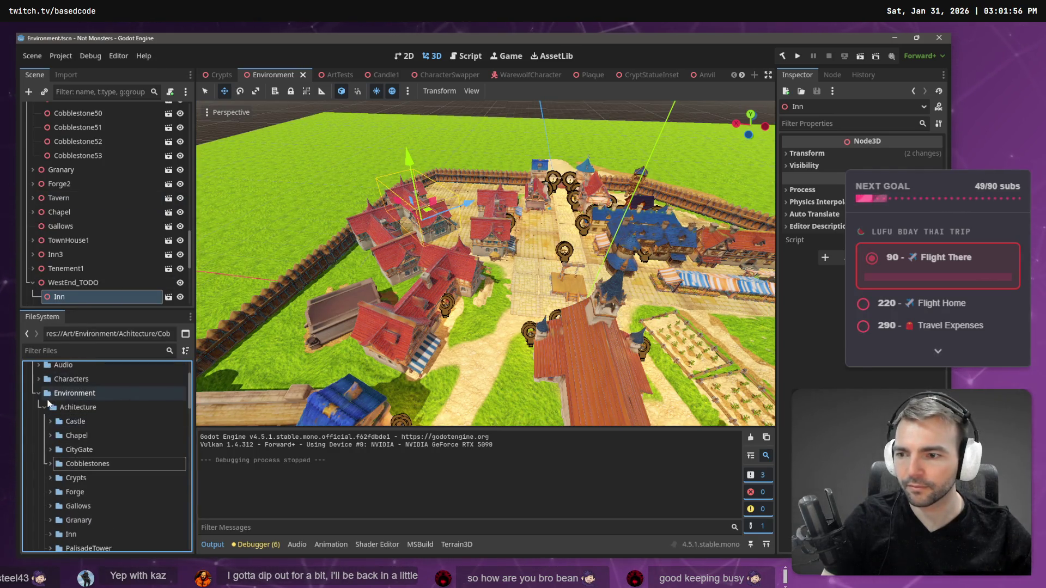
left_click(37, 396)
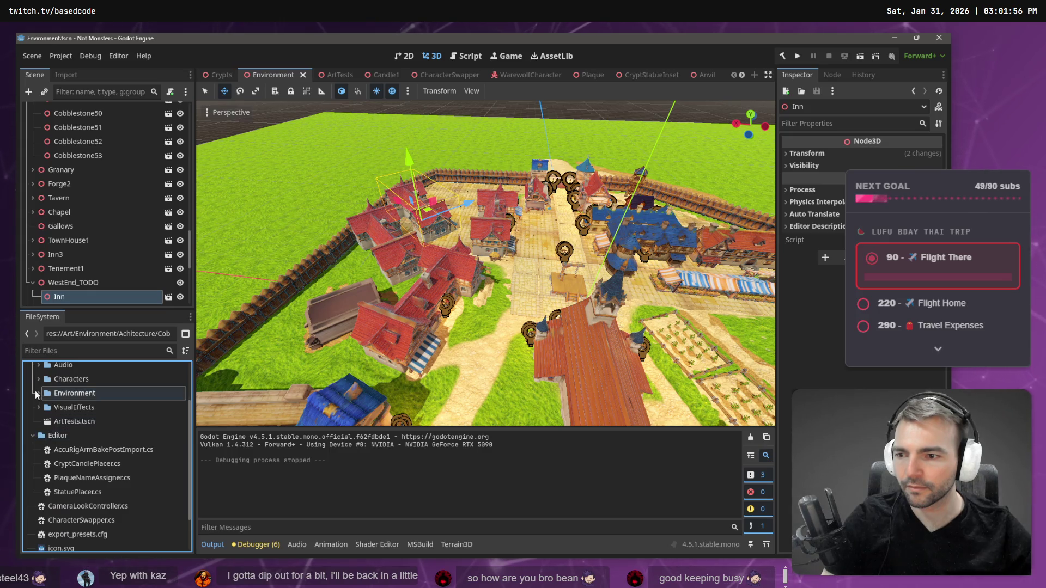
scroll(34, 402, "up", 3)
left_click(33, 412)
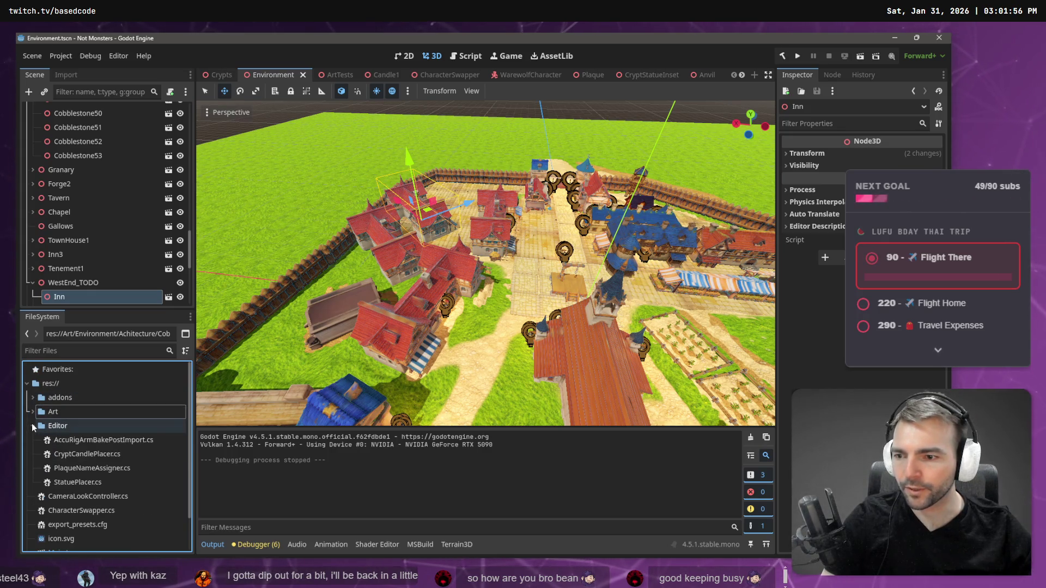
left_click(61, 496)
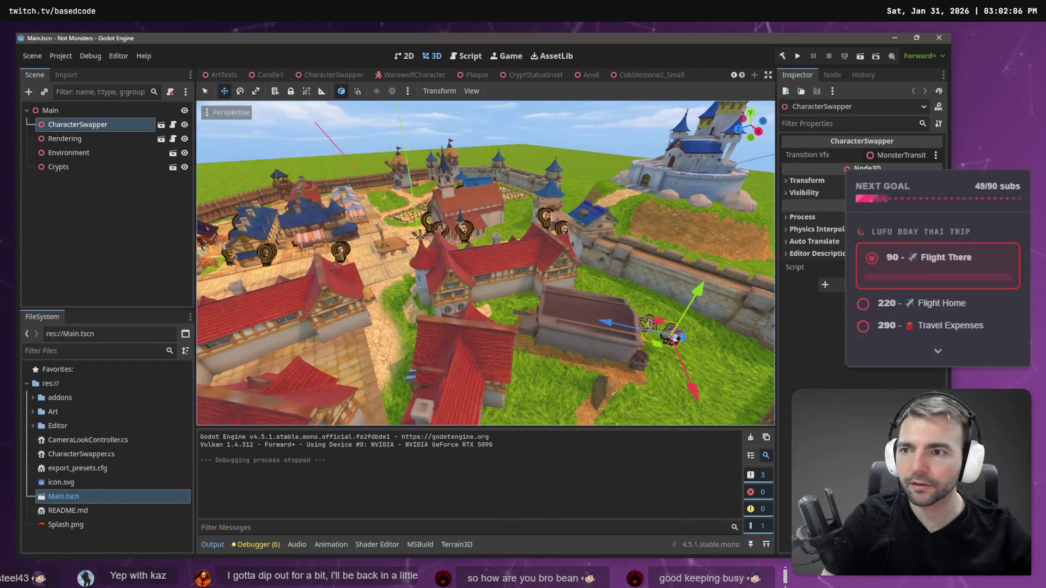
Move CharacterSwapper left toward the houses and slightly down, then run the project.
mouse_move(624, 339)
left_mouse_down()
mouse_move(338, 256)
mouse_move(258, 254)
mouse_move(277, 258)
left_mouse_up()
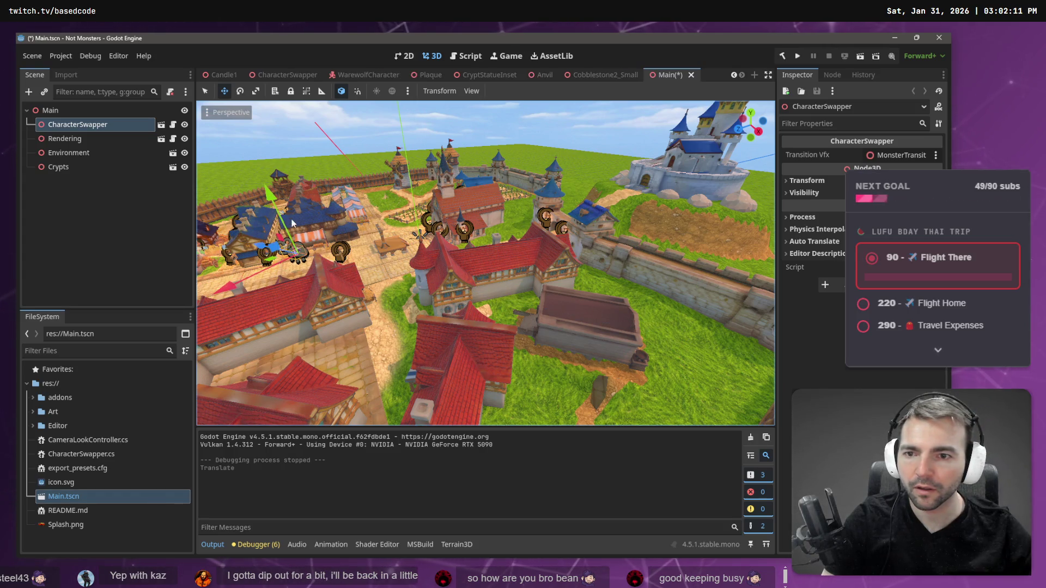
left_click_drag(269, 192, 272, 200)
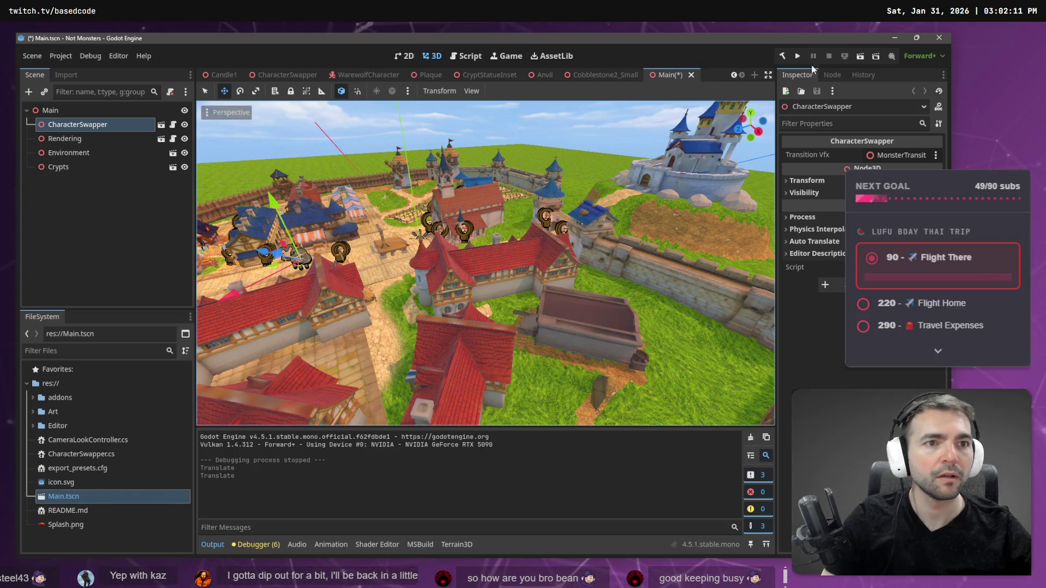
left_click(798, 56)
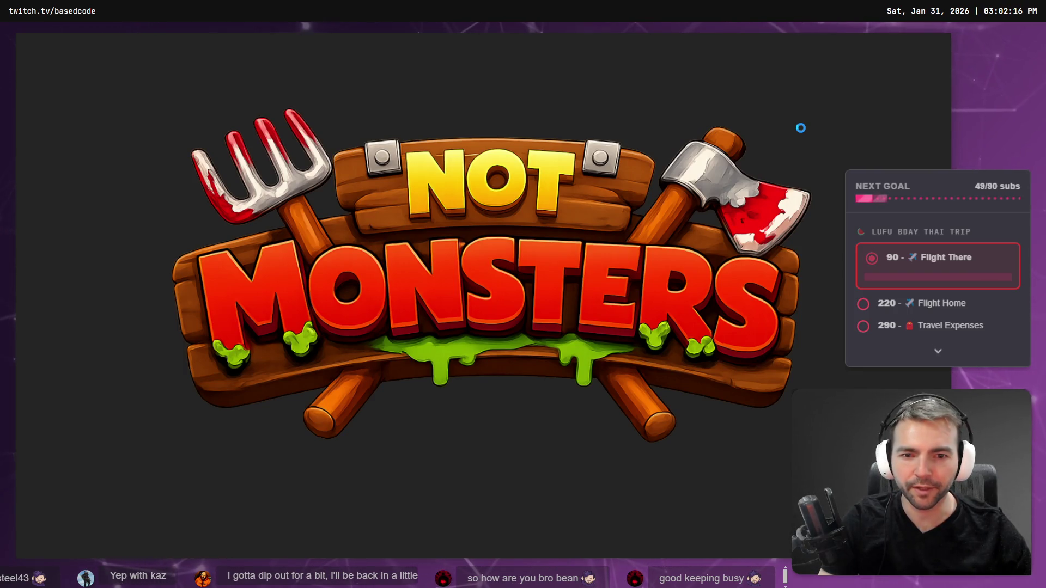
Steer the wolf through town toward the fields, jump onto the wooden platform, then stop with Escape.
key("w")
key("a")
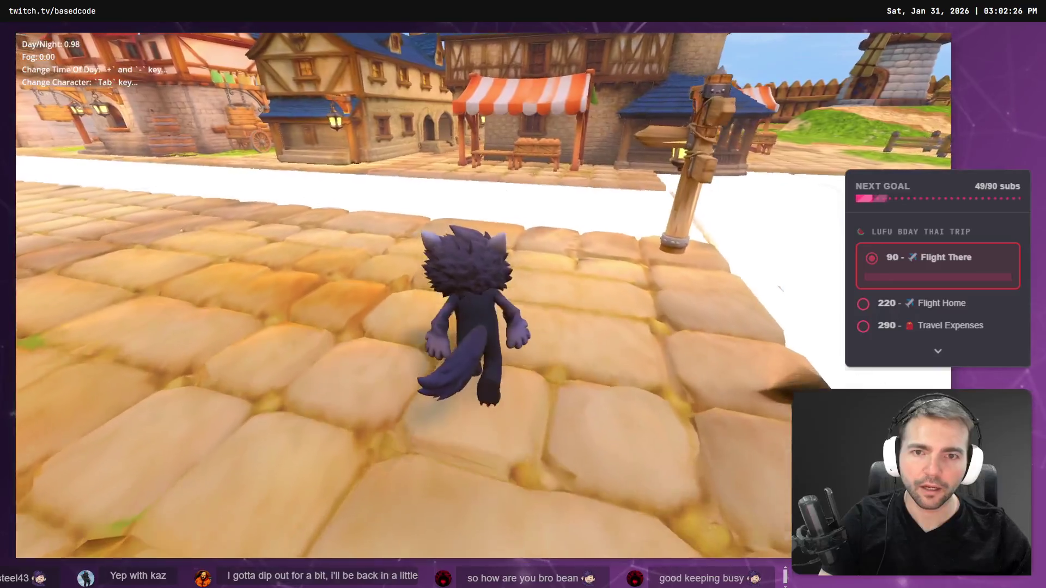
key("d")
key("d")
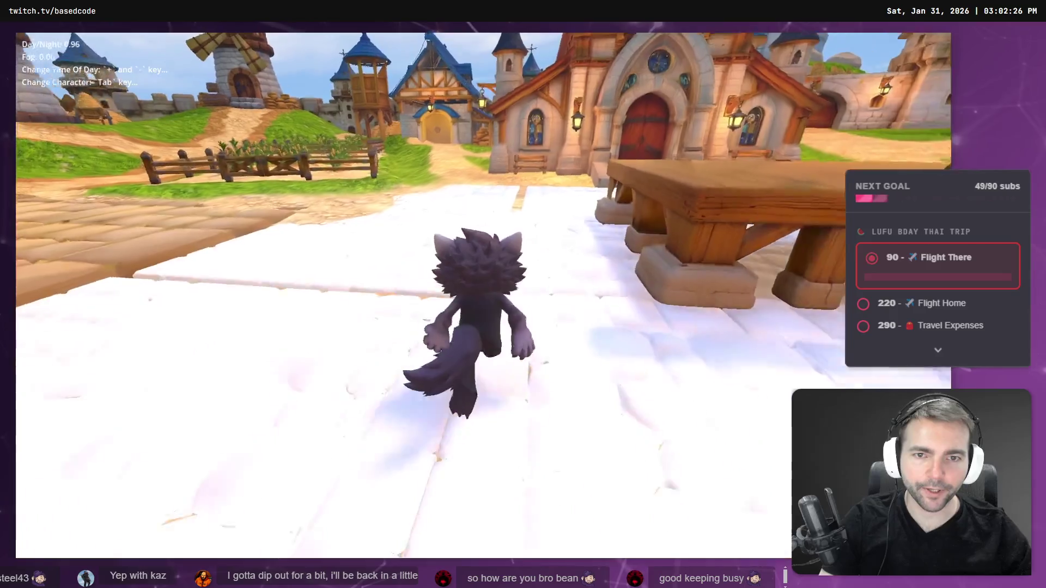
key("a")
key("d")
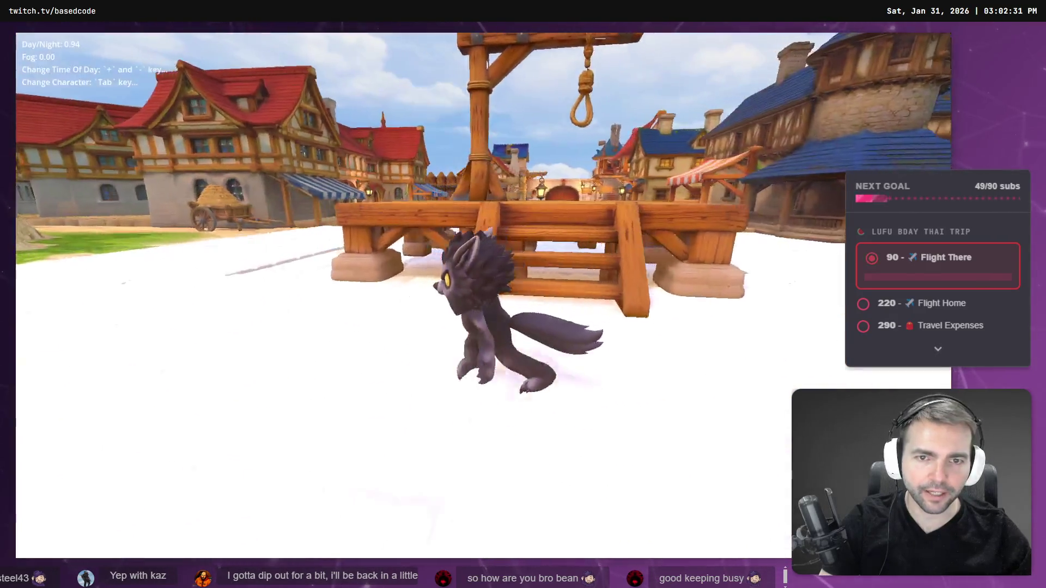
key("space")
key("s")
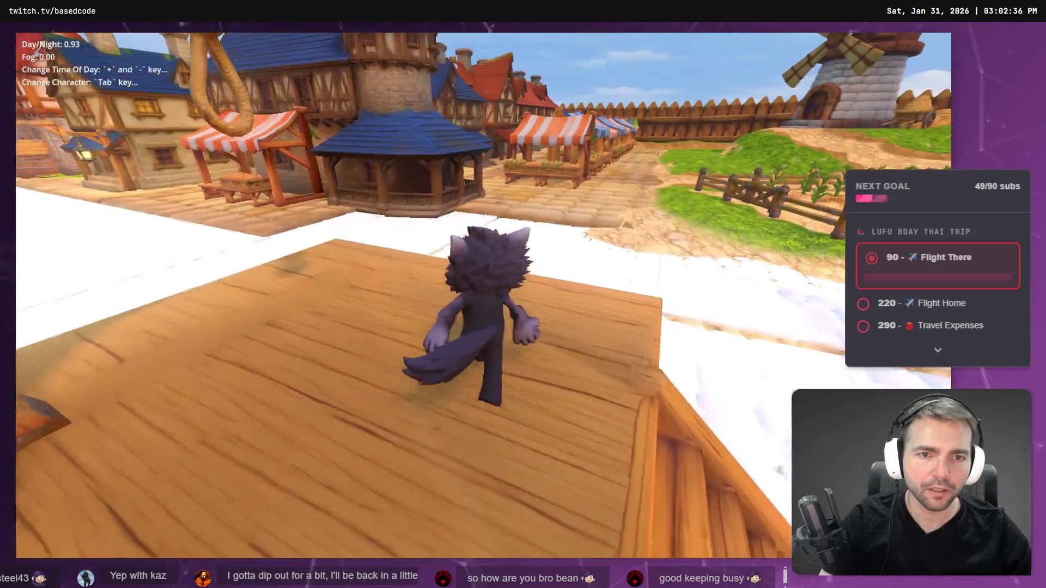
key("Escape")
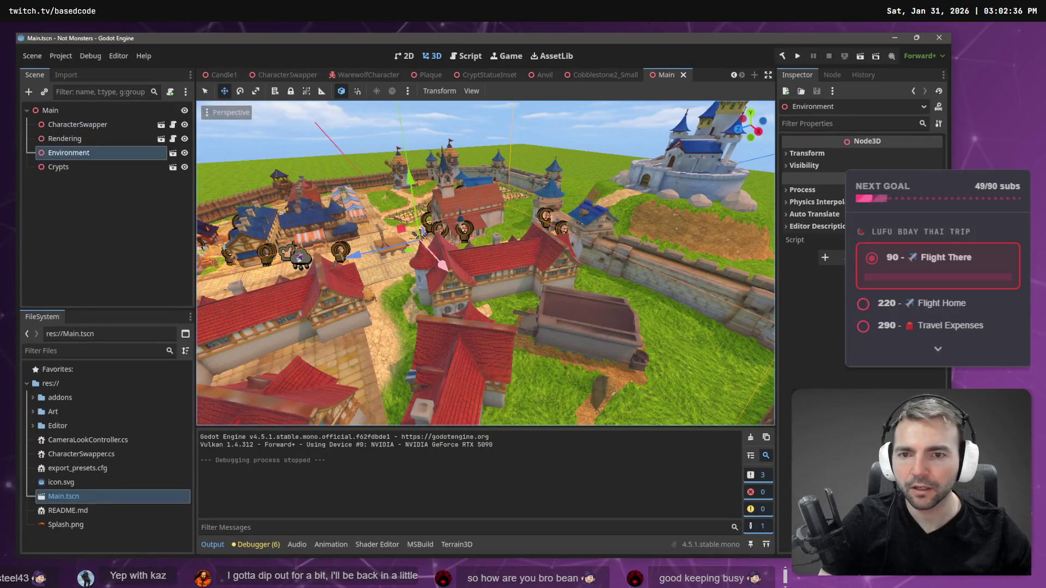
Fly the editor camera down to the cobblestone street and back up above the town.
right_click(387, 275)
key("s")
key("w")
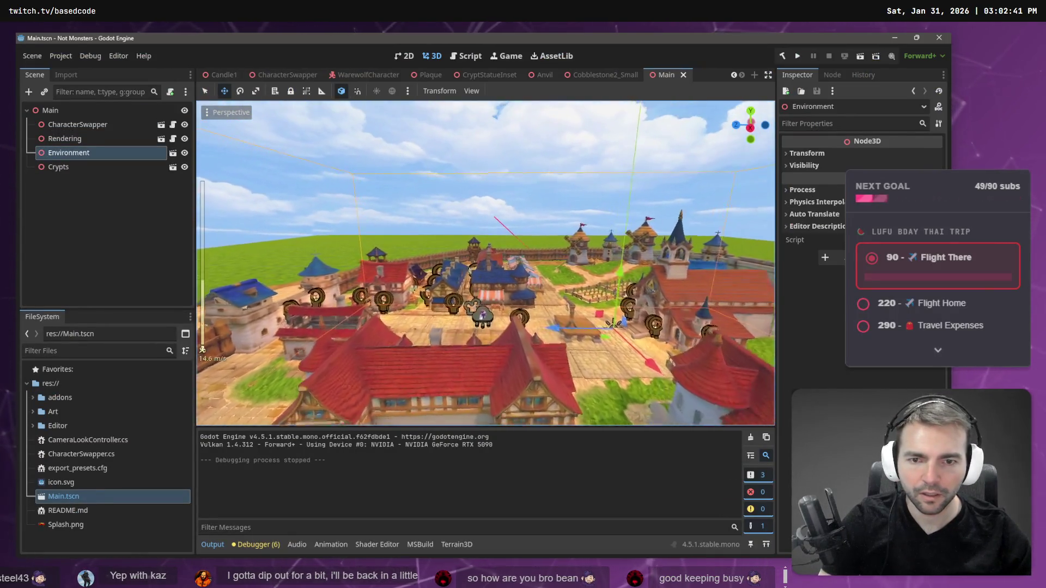
key("s")
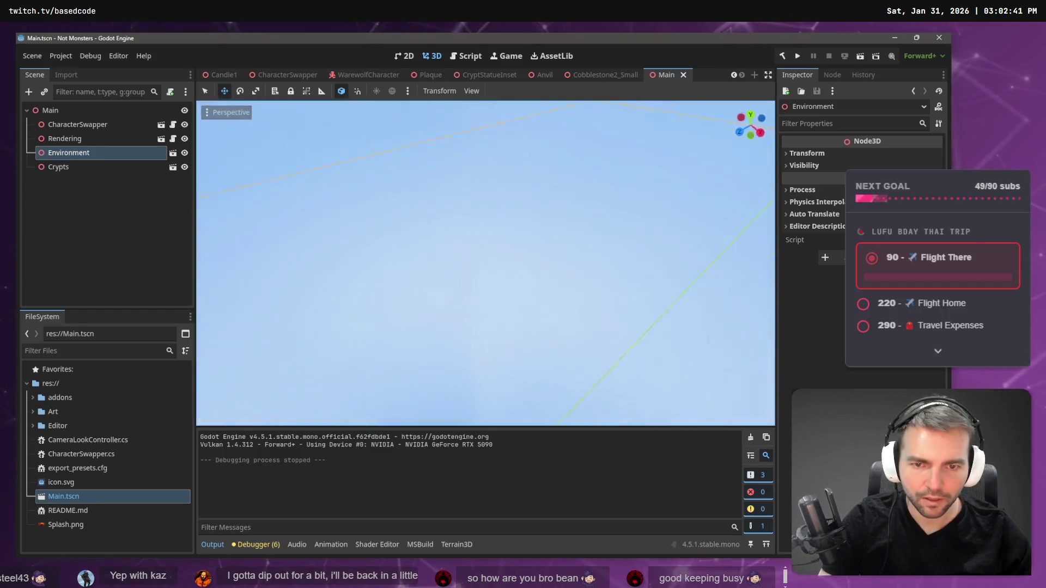
key("w")
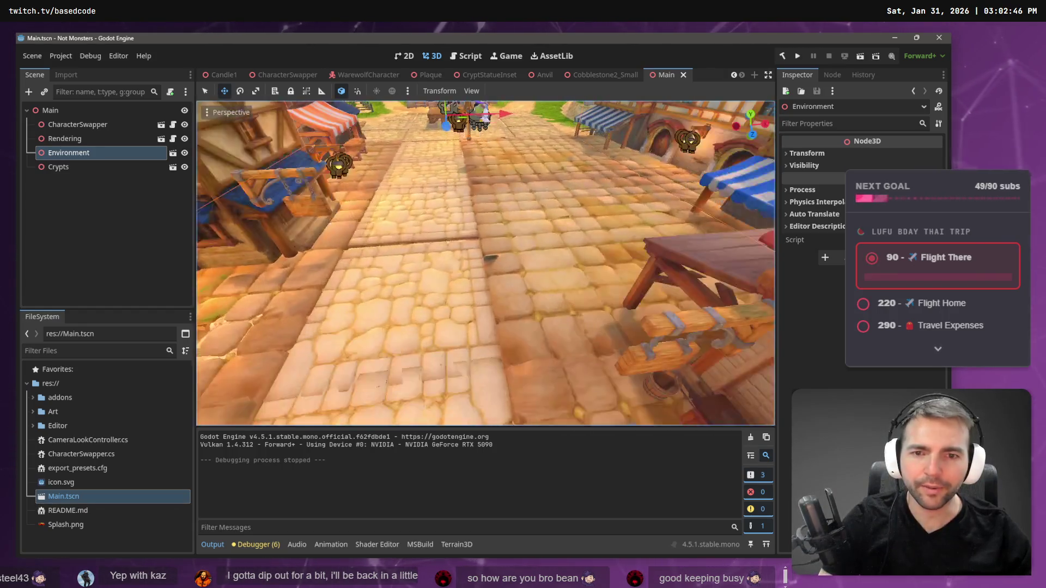
left_click(488, 175)
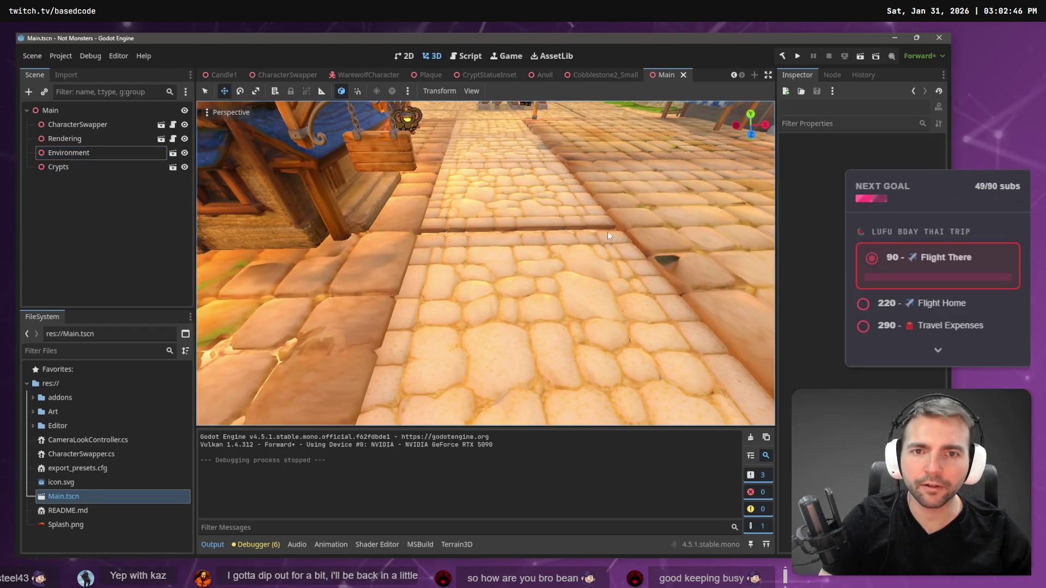
key("s")
key("d")
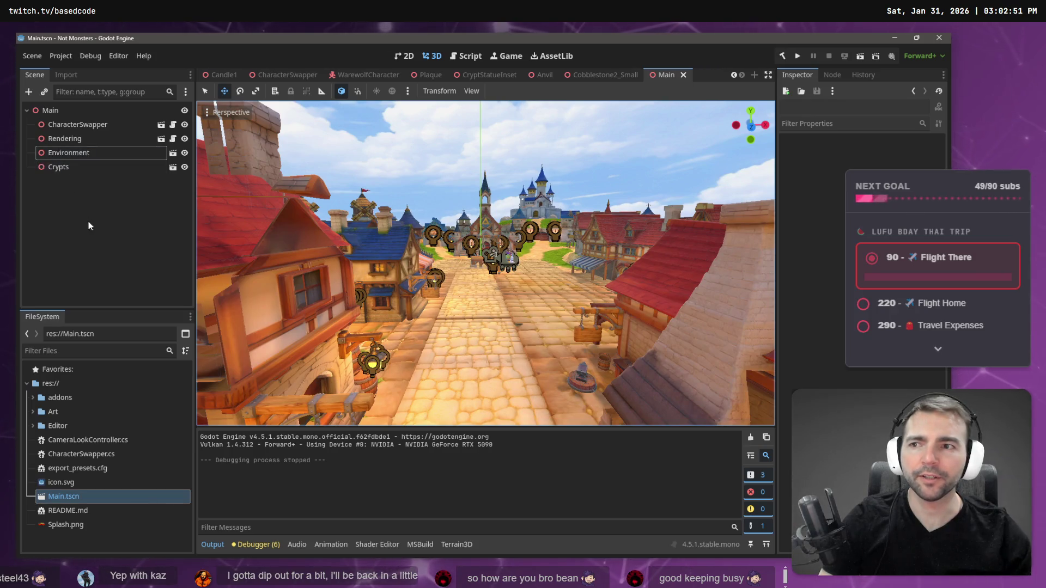
Close the Main, Cobblestone2_Small and all remaining scene tabs.
middle_click(660, 76)
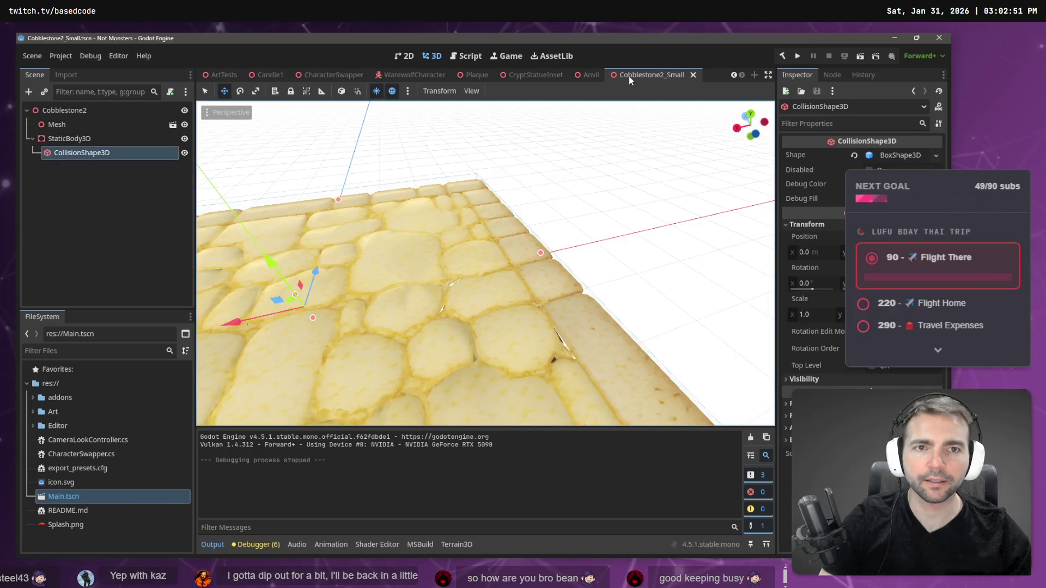
middle_click(629, 77)
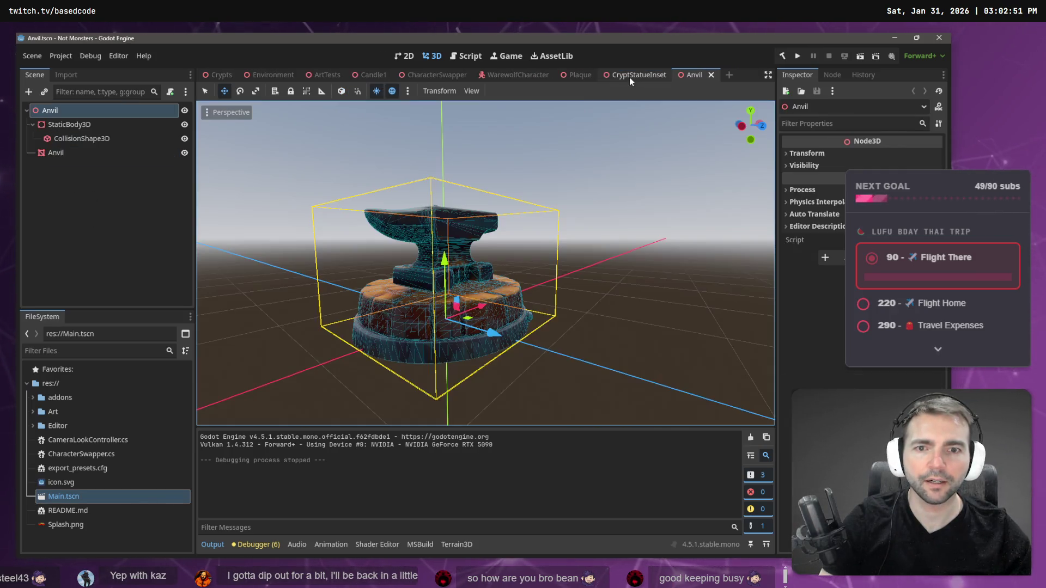
middle_click(214, 77)
middle_click(214, 77)
middle_click(214, 76)
middle_click(215, 76)
middle_click(214, 77)
middle_click(216, 76)
middle_click(217, 76)
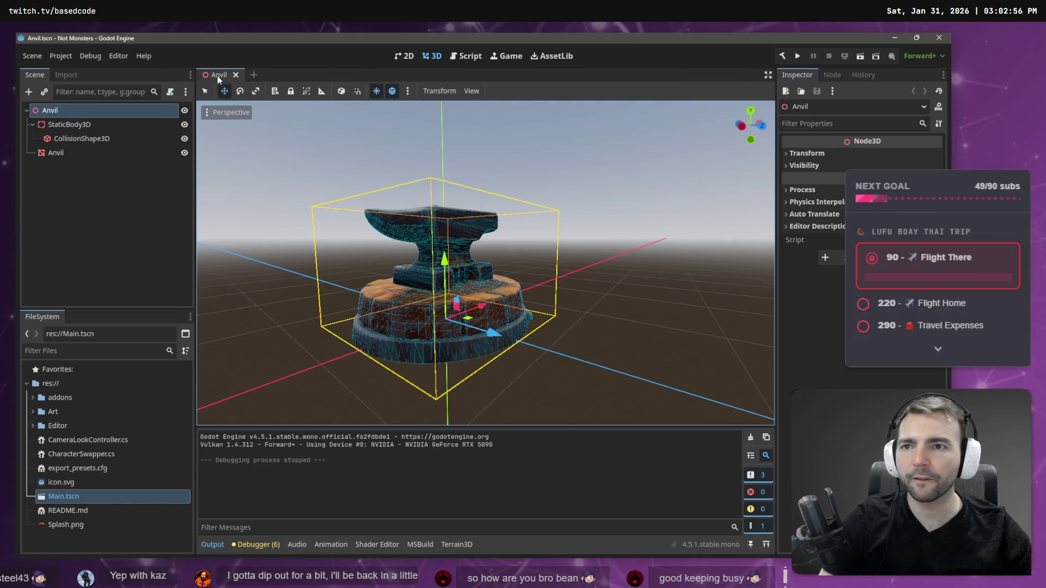
middle_click(217, 76)
middle_click(218, 76)
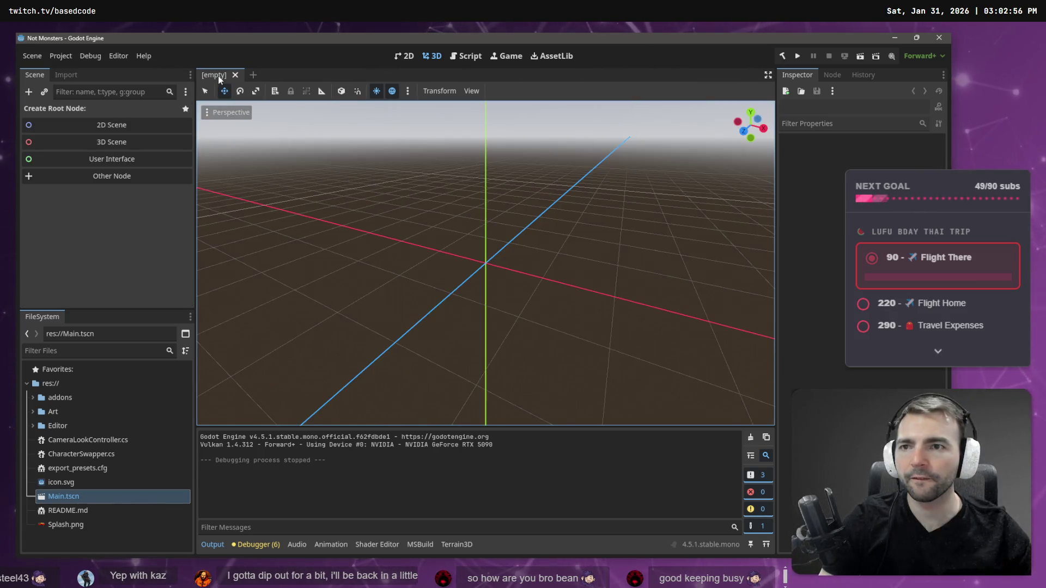
left_click(32, 412)
Expand the Cobblestones folder, open Cobblestone2_Small.tscn, and select its collision shape and root node.
scroll(40, 453, "down", 3)
left_click(48, 455)
scroll(63, 462, "down", 2)
scroll(64, 462, "down", 1)
left_click(114, 398)
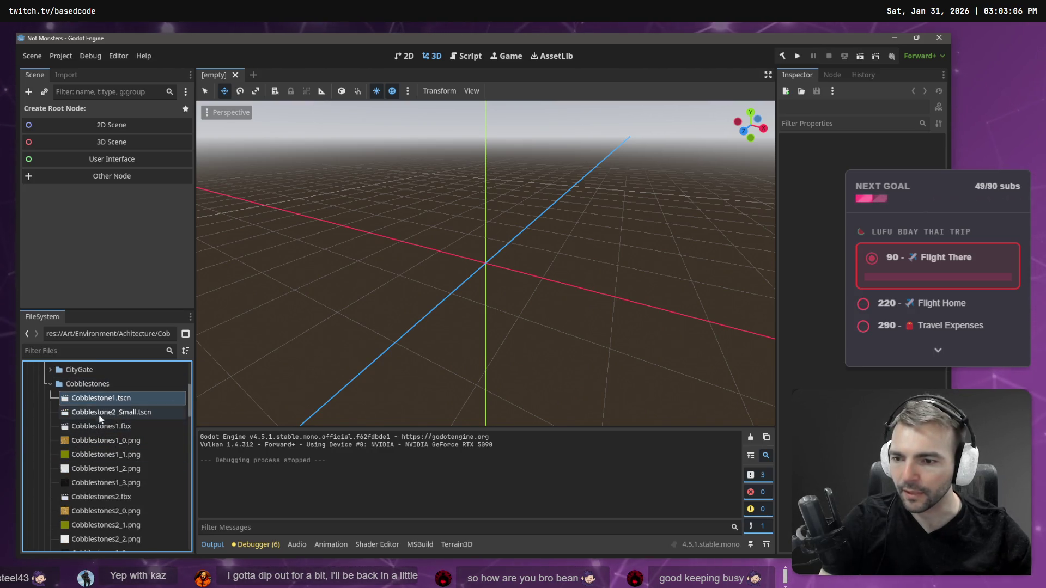
double_click(100, 413)
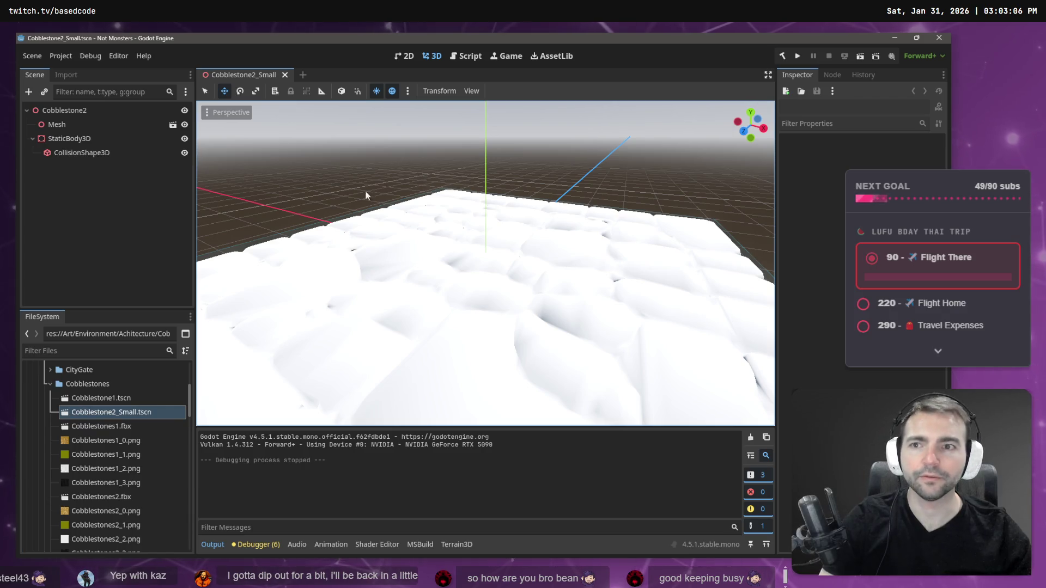
left_click(83, 153)
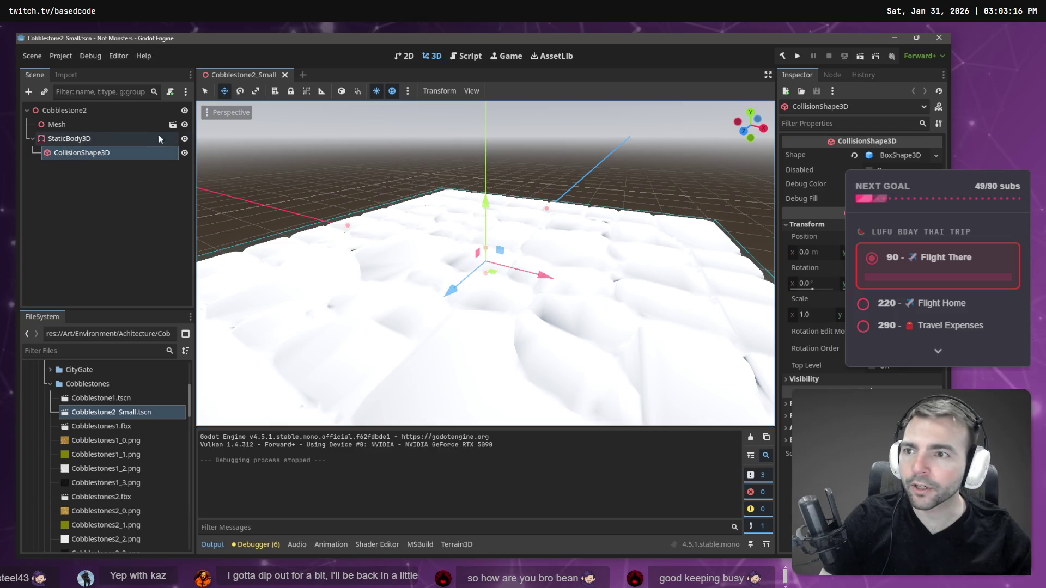
double_click(64, 111)
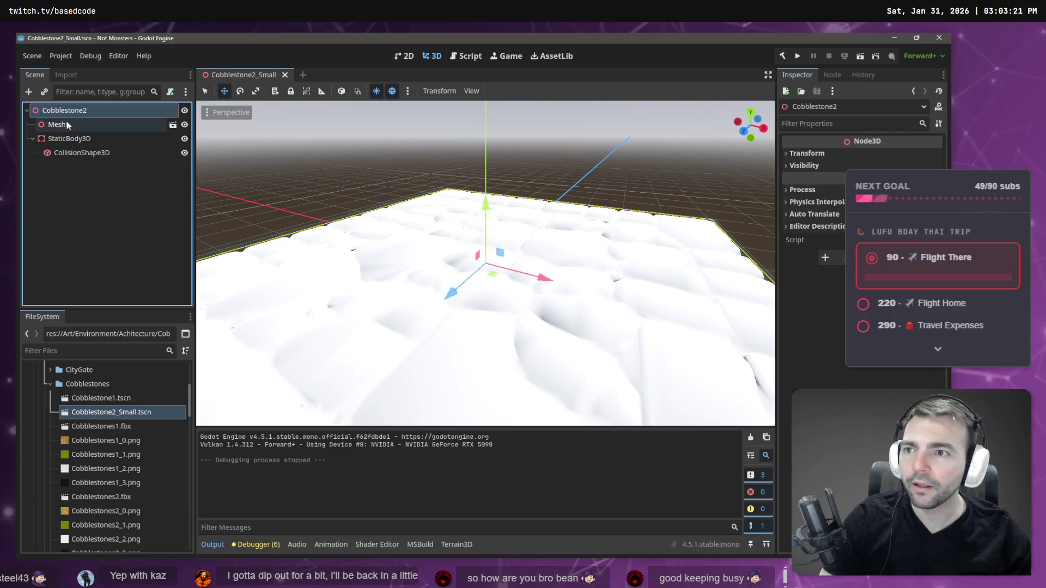
Check the Mesh node's transform and drag the Cobblestones2 model into the tile scene.
left_click(65, 124)
left_click(822, 155)
left_click(831, 155)
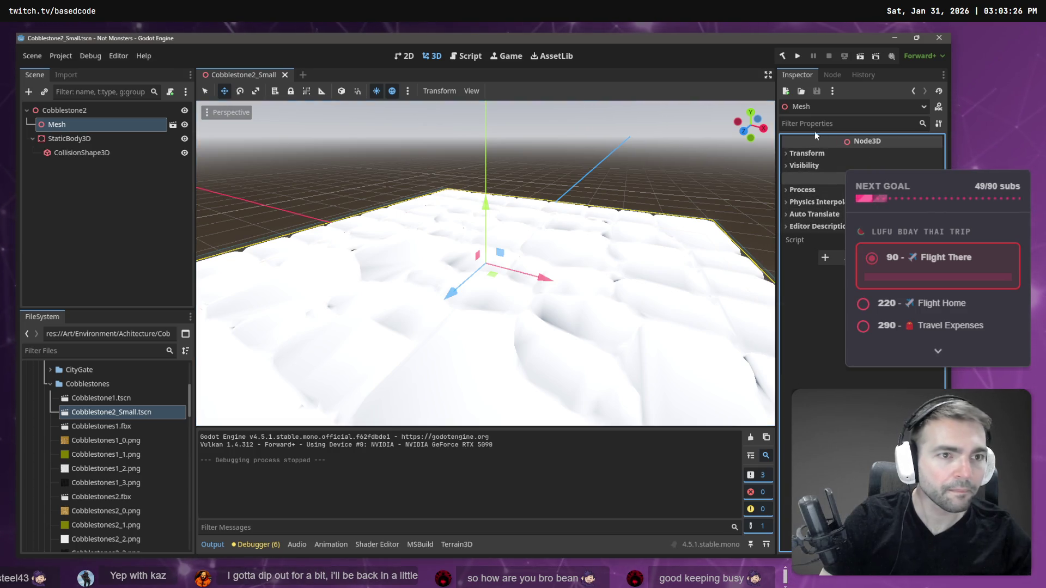
left_click(173, 125)
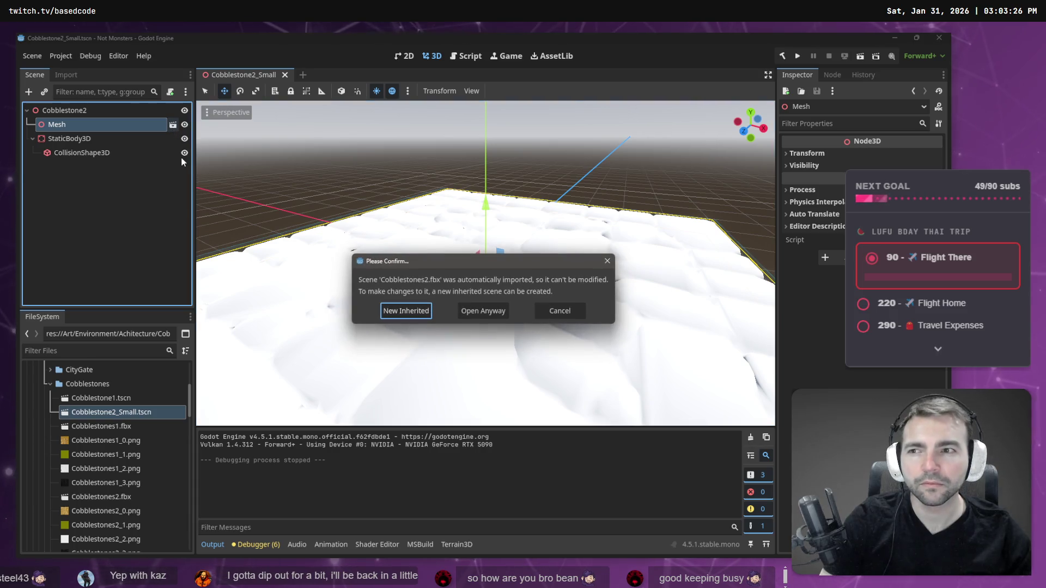
left_click(493, 309)
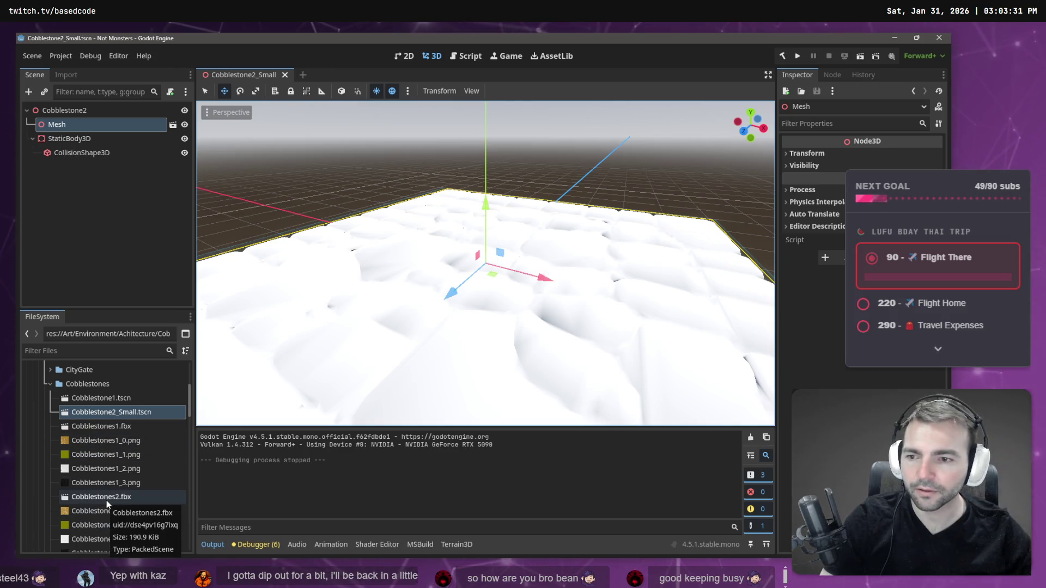
mouse_move(106, 497)
left_mouse_down()
mouse_move(52, 188)
mouse_move(72, 108)
mouse_move(76, 115)
left_mouse_up()
Compare the Mesh and Cobblestones2 nodes' visibility, then delete the added Cobblestones2 node.
left_click(77, 140)
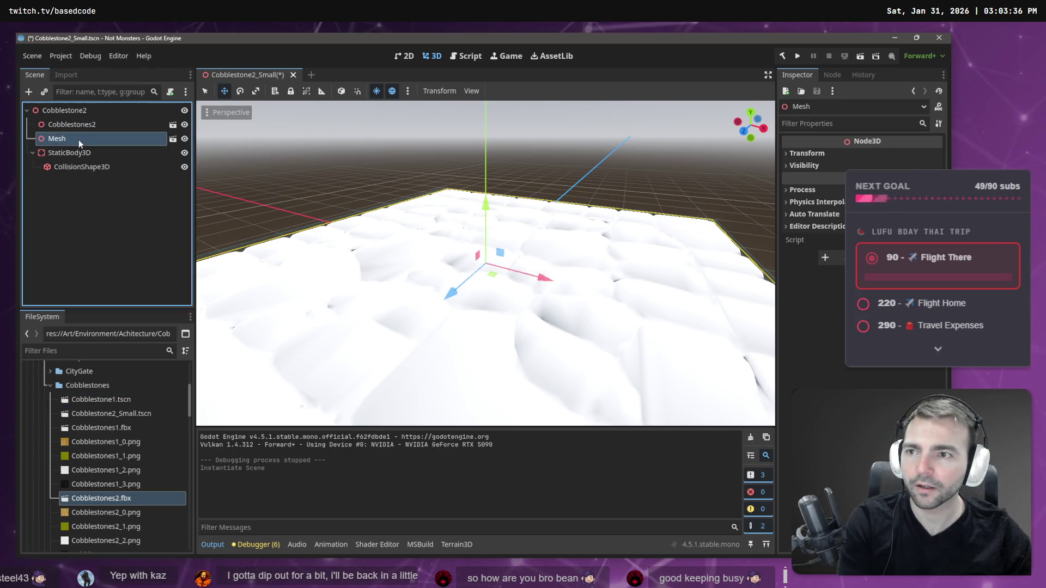
left_click(184, 127)
left_click(184, 128)
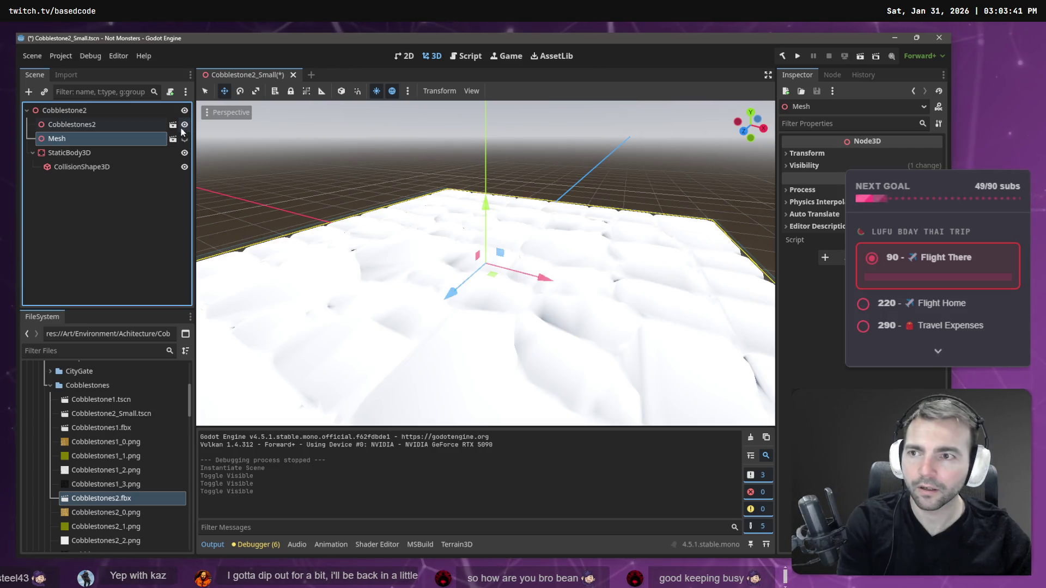
left_click(96, 127)
left_click(108, 496)
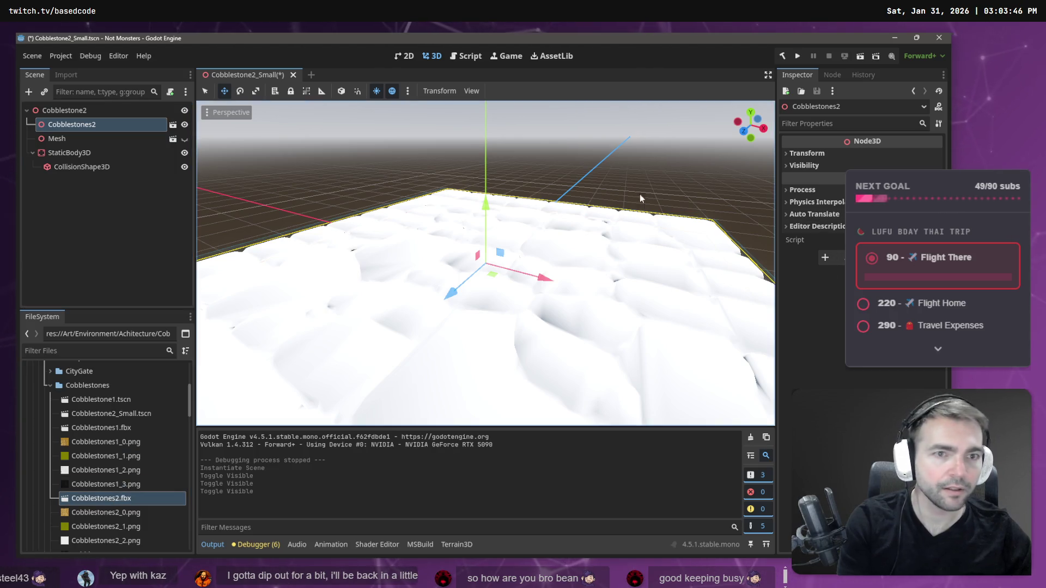
left_click(82, 138)
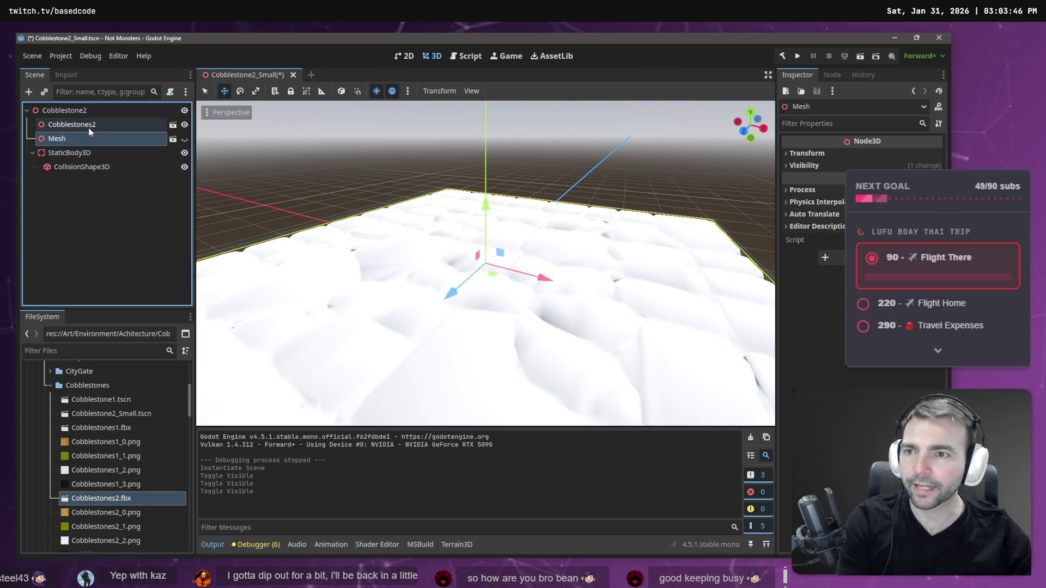
left_click(186, 132)
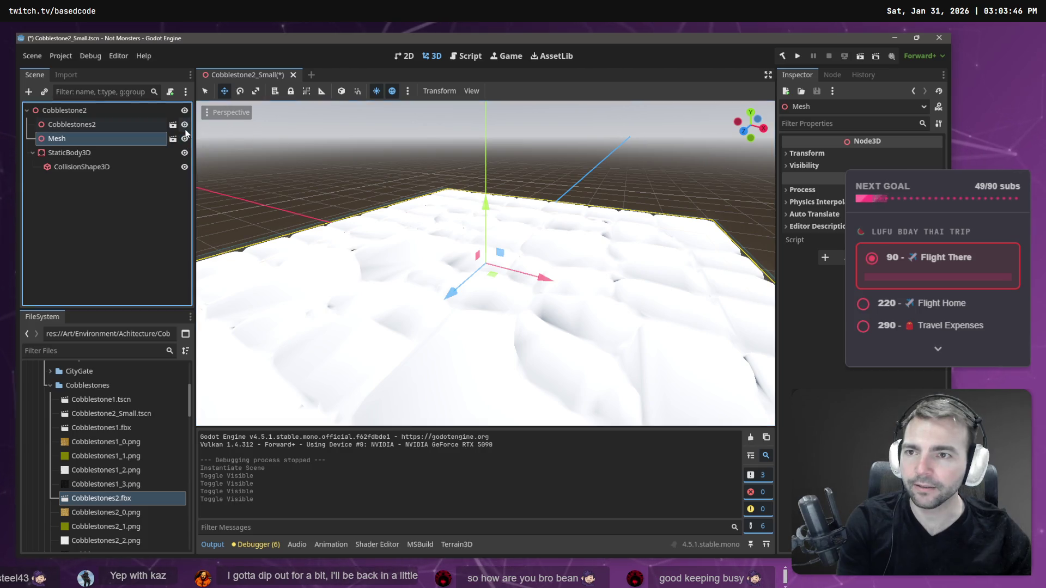
left_click(121, 124)
key("Delete")
key("Return")
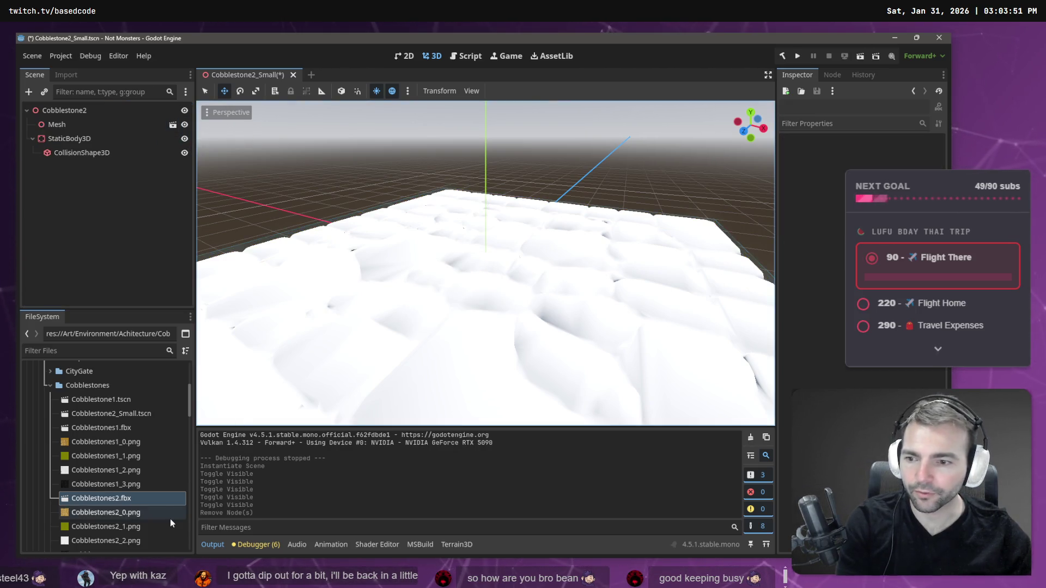
Re-add Cobblestones2 as the first child of Cobblestone2 and delete the old Mesh node.
left_click(86, 123)
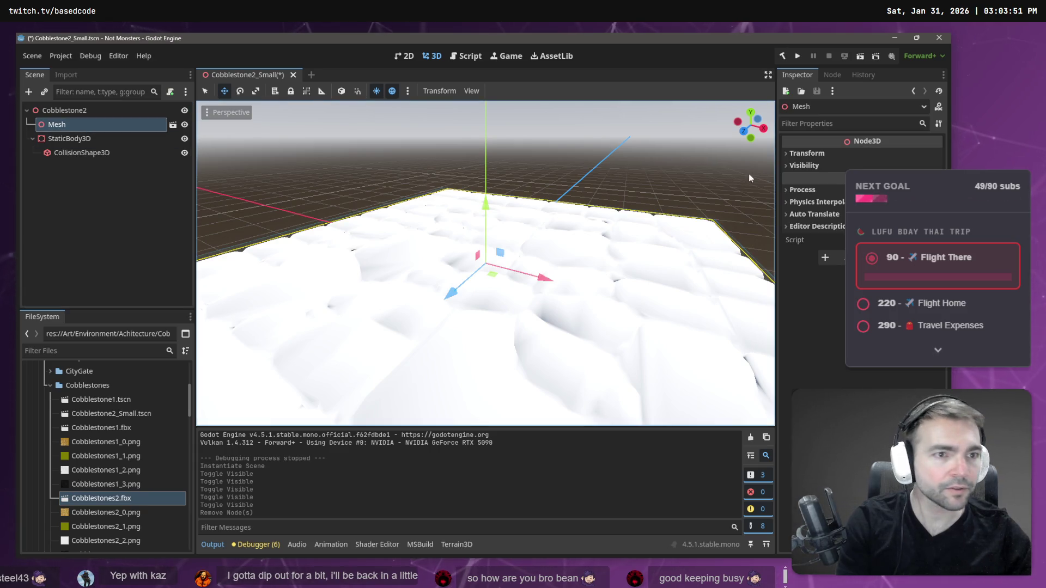
double_click(808, 152)
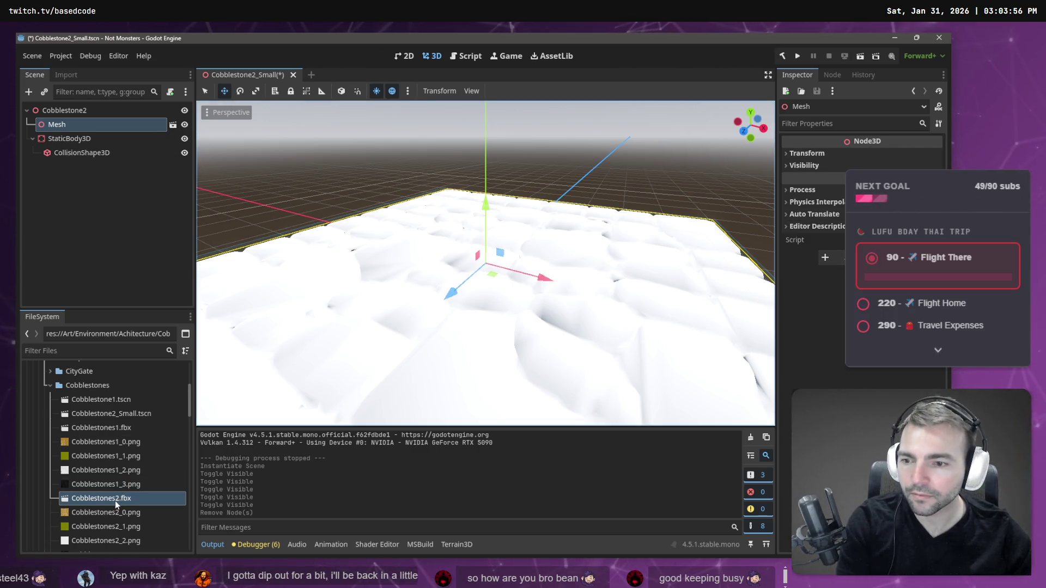
left_click_drag(115, 501, 65, 109)
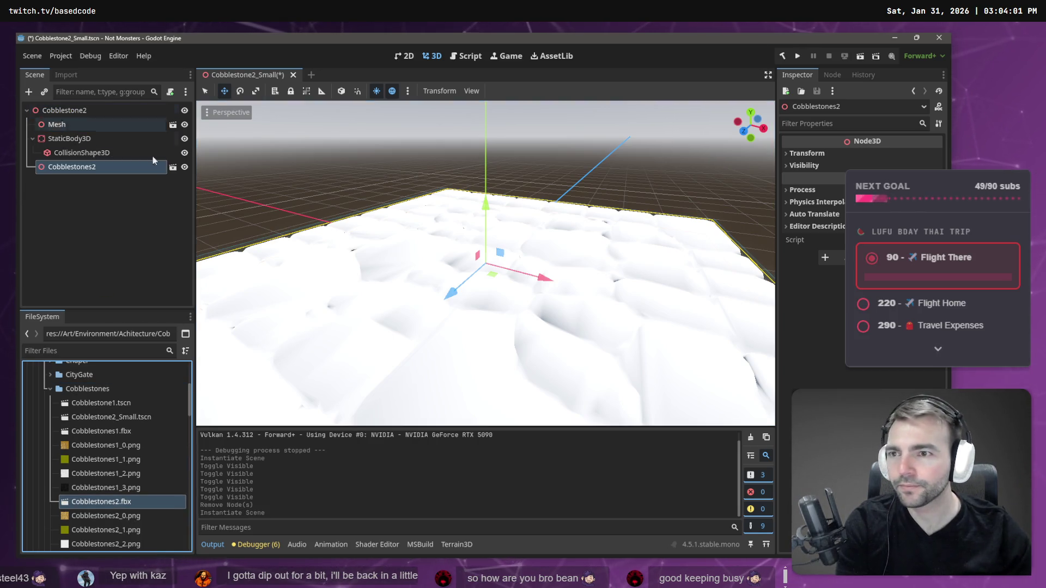
mouse_move(93, 166)
left_mouse_down()
mouse_move(79, 112)
mouse_move(77, 121)
left_mouse_up()
left_click(75, 138)
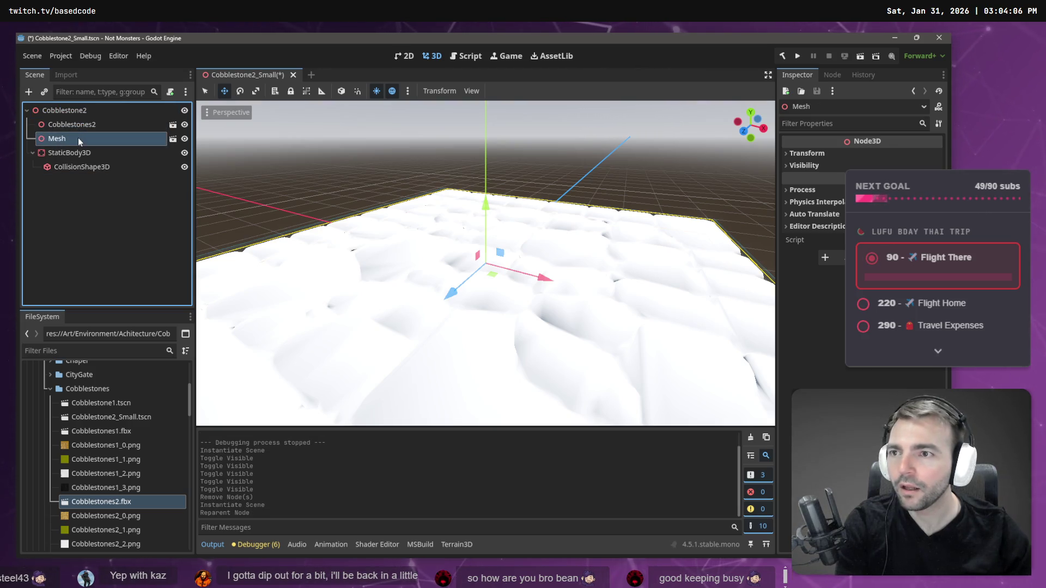
left_click(77, 137)
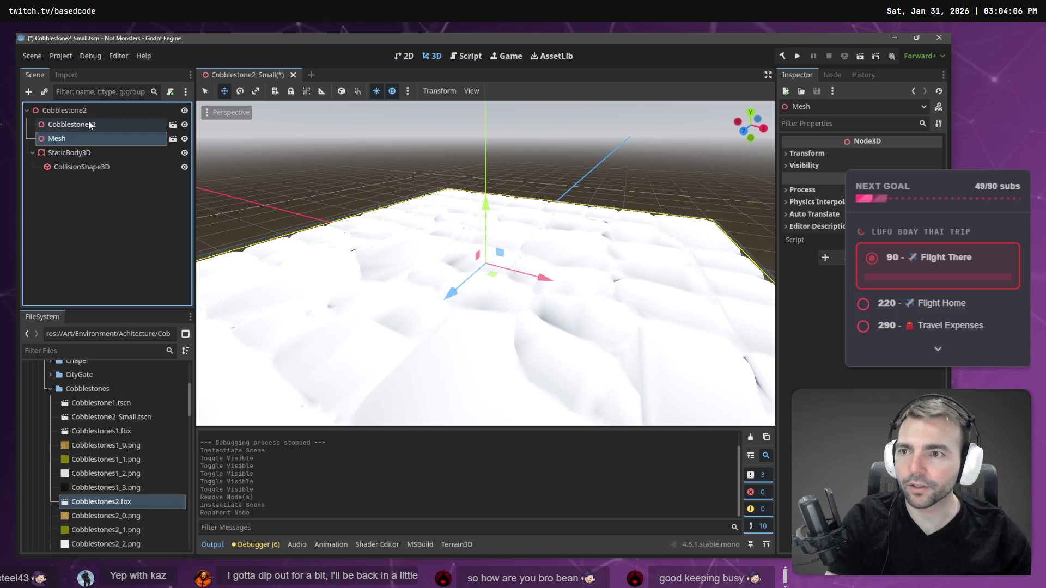
key("Escape")
key("Delete")
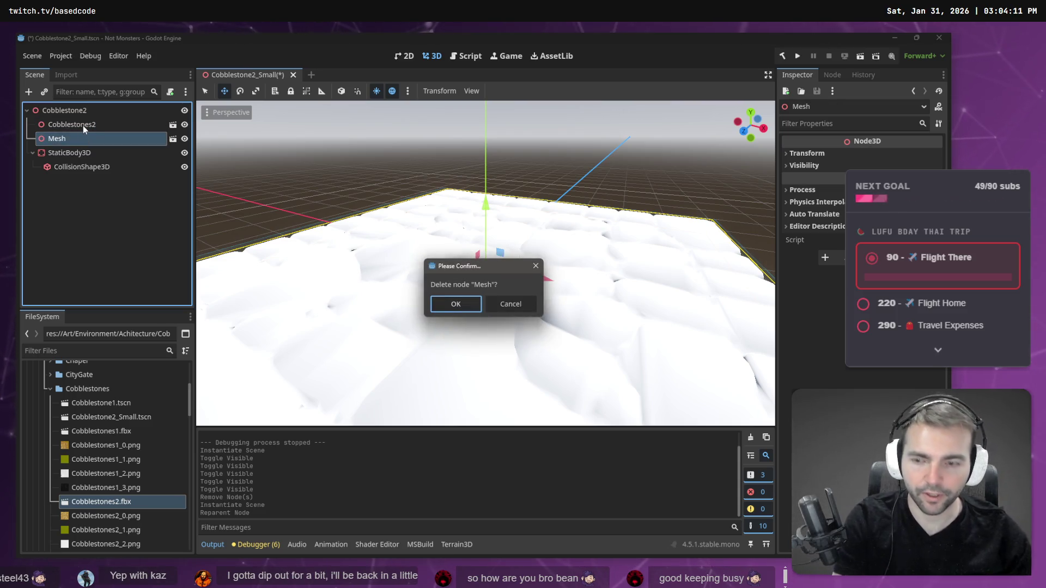
key("Return")
Rename the Cobblestones2 node to Mesh.
left_click(83, 124)
left_click(83, 125)
type("Mesh")
key("Return")
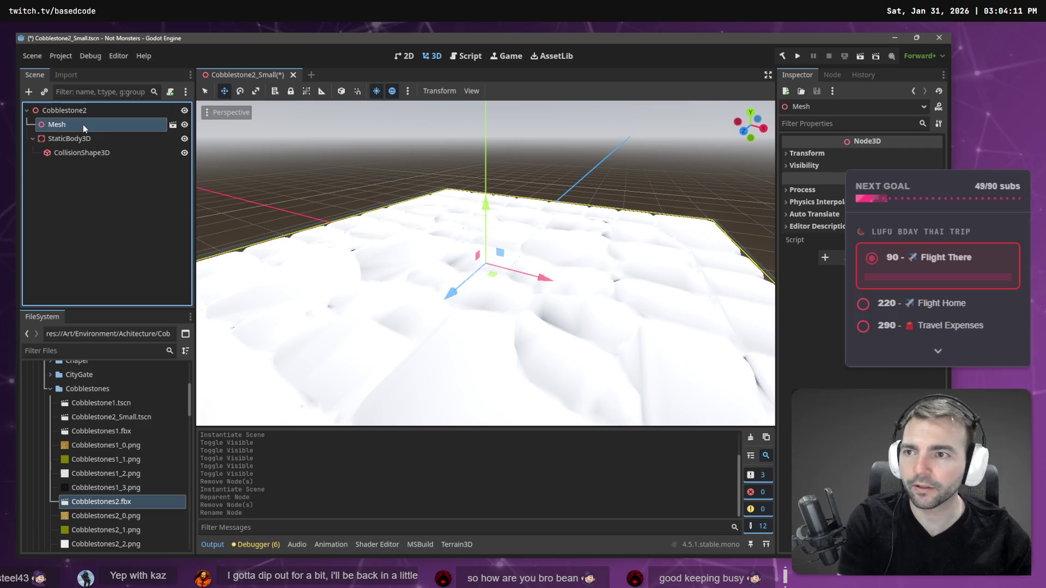
left_click(821, 186)
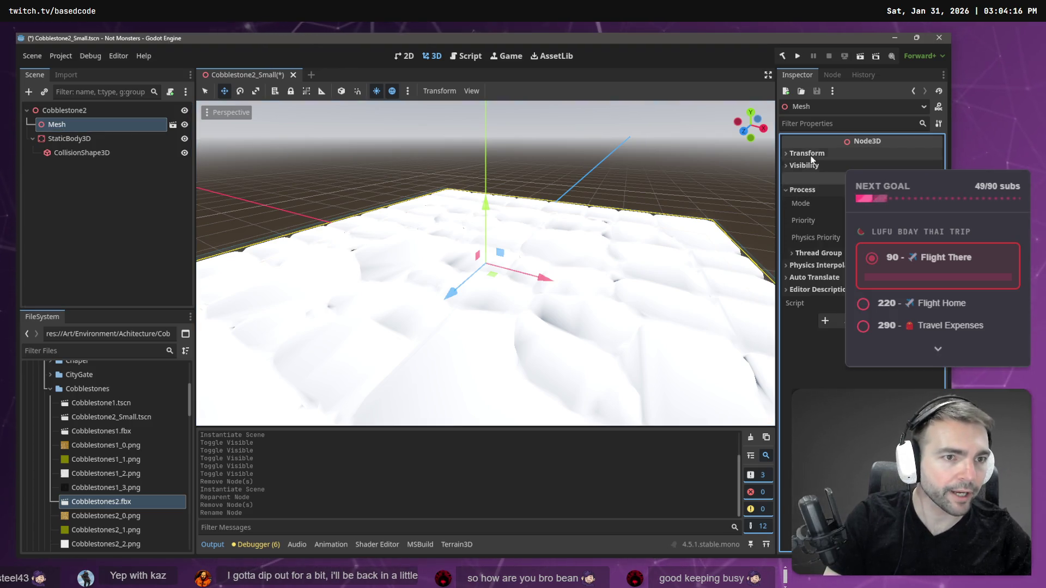
Open Mesh's source model as a New Inherited scene, copy its material node, and close without saving.
left_click(810, 154)
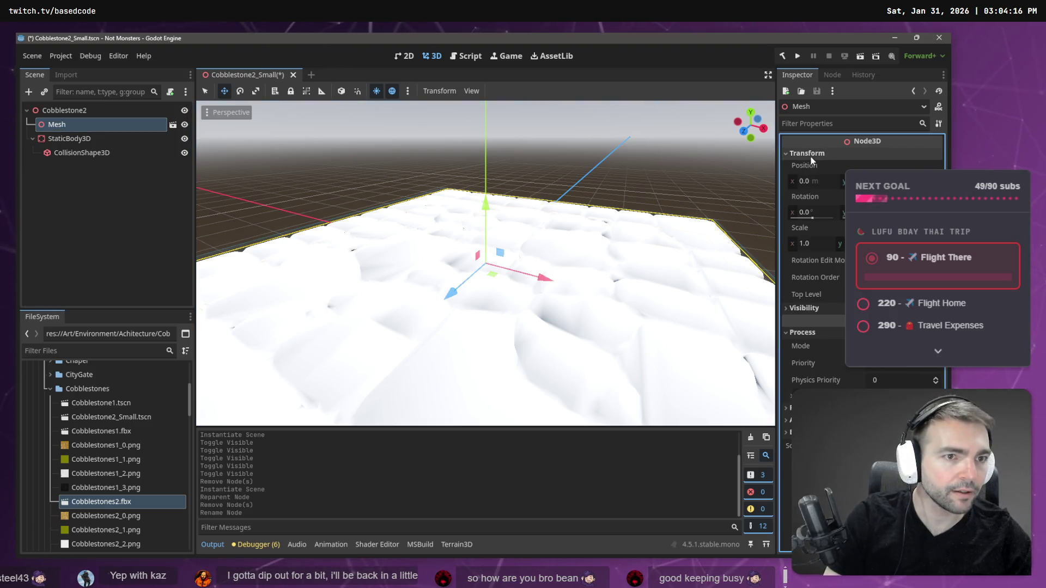
left_click(834, 75)
left_click(800, 75)
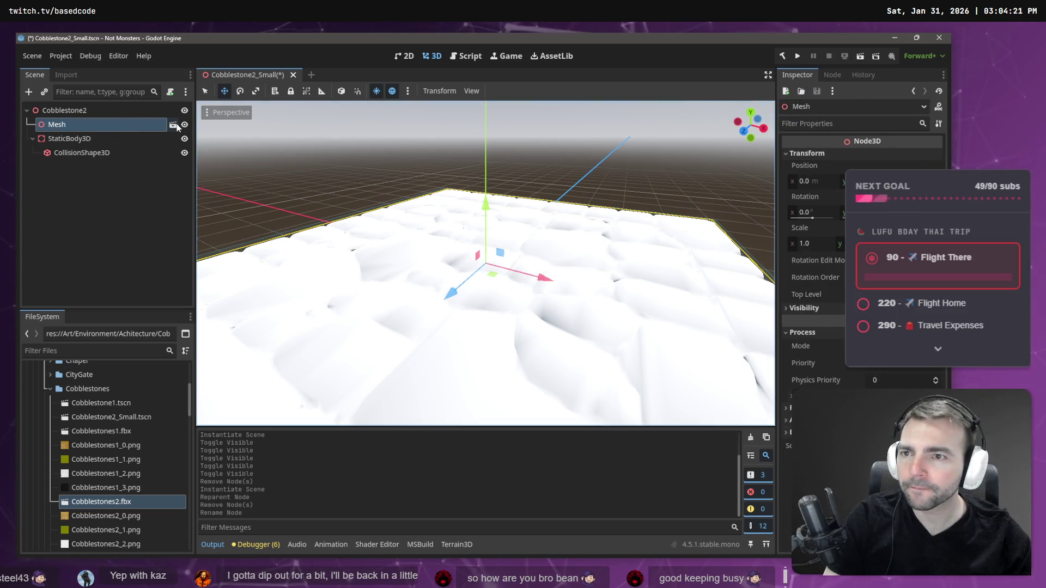
right_click(78, 125)
left_click(138, 429)
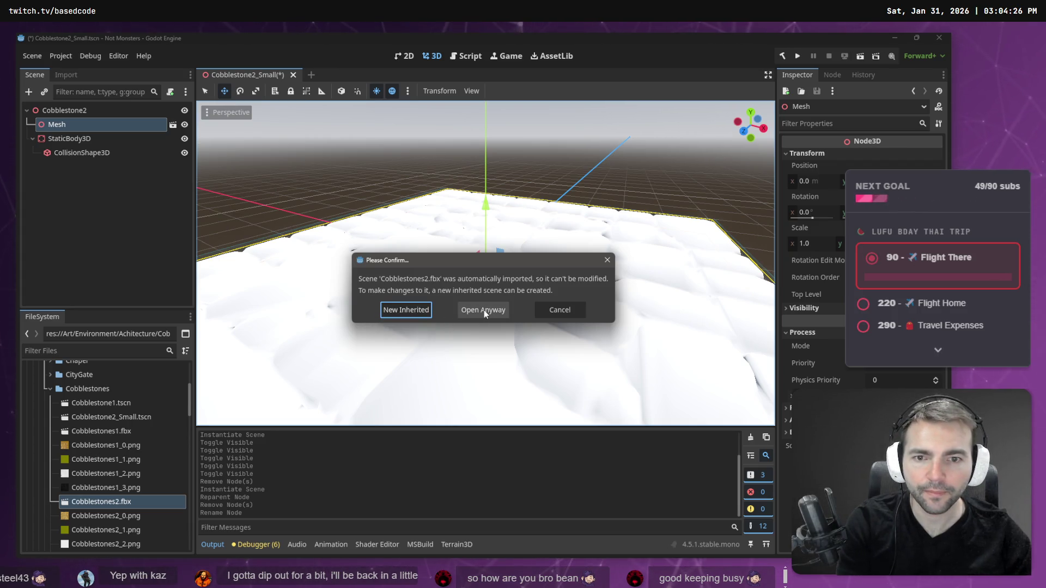
left_click(405, 308)
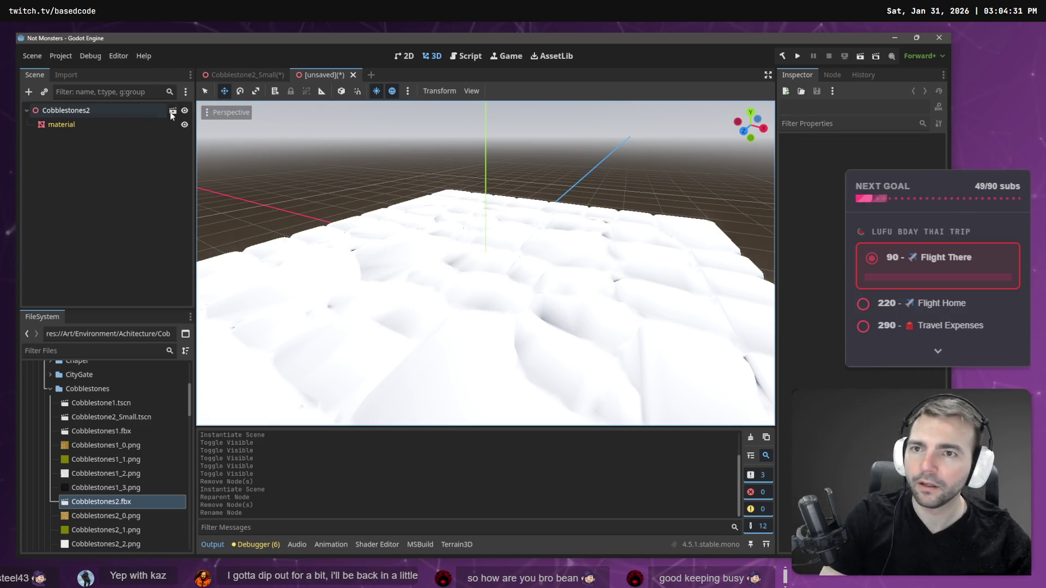
left_click(61, 124)
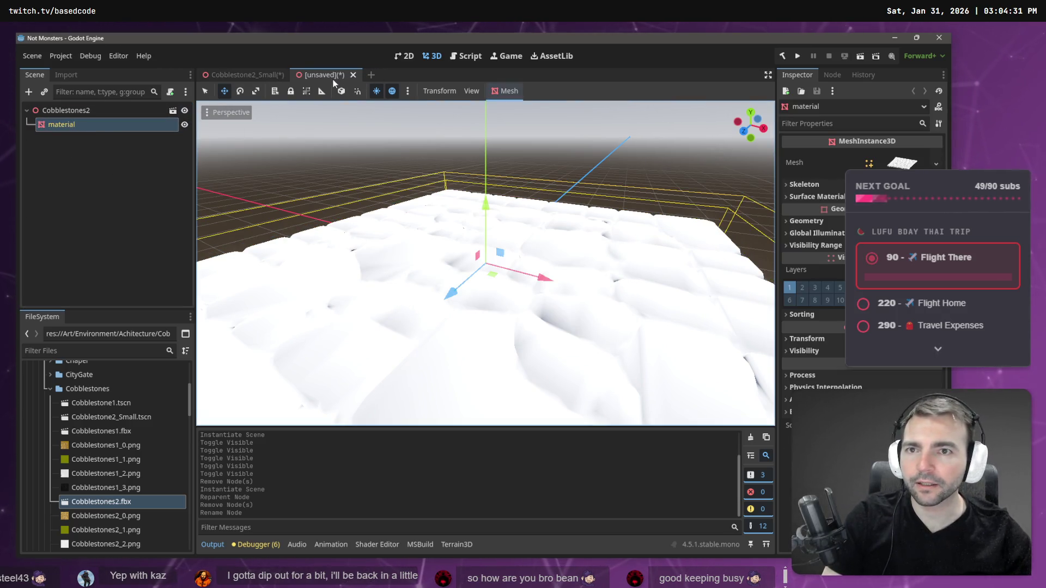
left_click(353, 74)
left_click(549, 316)
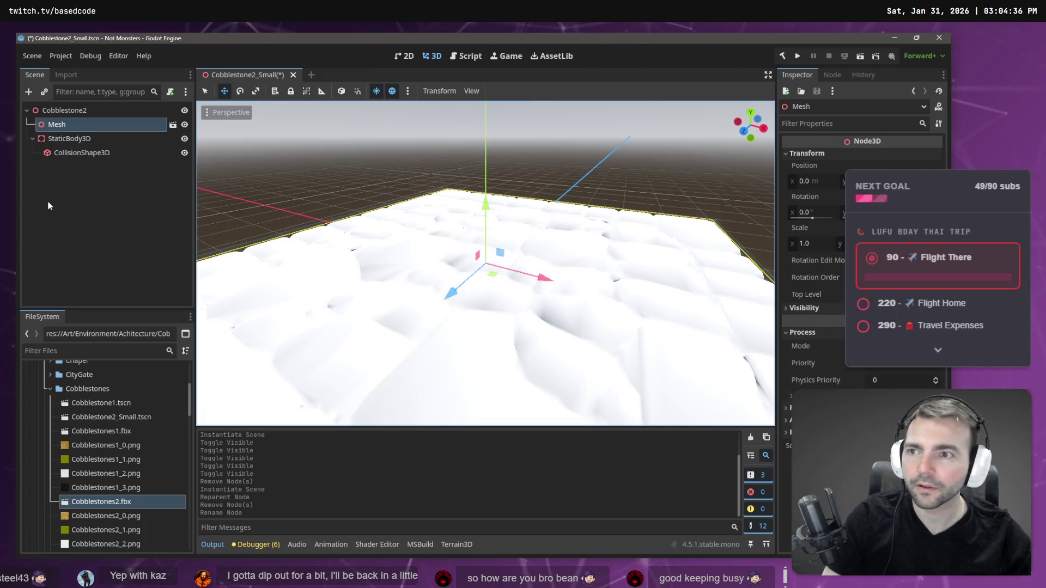
Paste the material node under Cobblestone2, move it above Mesh, and delete the Mesh instance.
left_click(72, 111)
key("ctrl+v")
left_click_drag(60, 168, 74, 116)
left_click(60, 141)
key("Delete")
key("Return")
left_click(66, 125)
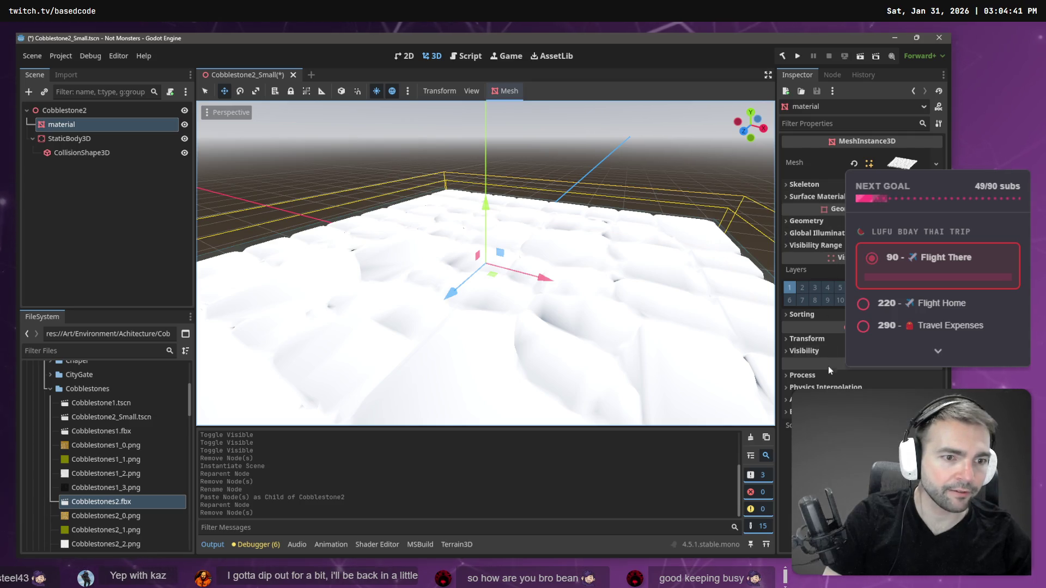
left_click(826, 195)
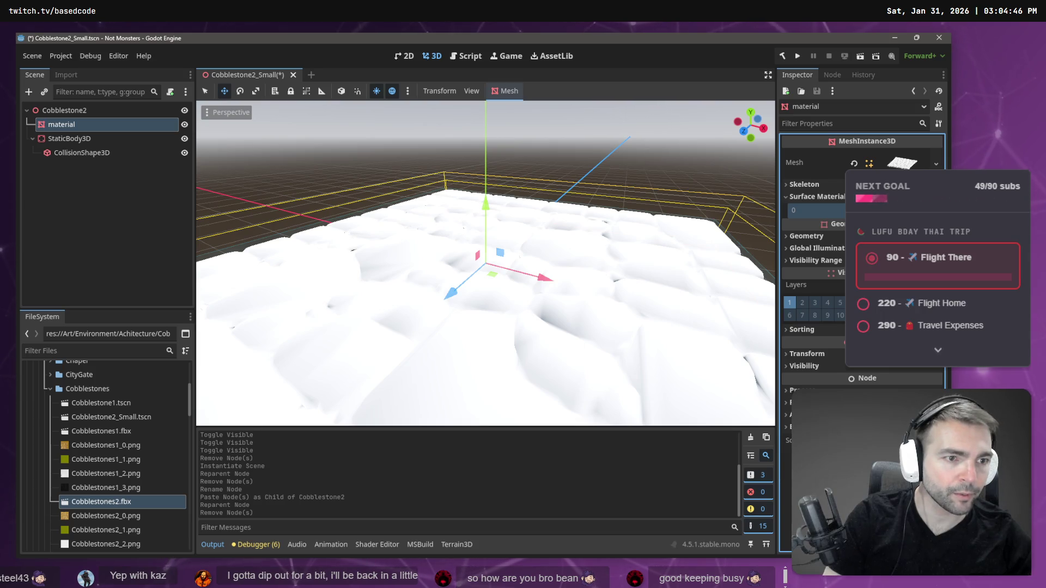
Add a new StandardMaterial3D to surface override 0 with Cobblestones2_0.png as its albedo texture.
left_click(817, 210)
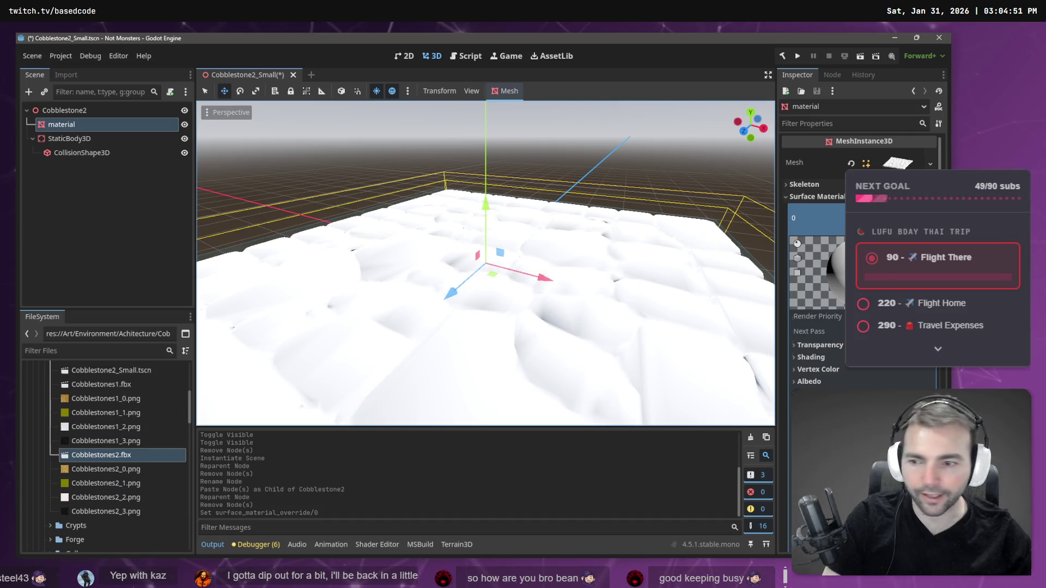
scroll(870, 374, "down", 3)
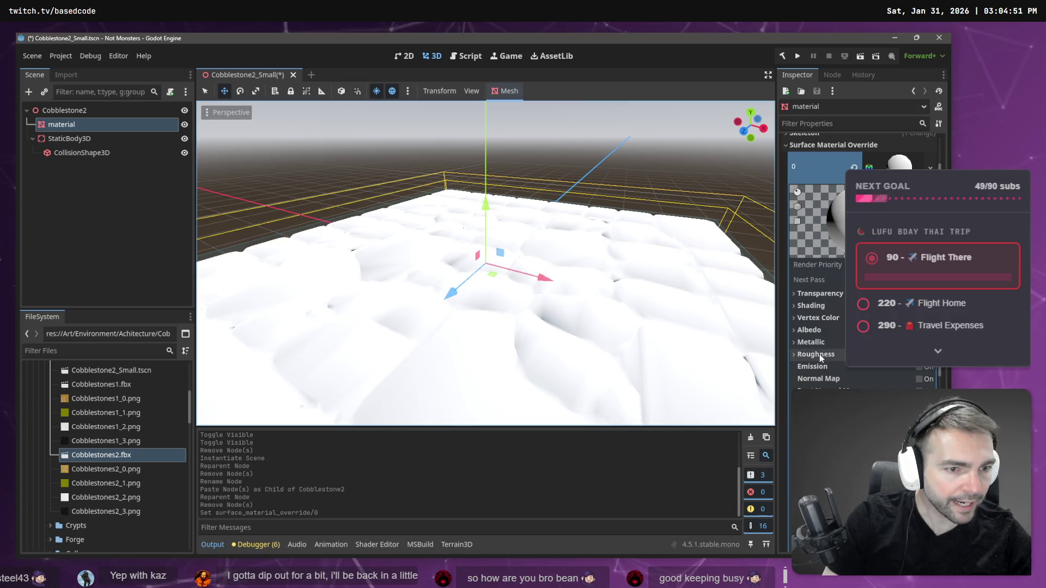
left_click(811, 330)
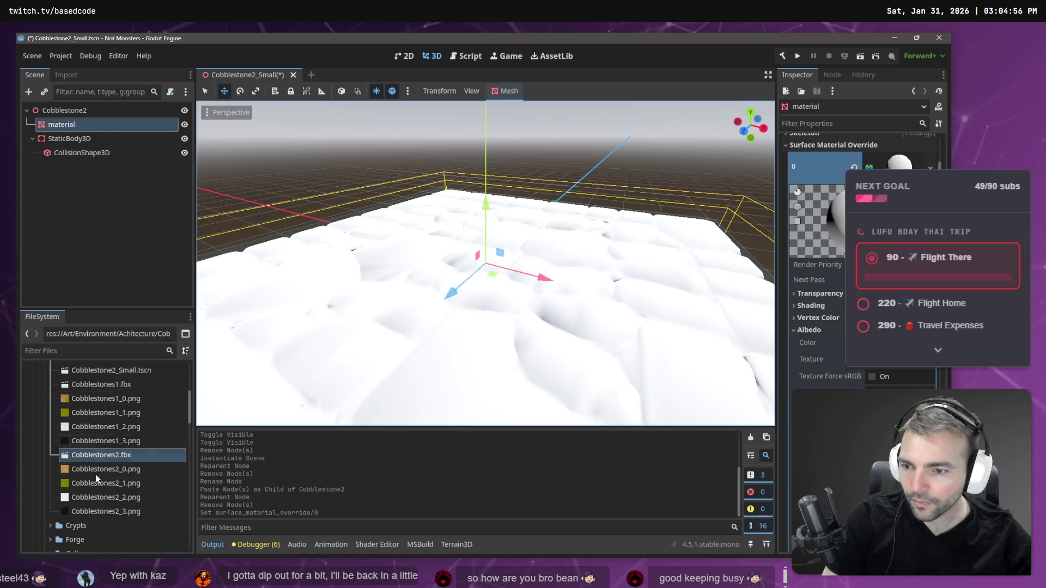
mouse_move(120, 466)
left_mouse_down()
mouse_move(165, 470)
mouse_move(899, 361)
mouse_move(887, 373)
left_mouse_up()
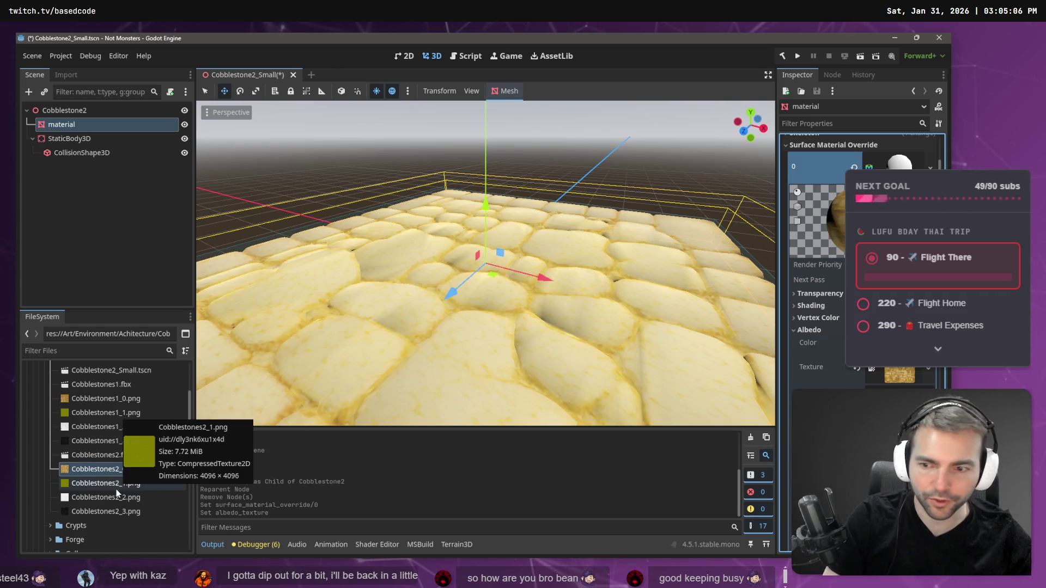
left_click(816, 330)
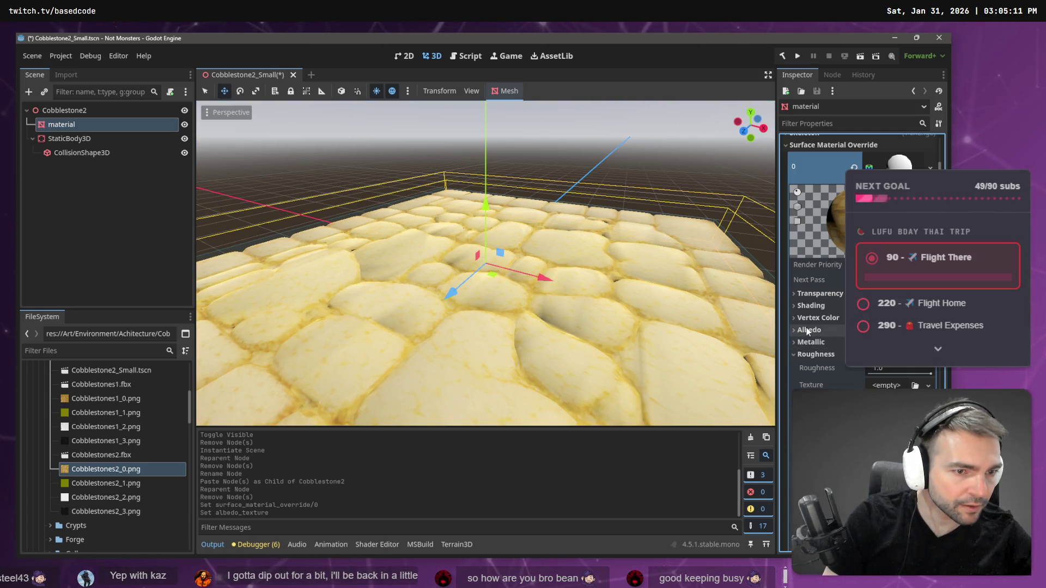
Enable normal mapping on the material and save the Cobblestone2_Small scene.
left_click(872, 436)
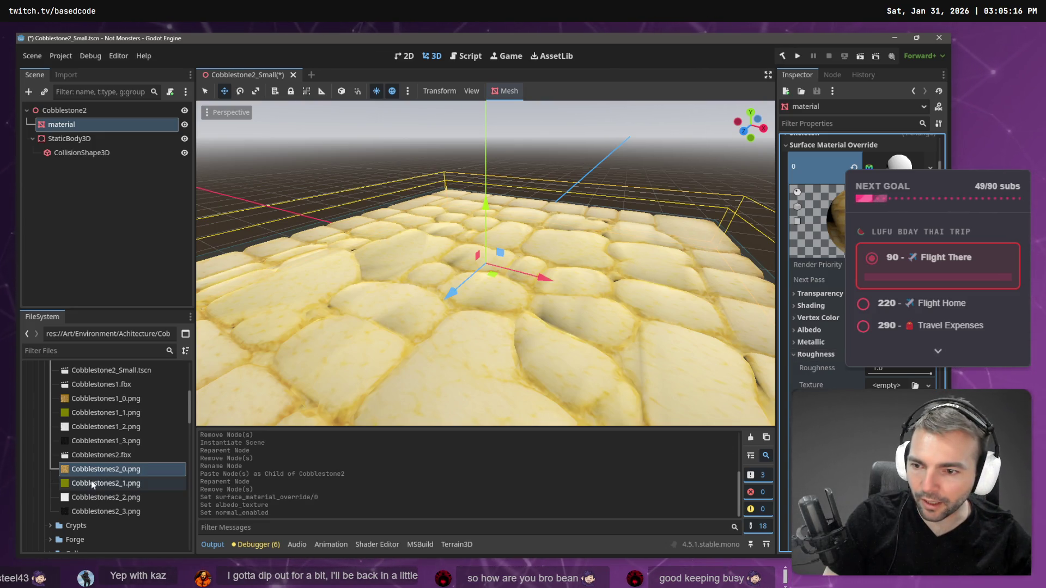
mouse_move(82, 502)
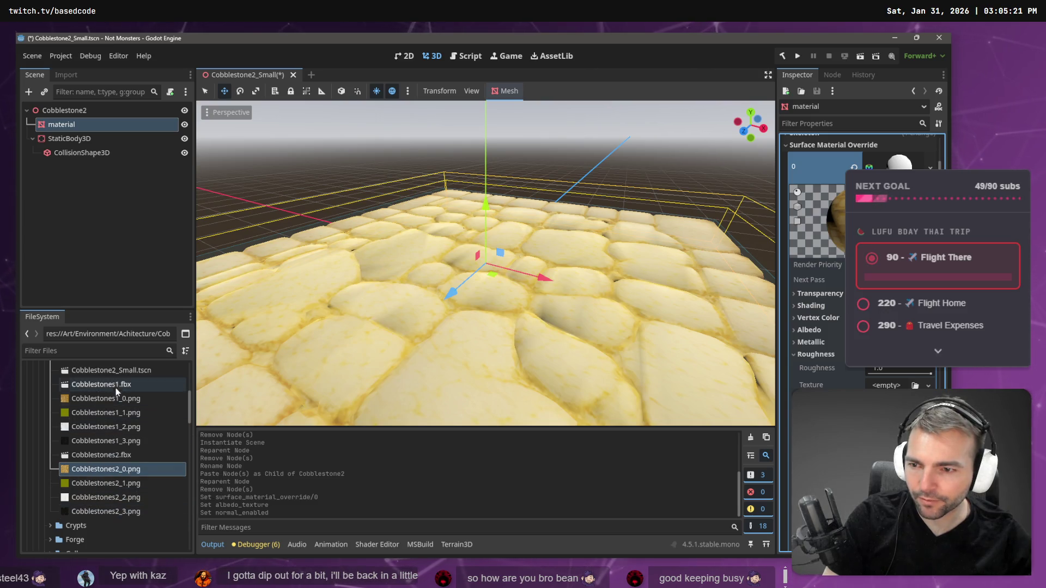
key("ctrl+s")
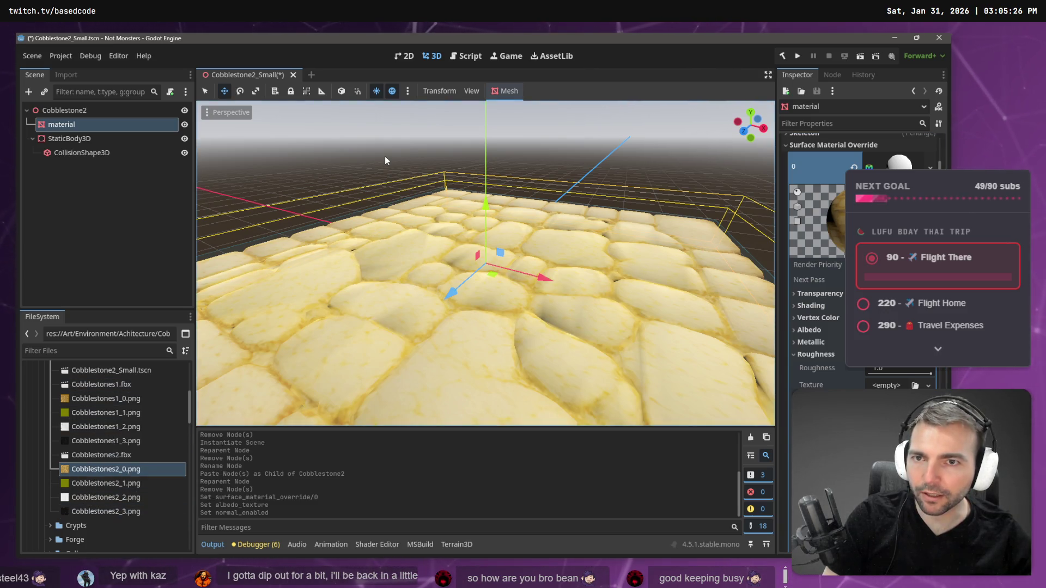
left_click(385, 156)
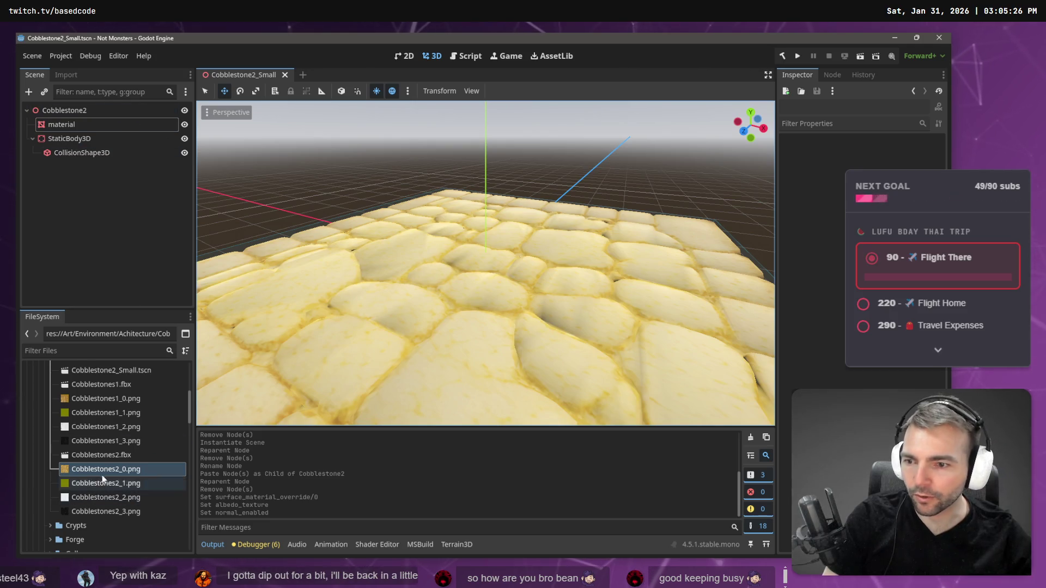
Open Cobblestone1 and inspect the surface material slots of its imported Cobblestones1 model.
scroll(103, 472, "up", 3)
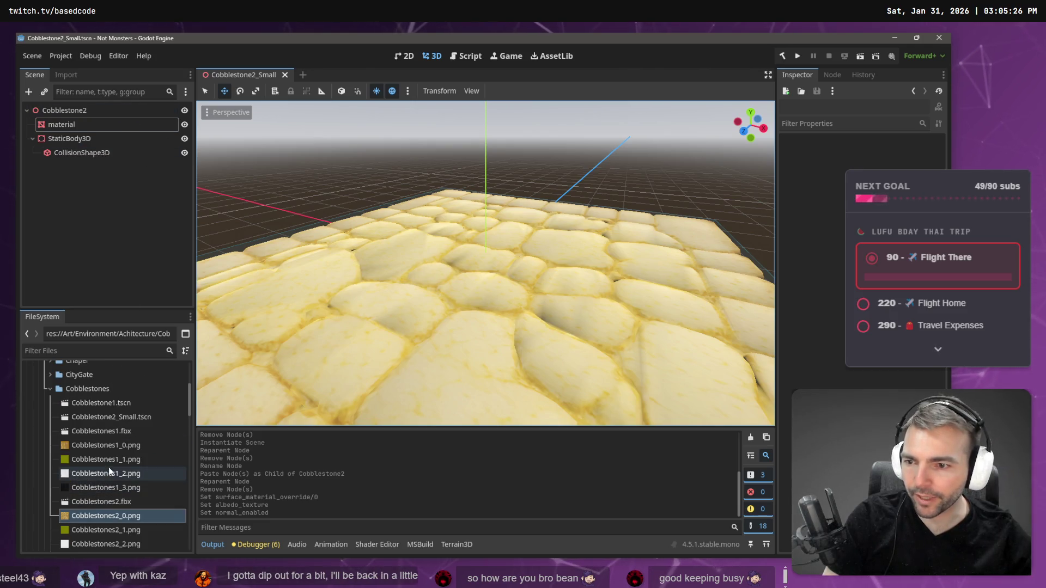
double_click(104, 403)
left_click(413, 282)
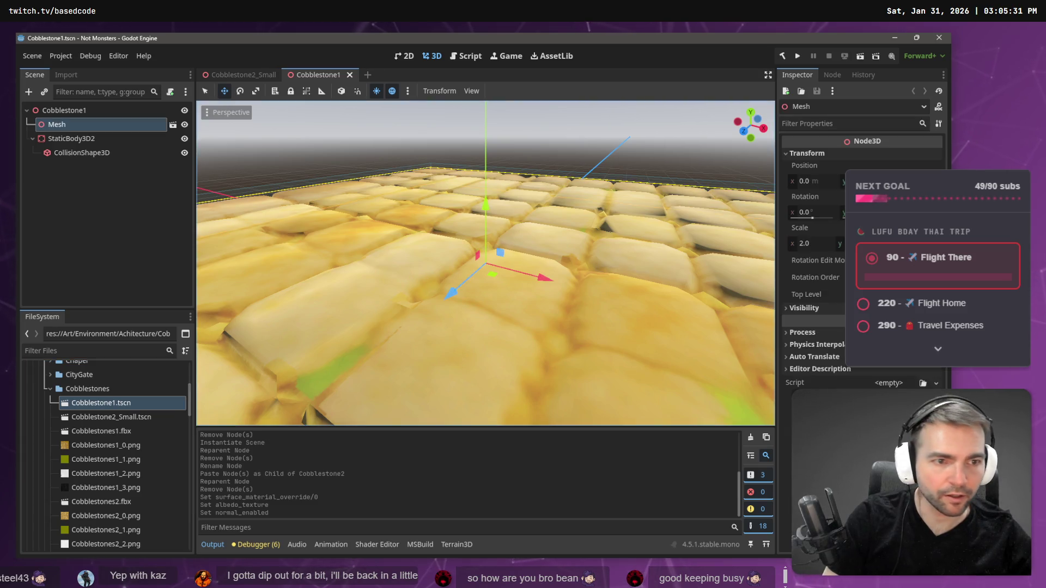
left_click(173, 125)
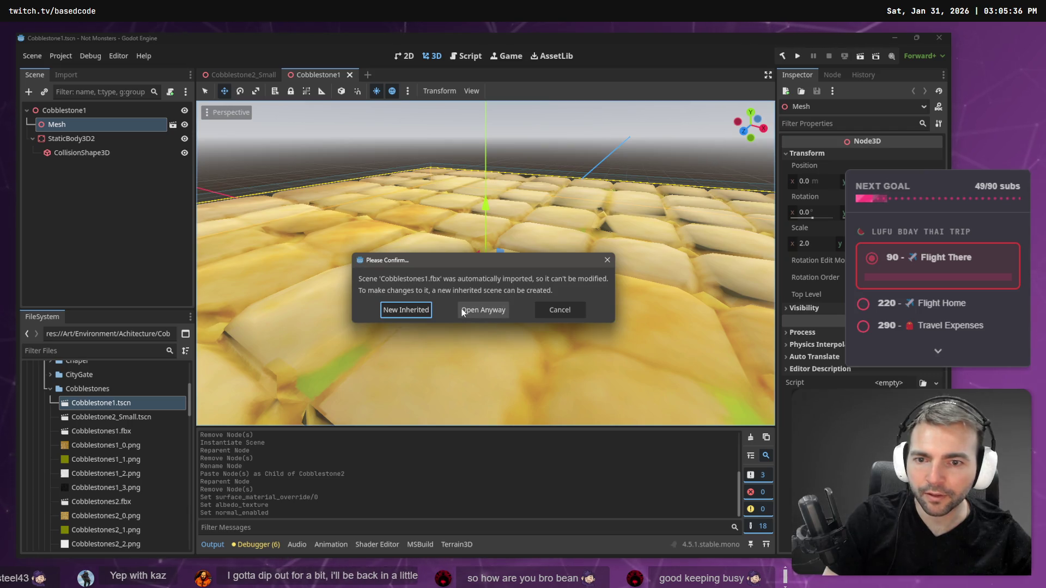
left_click(478, 308)
left_click(76, 125)
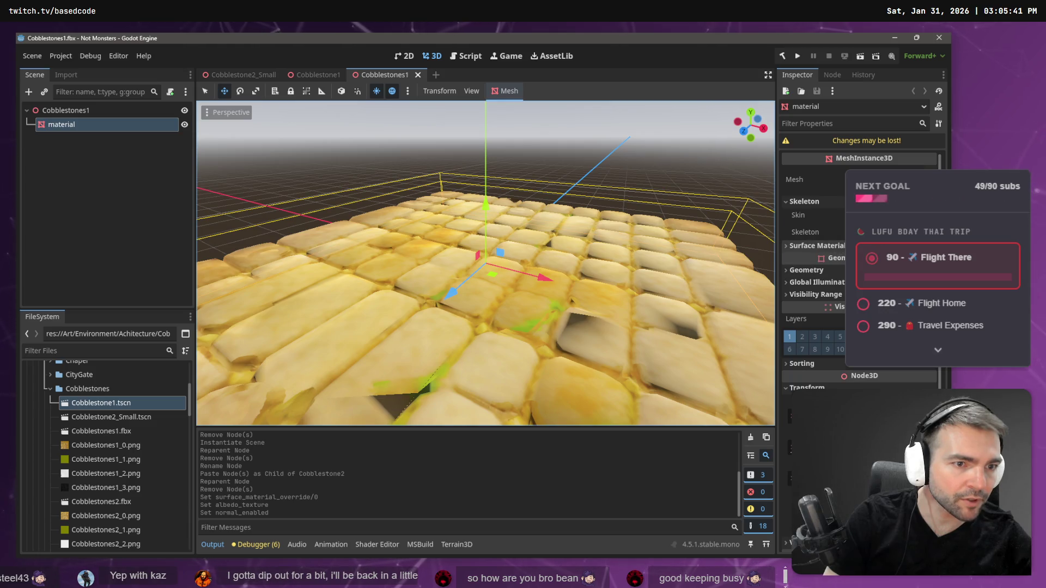
left_click(817, 246)
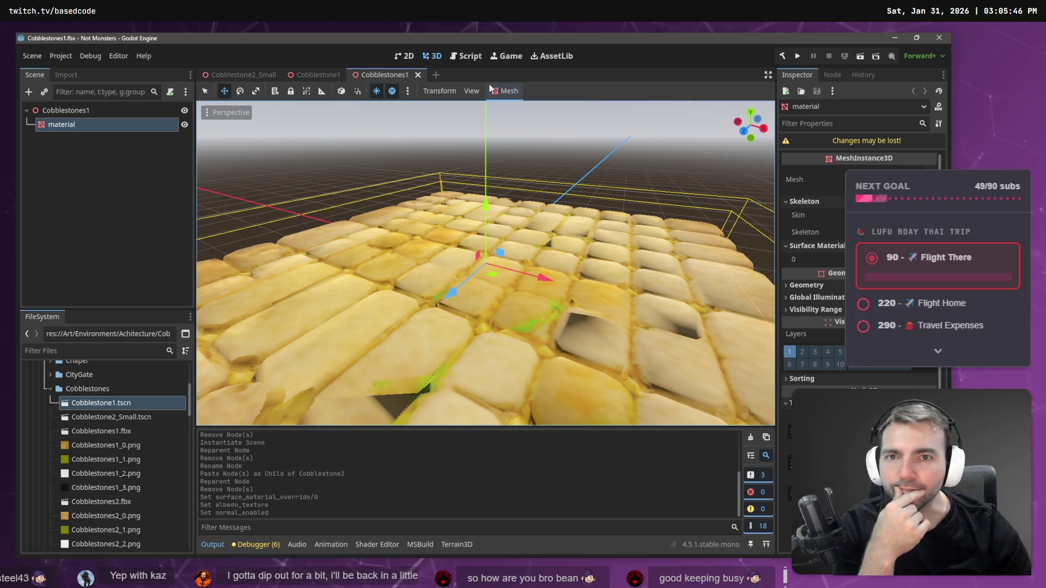
middle_click(369, 73)
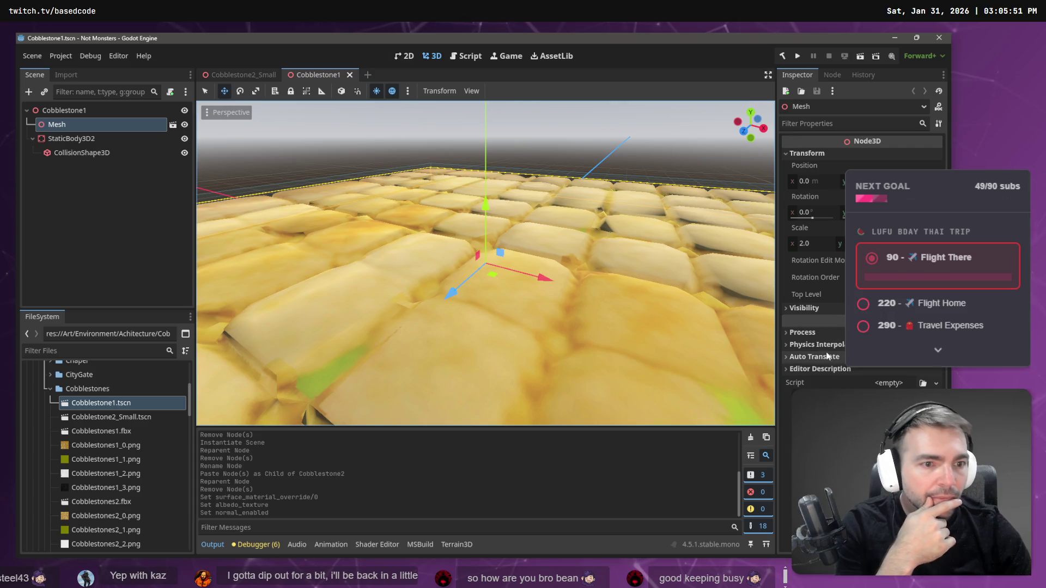
Switch to the Cobblestone2_Small scene and select the Cobblestones1_1.png texture file.
left_click(97, 476)
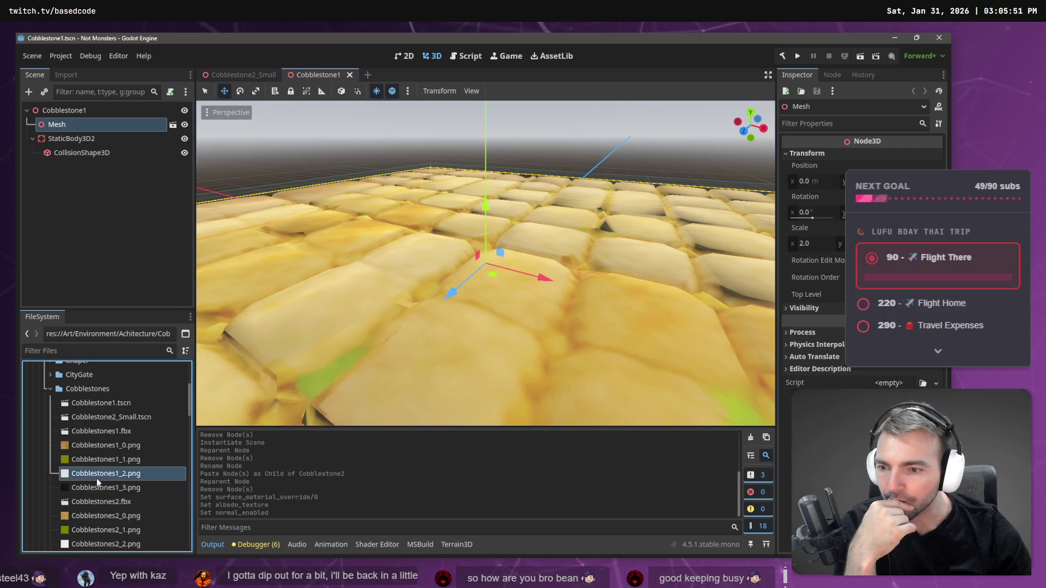
left_click(81, 154)
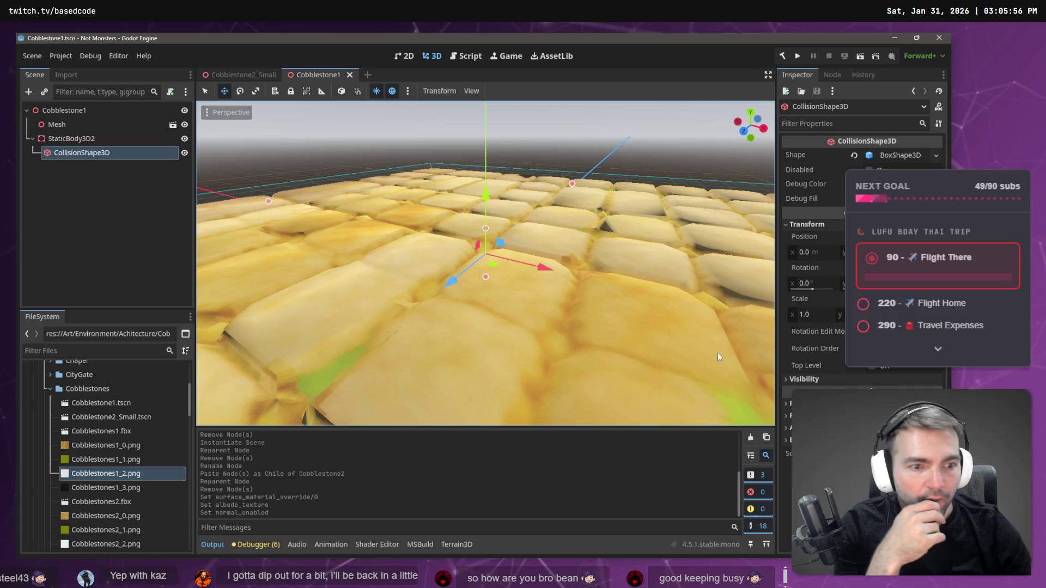
left_click(243, 75)
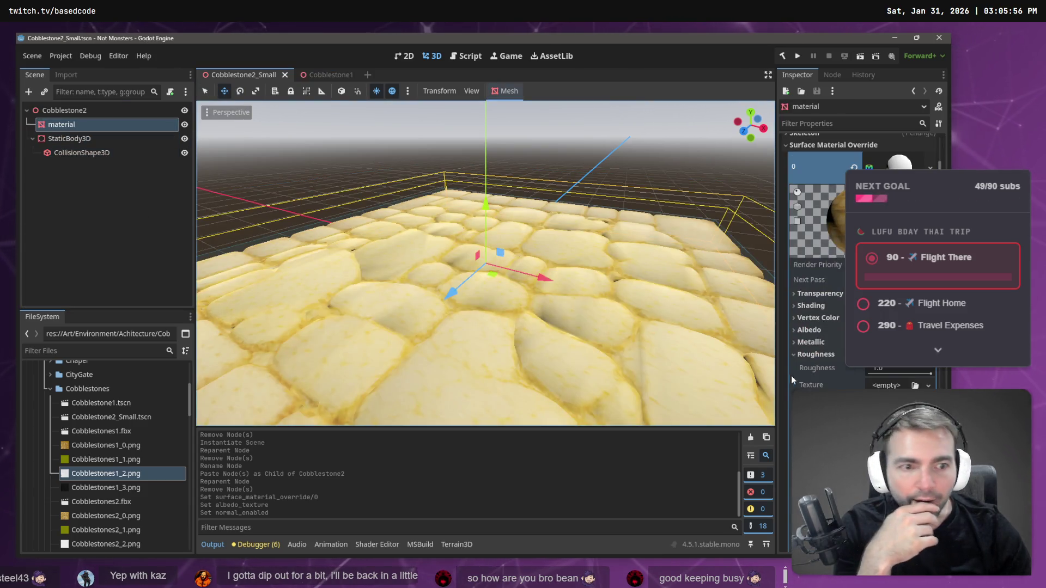
scroll(817, 245, "down", 4)
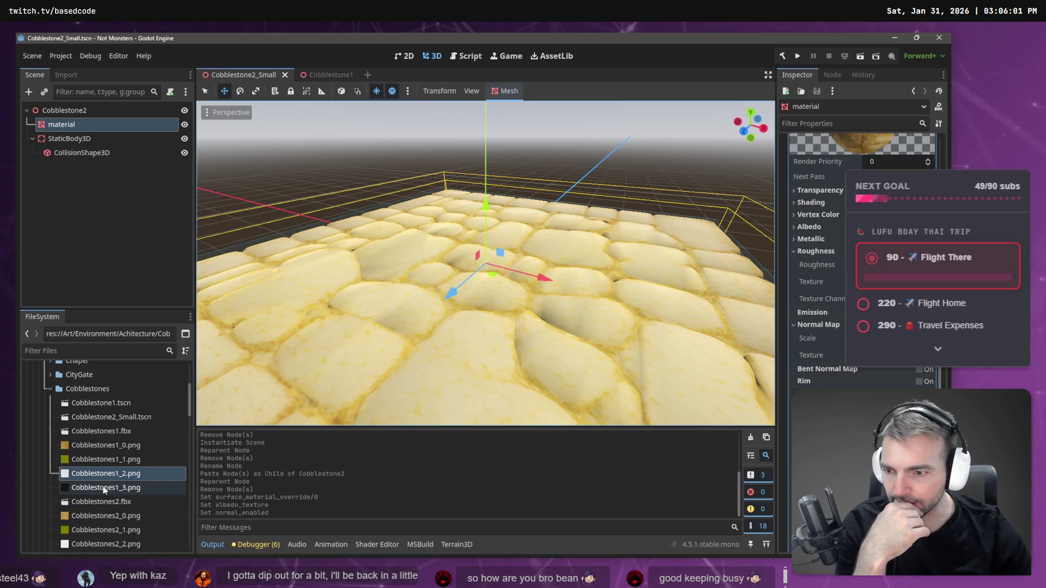
scroll(106, 479, "down", 5)
scroll(60, 417, "up", 4)
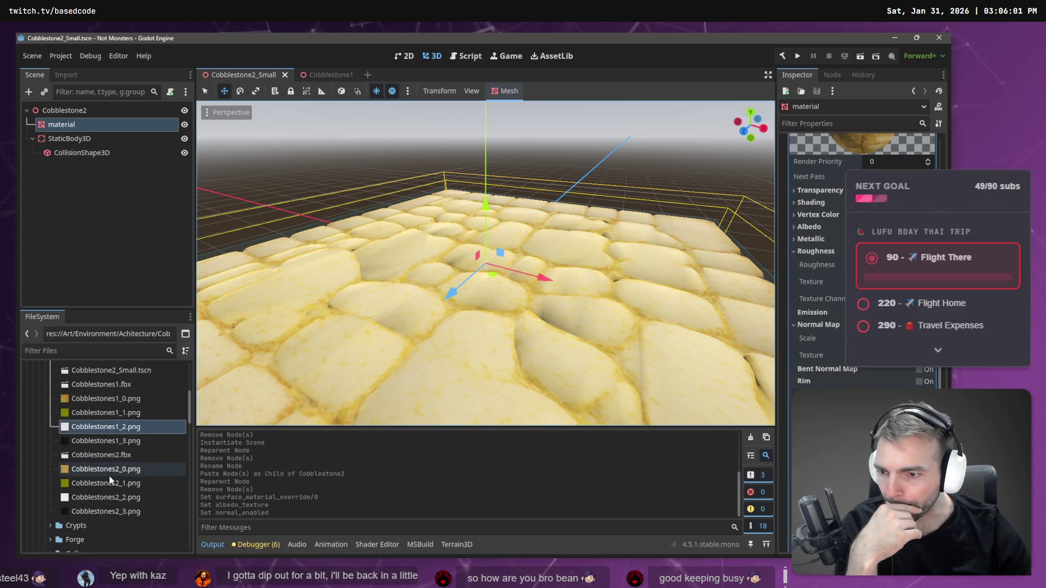
left_click(90, 413)
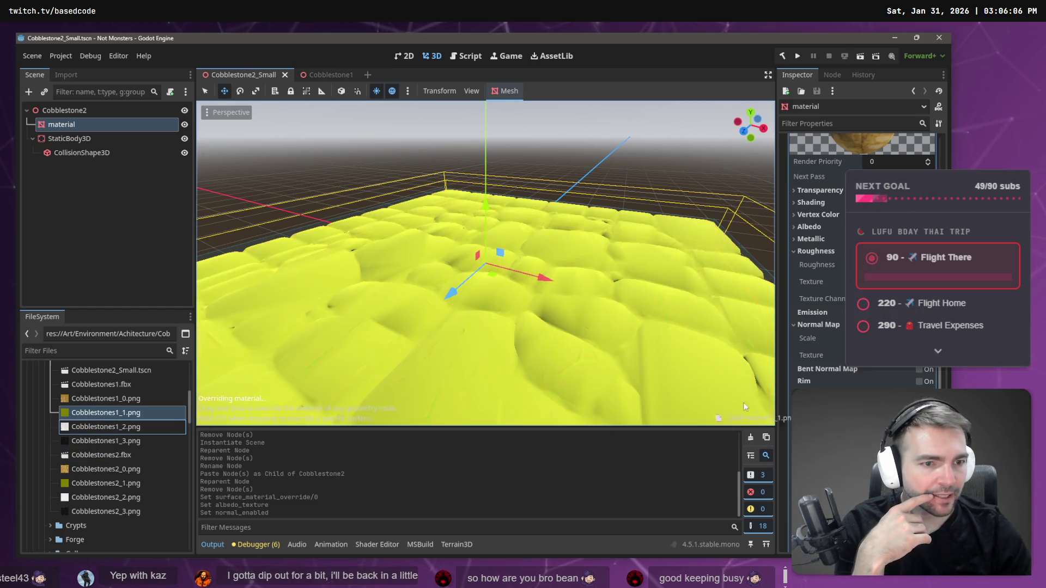
Try Cobblestones1_2.png, then Cobblestones1_1.png as roughness texture, and empty the normal map slot.
left_click_drag(90, 412, 894, 371)
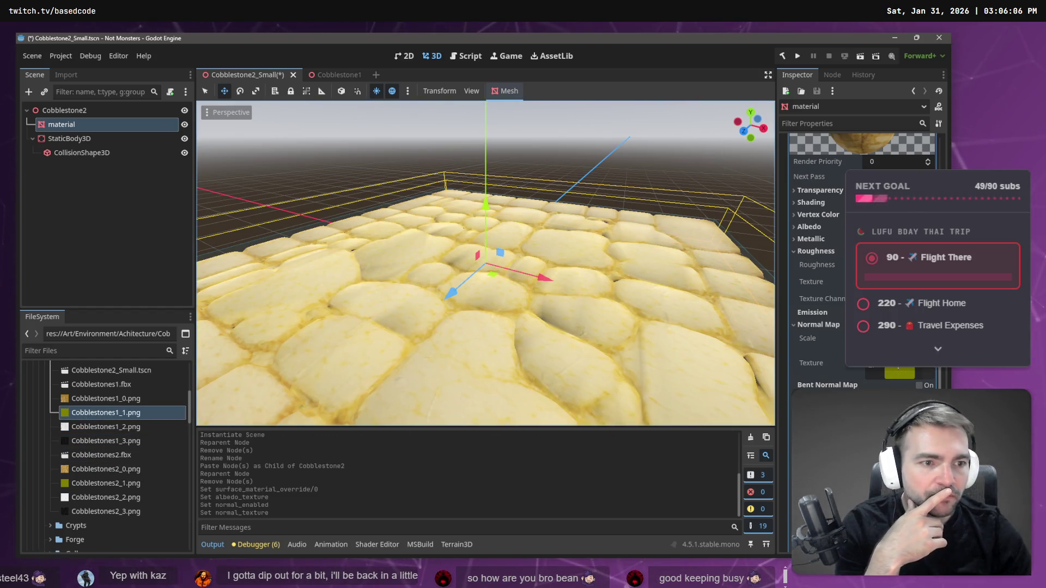
left_click(107, 430)
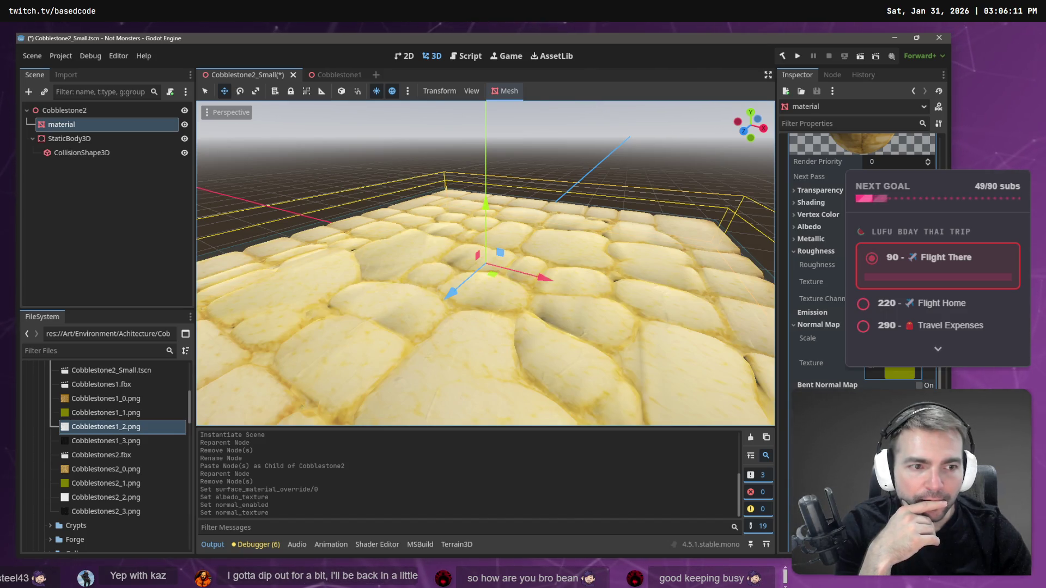
left_click_drag(107, 427, 899, 281)
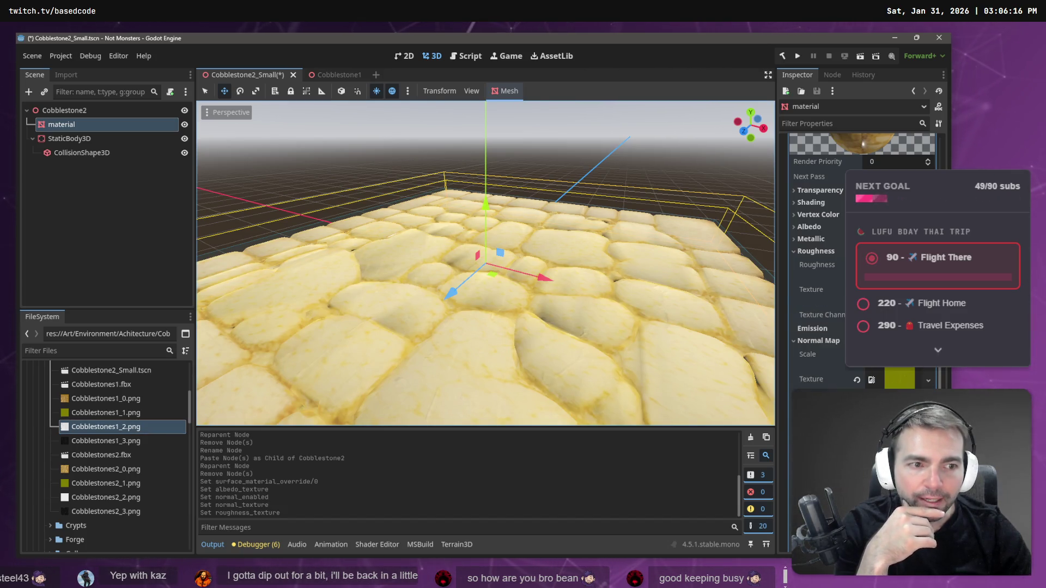
mouse_move(485, 262)
left_mouse_down()
mouse_move(236, 150)
mouse_move(436, 245)
mouse_move(458, 234)
mouse_move(468, 251)
mouse_move(485, 234)
left_mouse_up()
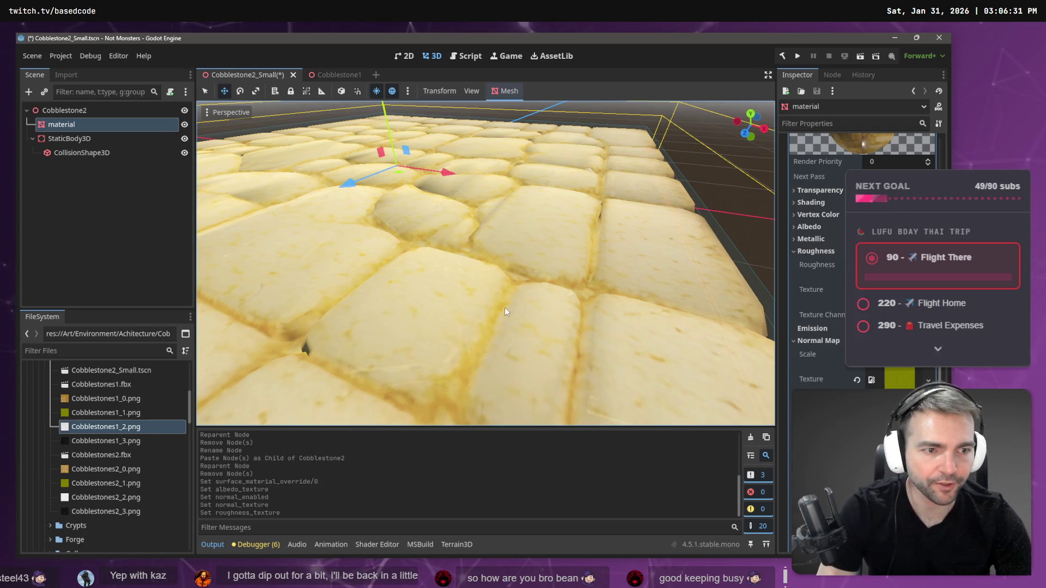
left_click_drag(100, 412, 899, 290)
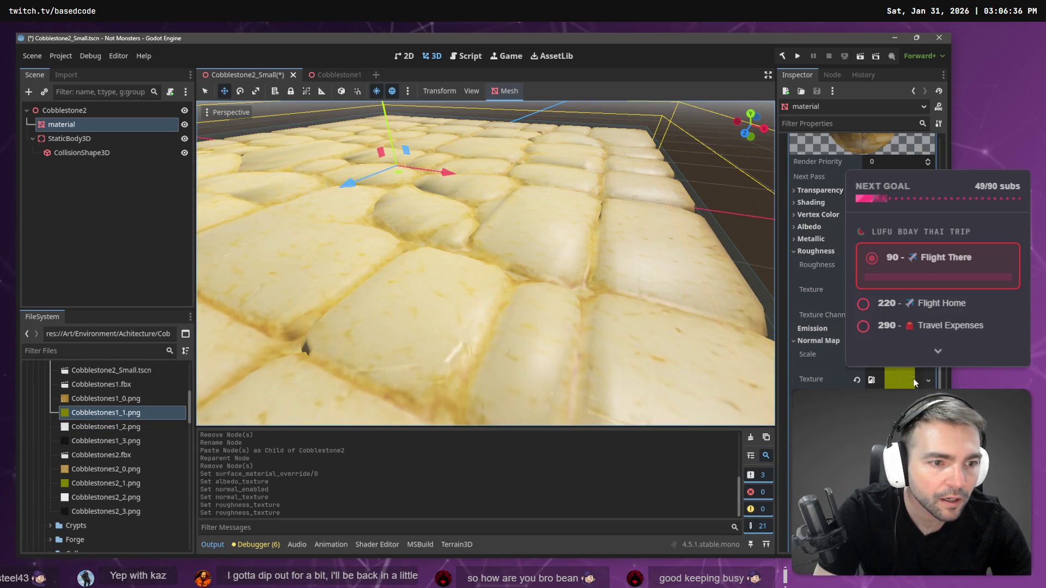
left_click(856, 381)
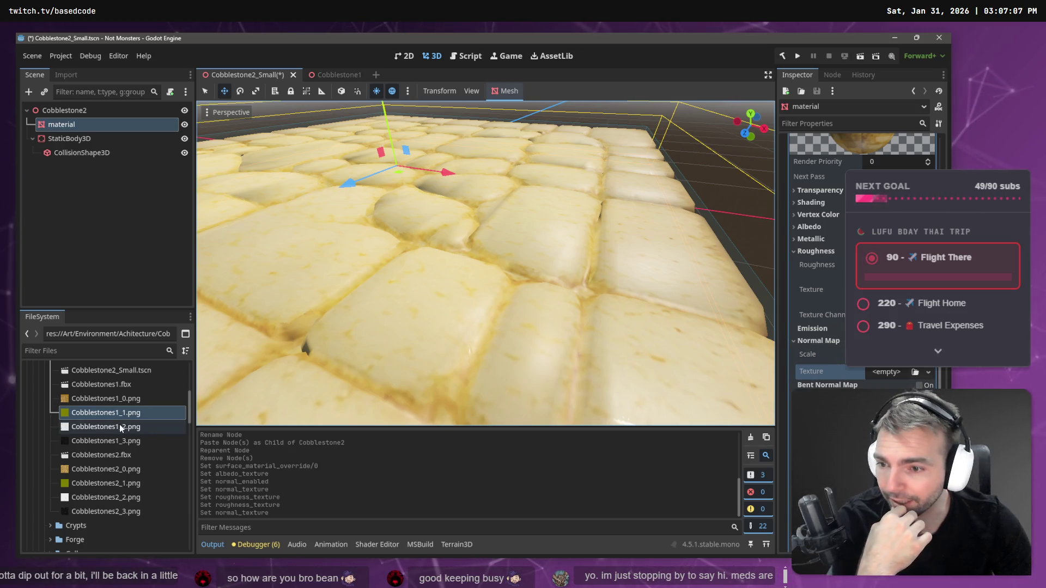
Review the small cobblestone material's albedo settings in the Inspector.
scroll(169, 438, "up", 1)
mouse_move(170, 436)
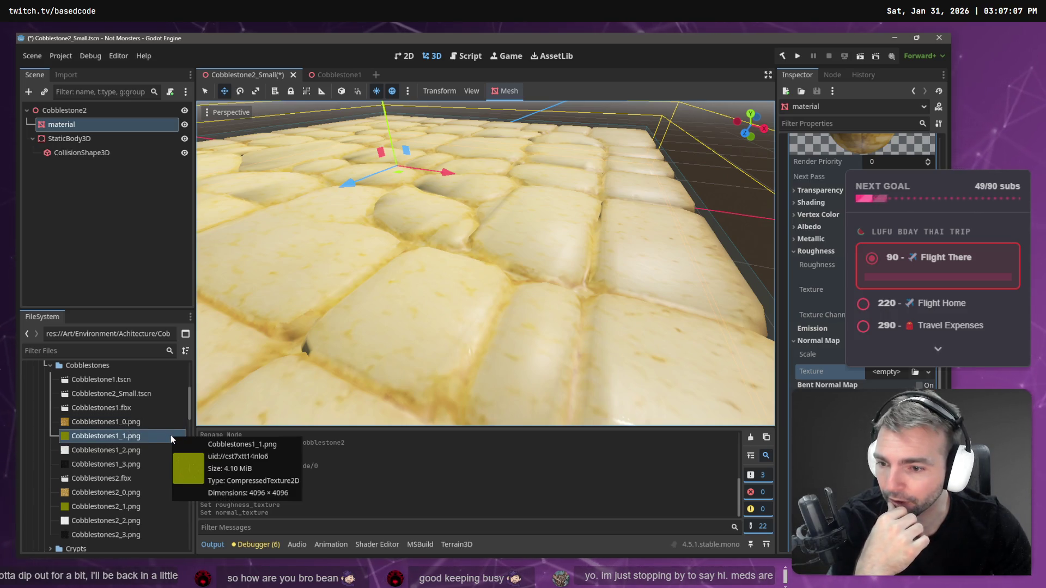
scroll(828, 371, "up", 3)
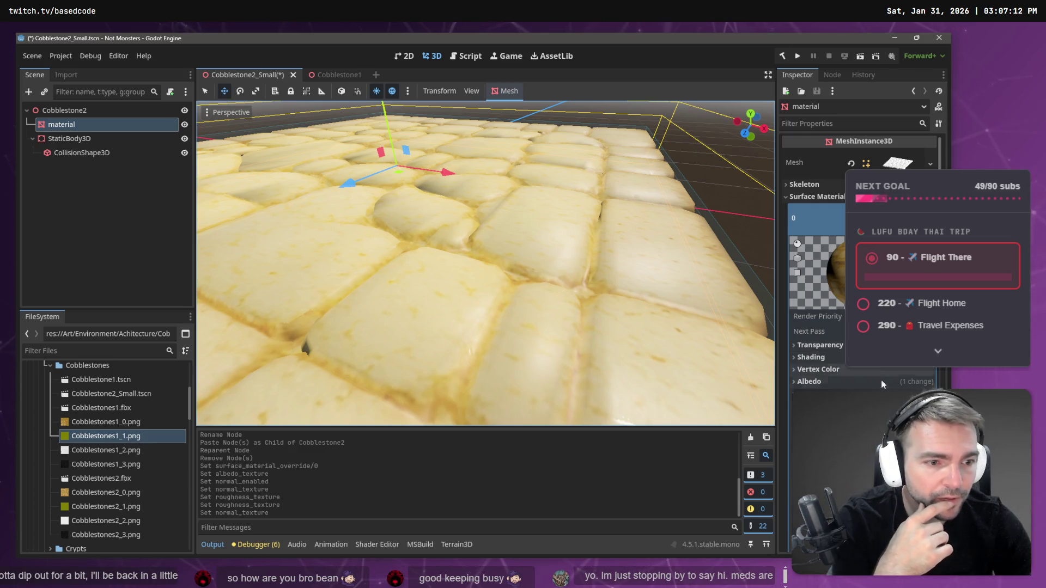
left_click(809, 382)
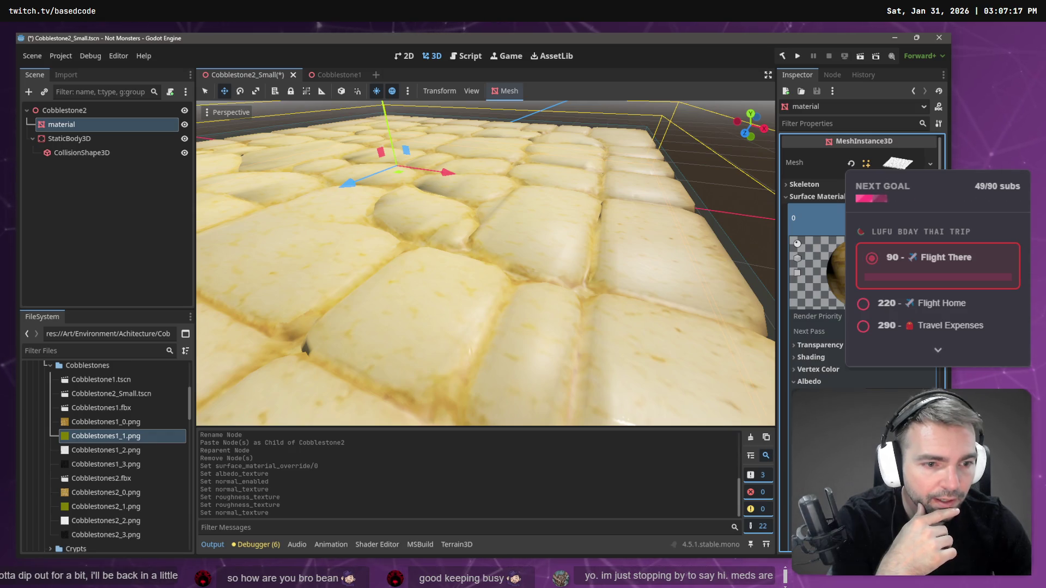
scroll(860, 262, "down", 3)
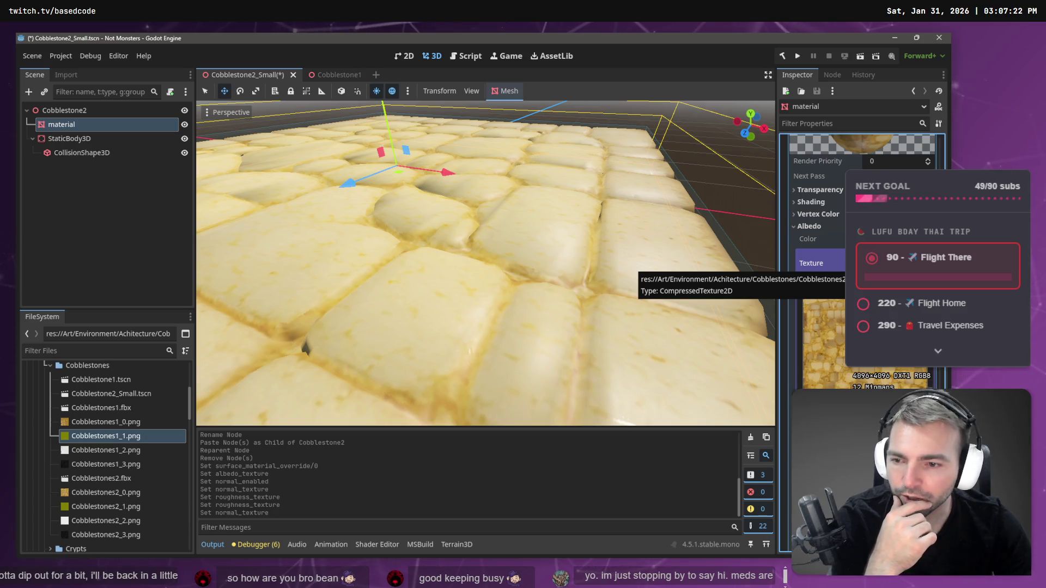
left_click(817, 227)
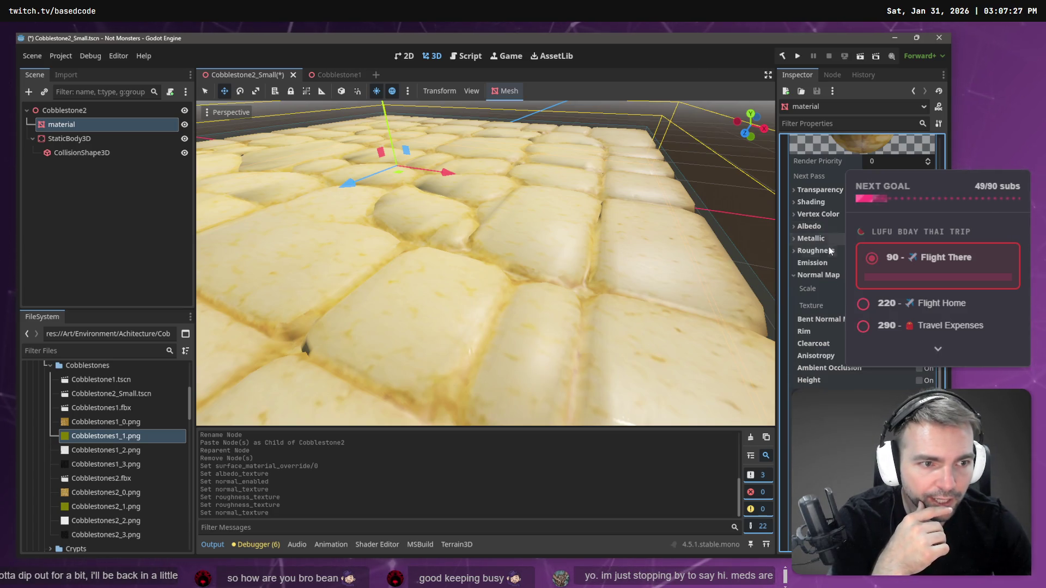
Set Cobblestones2_2.png as the roughness texture after trying Cobblestones2_1.png as normal map.
left_click(816, 251)
mouse_move(99, 505)
left_mouse_down()
mouse_move(886, 372)
mouse_move(882, 290)
left_mouse_up()
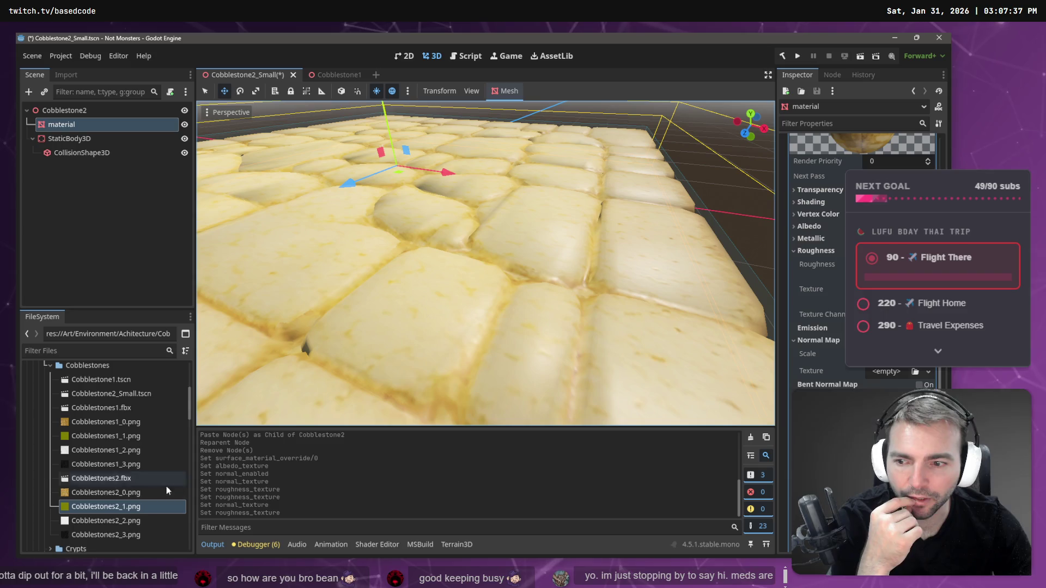
left_click(103, 521)
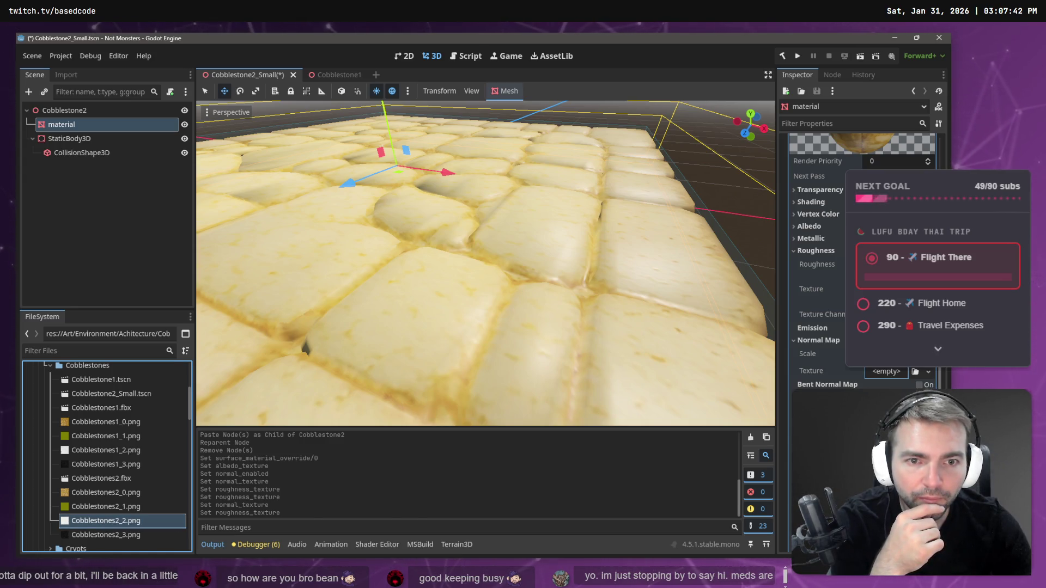
left_click_drag(885, 372, 893, 289)
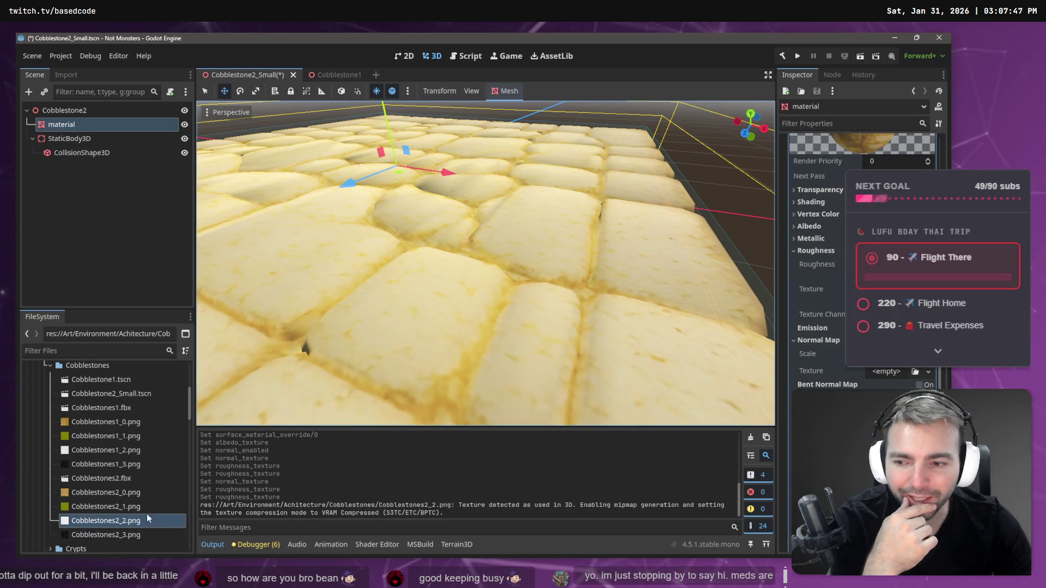
mouse_move(898, 353)
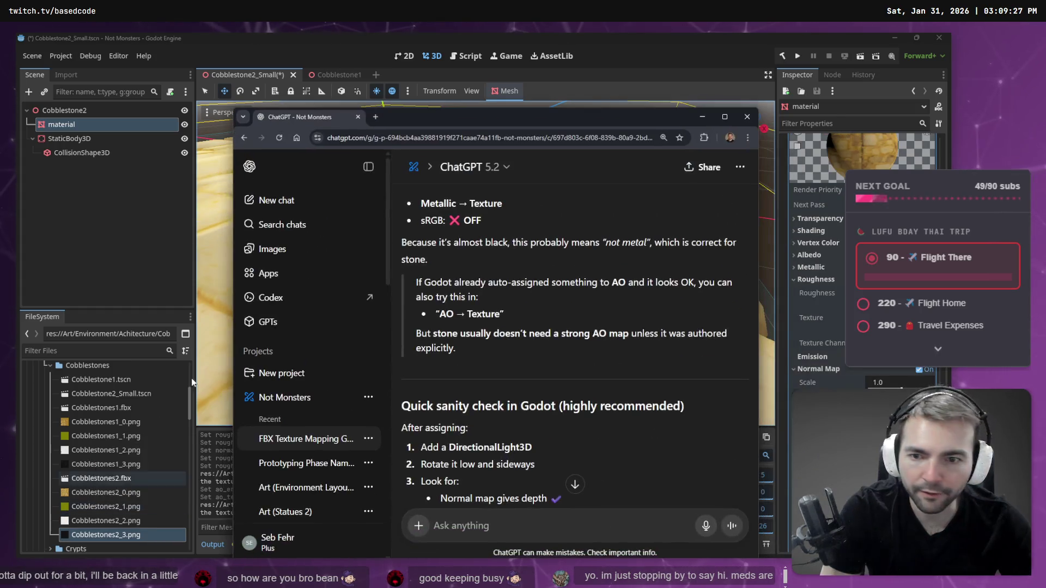
Flip between Godot and the ChatGPT advice, selecting Cobblestones2_1.png in FileSystem.
scroll(500, 406, "up", 10)
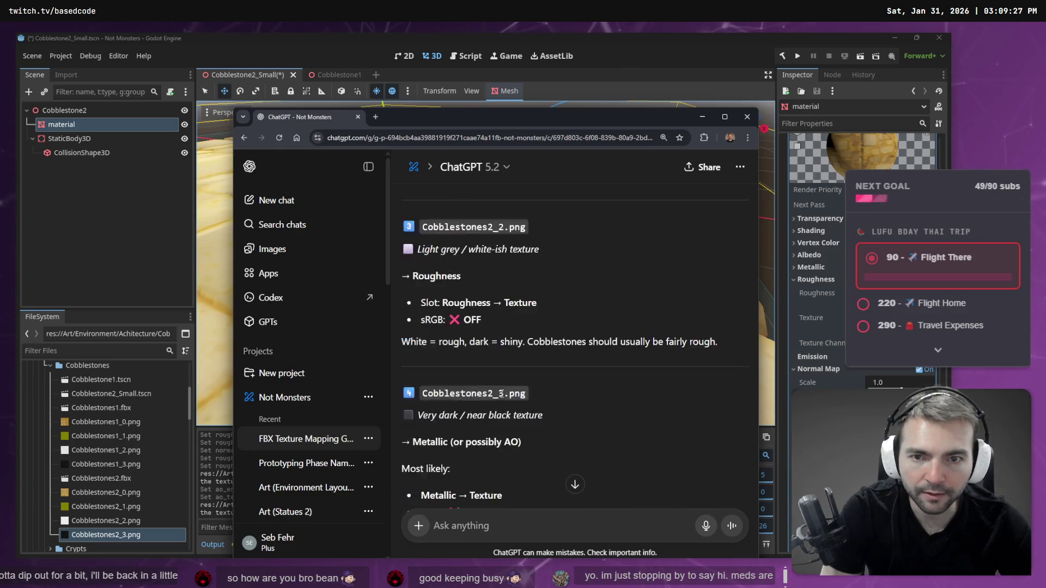
scroll(507, 373, "up", 3)
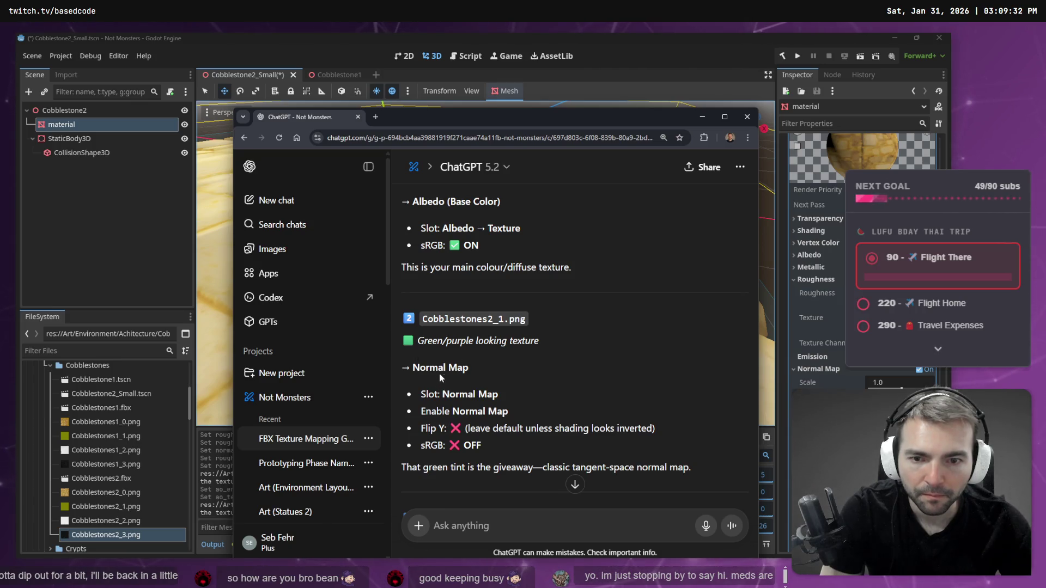
left_click(218, 414)
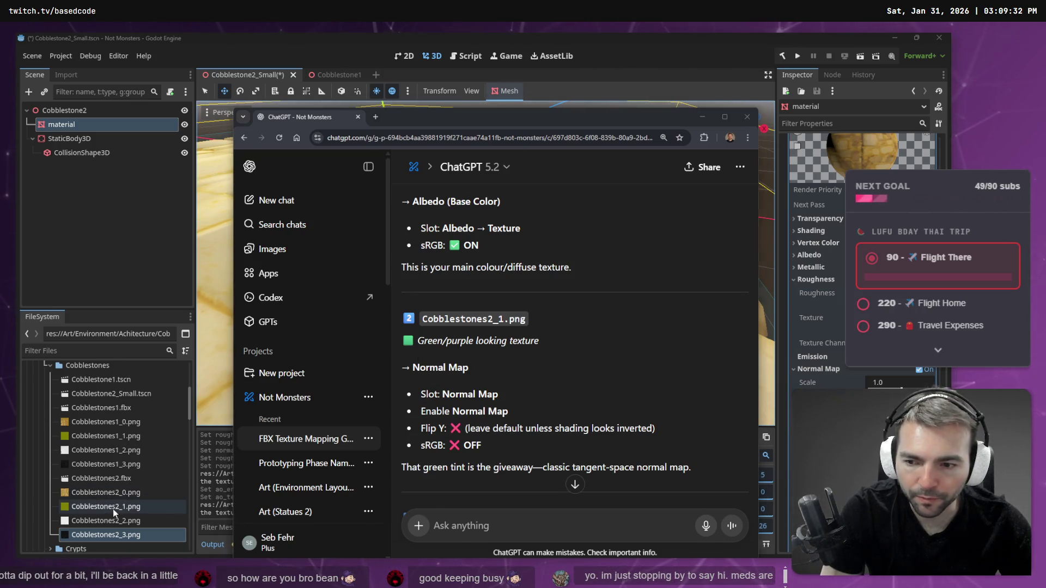
left_click(109, 509)
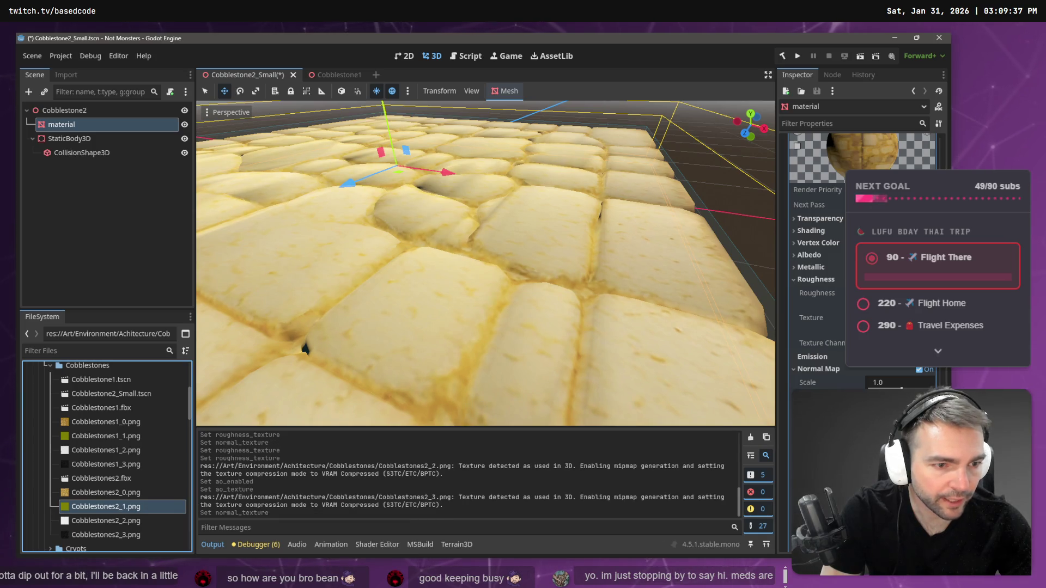
key("alt+Tab")
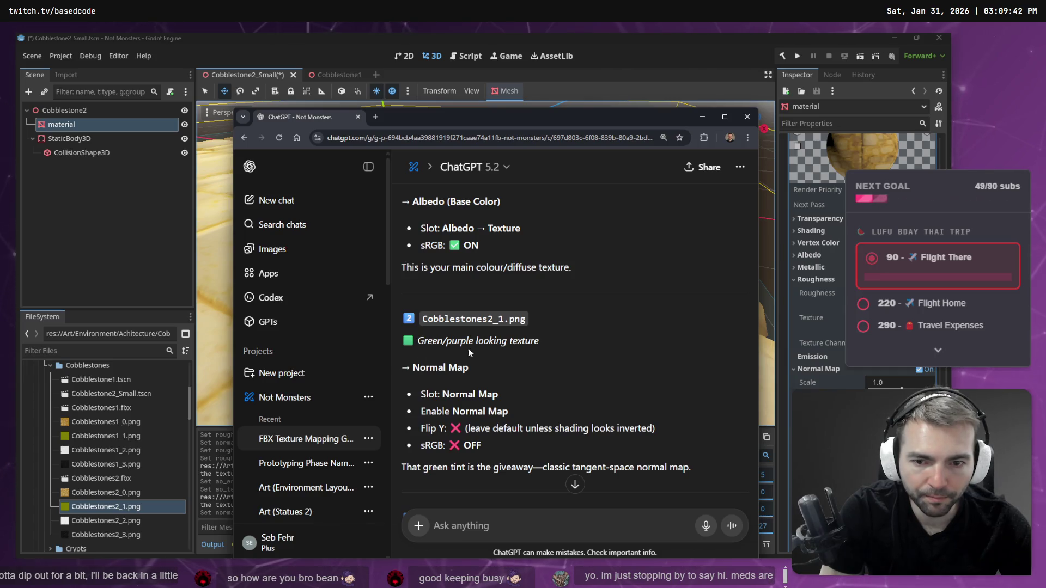
scroll(442, 354, "down", 3)
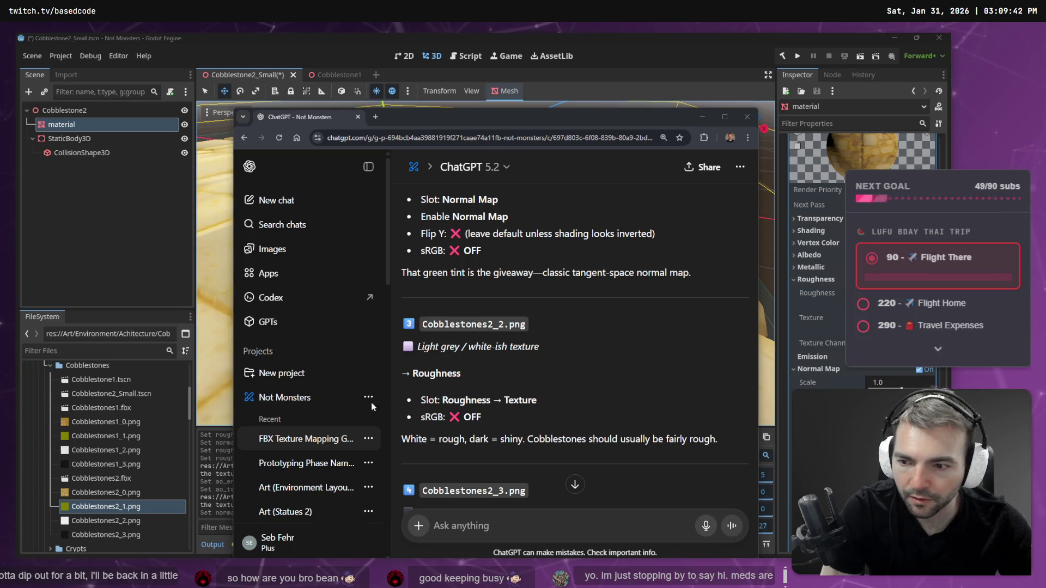
key("alt+Tab")
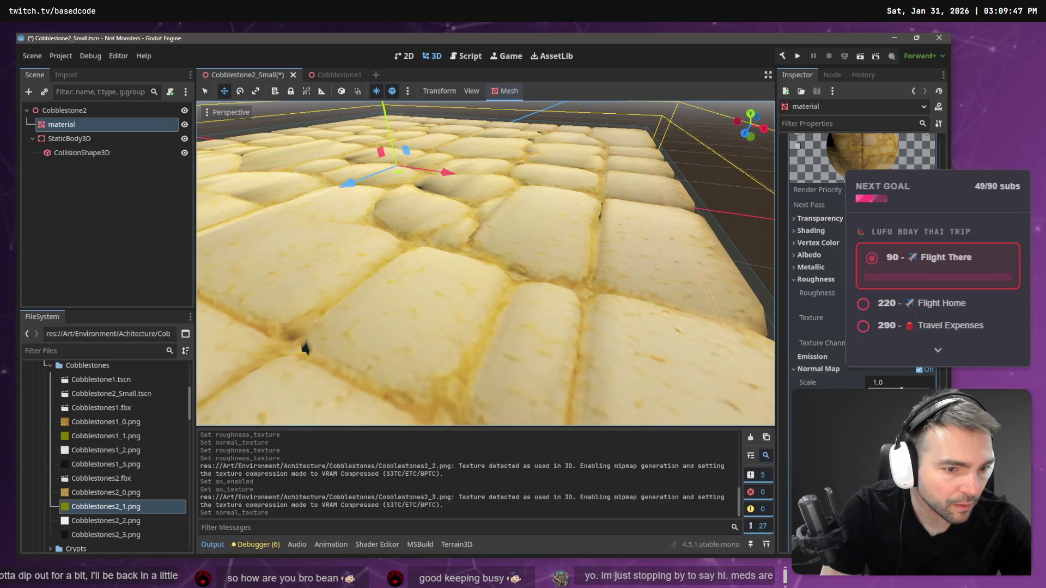
scroll(820, 317, "down", 2)
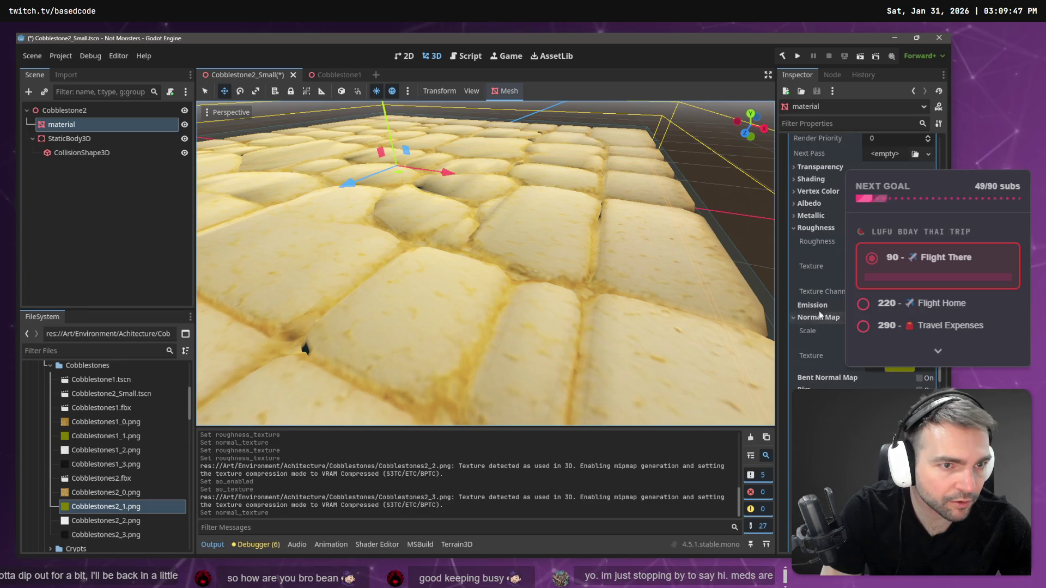
Read ChatGPT's Cobblestones2_3.png advice, highlighting its 'possibly AO' suggestion.
key("alt+Tab")
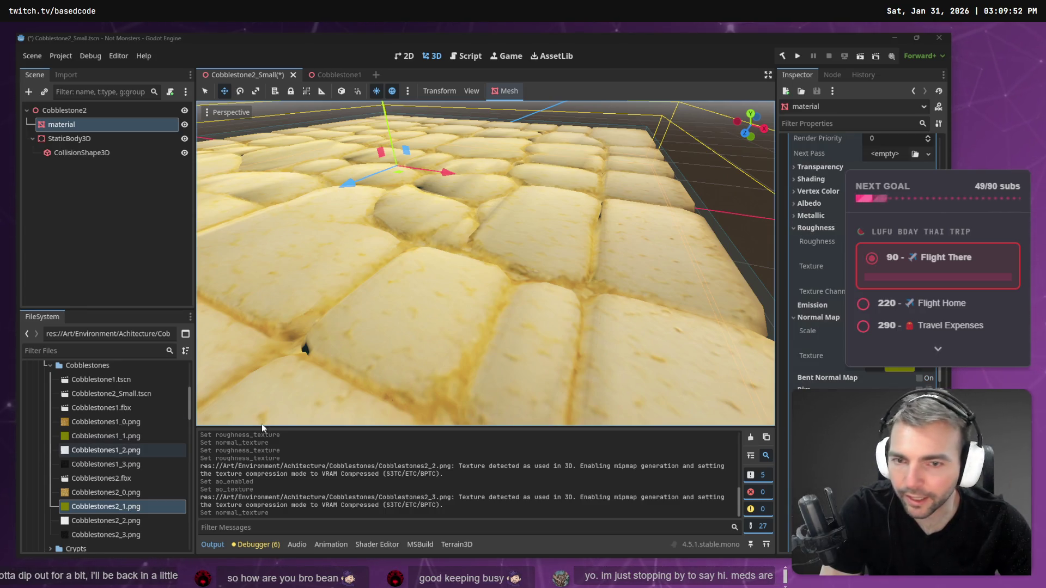
scroll(461, 370, "down", 2)
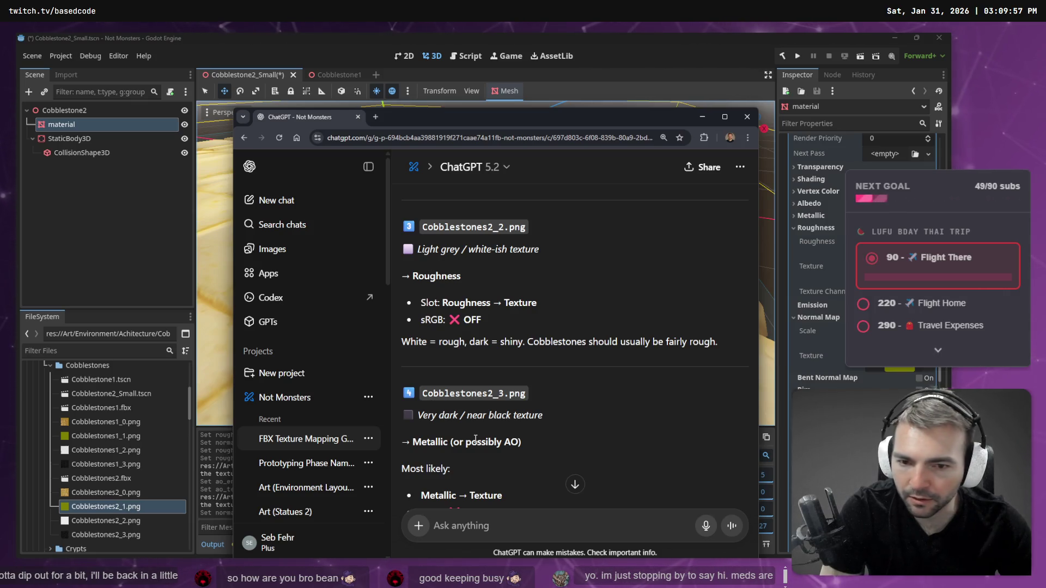
scroll(475, 438, "down", 8)
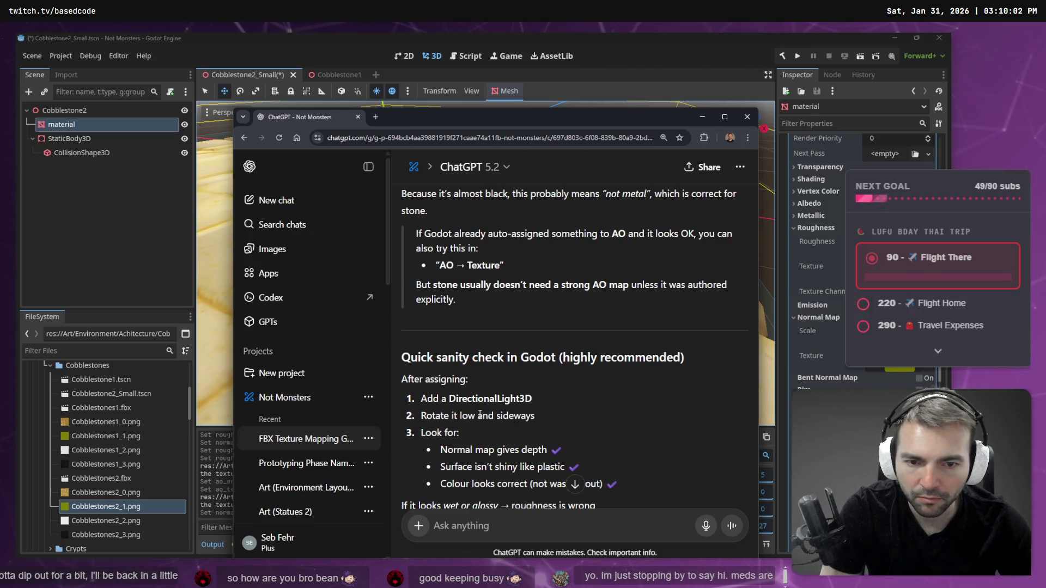
scroll(440, 244, "up", 4)
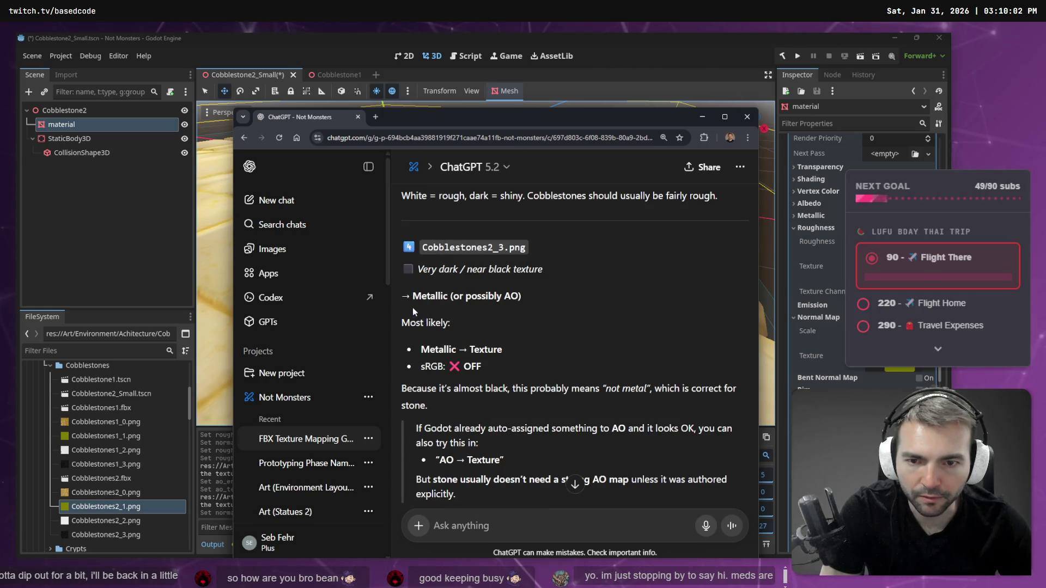
left_click_drag(450, 295, 514, 295)
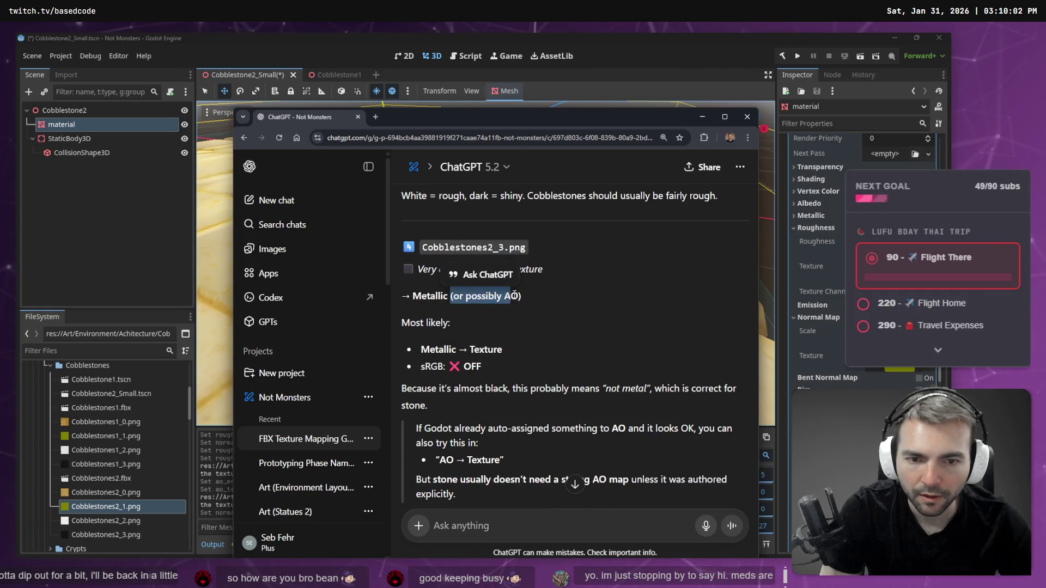
left_click(514, 296)
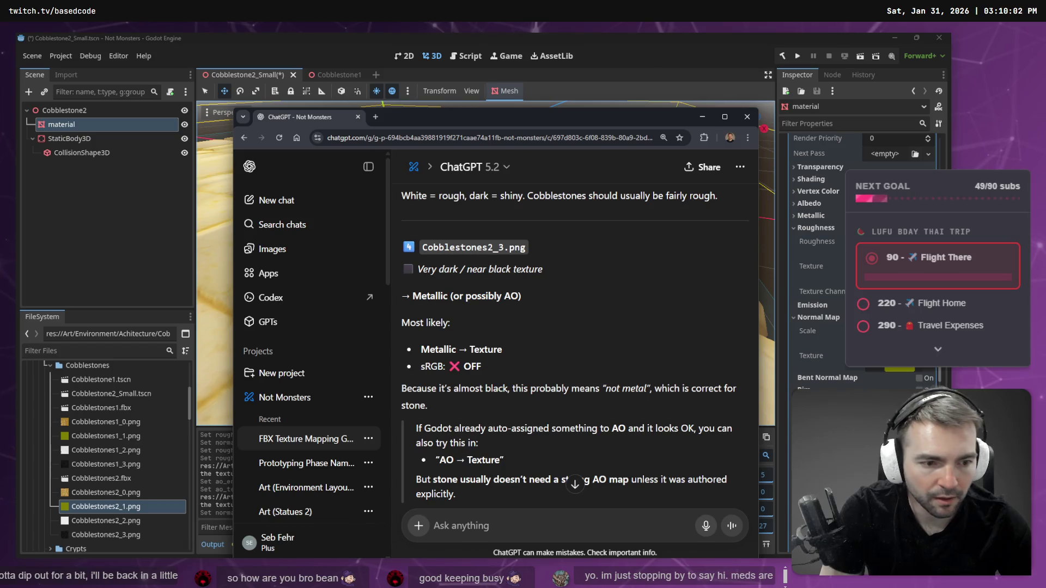
left_click(478, 37)
scroll(328, 334, "down", 6)
Save Cobblestone2_Small and run the project to test the paving.
key("ctrl+s")
left_click_drag(348, 305, 396, 104)
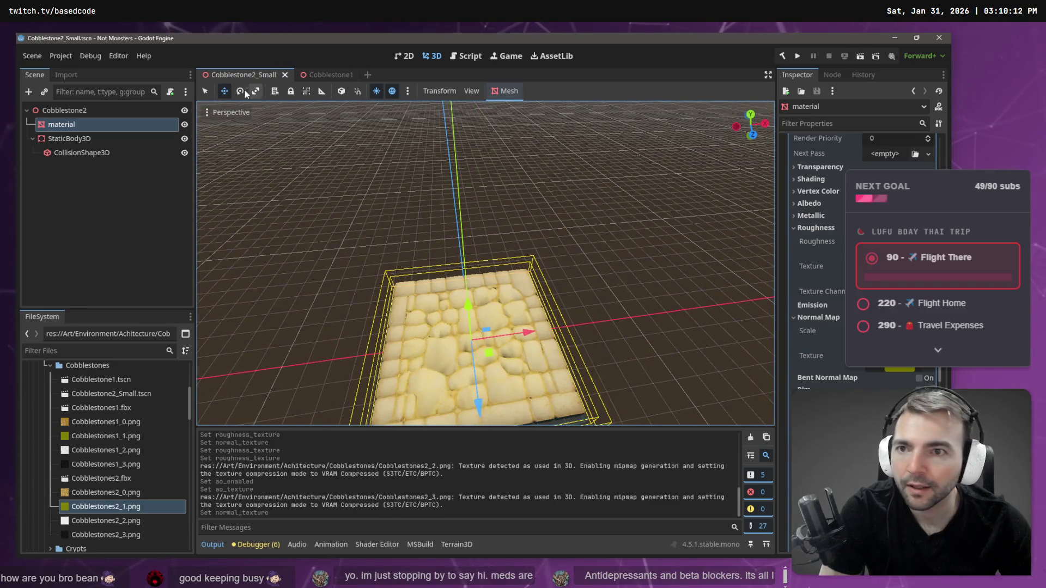
left_click(797, 57)
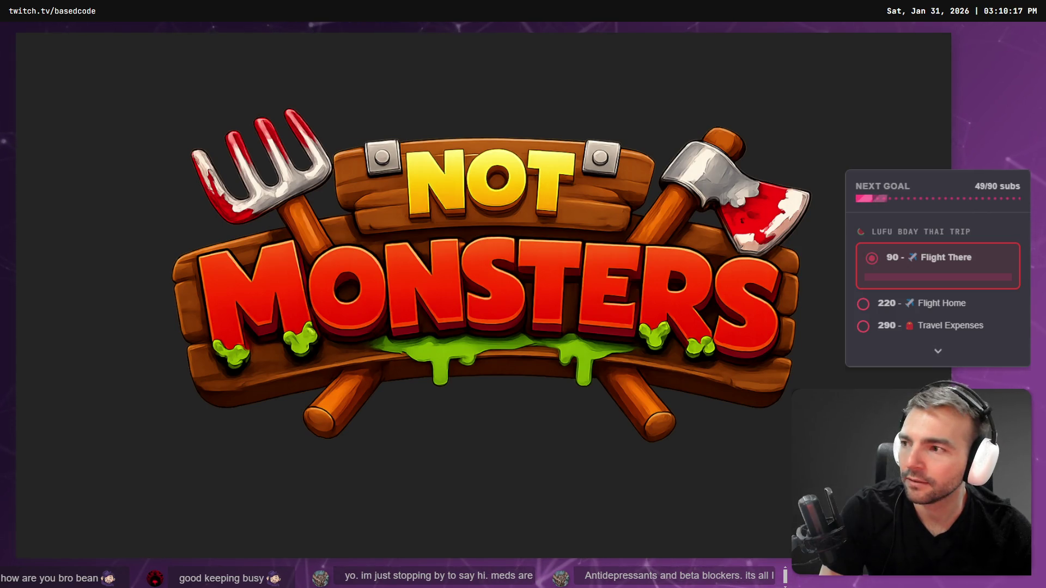
Run and jump the character down the cobbled street to the gate and back.
key("w")
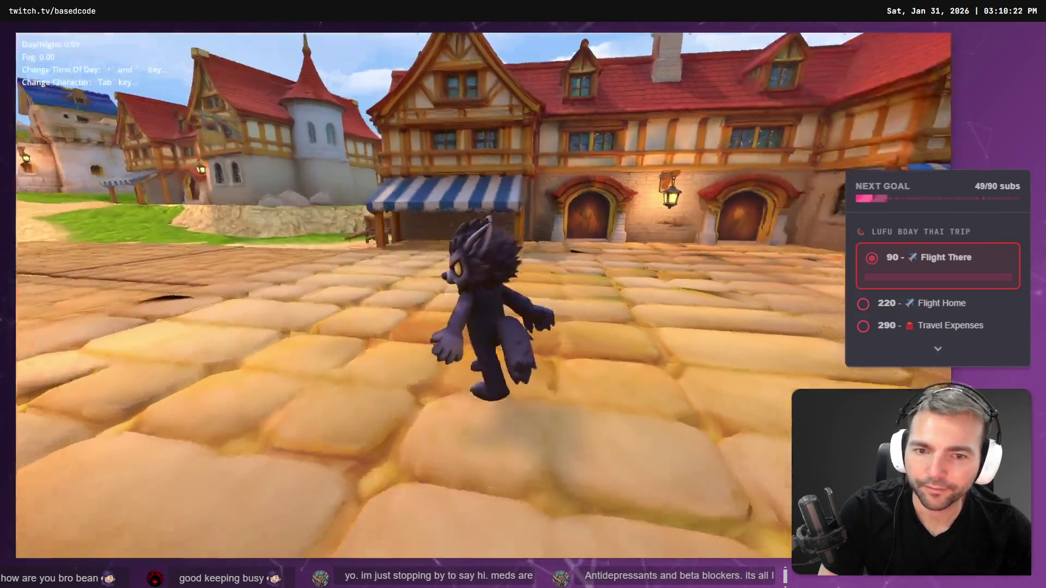
key("a")
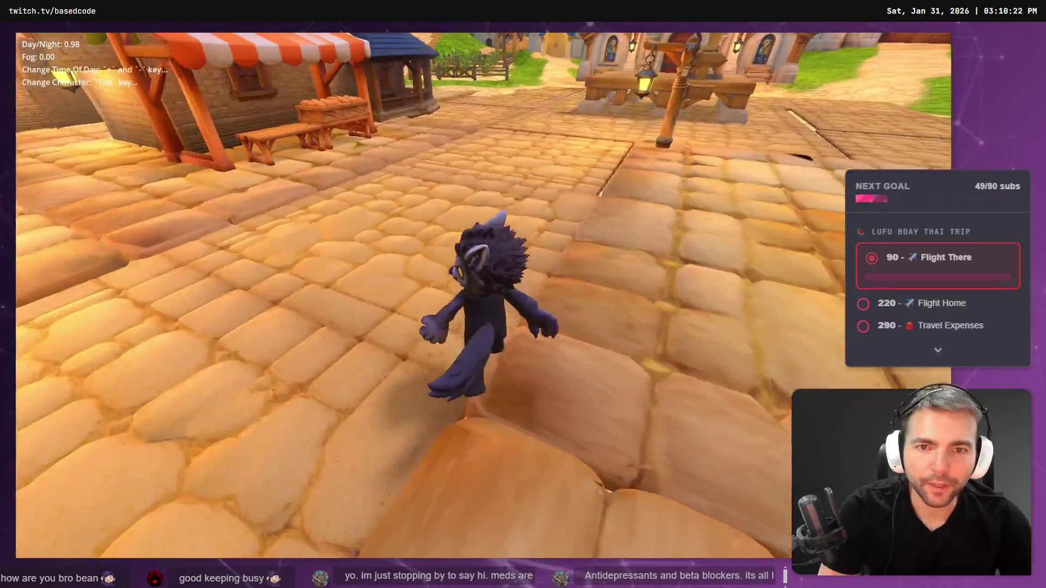
key("space")
key("d")
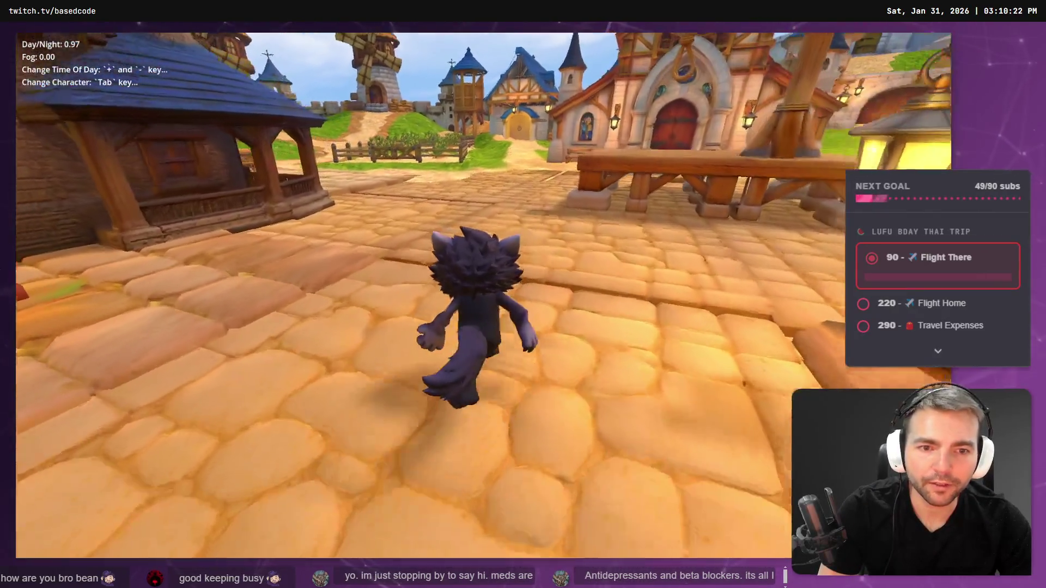
key("a")
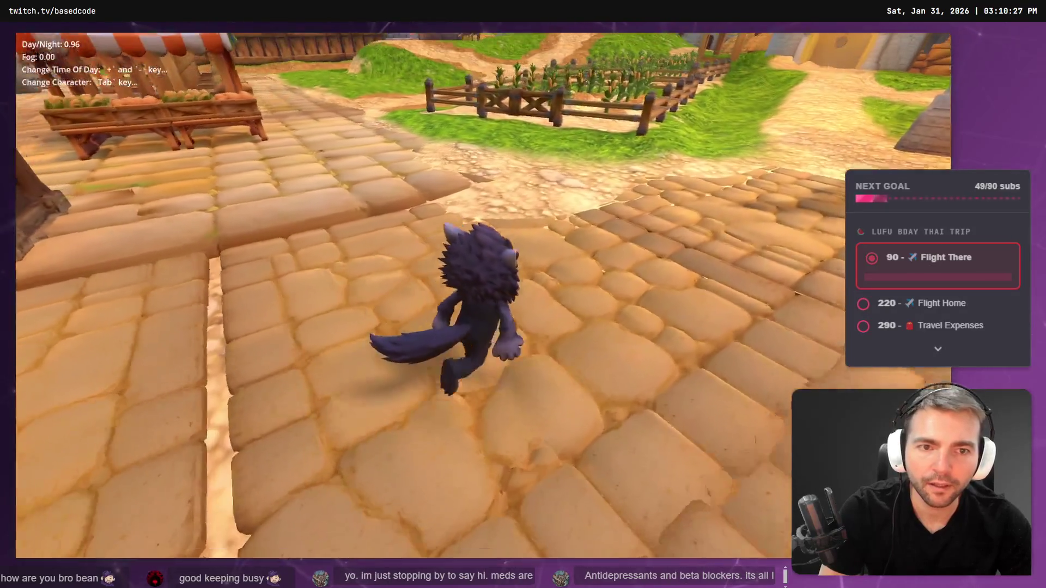
key("d")
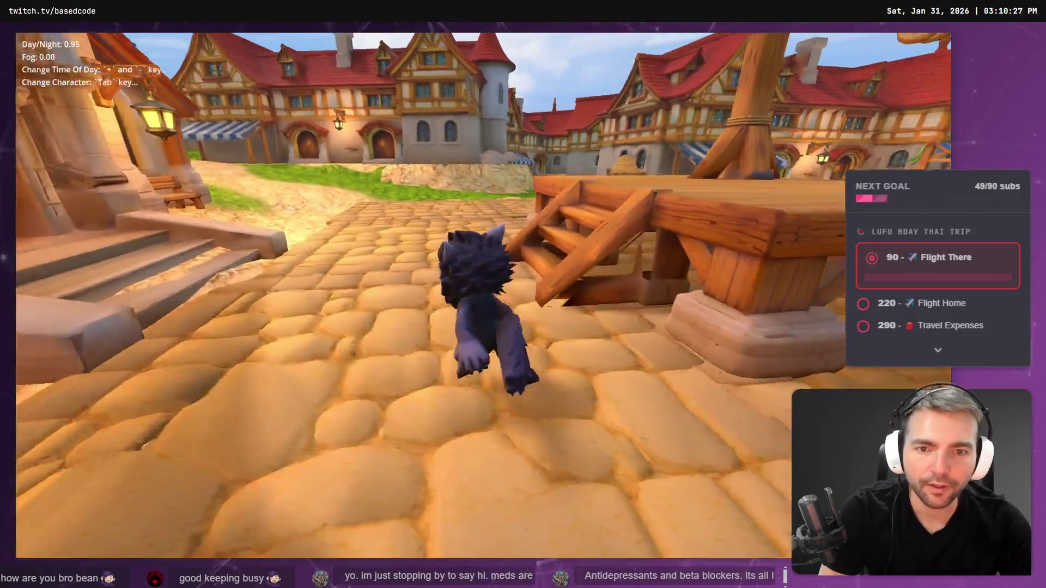
key("d")
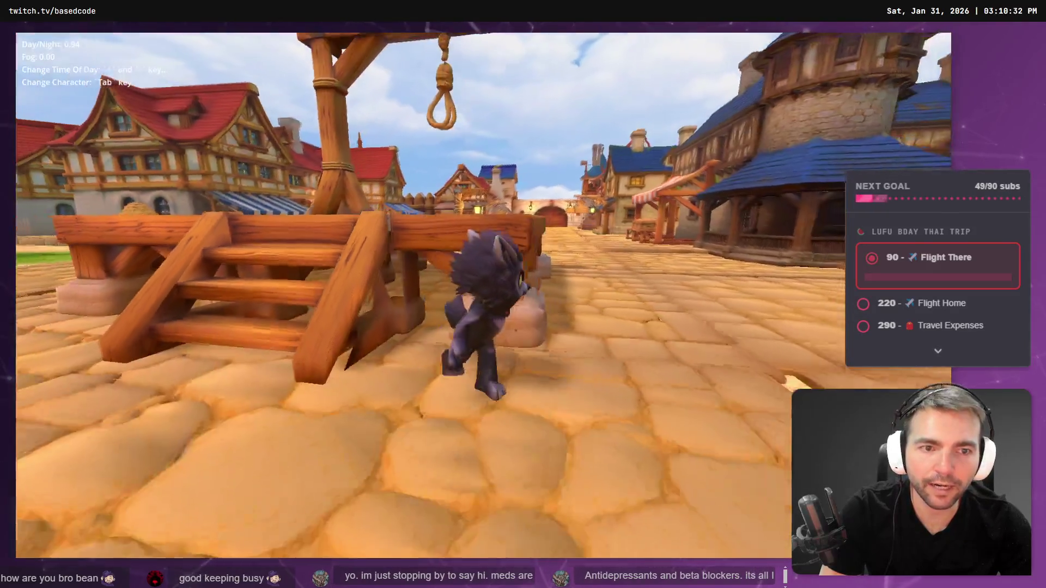
key("w")
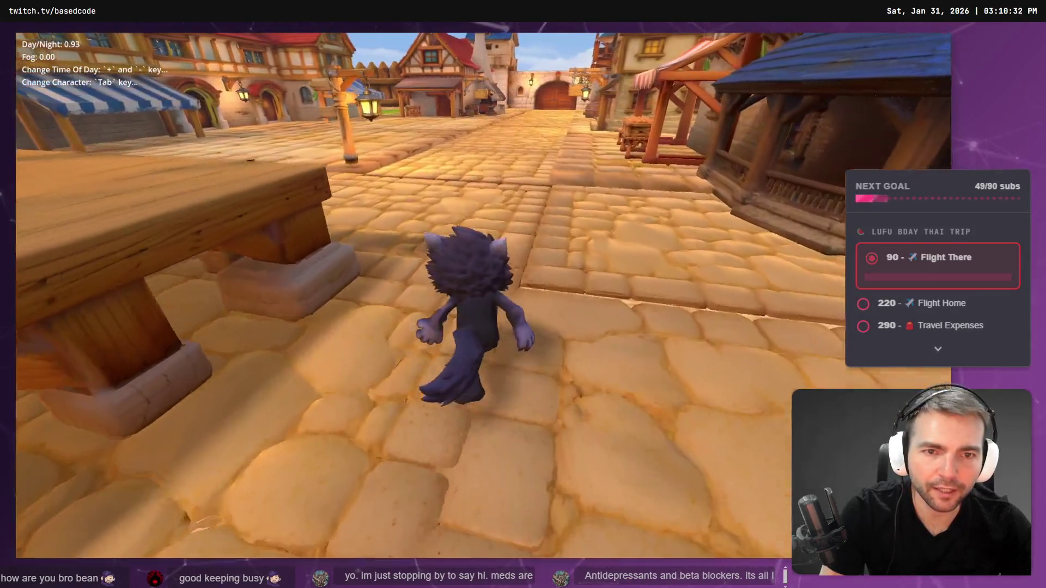
key("w")
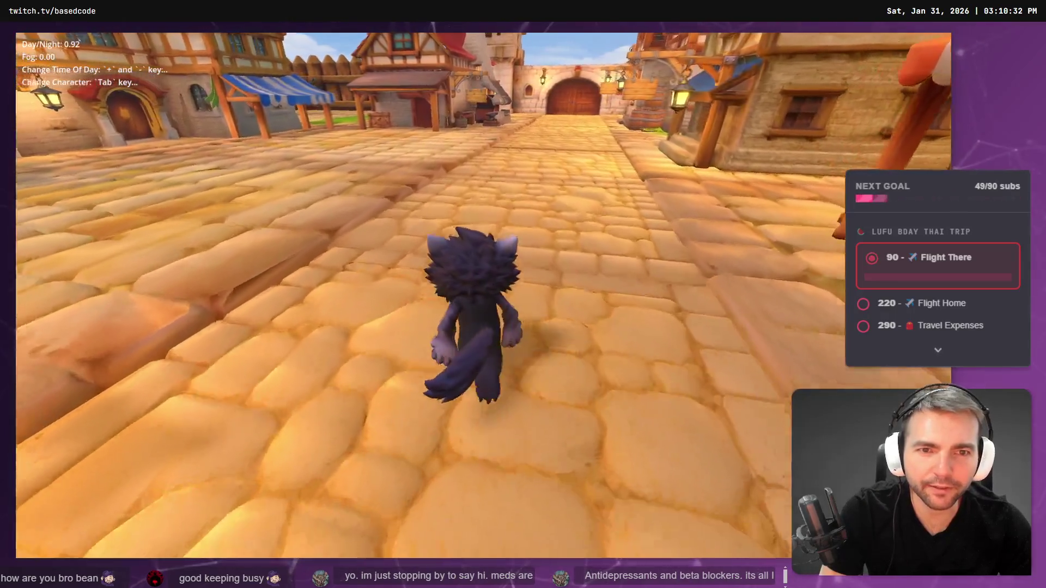
key("w")
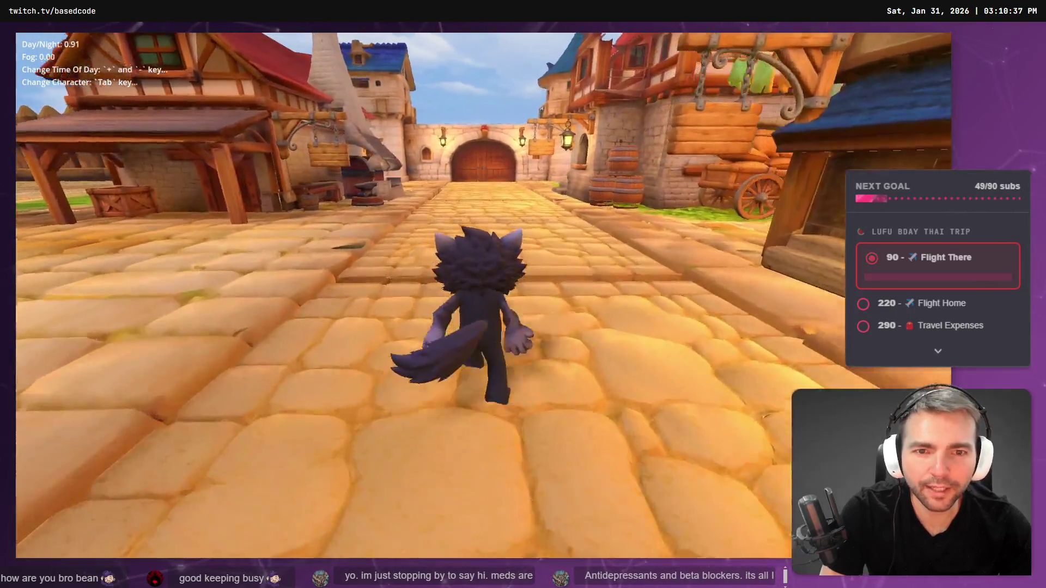
key("w")
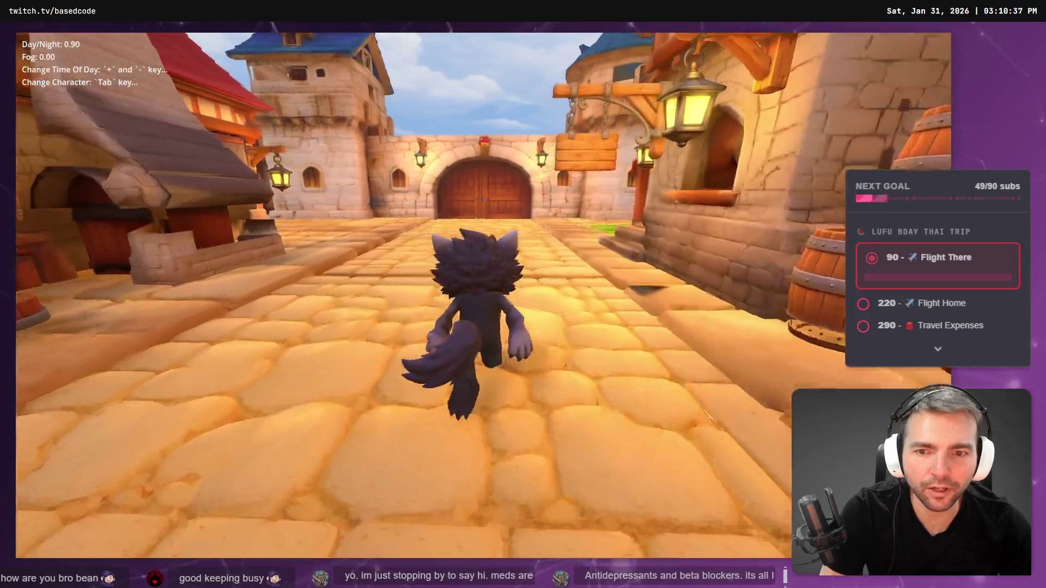
key("s")
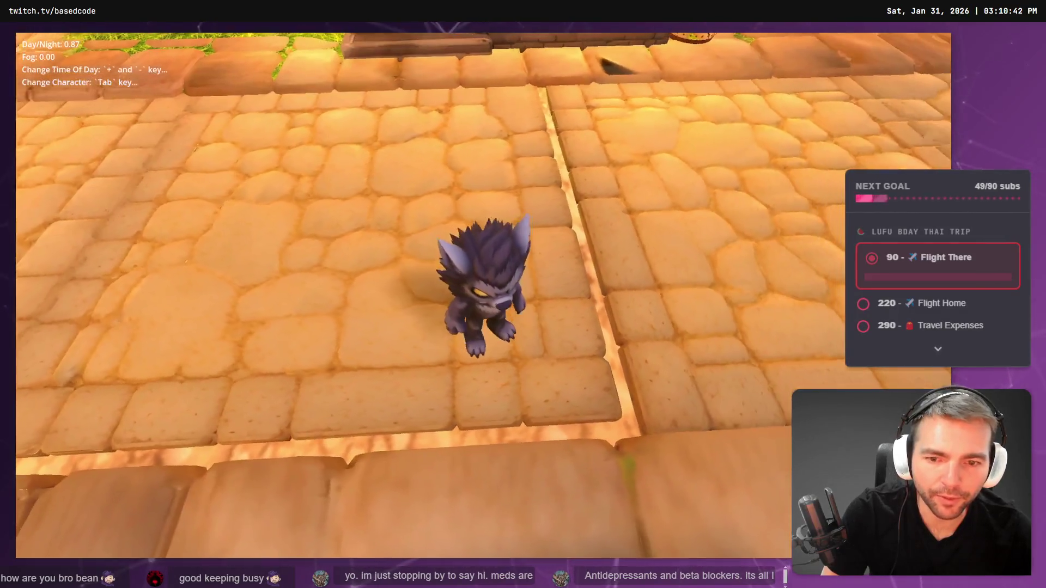
Quit the game, close the cobblestone scenes, and filter files for 'Enviro'.
key("Escape")
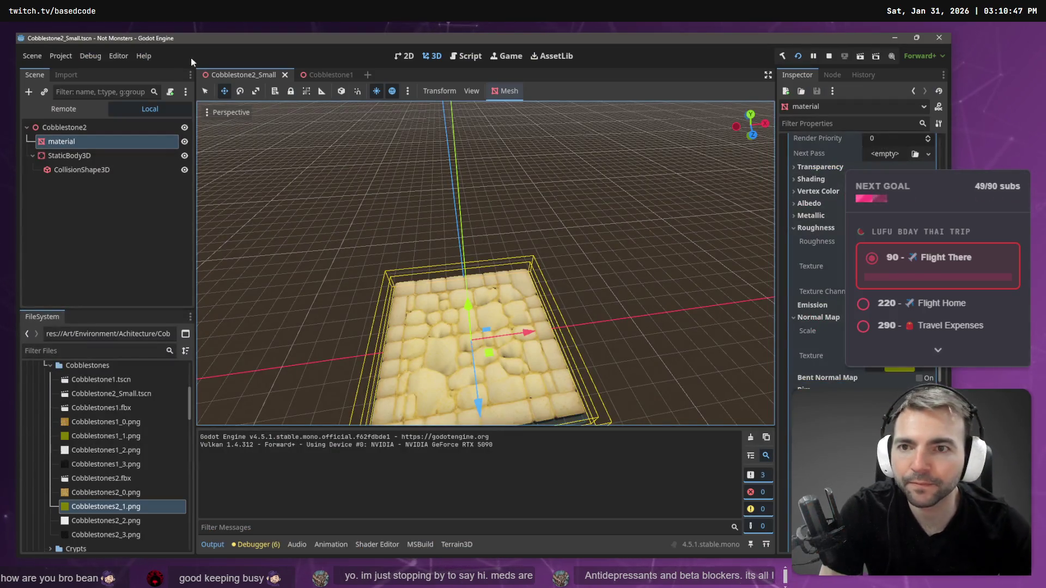
key("ctrl+w")
key("ctrl+w")
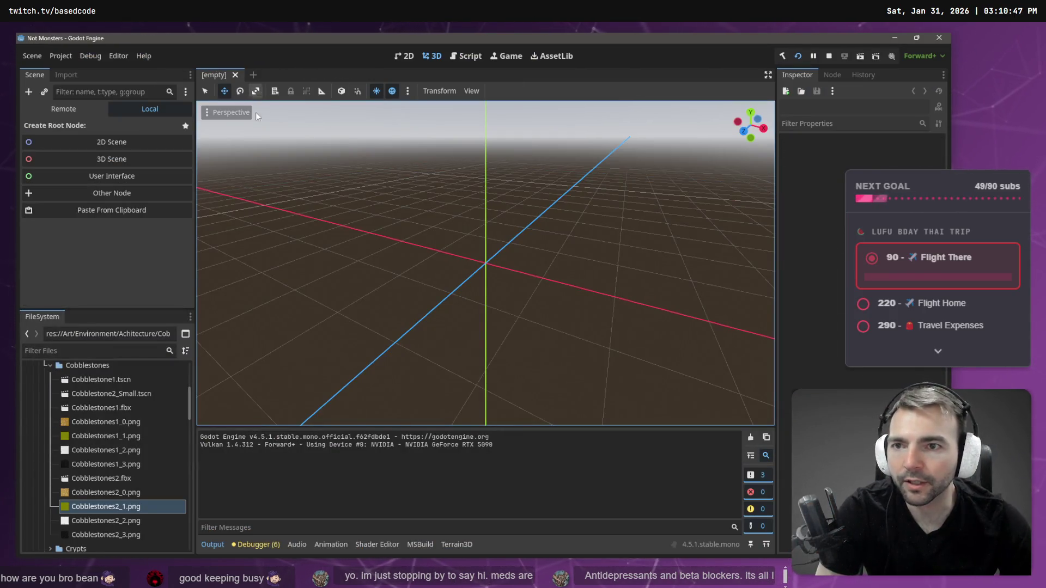
type("Enviro")
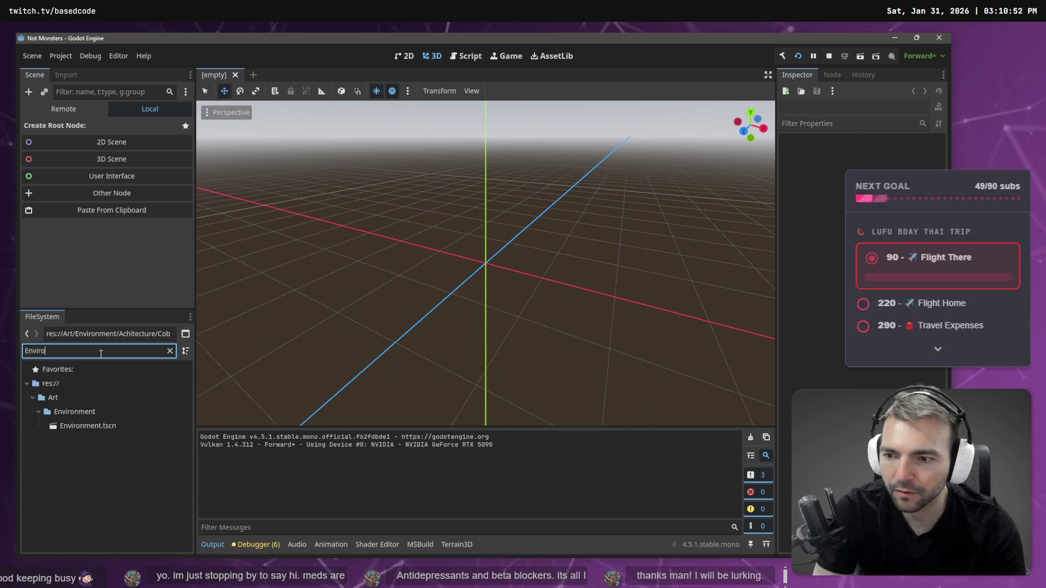
key("Down")
key("Down")
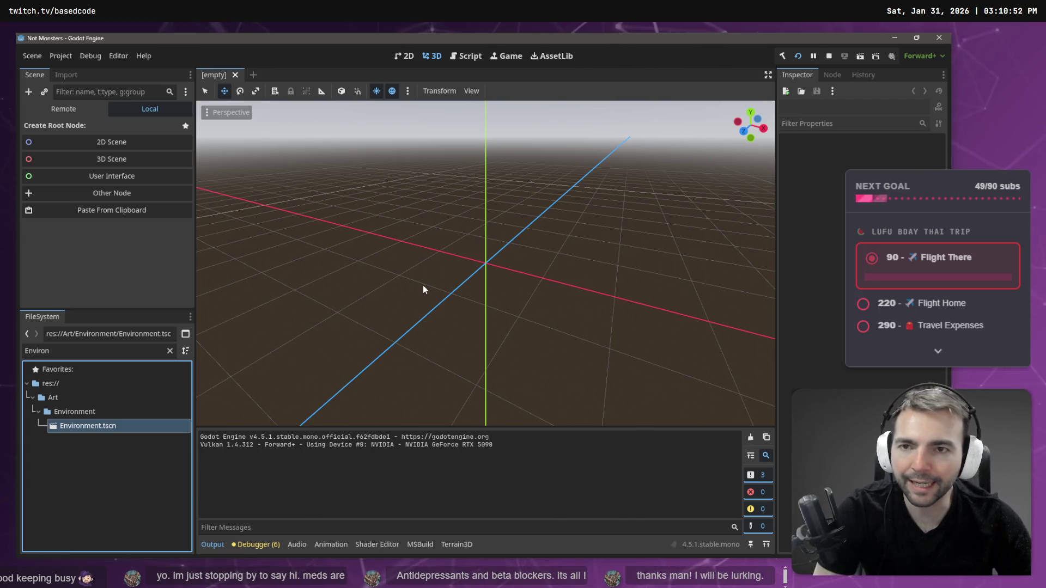
Open Environment.tscn, fly over its cobblestone streets, then filter files for 'Main'.
key("Return")
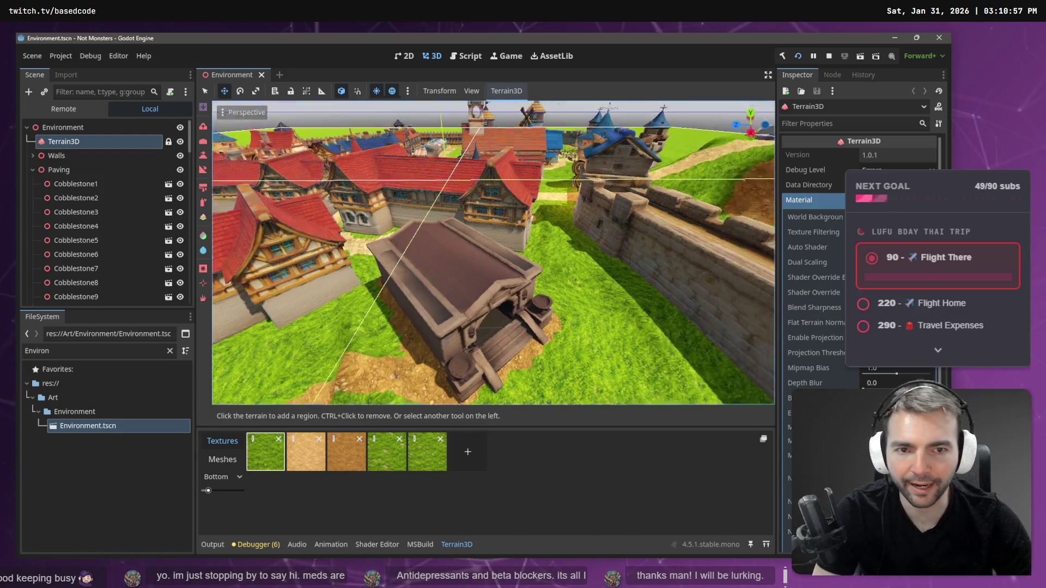
key("w")
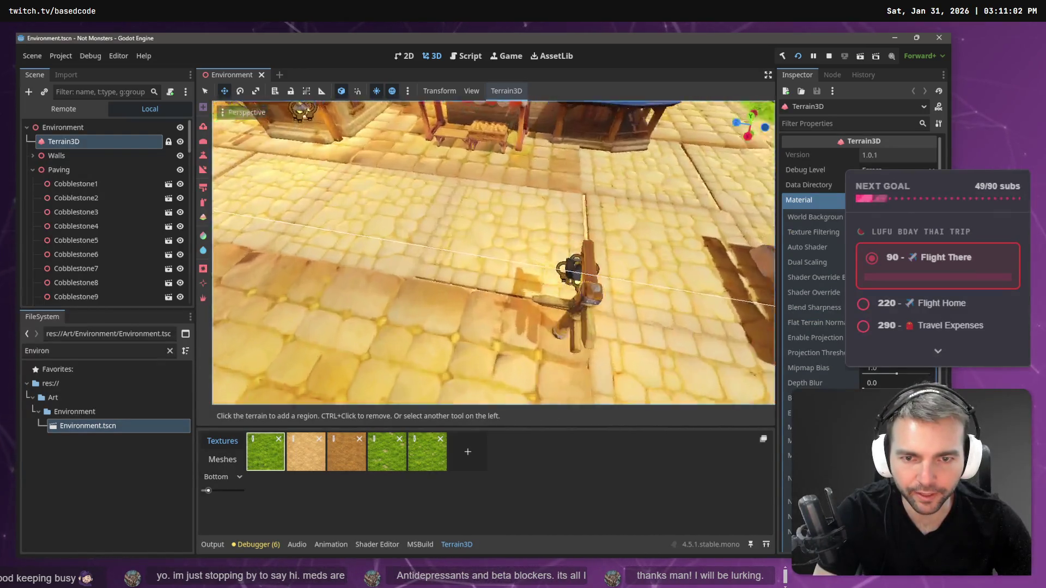
key("s")
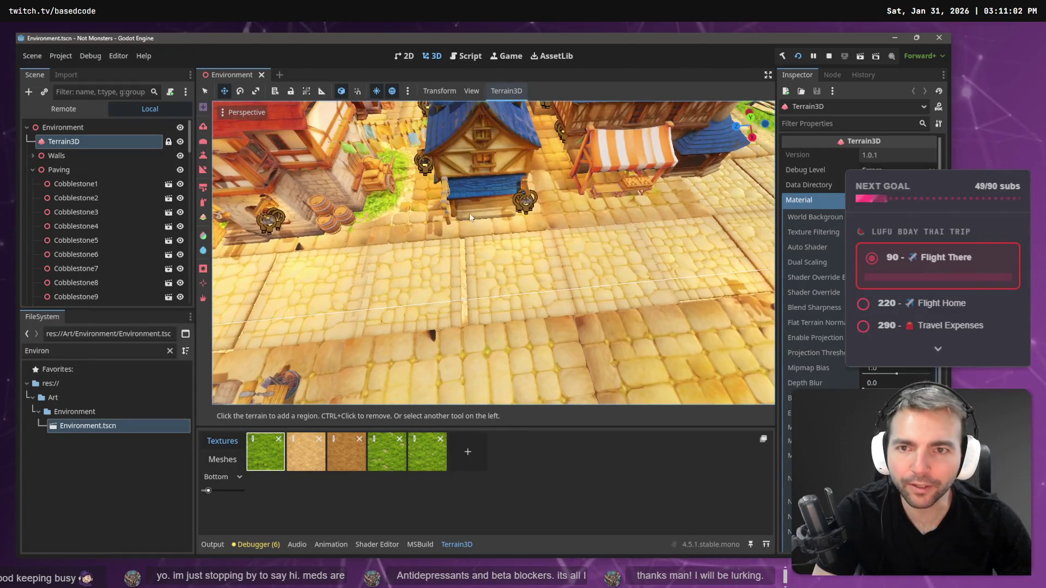
key("s")
key("a")
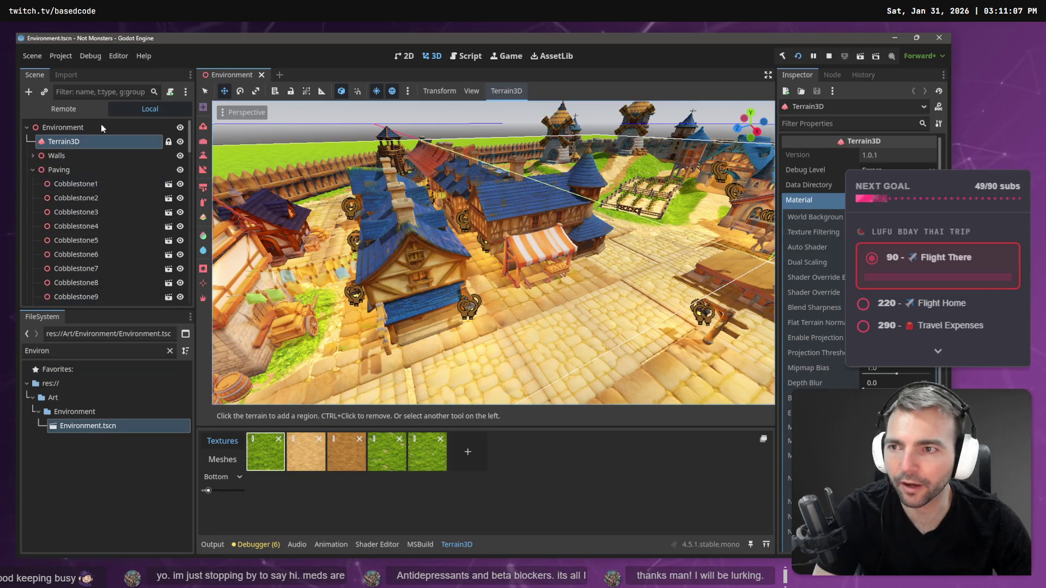
left_click(55, 353)
type("Main")
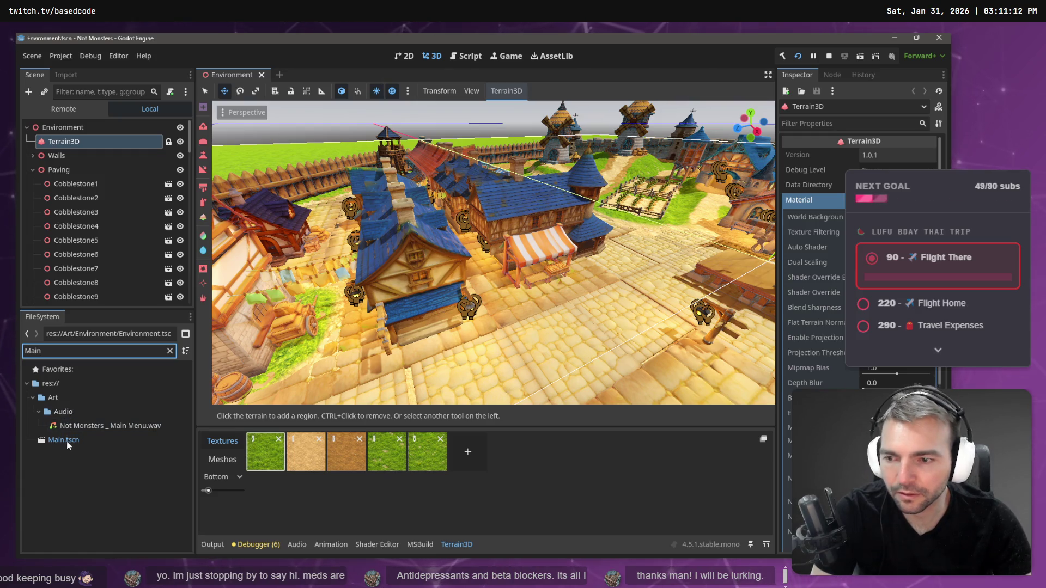
Open Main.tscn, then switch over to the Environment scene tab.
left_click(67, 440)
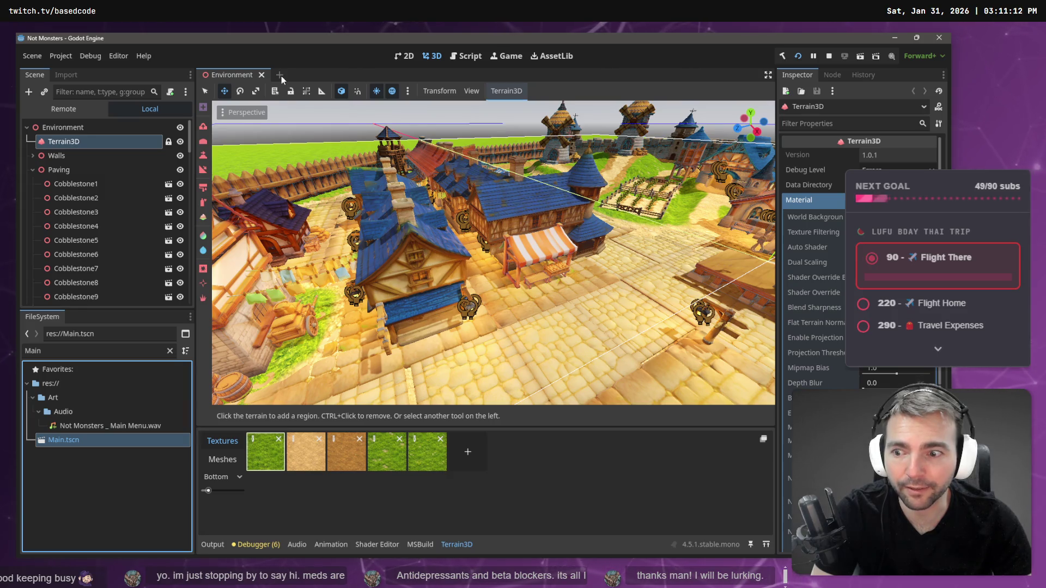
double_click(49, 442)
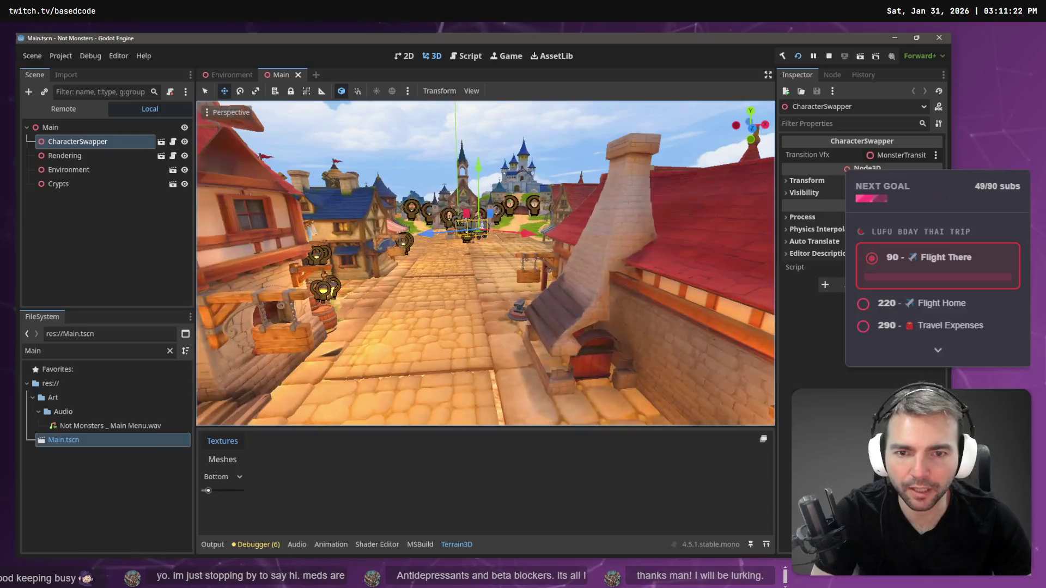
left_click(231, 75)
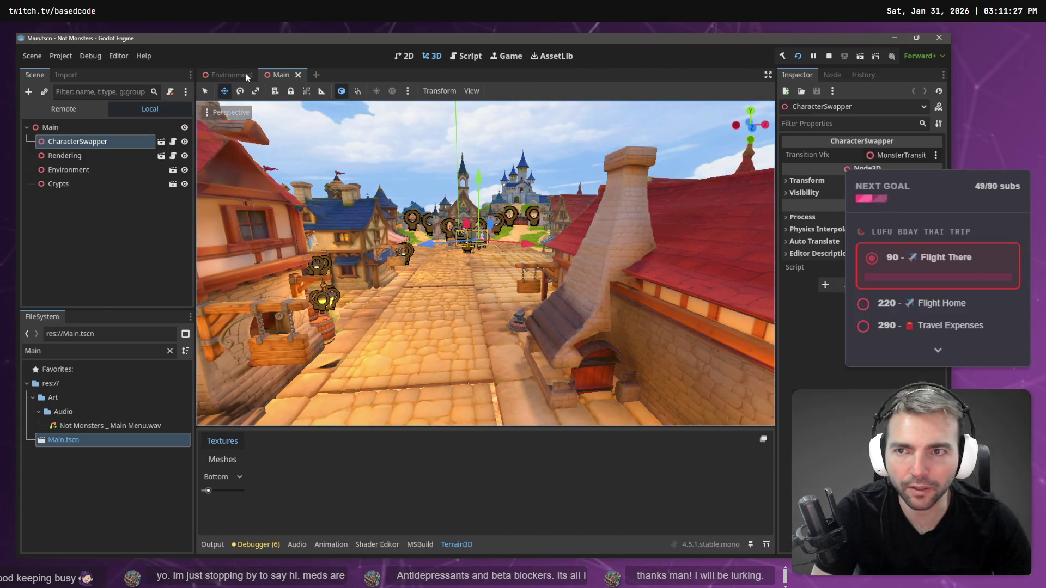
left_click(234, 76)
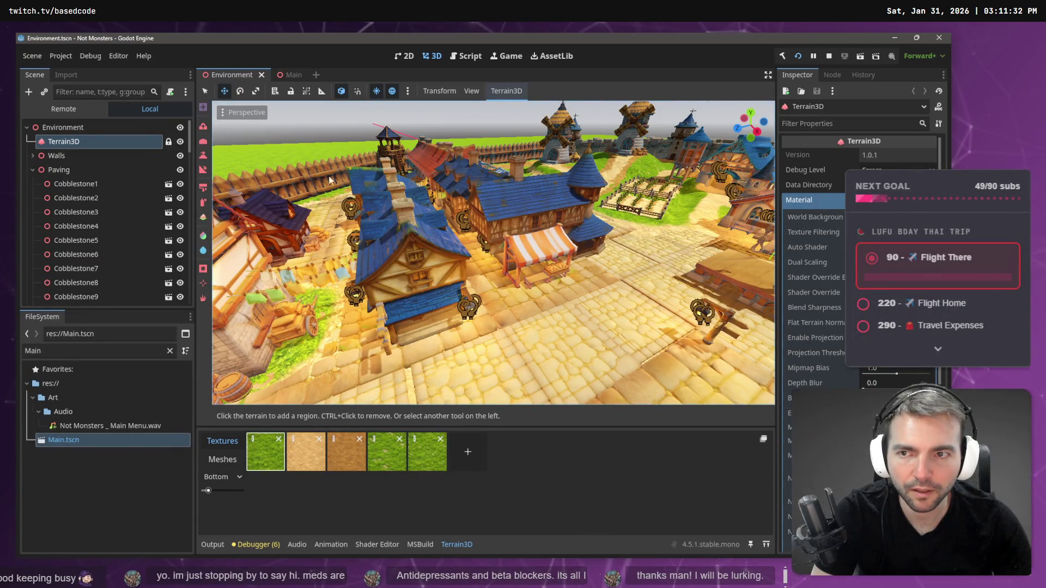
Select the Cobblestone1 tile in Environment, then close the Environment scene.
left_click(293, 77)
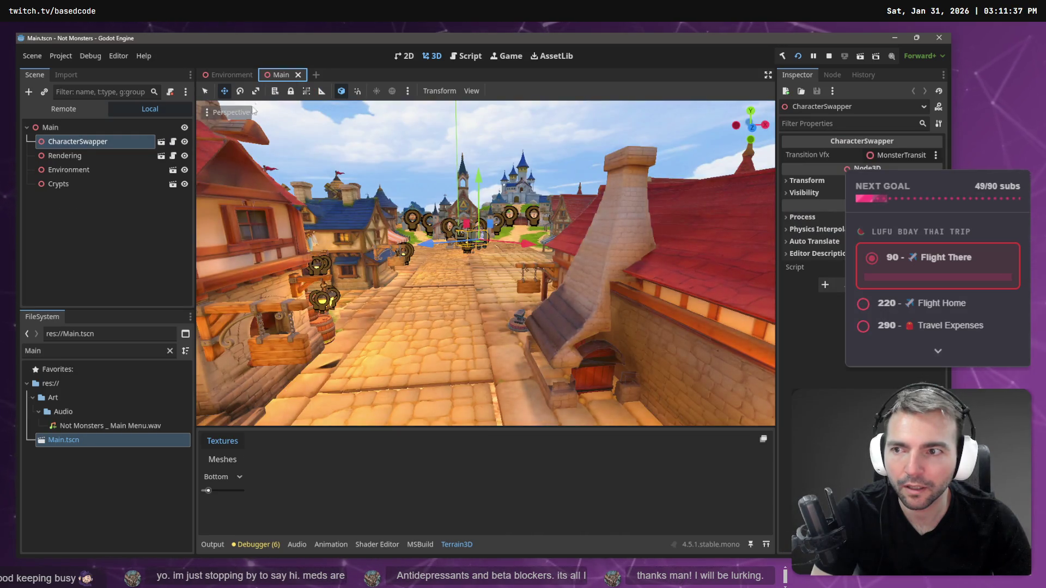
left_click(230, 75)
left_click(74, 185)
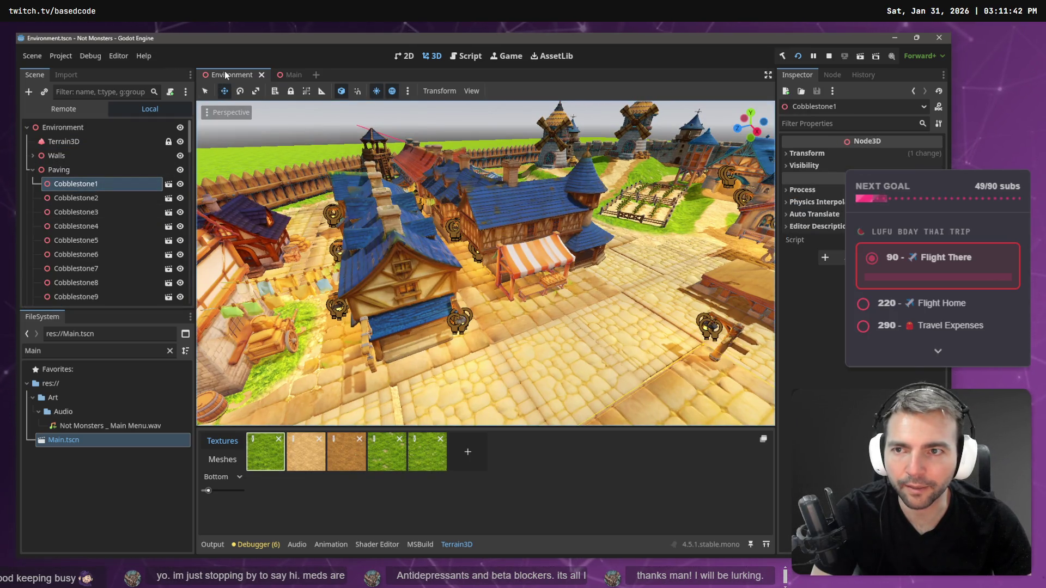
left_click(262, 74)
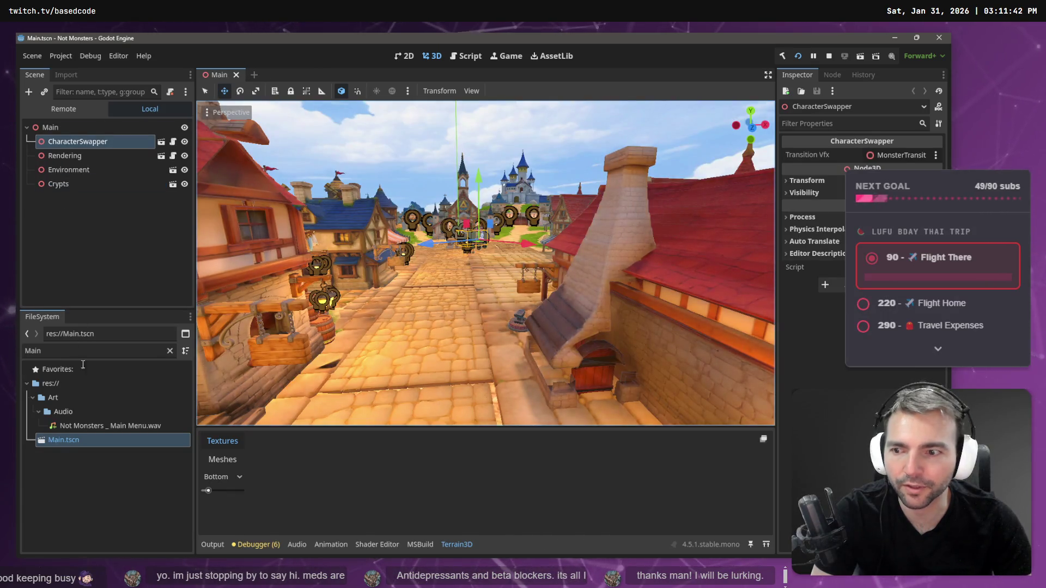
left_click(68, 352)
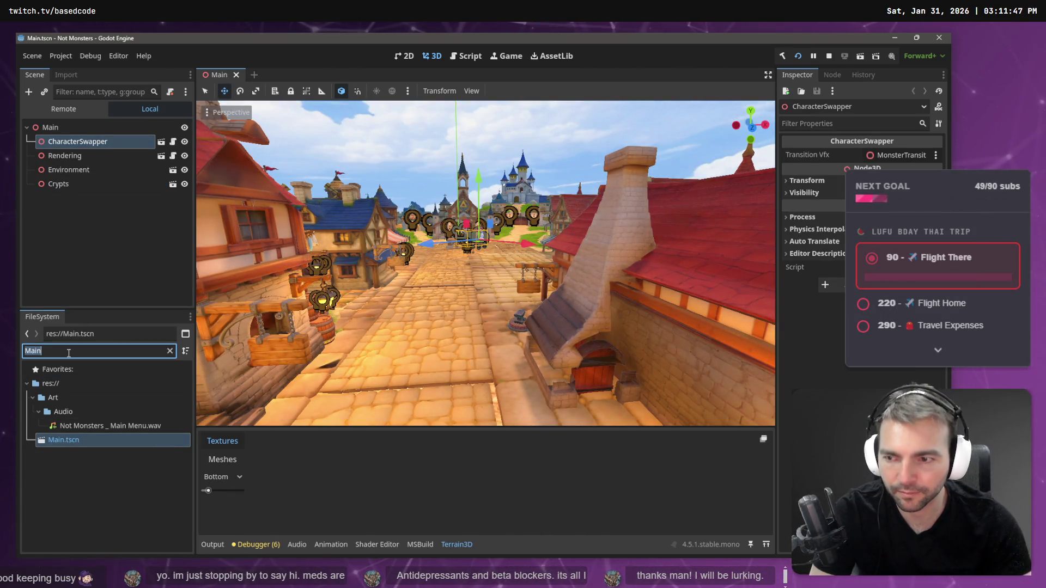
Filter for 'Enviro', reopen Environment.tscn, and fly the camera over its cobblestones.
type("Enviro")
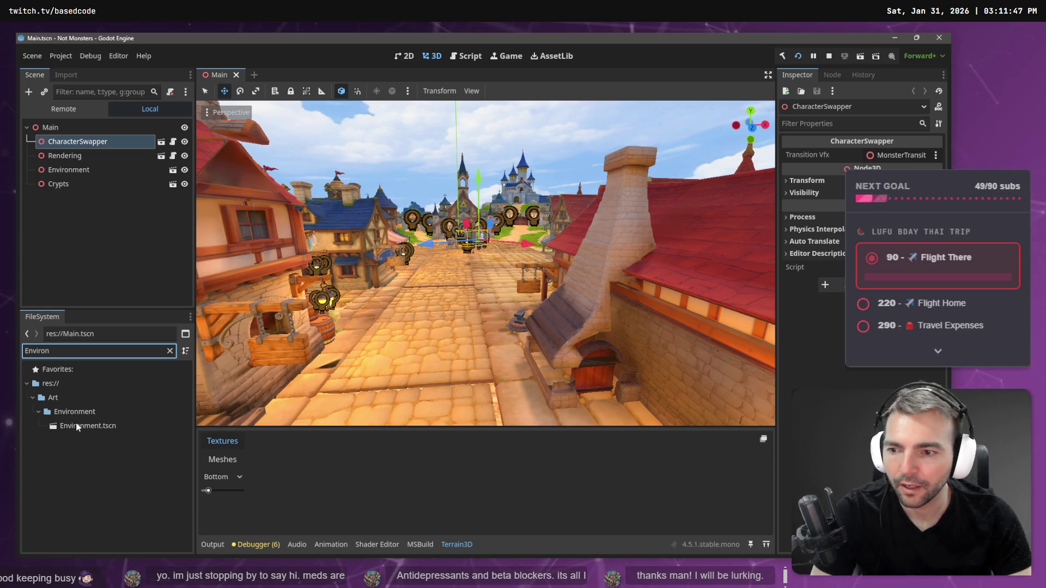
double_click(76, 426)
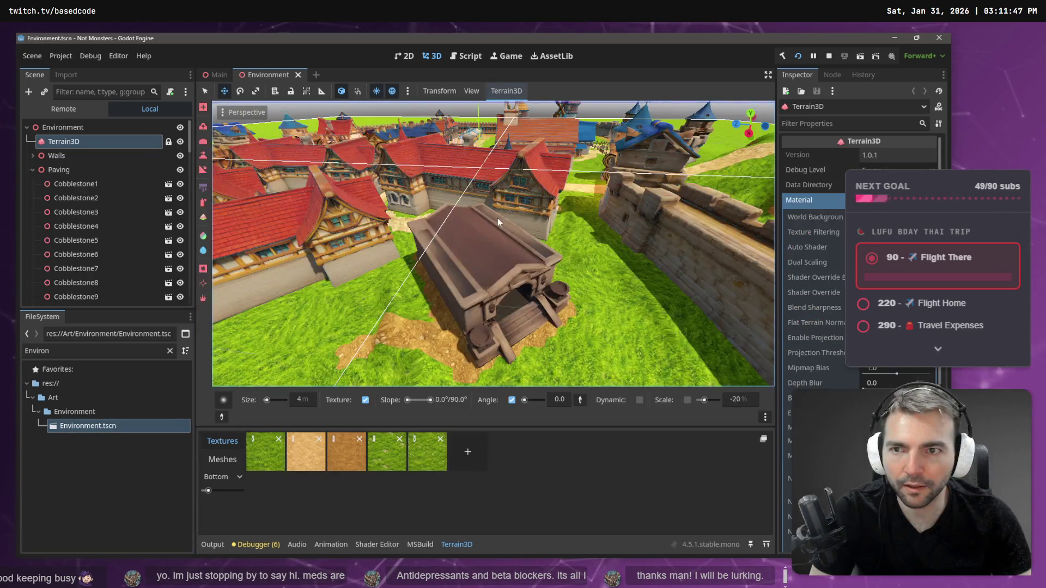
key("w")
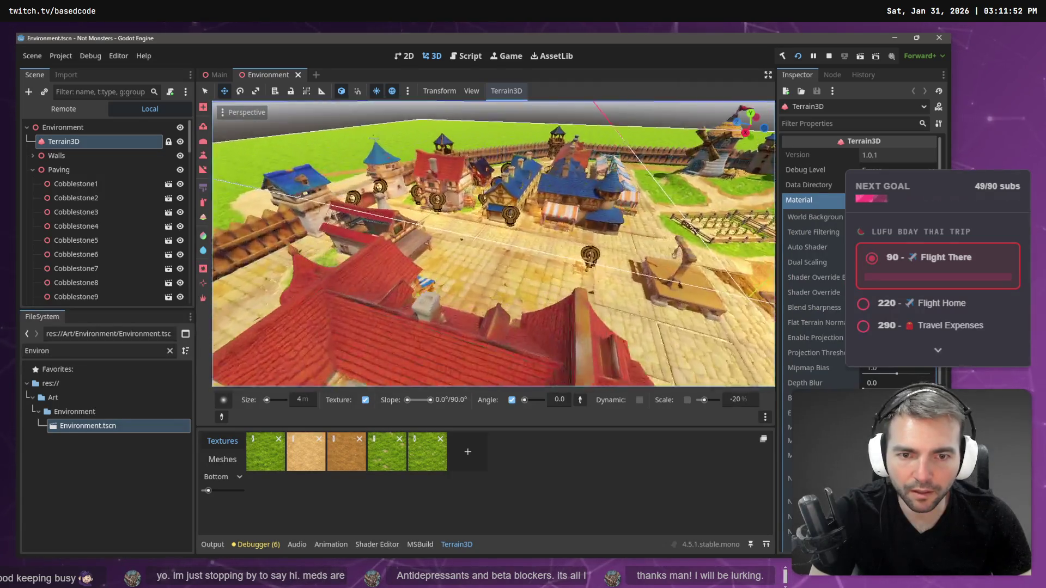
key("s")
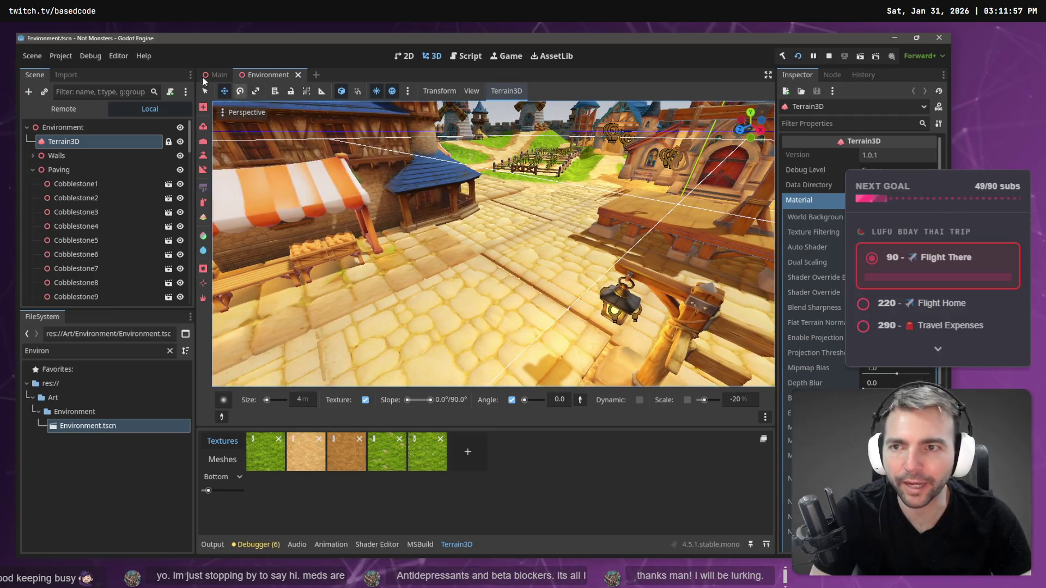
Fly down Main's town street, then return to Environment and select the Cobblestone1 tile.
key("ctrl+Tab")
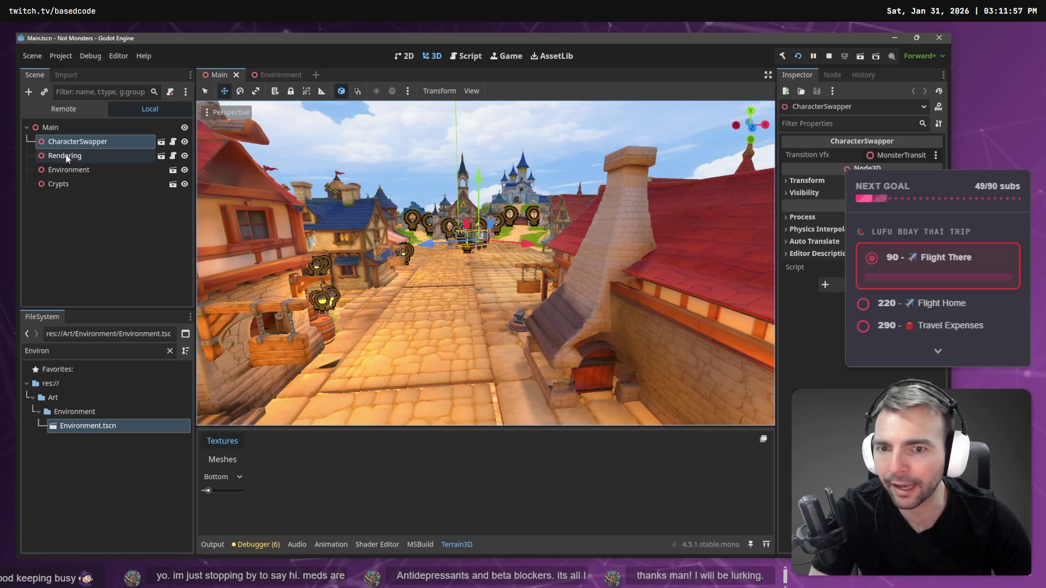
key("w")
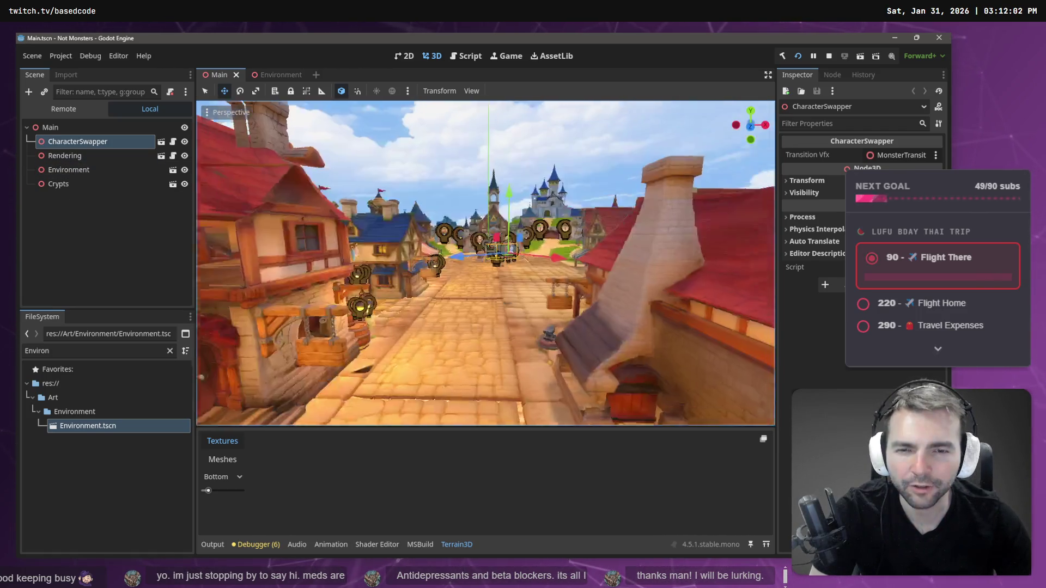
left_click(275, 75)
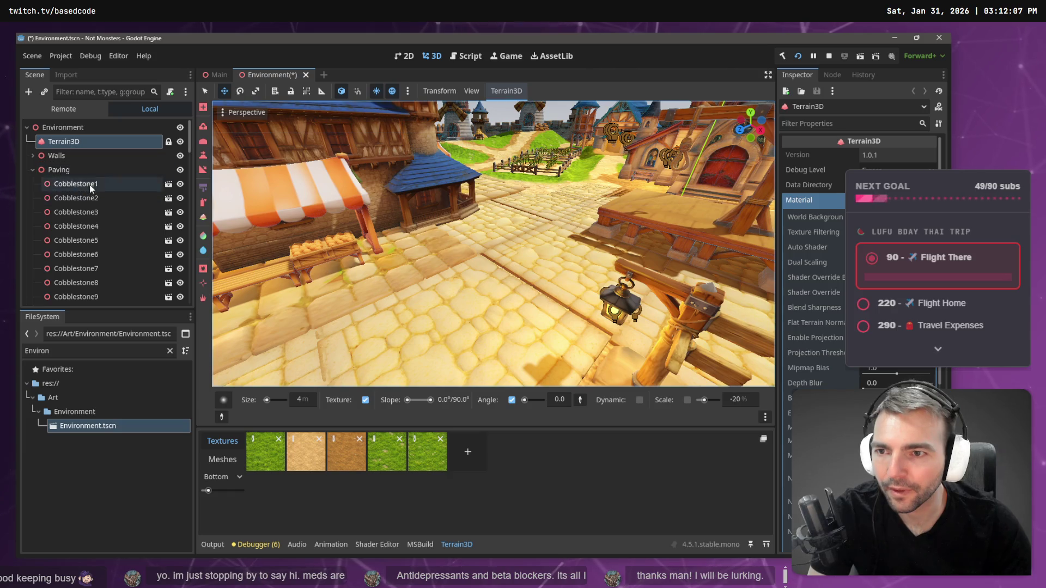
left_click(152, 185)
Open the Cobblestone1 tile scene in its own tab and orbit to a low view of it.
left_click(169, 184)
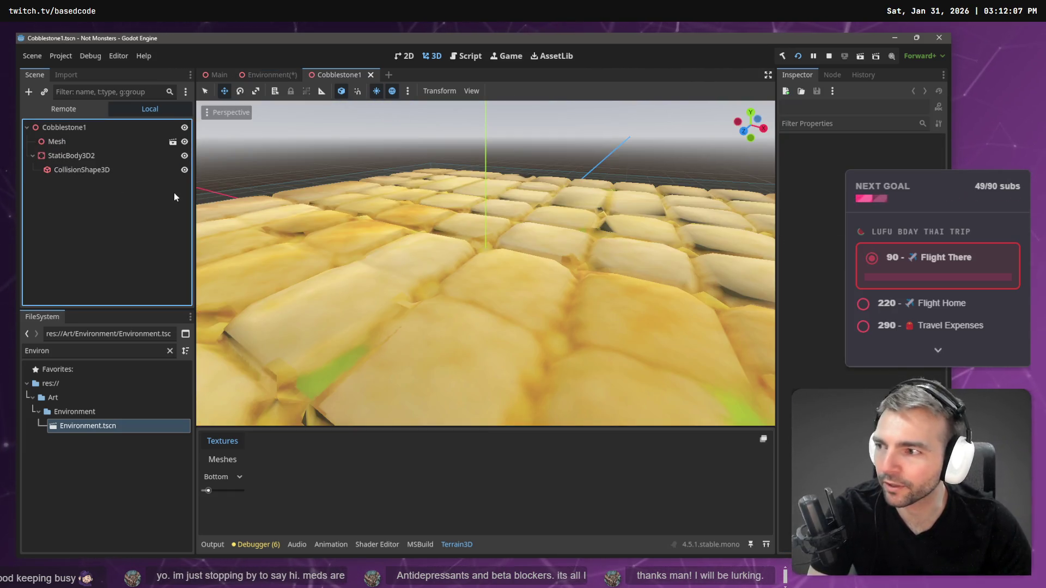
scroll(311, 233, "down", 6)
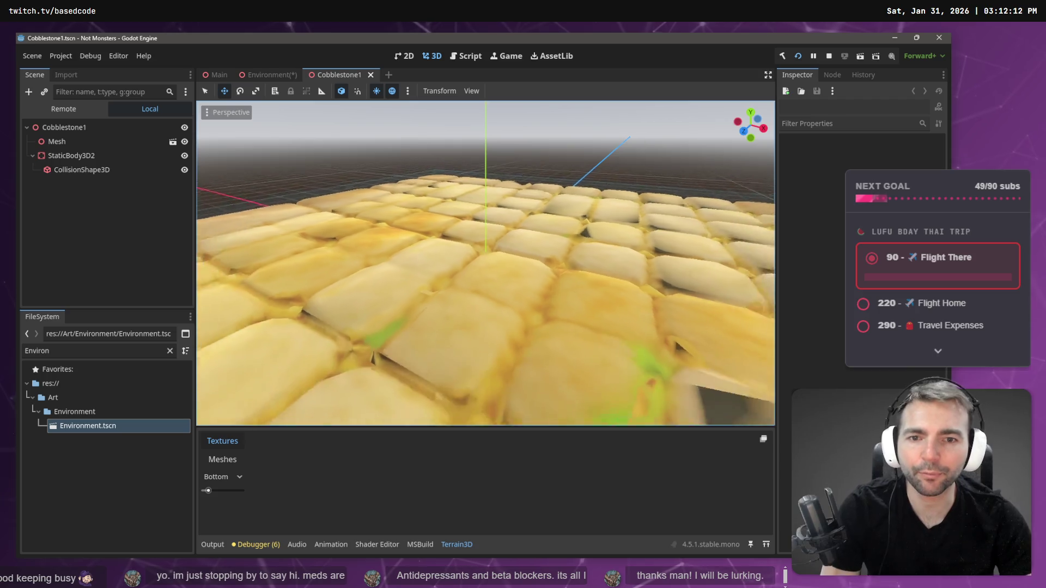
mouse_move(485, 261)
left_mouse_down()
mouse_move(490, 163)
mouse_move(564, 270)
left_mouse_up()
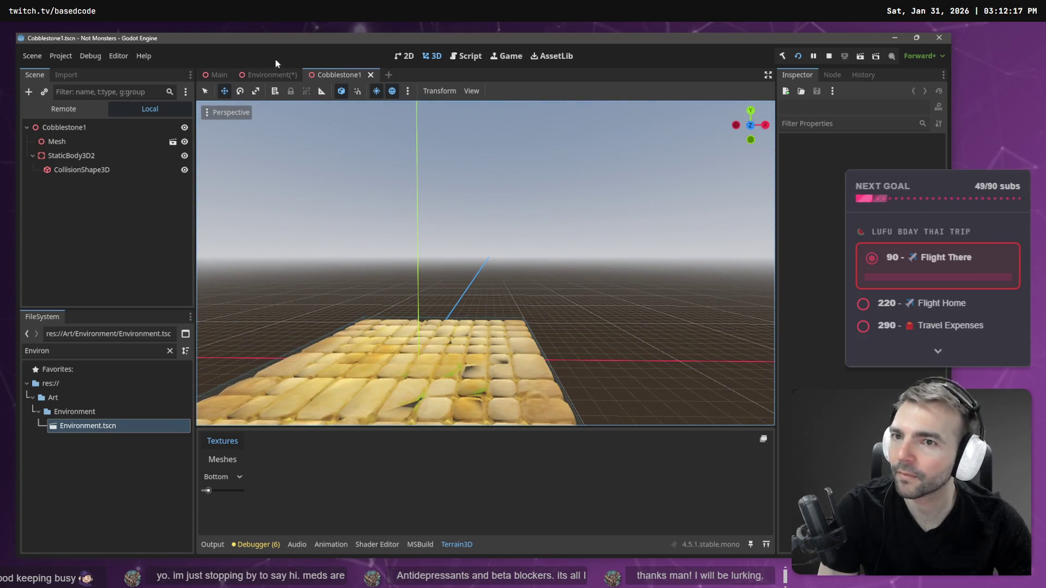
Go back to the Environment scene and select the Cobblestone23 paving tile.
left_click(216, 76)
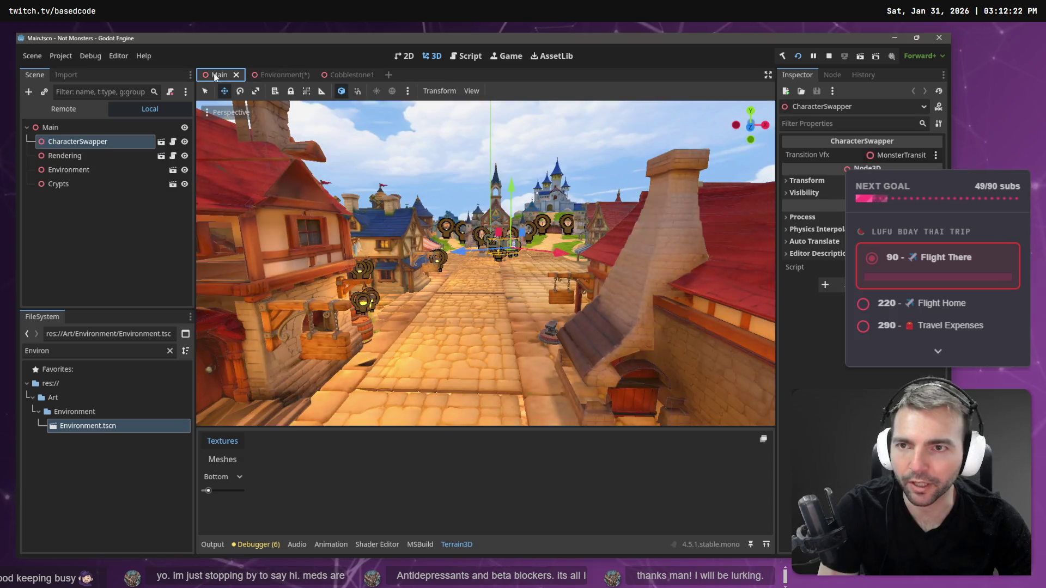
left_click(279, 74)
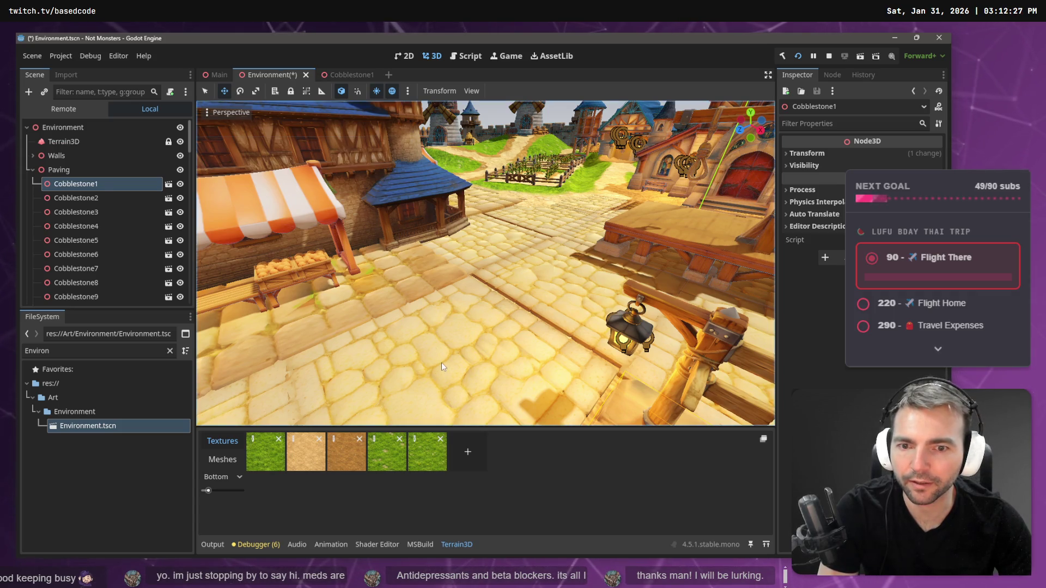
left_click(441, 361)
left_click(472, 328)
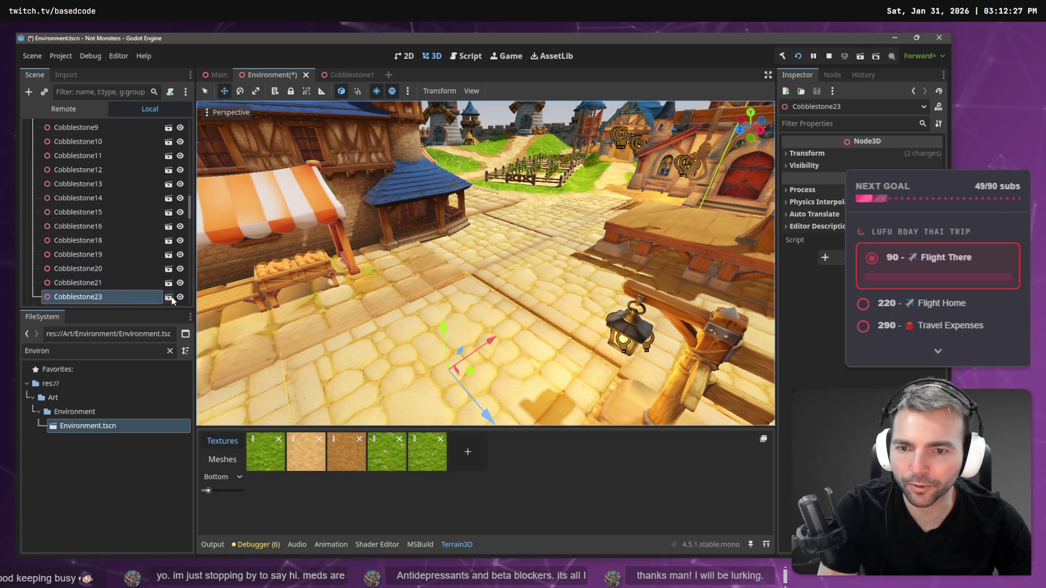
Open Cobblestone2_Small.tscn in its own tab, then look over the village square in Main.
left_click(169, 298)
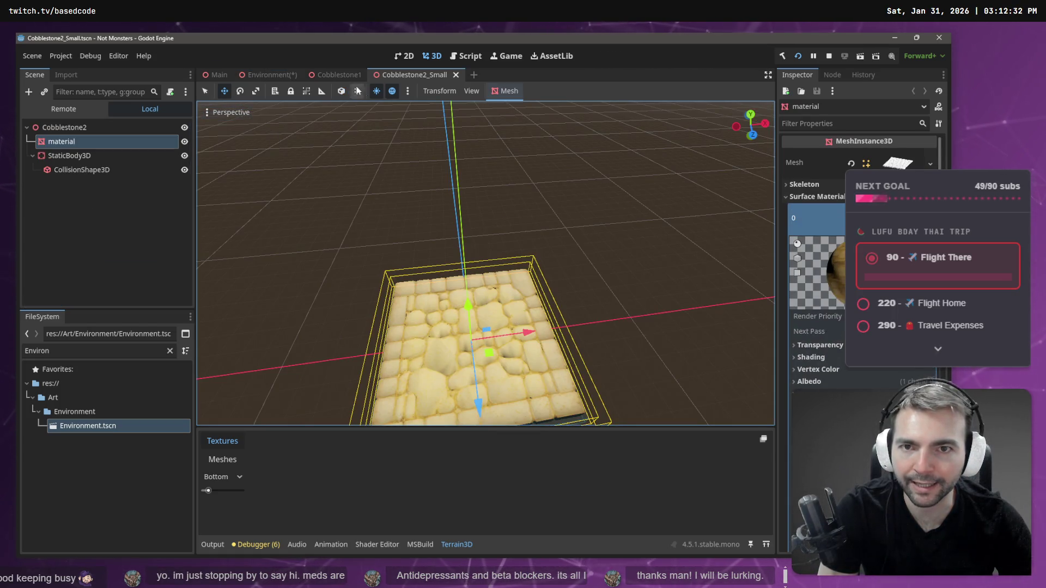
left_click(333, 75)
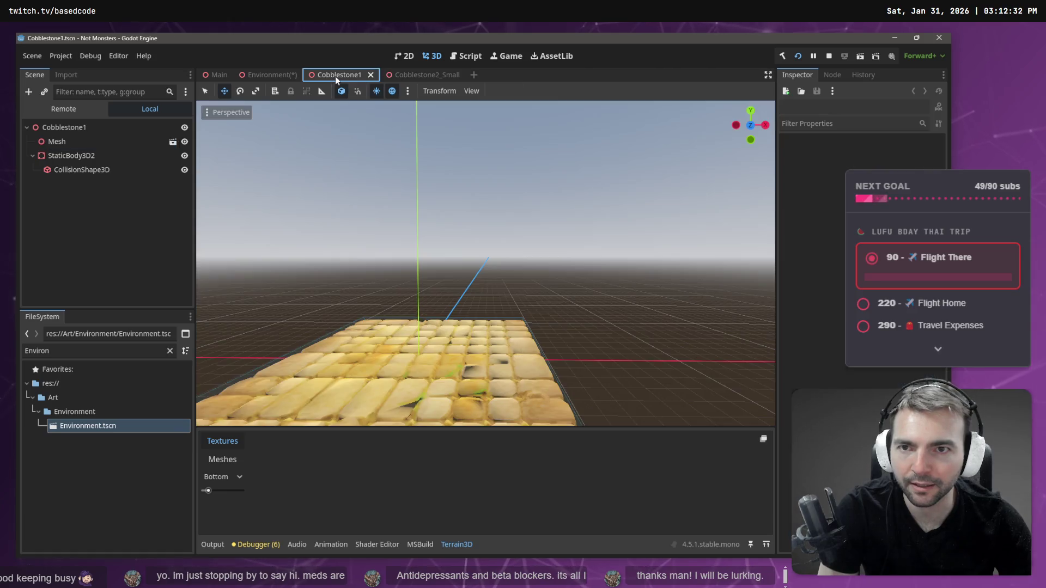
left_click(269, 74)
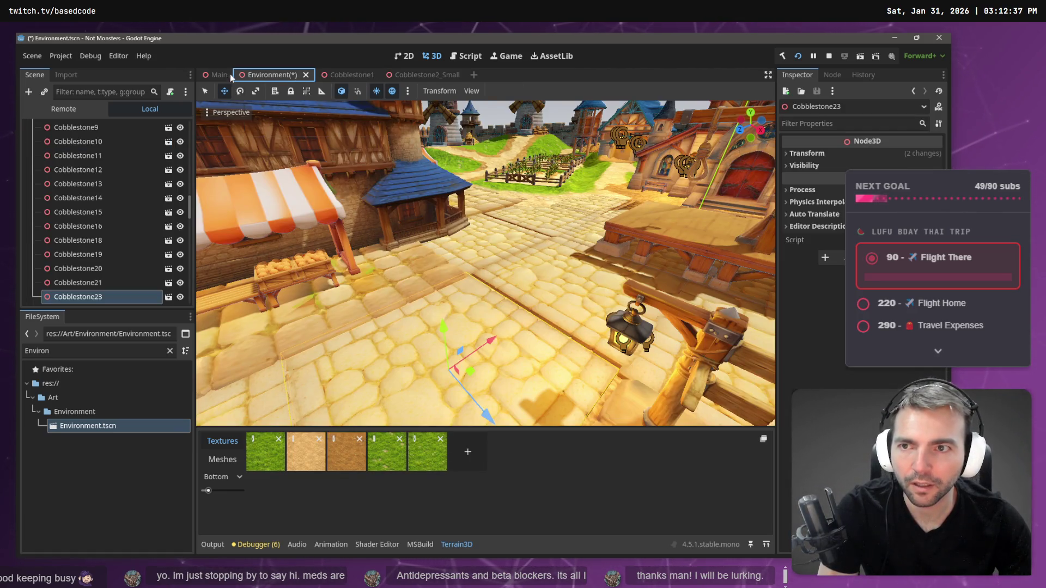
left_click(214, 78)
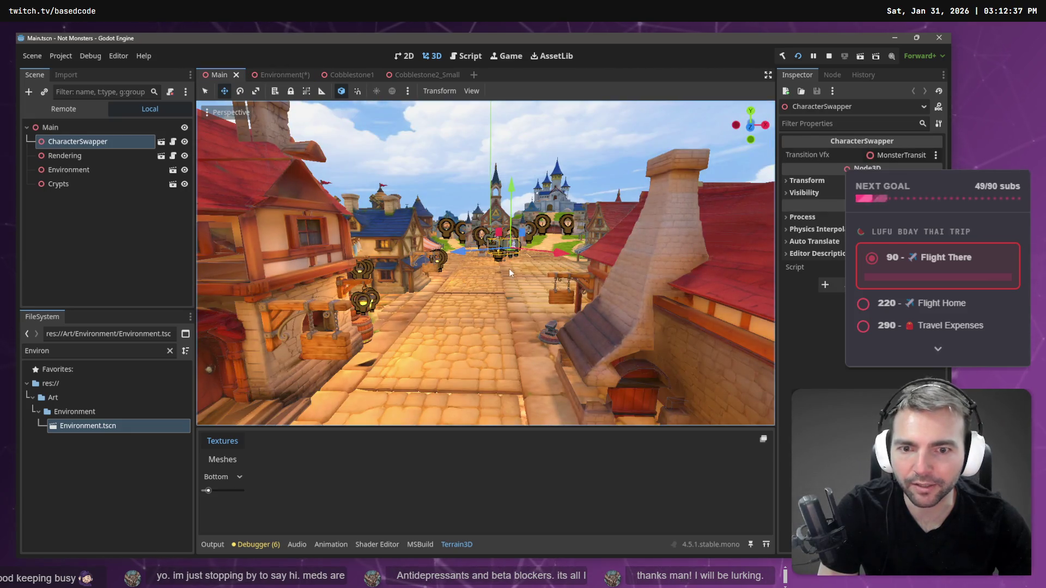
left_click_drag(522, 355, 197, 205)
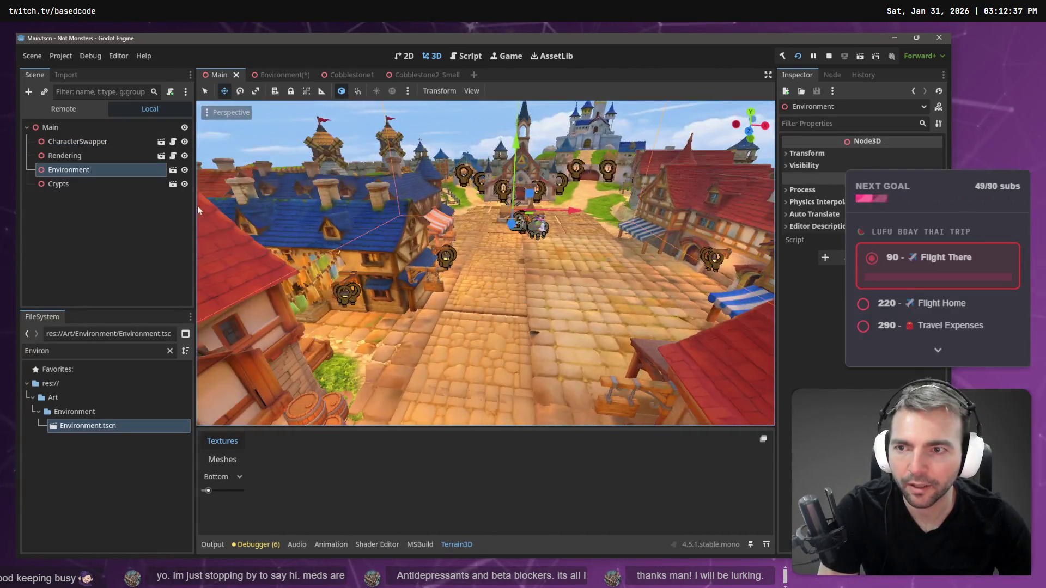
left_click(174, 171)
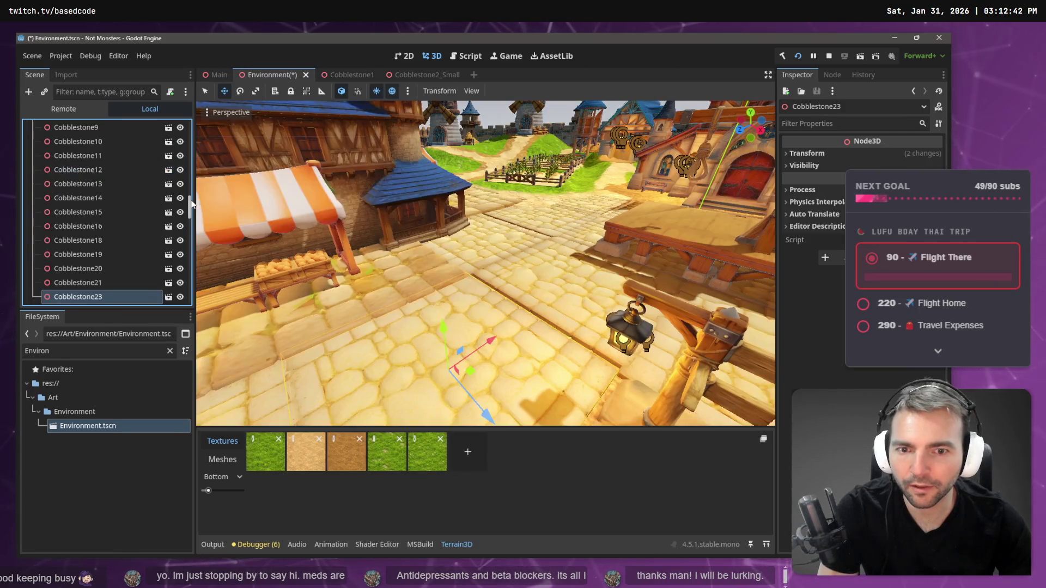
Inspect Cobblestone23's source tile close up, then select and frame Cobblestone21 in Environment.
left_click(167, 298)
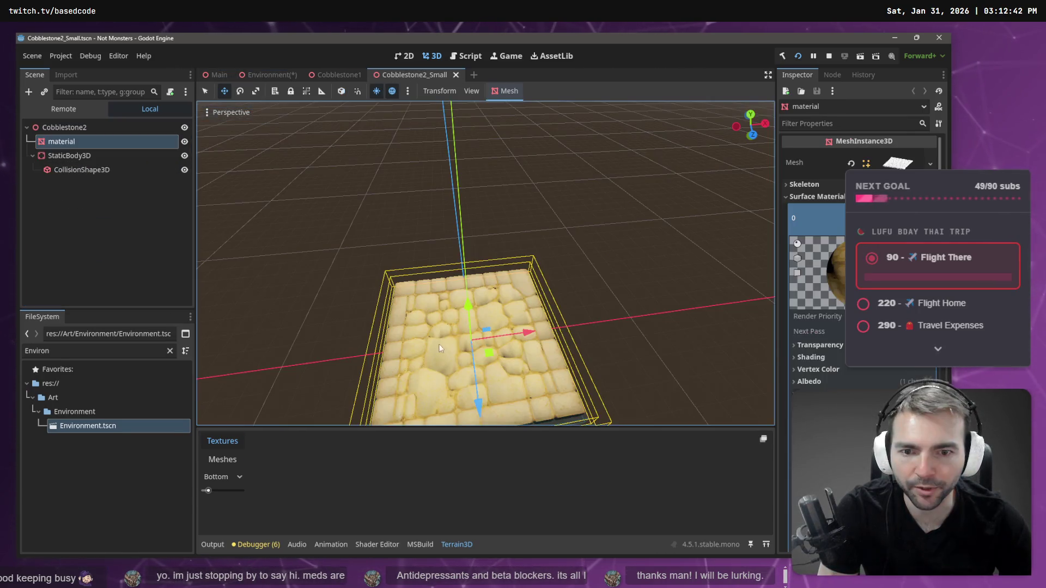
mouse_move(485, 305)
left_mouse_down()
mouse_move(485, 223)
mouse_move(485, 305)
left_mouse_up()
scroll(503, 218, "down", 2)
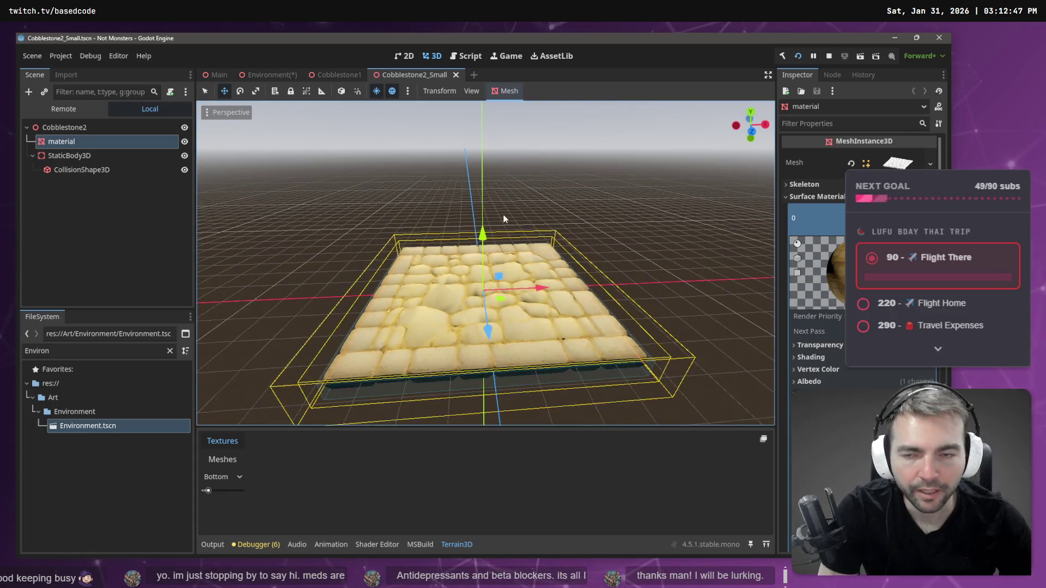
left_click(263, 72)
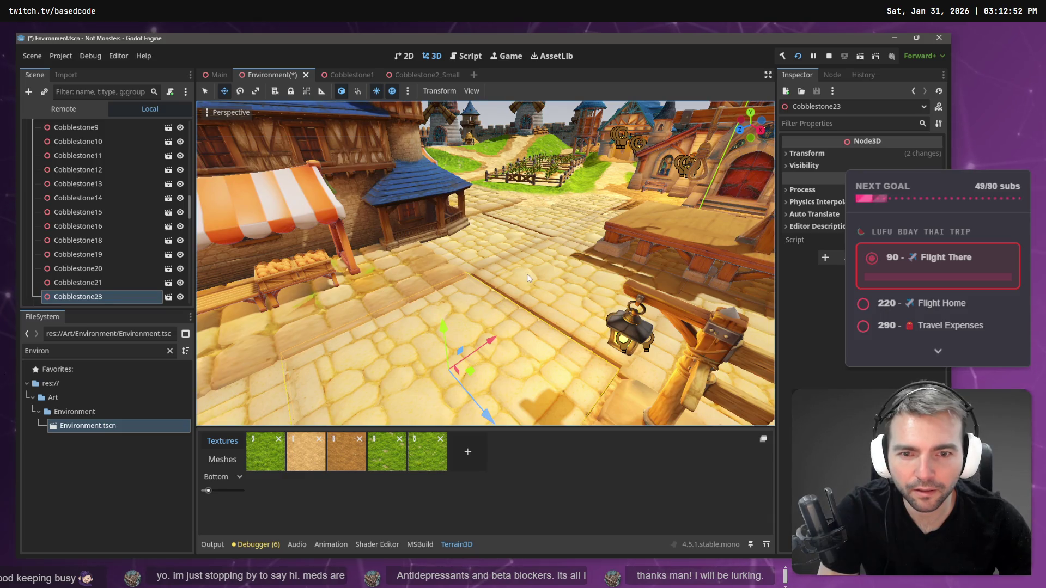
left_click(528, 278)
key("f")
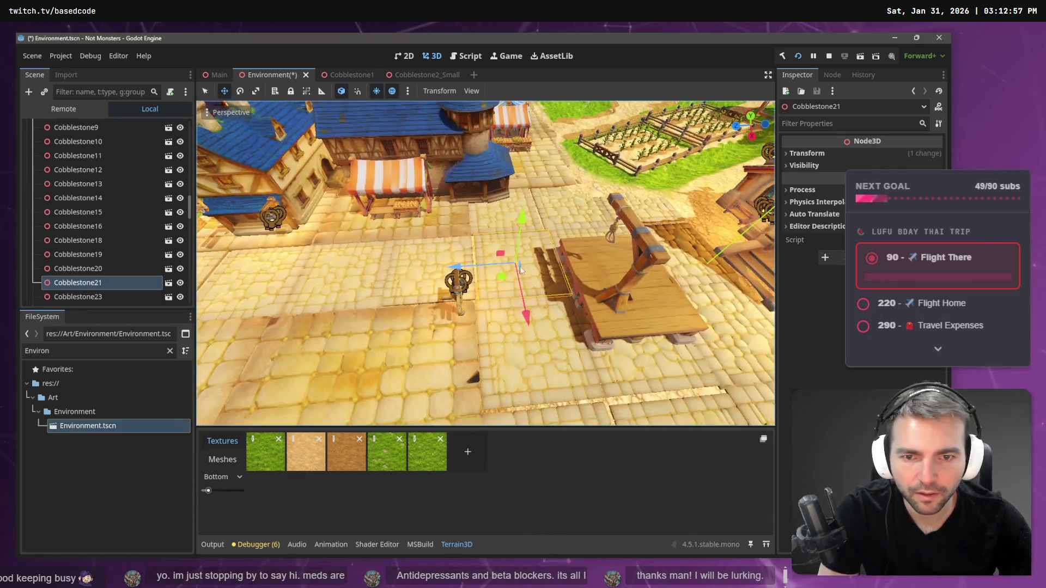
Nudge Cobblestone21 along Z, and slide Cobblestone20 and Cobblestone34 to close their gaps.
left_click_drag(466, 269, 496, 294)
left_click(527, 348)
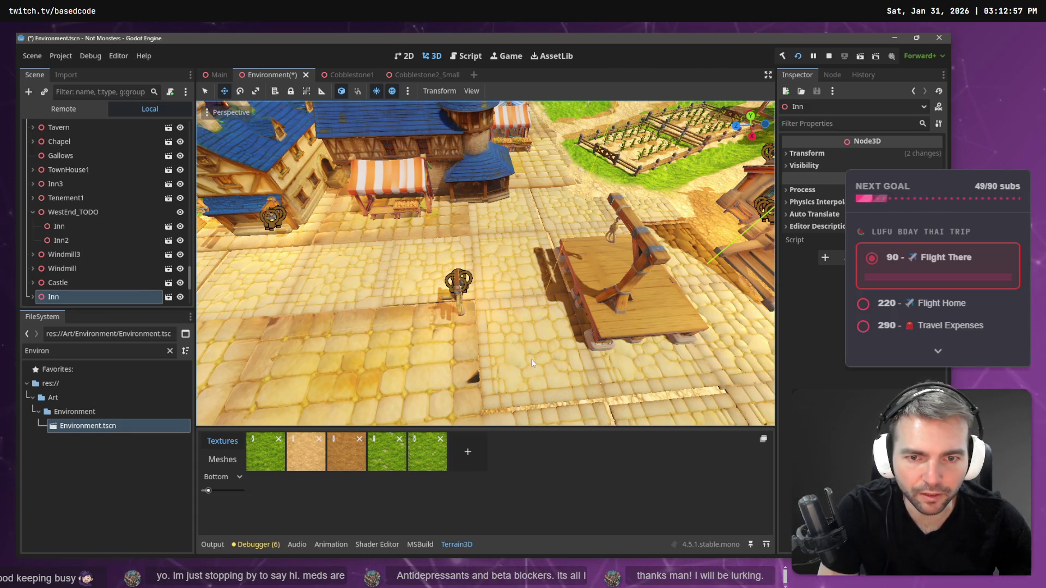
key("f")
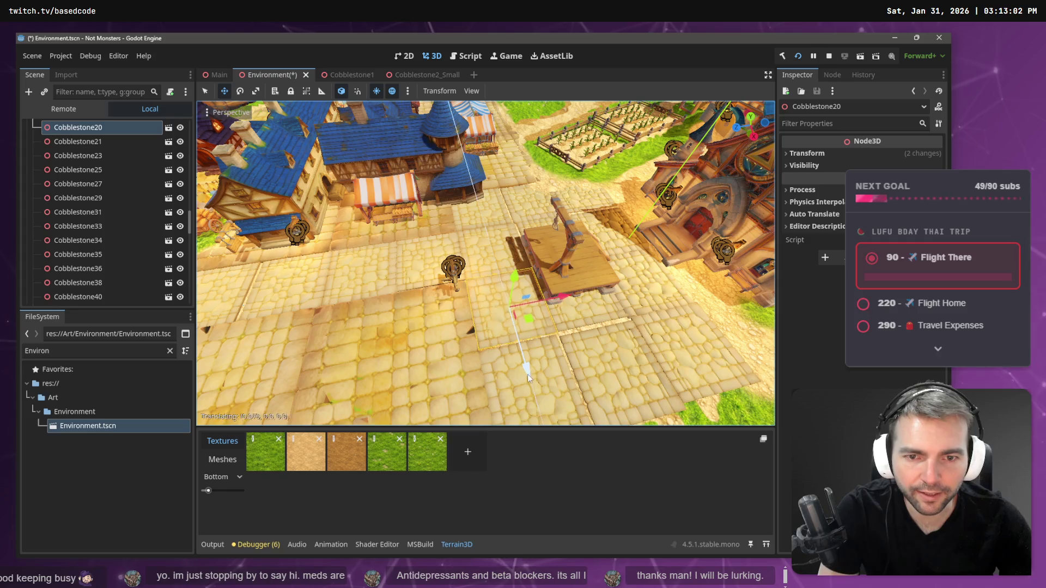
left_click_drag(527, 374, 528, 372)
left_click(619, 358)
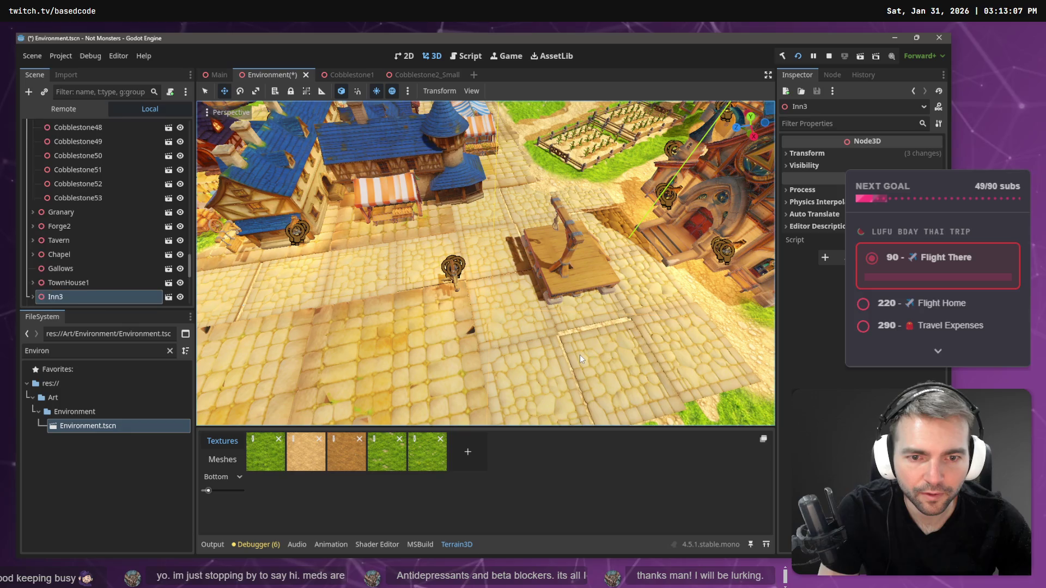
left_click(580, 355)
key("f")
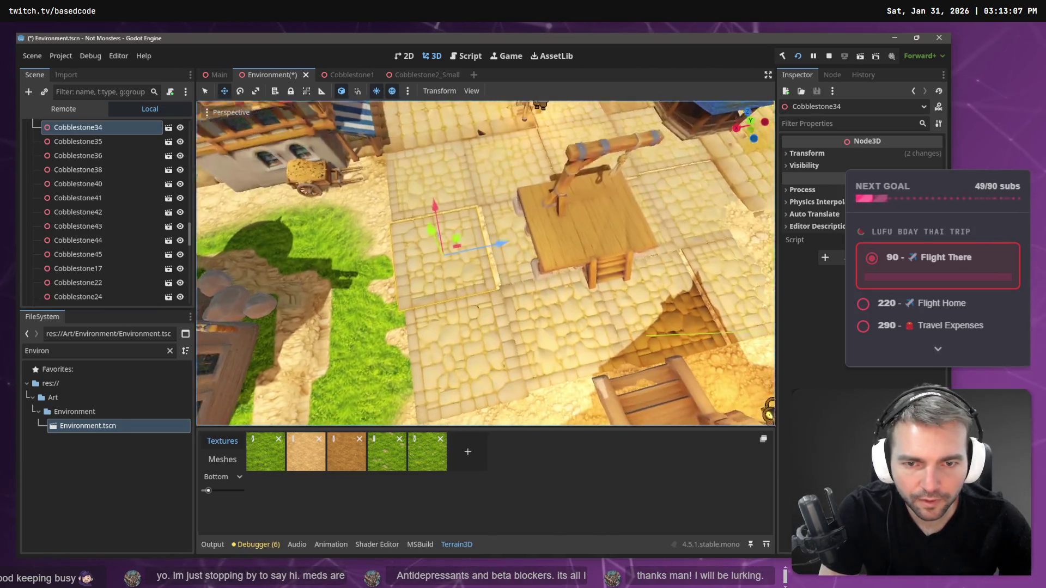
left_click_drag(530, 275, 540, 275)
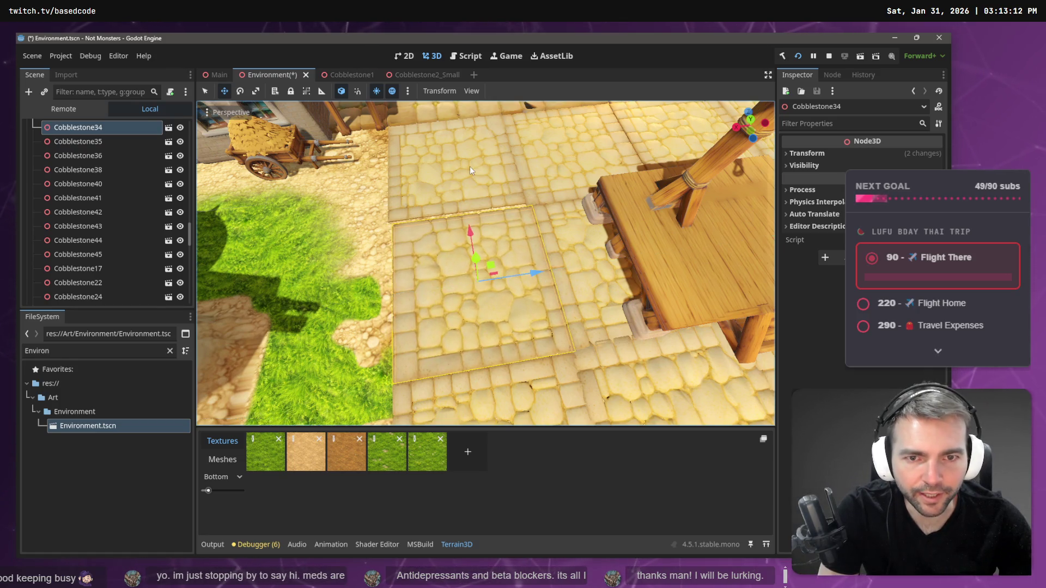
left_click(490, 178)
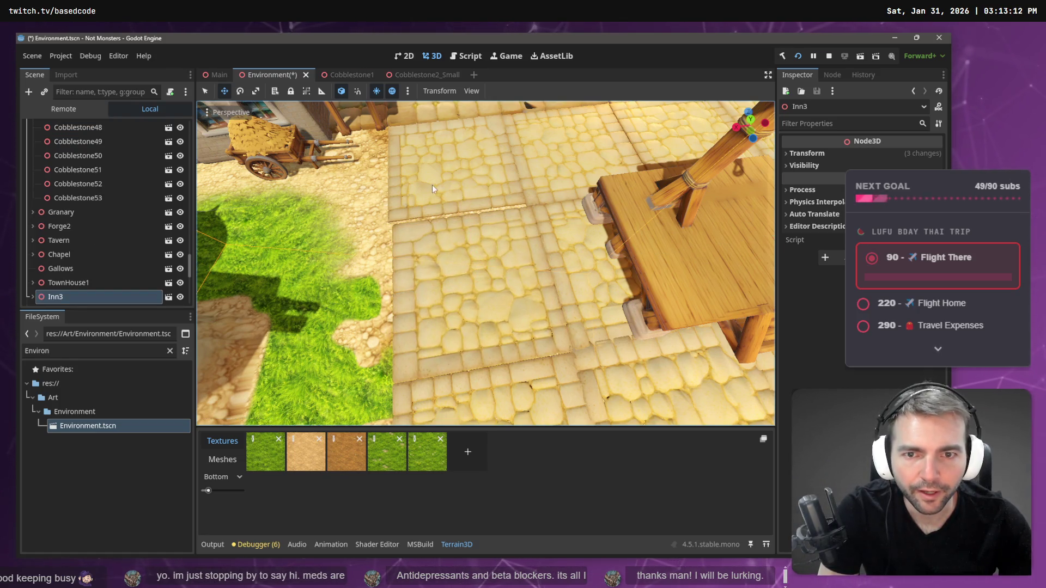
Shift Cobblestone27 along Z so it lines up with its neighbours.
left_click(467, 225)
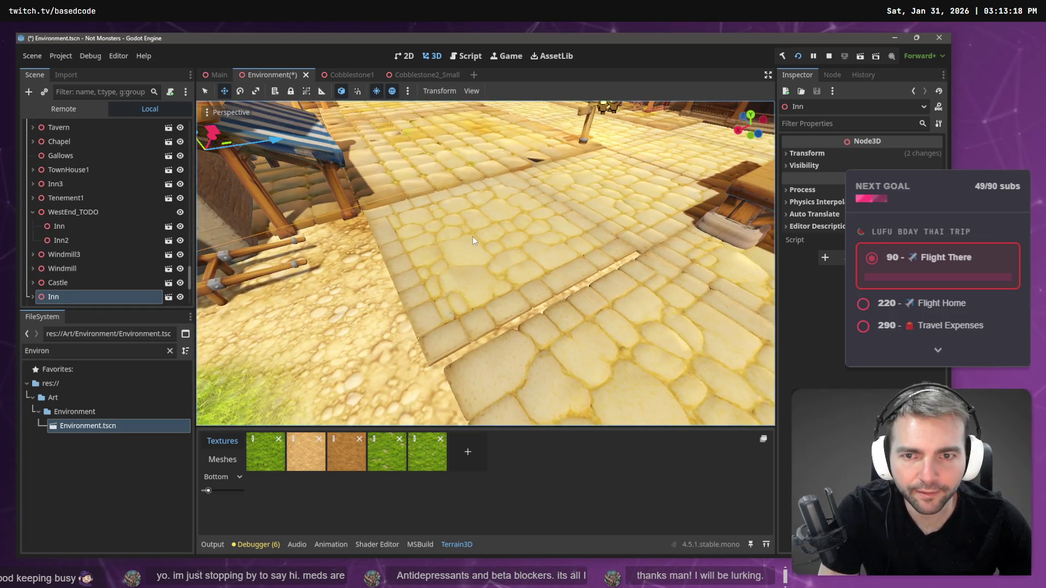
left_click(479, 292)
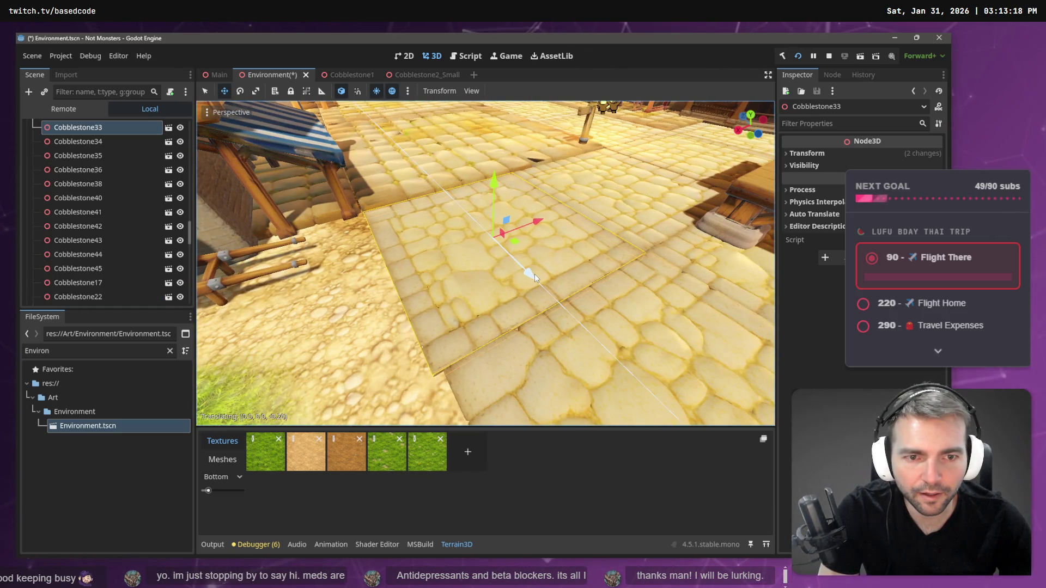
scroll(534, 274, "up", 3)
scroll(486, 263, "down", 5)
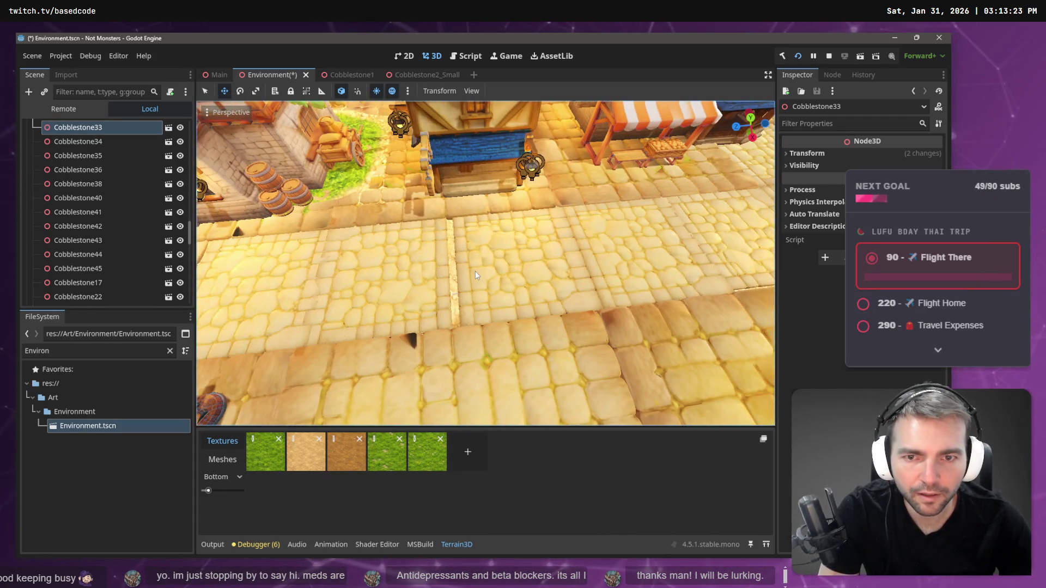
left_click(472, 270)
left_click(515, 253)
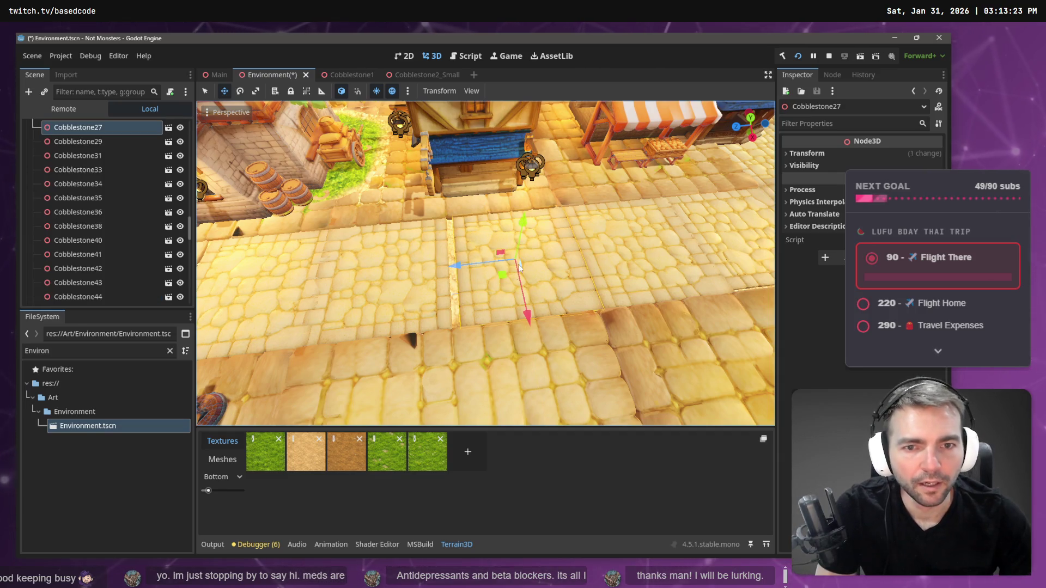
mouse_move(516, 261)
left_mouse_down()
mouse_move(451, 268)
mouse_move(459, 269)
left_mouse_up()
left_click(381, 280)
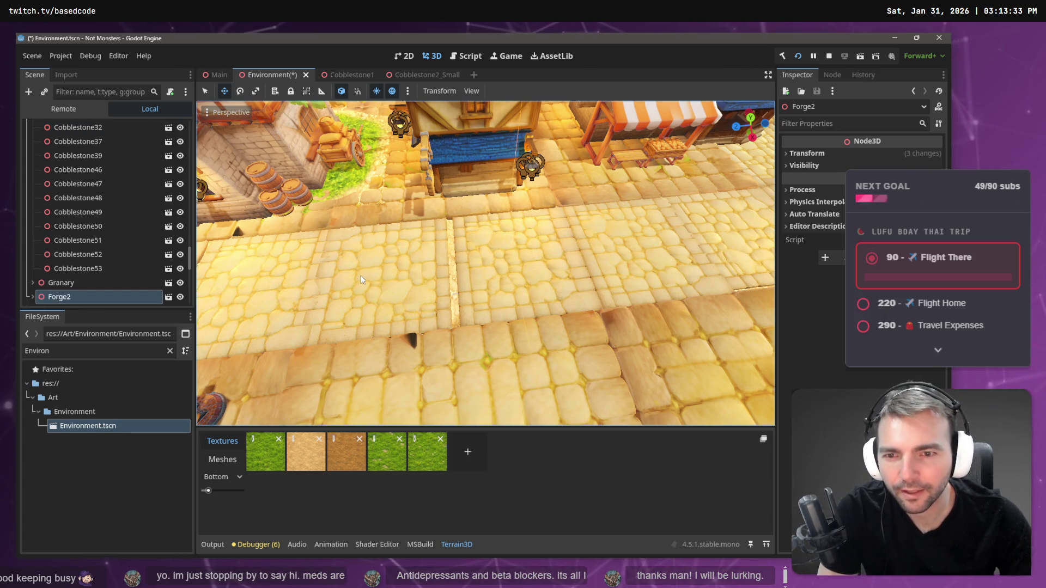
Move along the street and shift Cobblestone29 along Z to close its gap.
left_click_drag(389, 292, 390, 257)
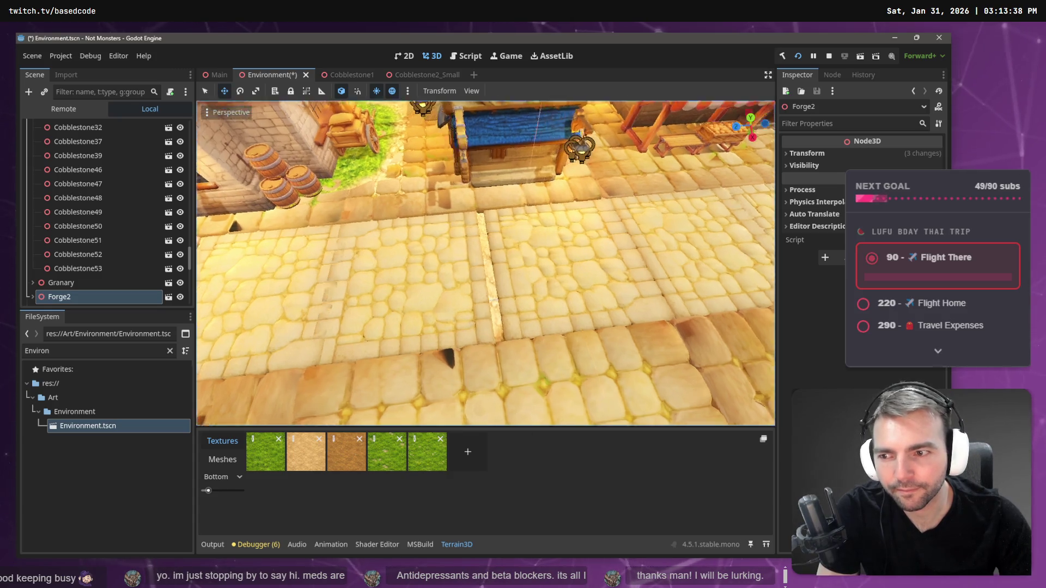
left_click(483, 237)
left_click_drag(483, 237, 450, 248)
left_click(449, 249)
left_click(446, 243)
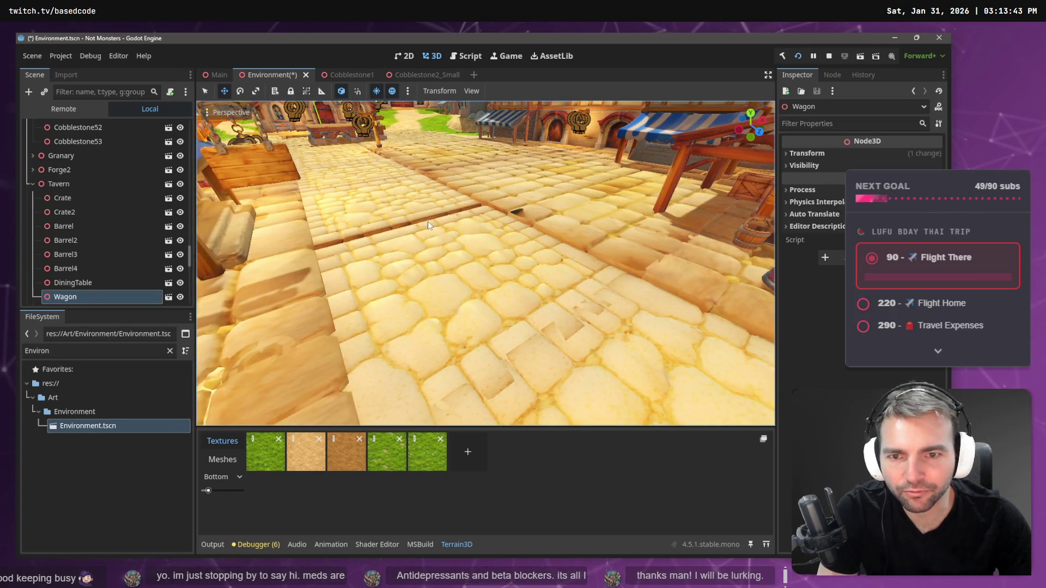
left_click(446, 265)
left_click_drag(433, 245, 424, 241)
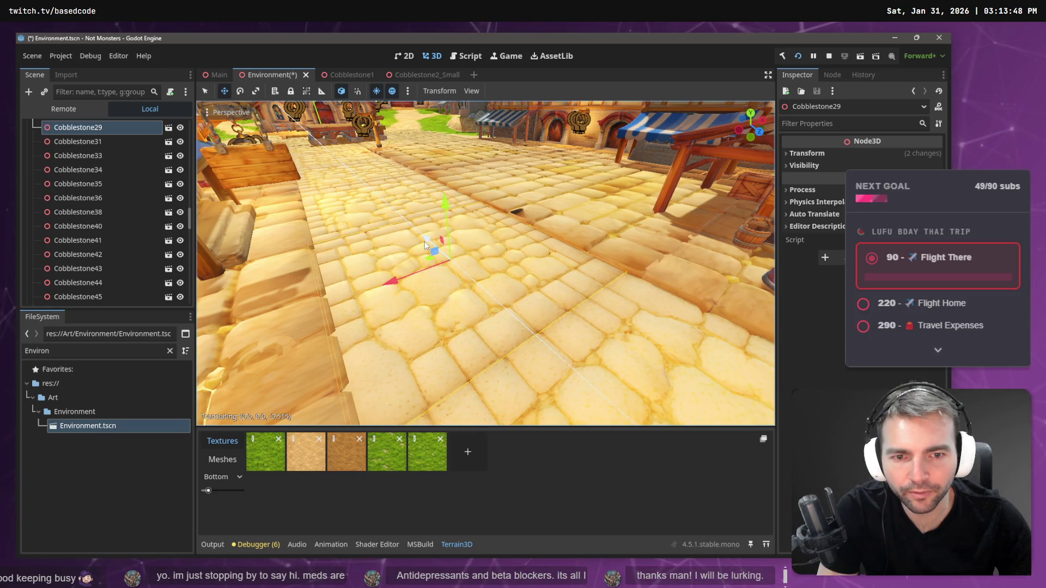
Shift Cobblestone41 along Z to line it up, then save the Environment scene.
scroll(484, 263, "down", 3)
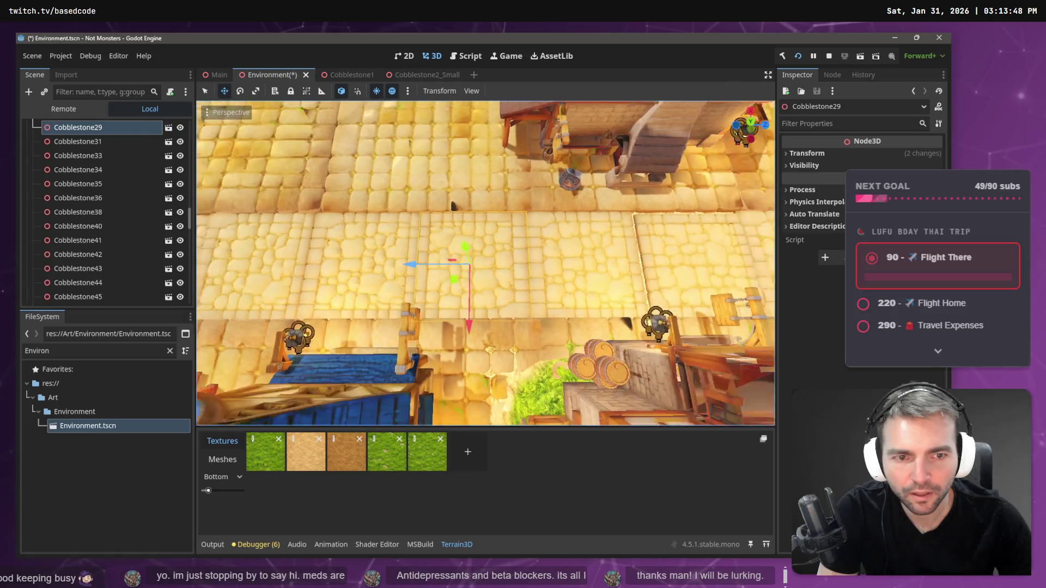
left_click(616, 251)
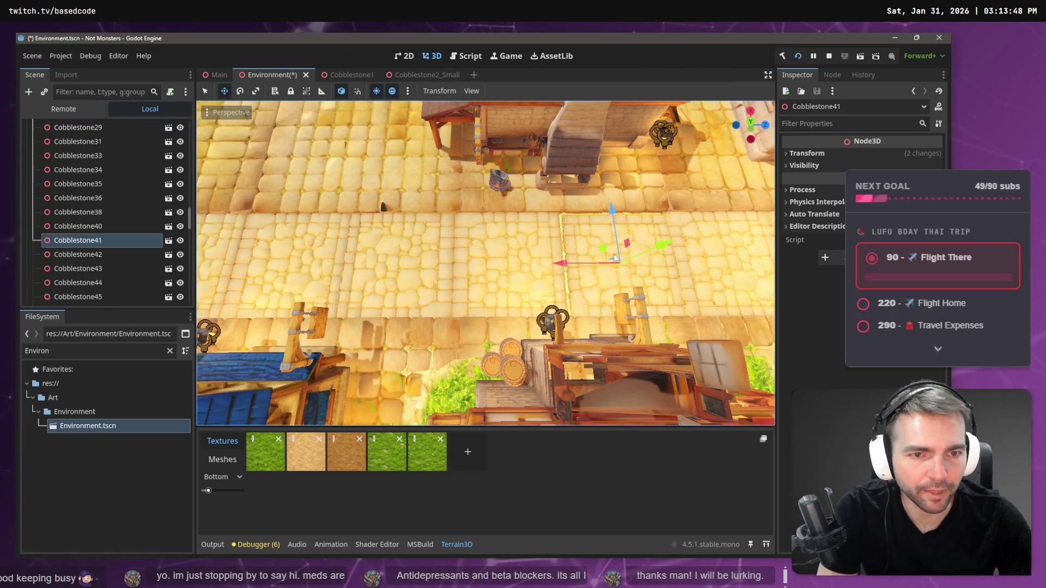
left_click_drag(566, 263, 559, 265)
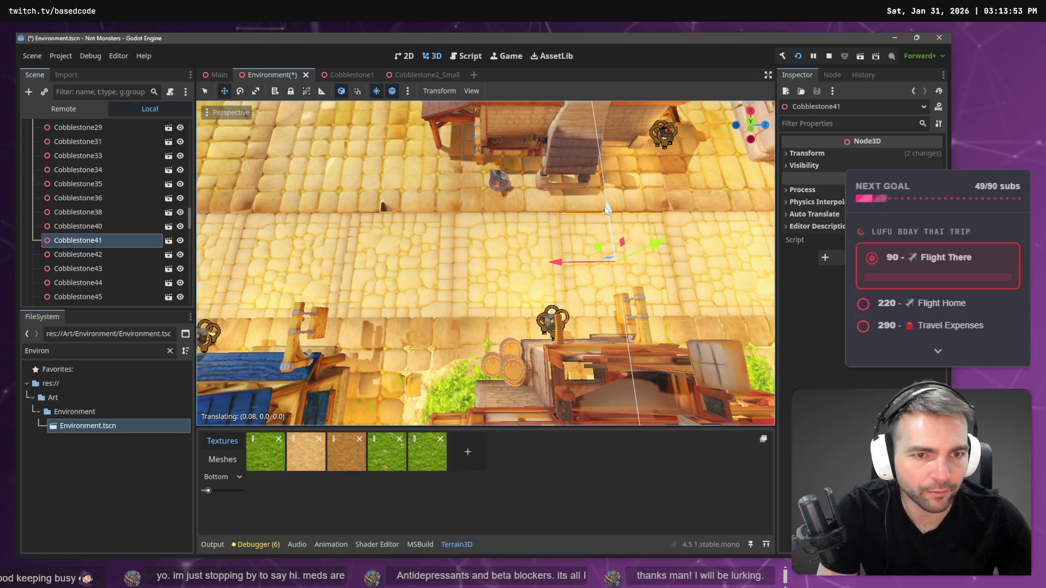
left_click_drag(603, 204, 617, 218)
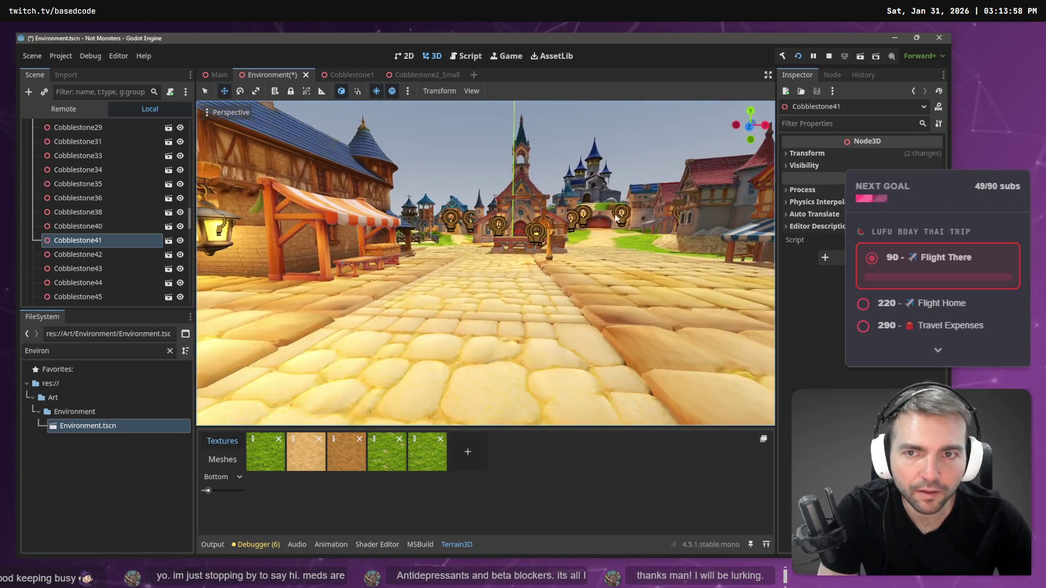
key("ctrl+s")
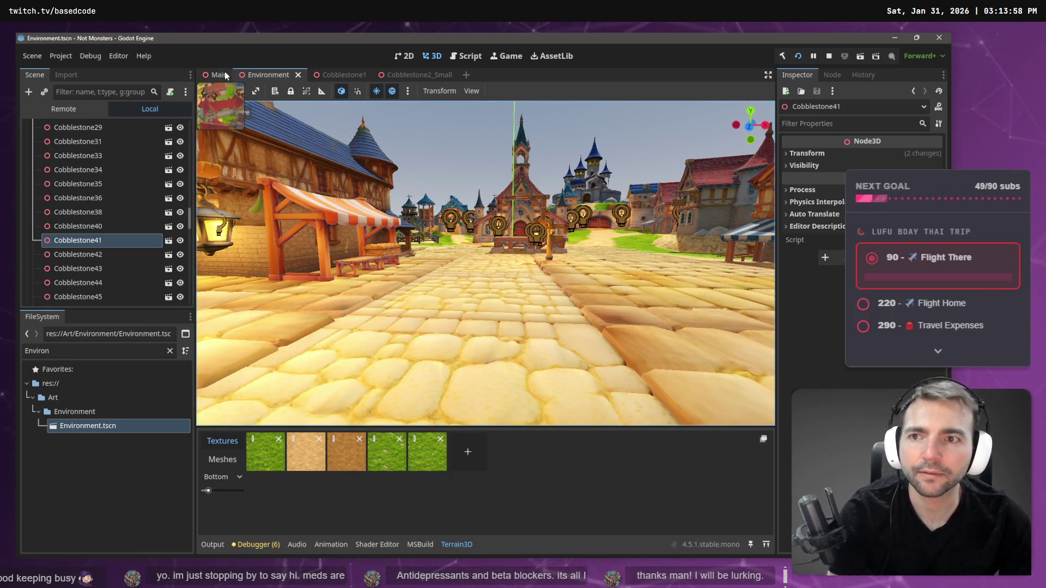
Switch to the Main scene and fly down through the town square to street level.
key("ctrl+shift+Tab")
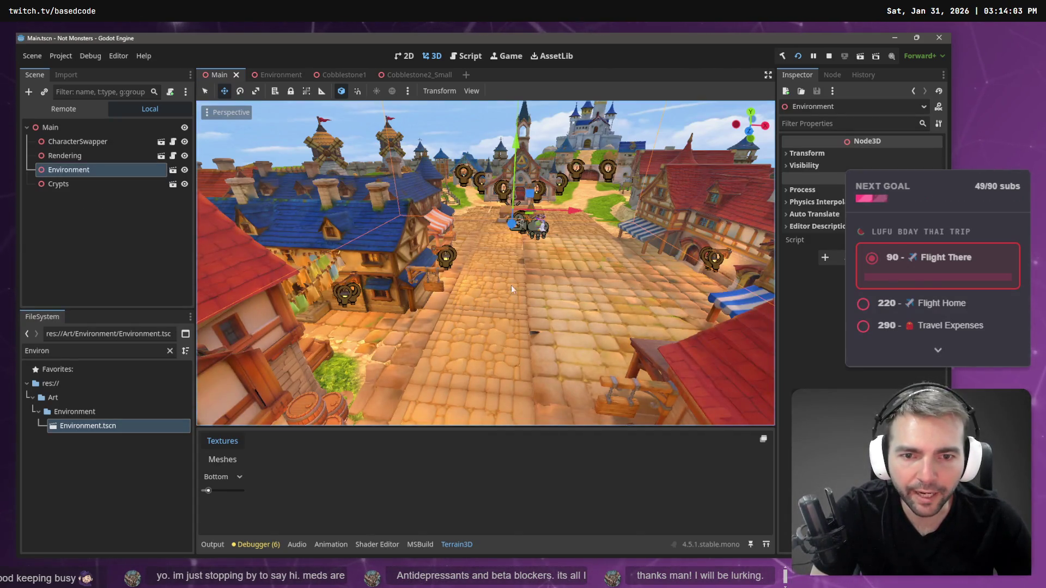
key("w")
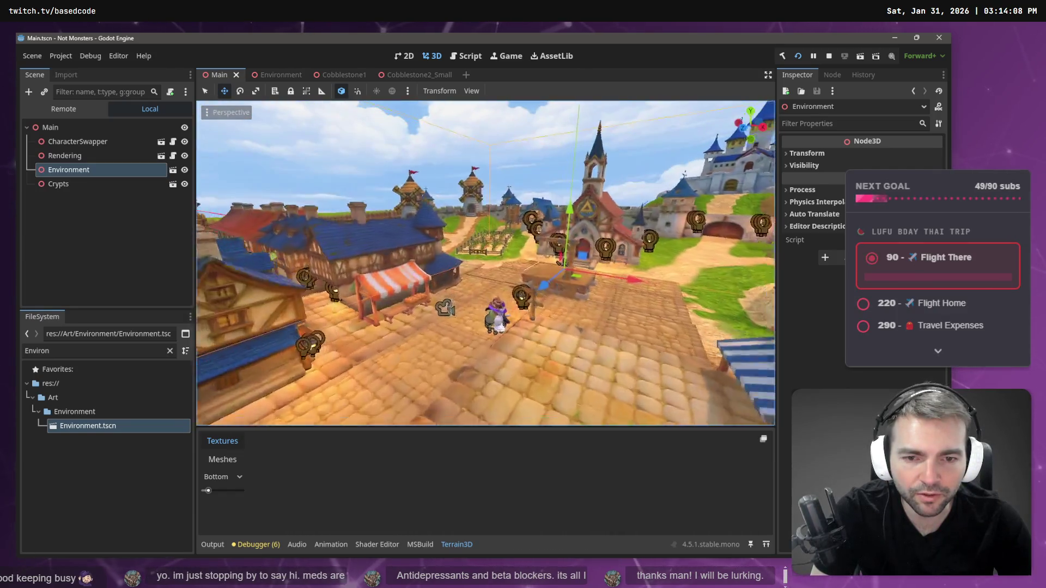
key("w")
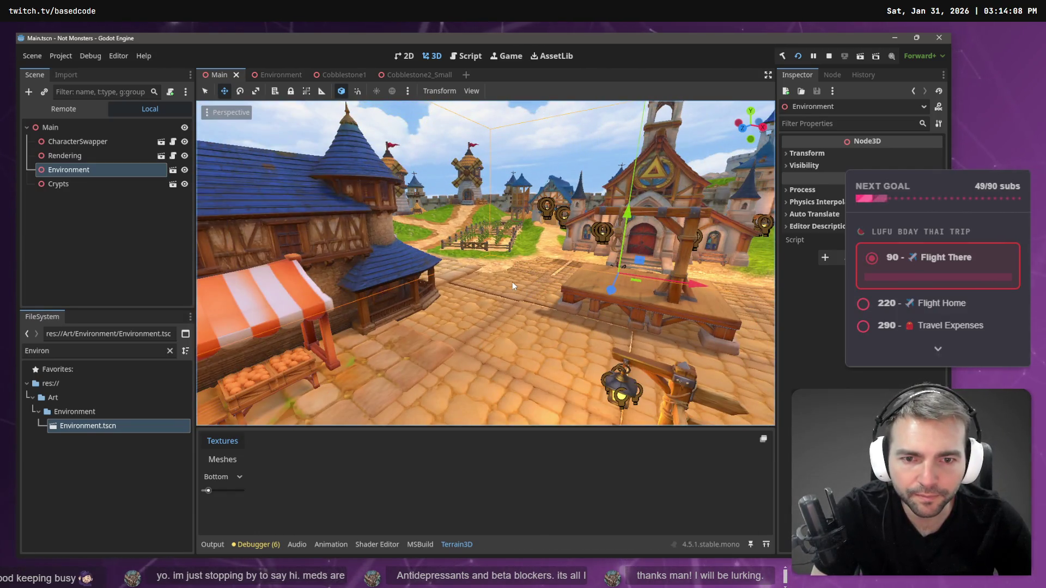
left_click(511, 282)
left_click(512, 298)
left_click(531, 264)
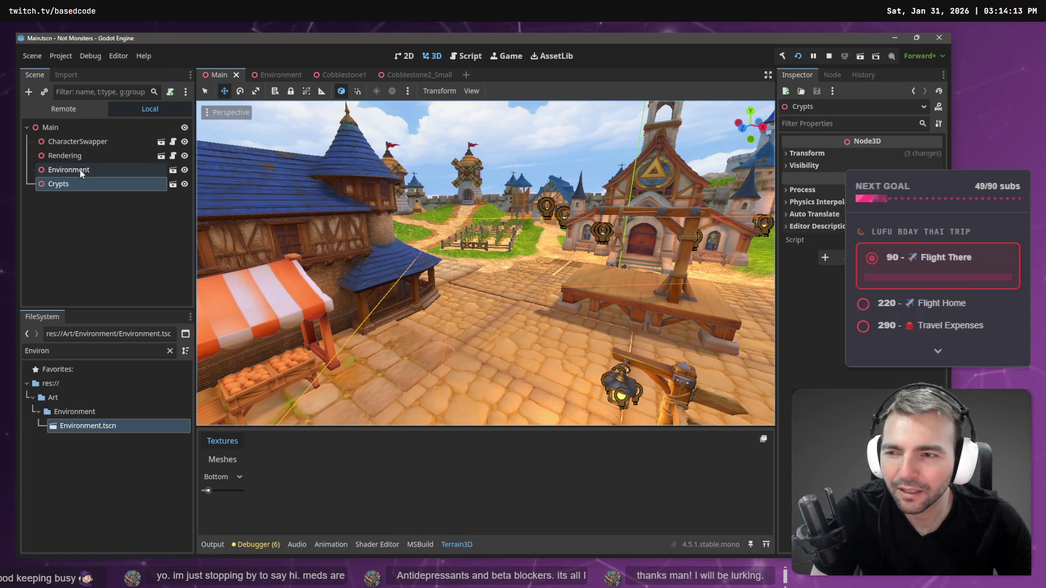
Toggle the Rendering node's visibility off and on to compare lighting, ending visible.
left_click(133, 157)
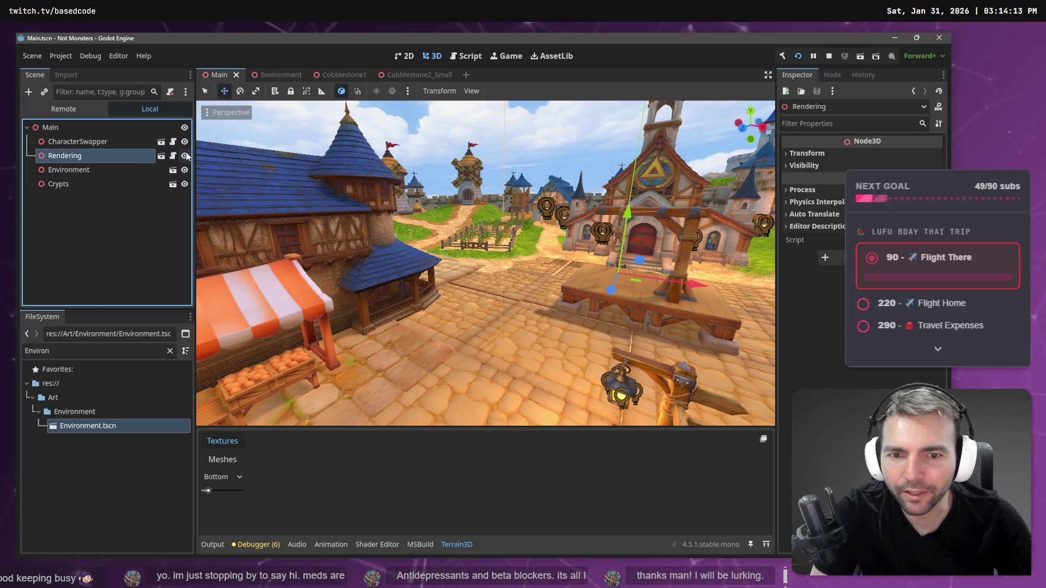
left_click(185, 156)
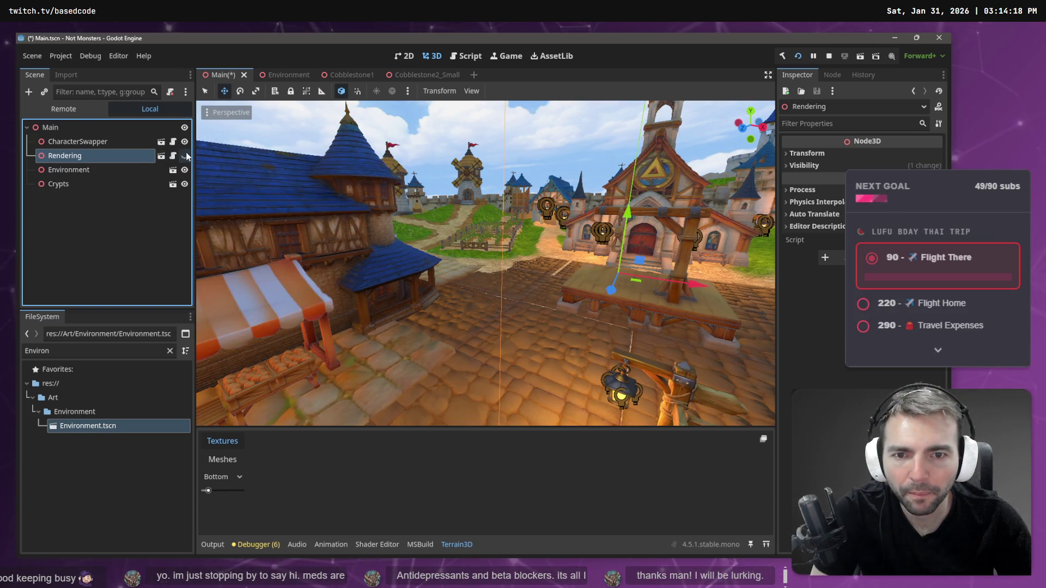
left_click(185, 157)
left_click(185, 156)
left_click(185, 156)
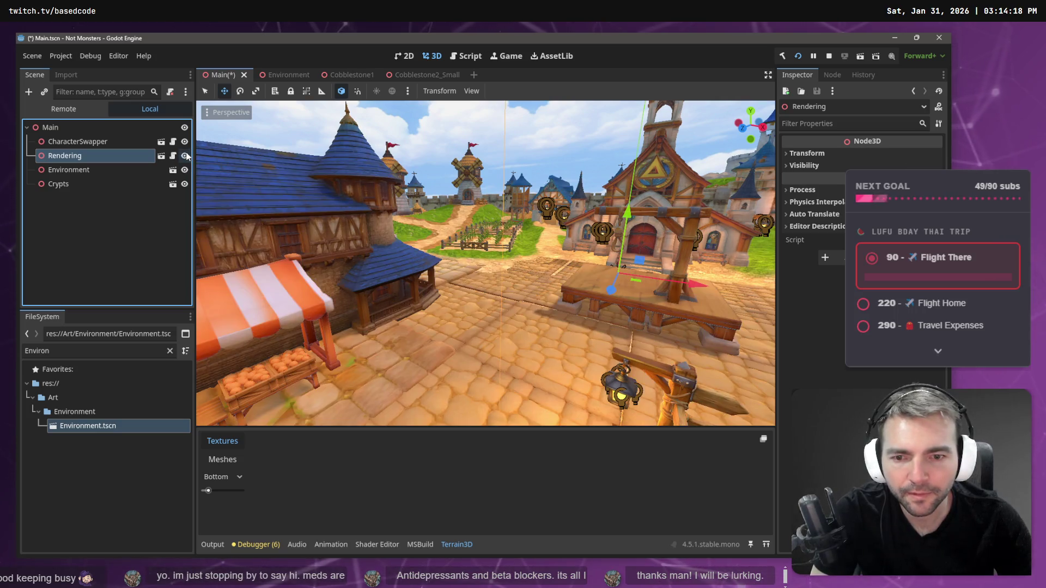
Back in Environment, collapse the Walls group and expand Paving to list the cobblestone tiles.
left_click(296, 75)
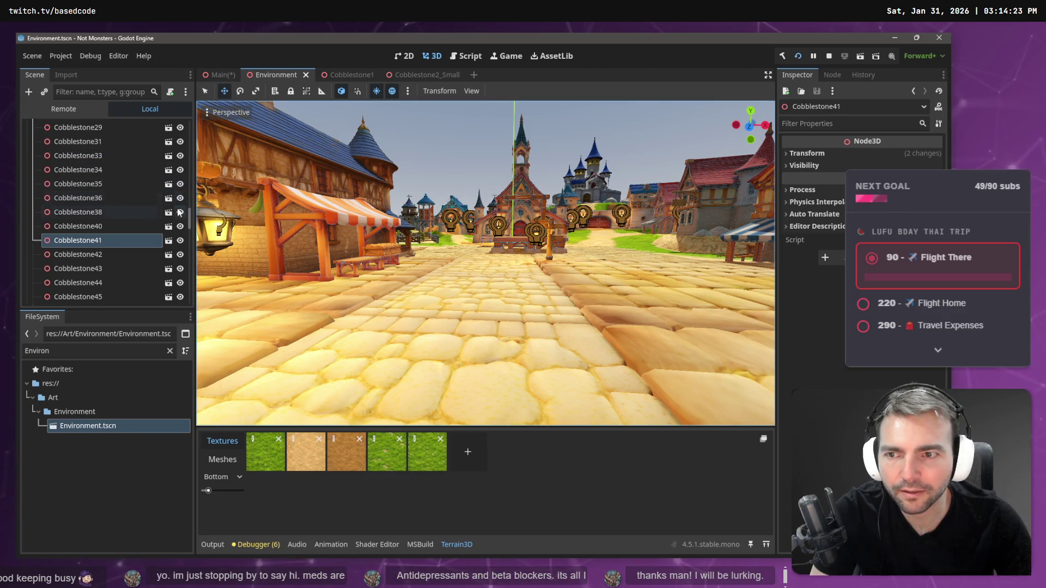
left_click_drag(188, 220, 183, 116)
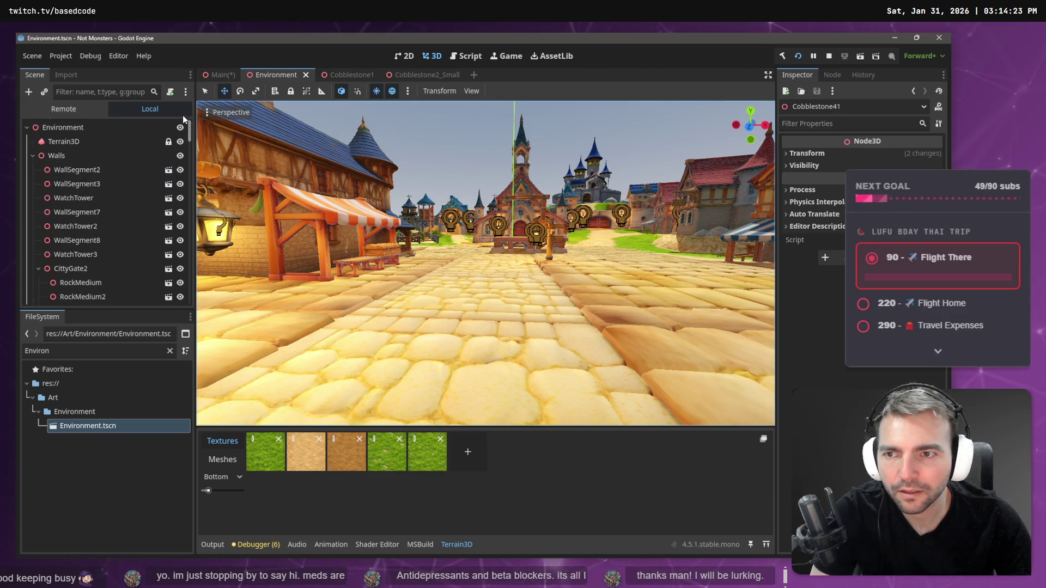
left_click(33, 155)
left_click(32, 170)
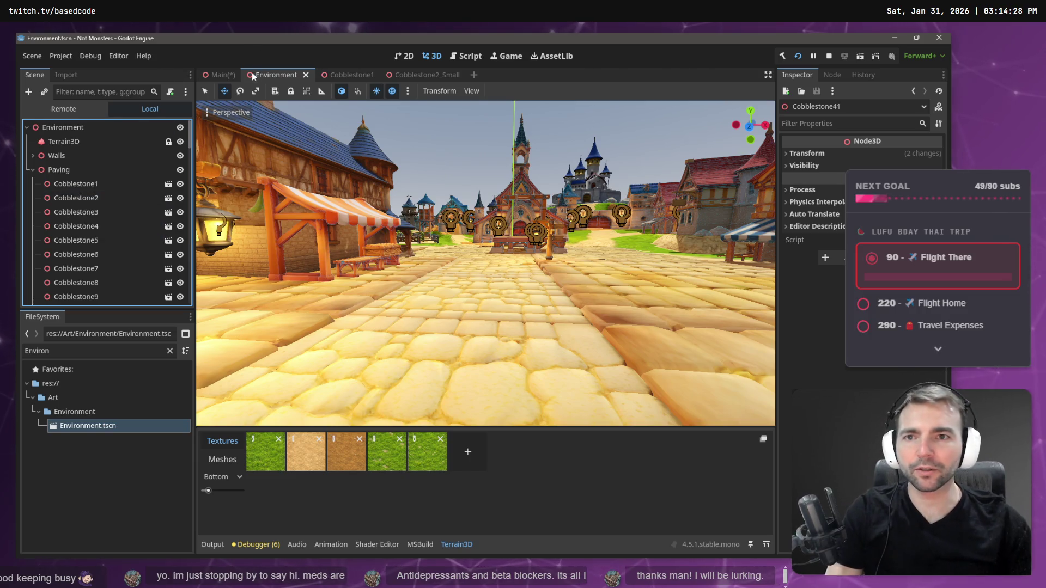
Save the Cobblestone2_Small tile scene and return to the Environment town scene.
left_click(419, 77)
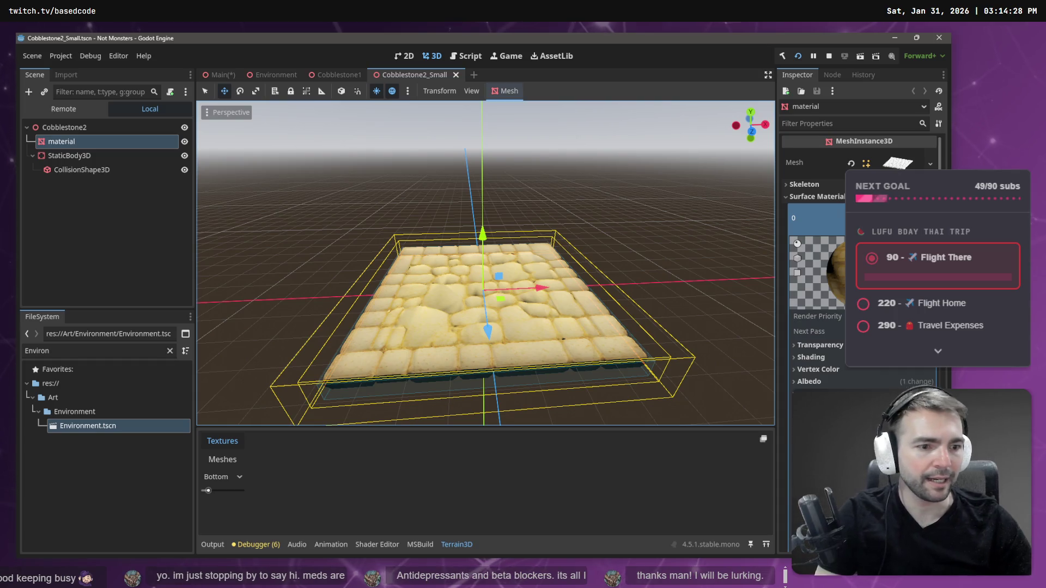
scroll(816, 245, "down", 5)
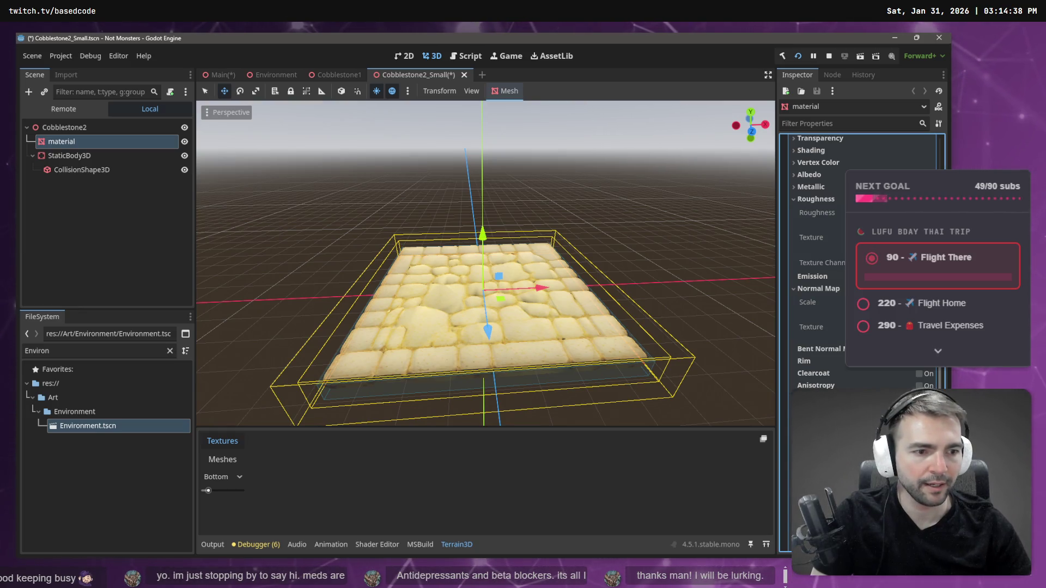
key("ctrl+s")
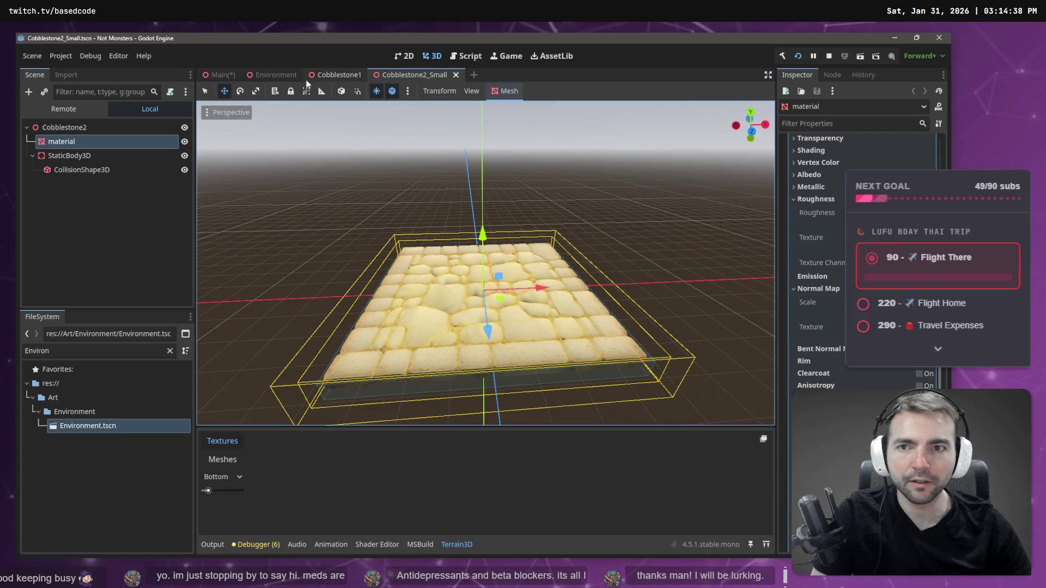
left_click(274, 77)
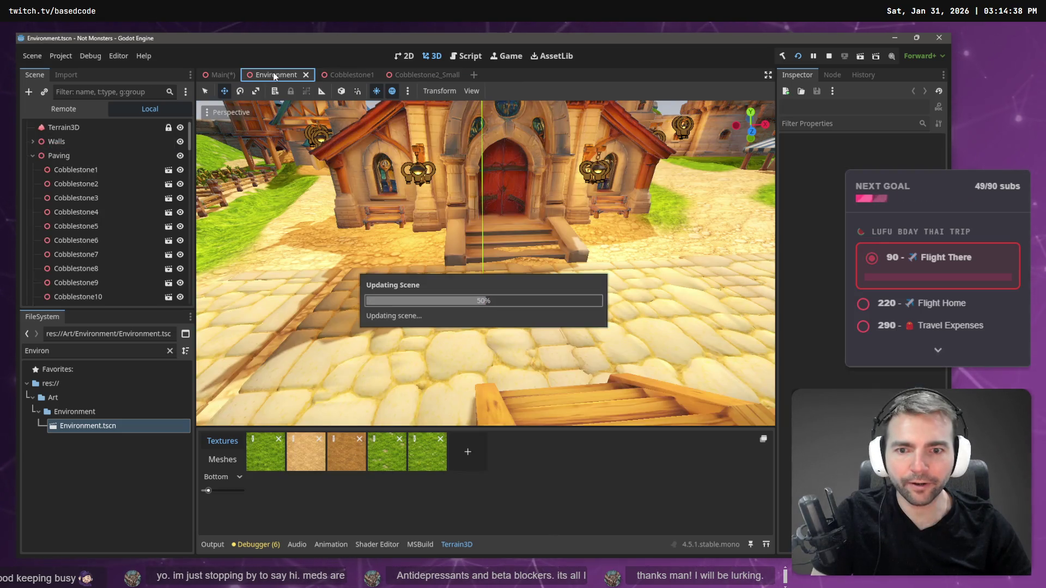
key("f")
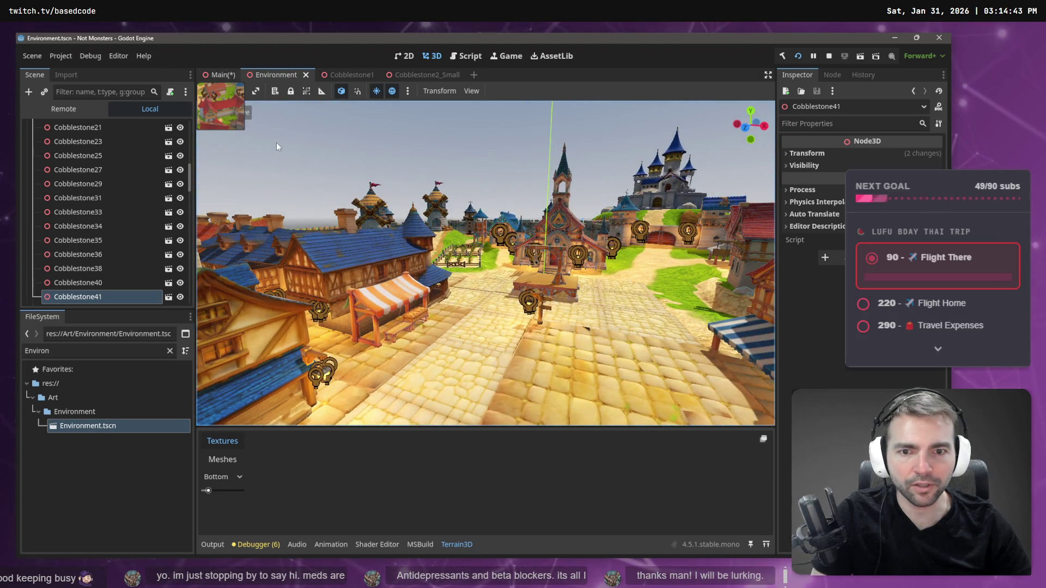
Fly through the Main scene along the street into the town square toward the church.
left_click(219, 76)
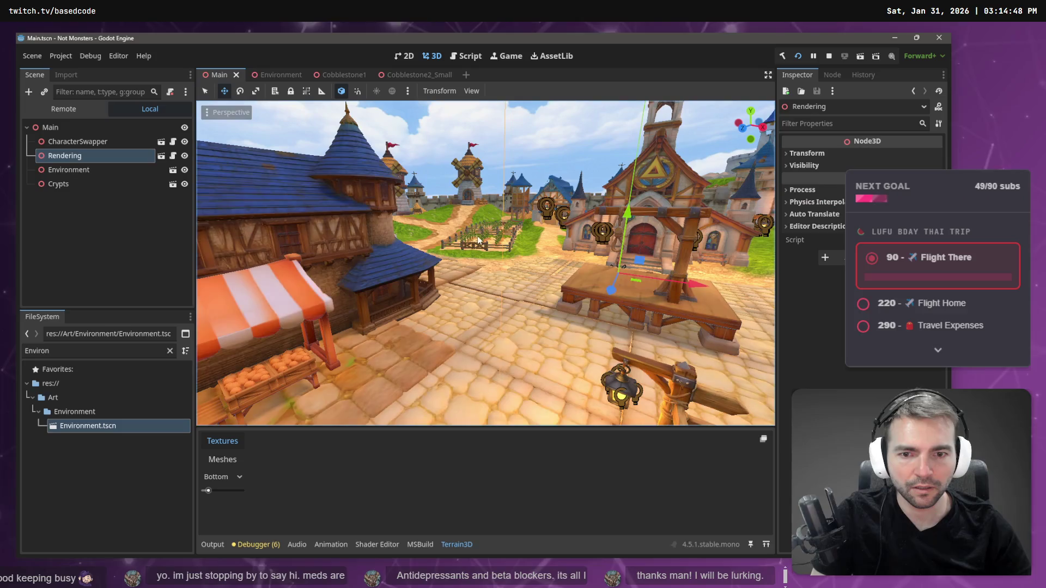
key("w")
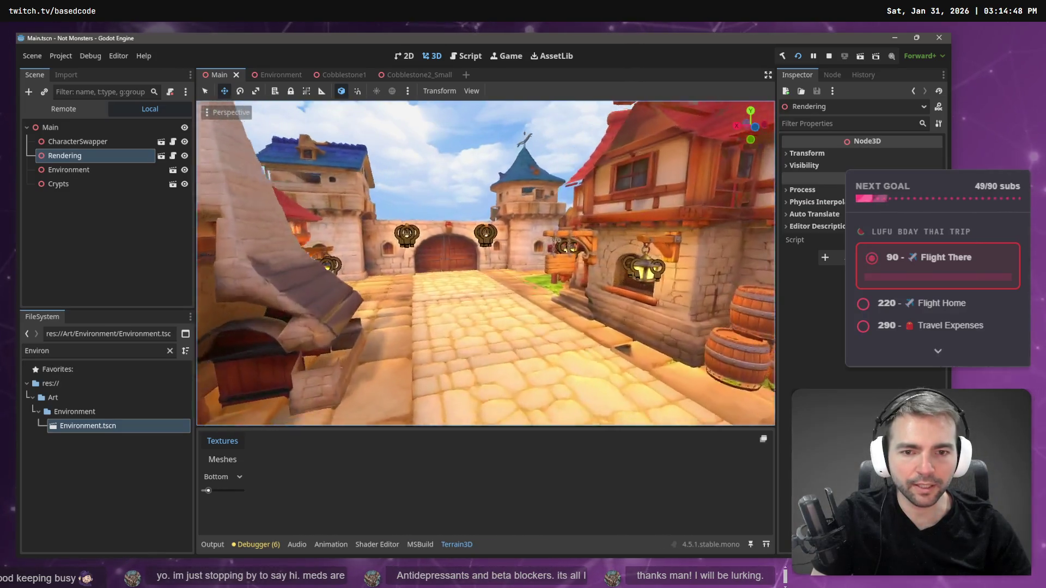
key("w")
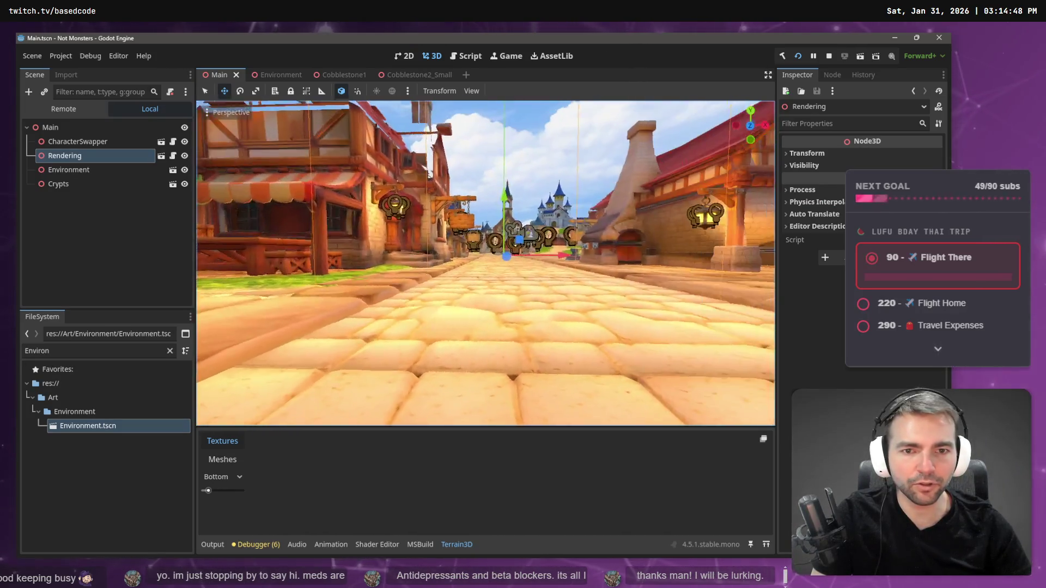
key("w")
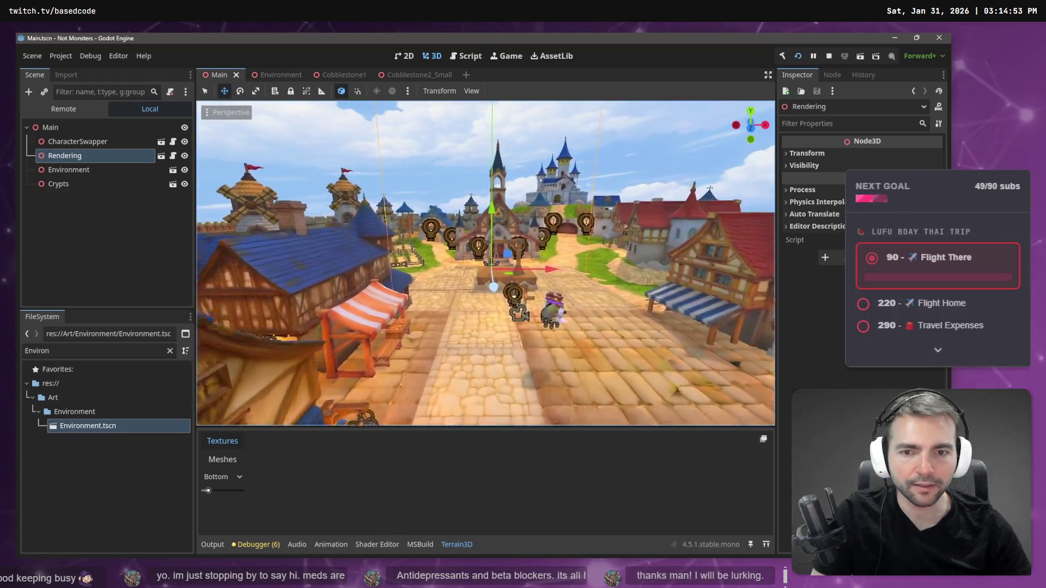
key("w")
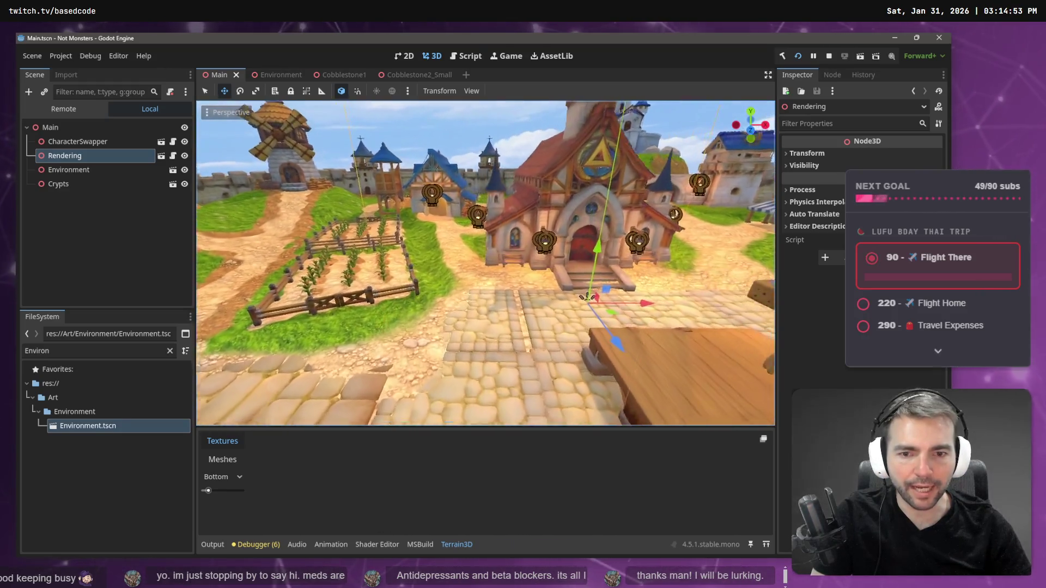
key("Down")
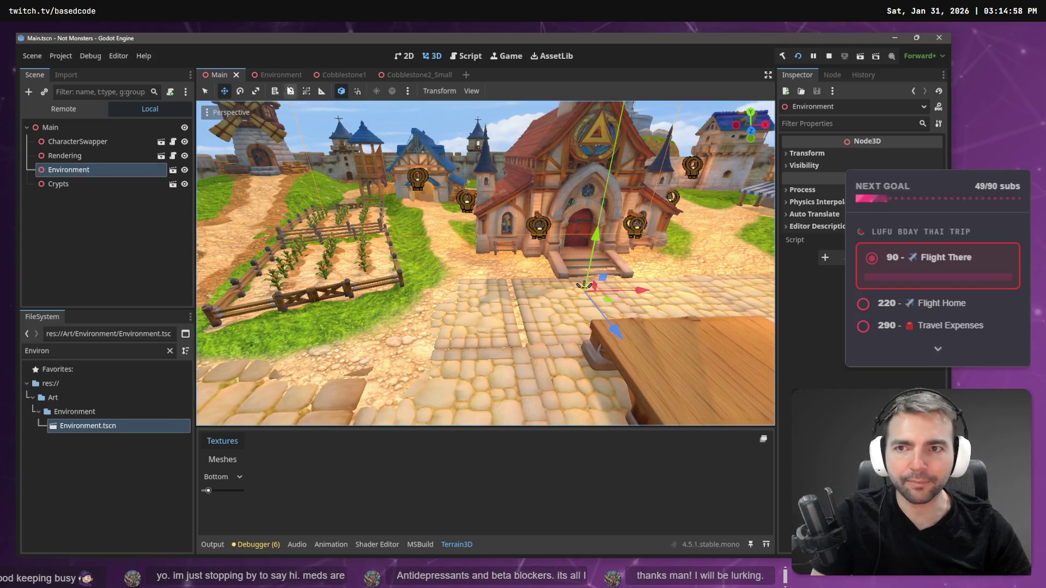
Back in Environment, duplicate the Cobblestone41 paving tile beside the farm plot and drag the copy.
key("ctrl+Tab")
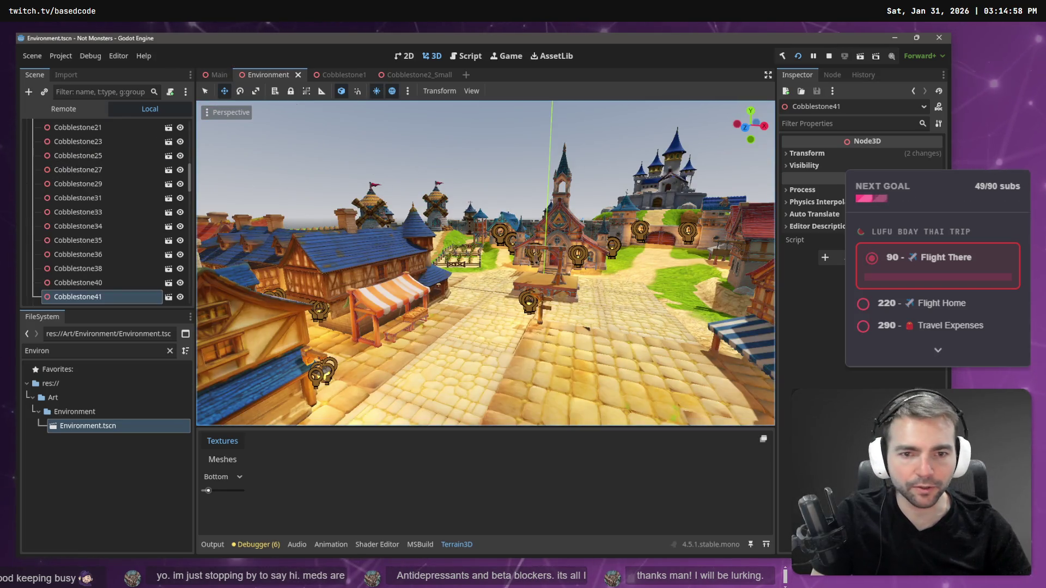
key("w")
key("ctrl+d")
left_click_drag(520, 269, 547, 271)
Confirm the new tile's position and nudge Cobblestone35 and Cobblestone36 along Z to close gaps.
key("w")
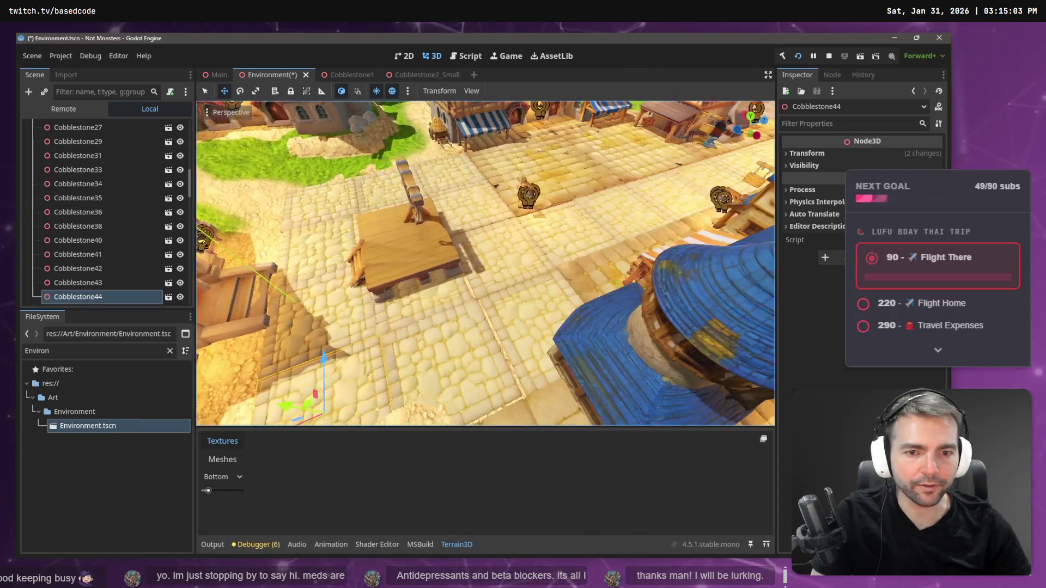
left_click(527, 307)
left_click_drag(525, 307, 488, 342)
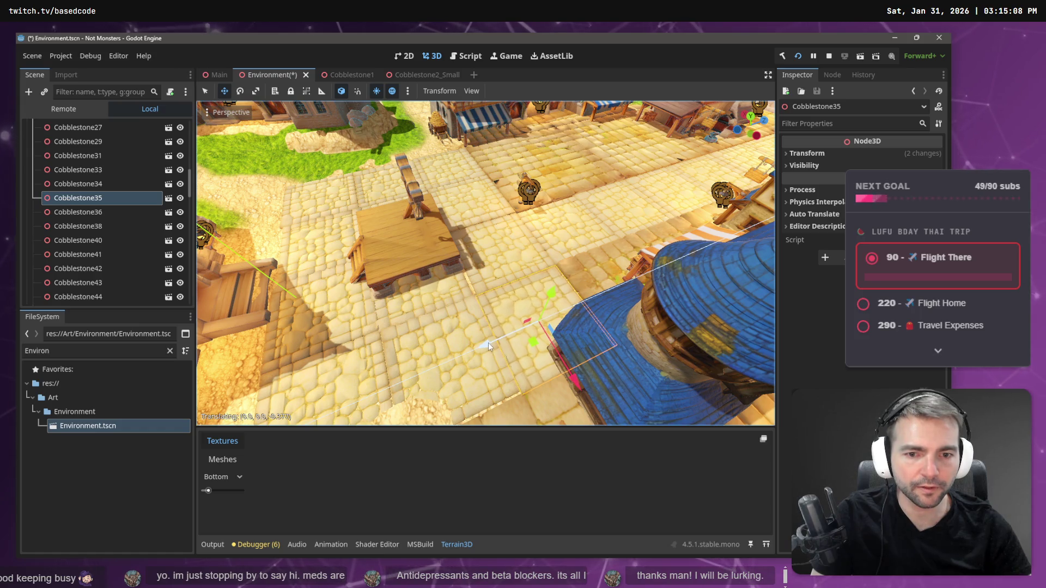
left_click(484, 380)
scroll(480, 381, "down", 1)
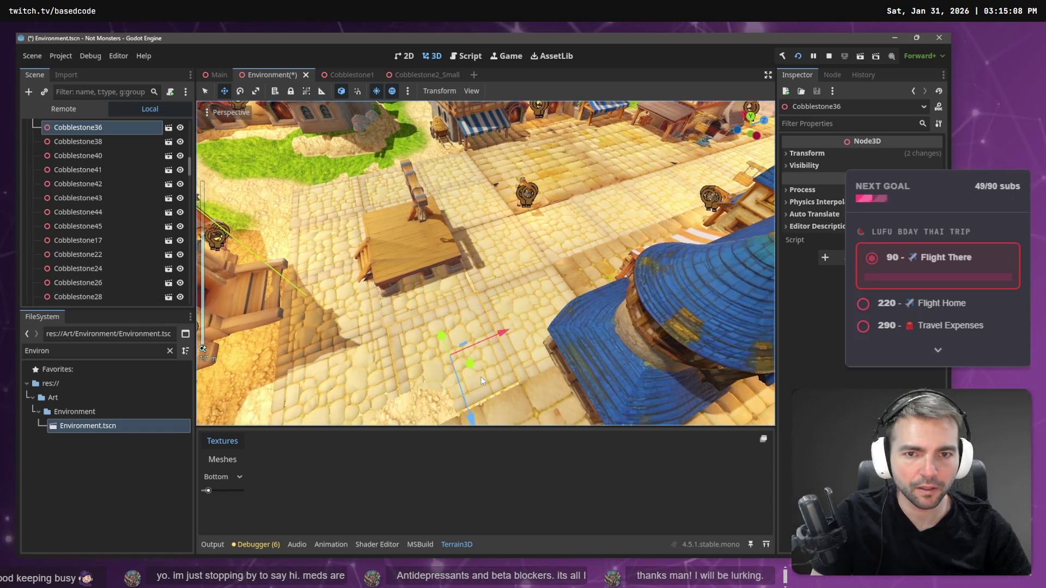
scroll(544, 360, "up", 3)
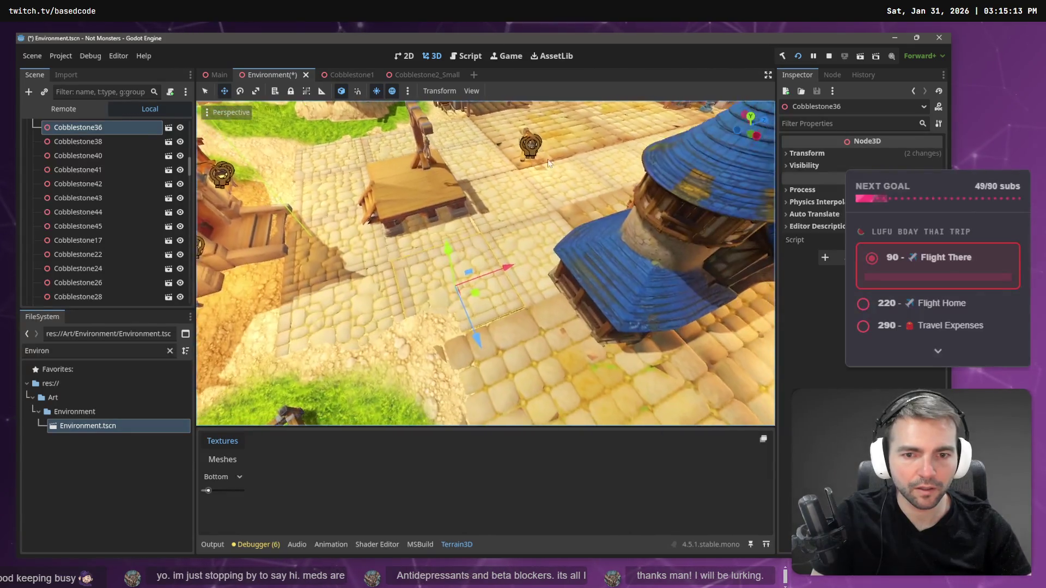
left_click_drag(480, 337, 479, 340)
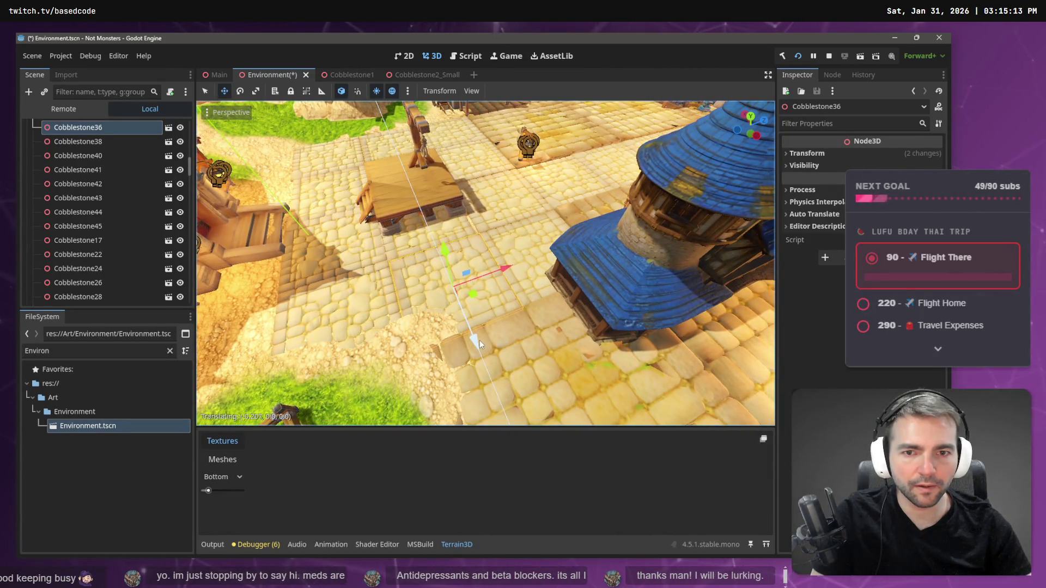
Shift Cobblestone21 and Cobblestone19 along Z so they meet their neighbours.
left_click(467, 215)
scroll(497, 211, "up", 3)
left_click(548, 238)
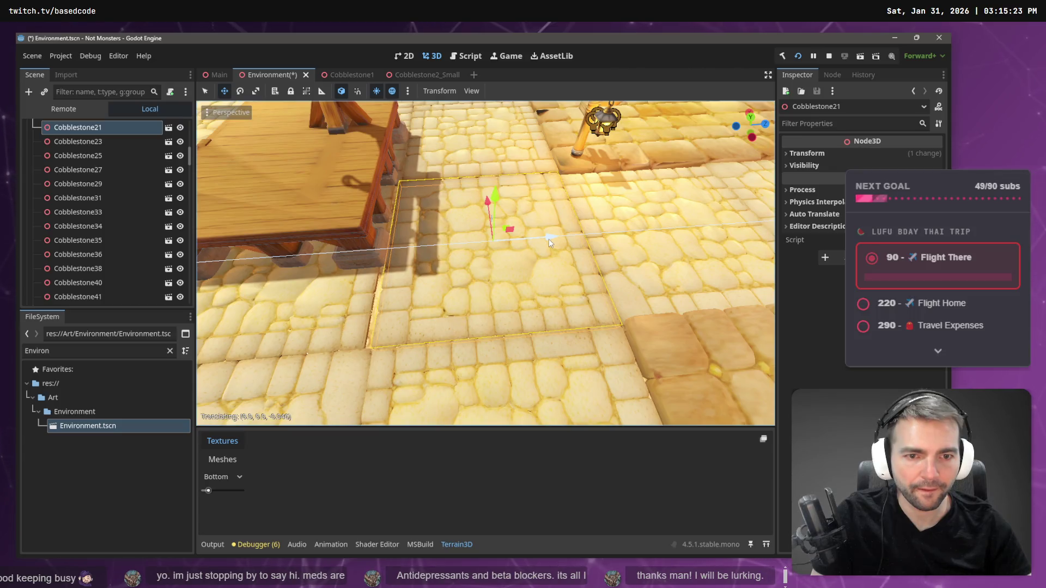
left_click_drag(549, 239, 552, 238)
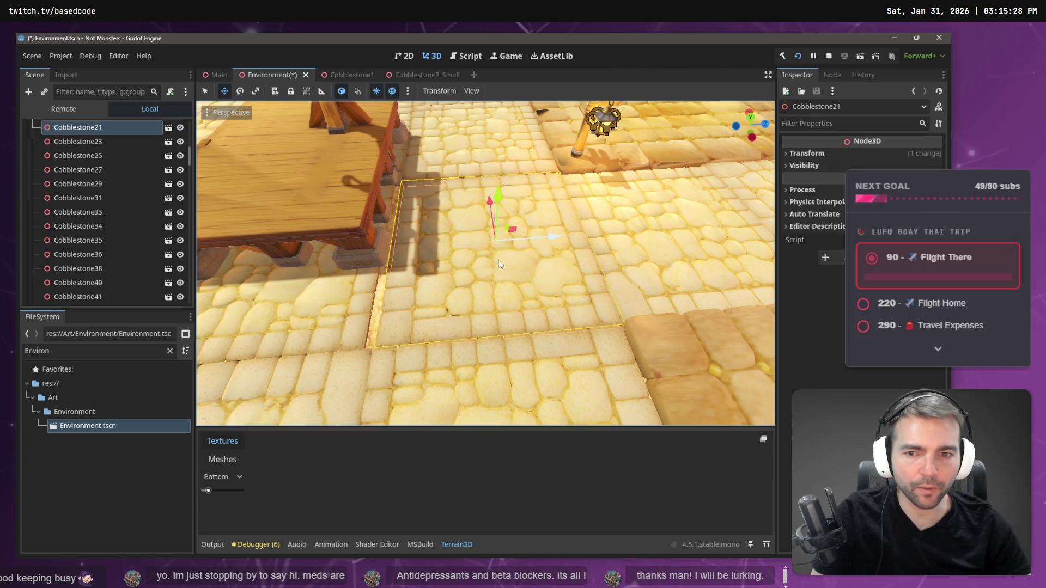
left_click(335, 315)
left_click(355, 325)
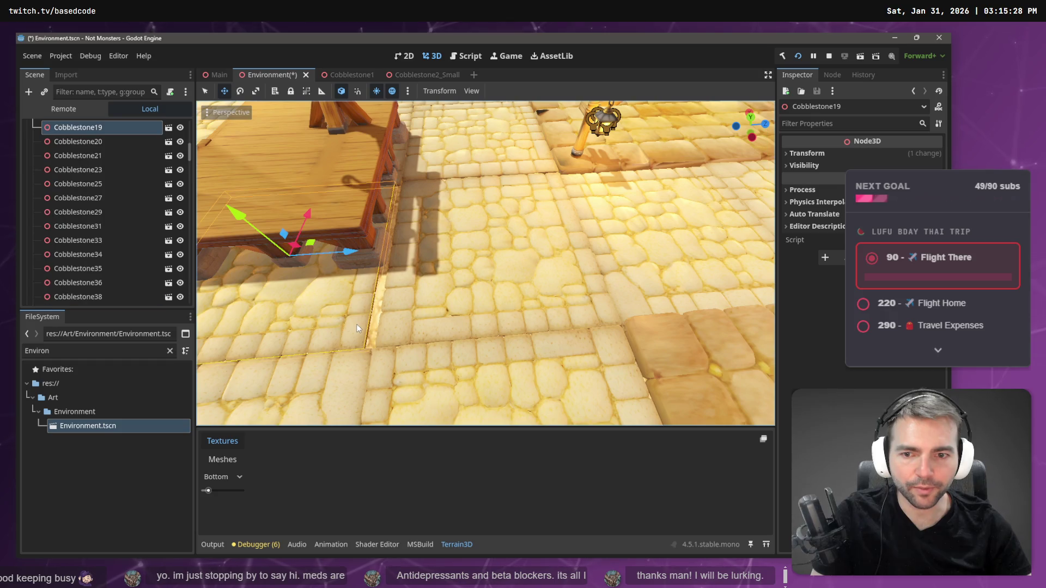
left_click_drag(354, 253, 361, 253)
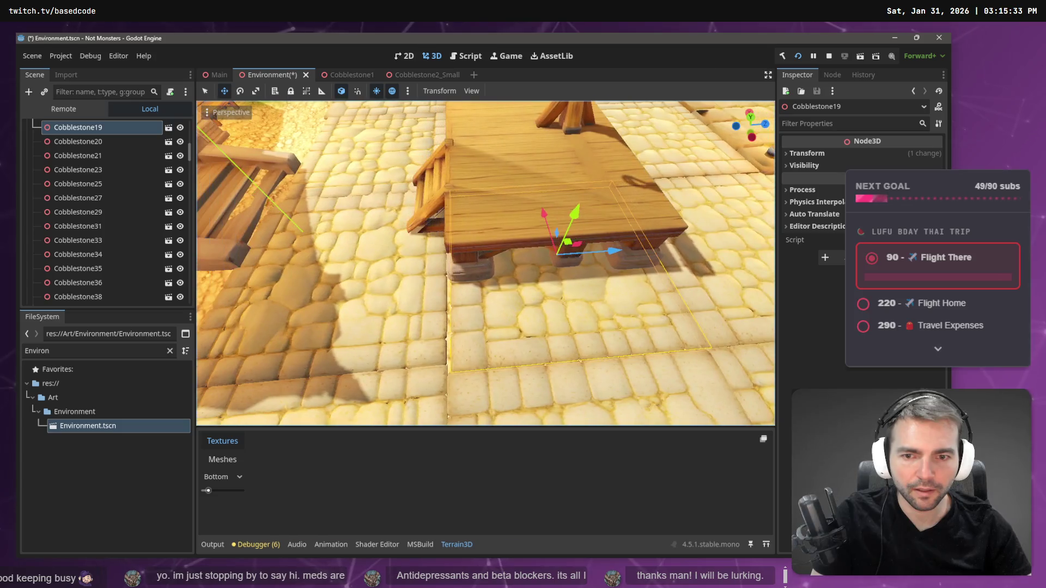
Check Cobblestone42 and Cobblestone44, pull back to a wide town view, and save Environment.
left_click(365, 327)
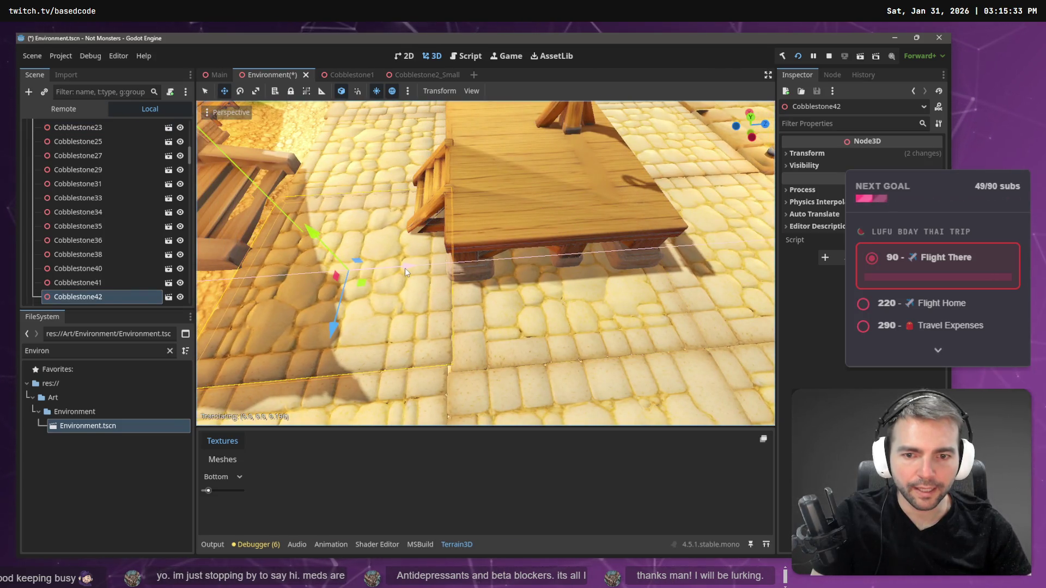
left_click(420, 379)
left_click_drag(553, 284, 564, 283)
key("ctrl+s")
left_click_drag(482, 300, 483, 301)
Run the game with F5 and send the werewolf running down the cobblestone street.
key("F5")
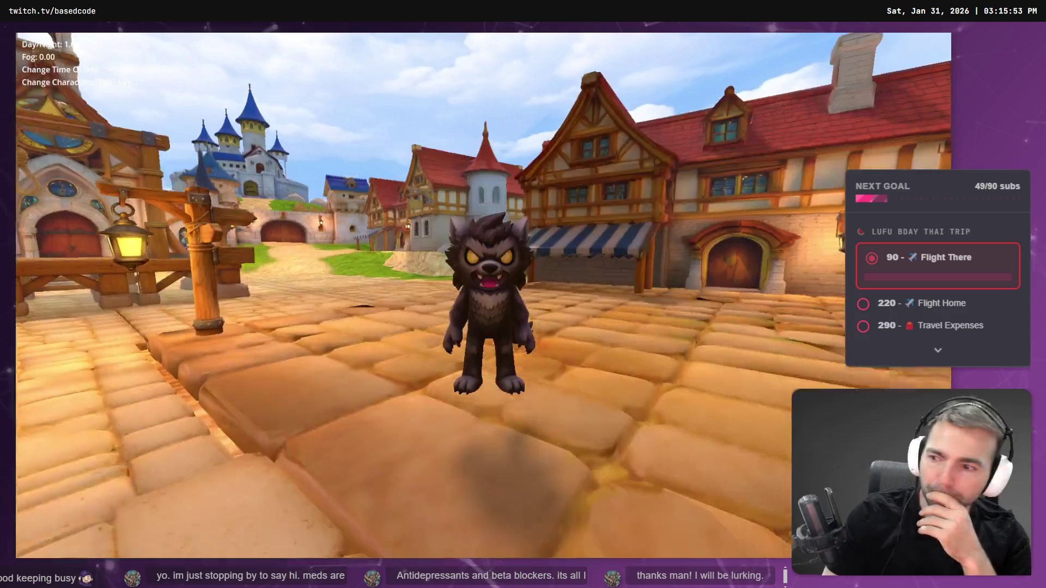
key("w")
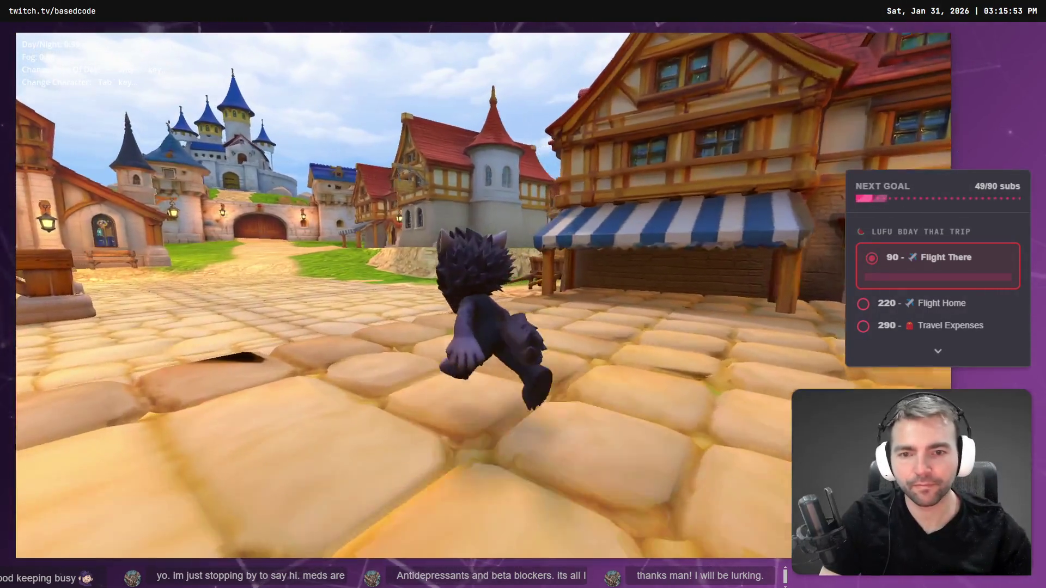
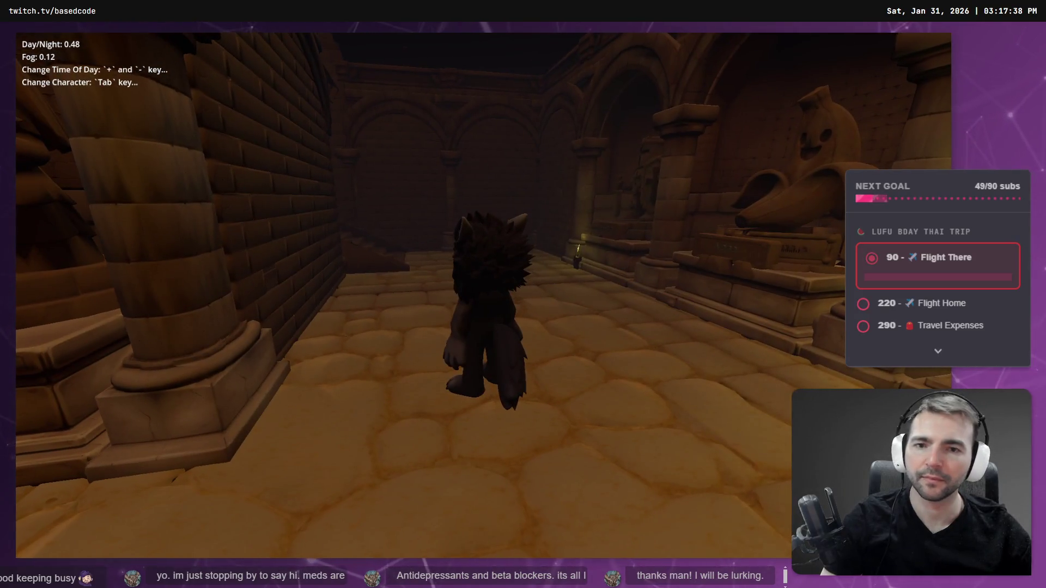
Stop the running game and fly the editor view around the town.
key("F8")
key("w")
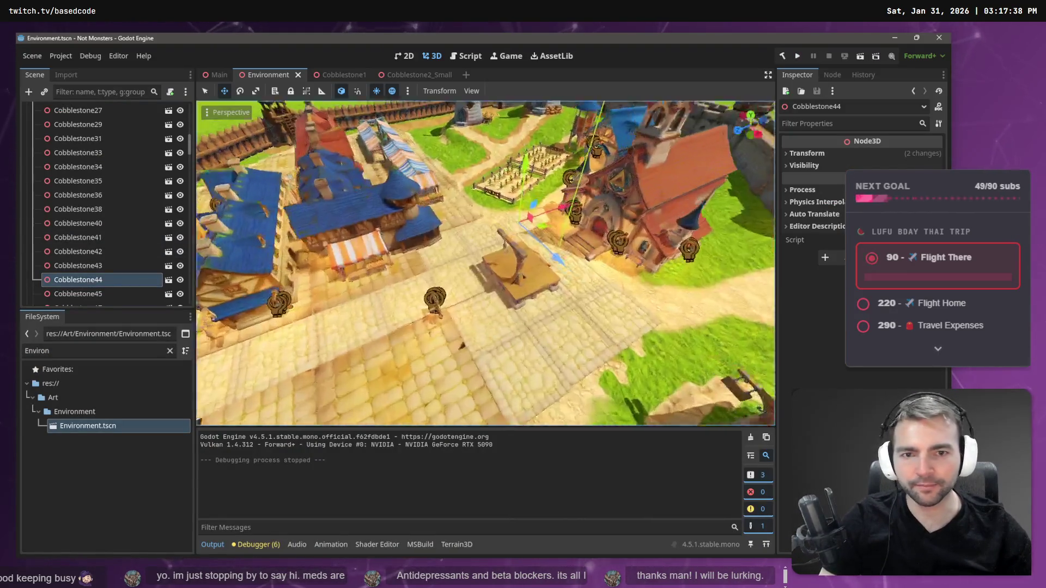
key("s")
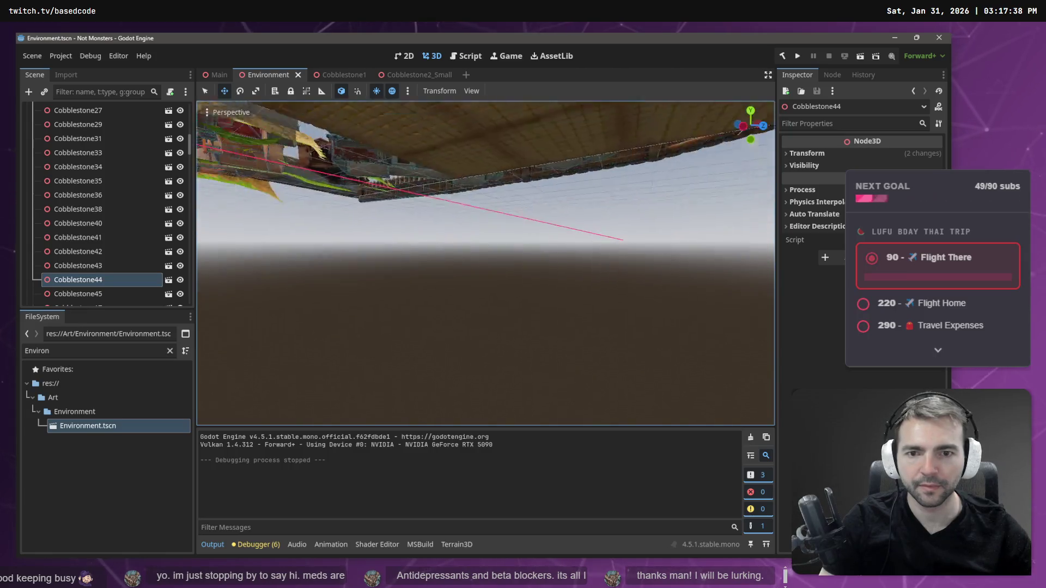
key("e")
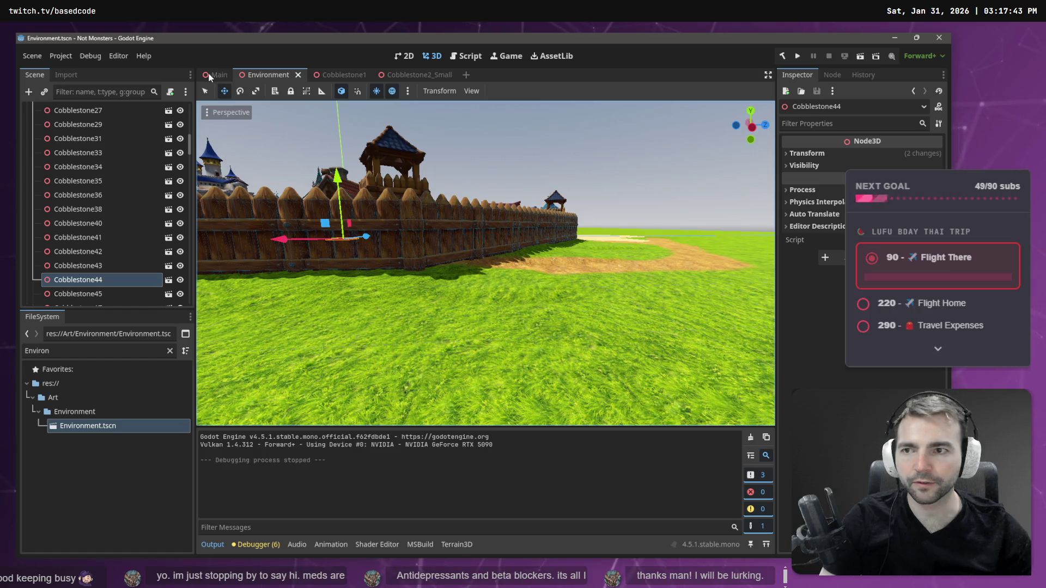
Close the Environment scene and open the Crypts scene from the Main scene tree.
key("ctrl+shift+w")
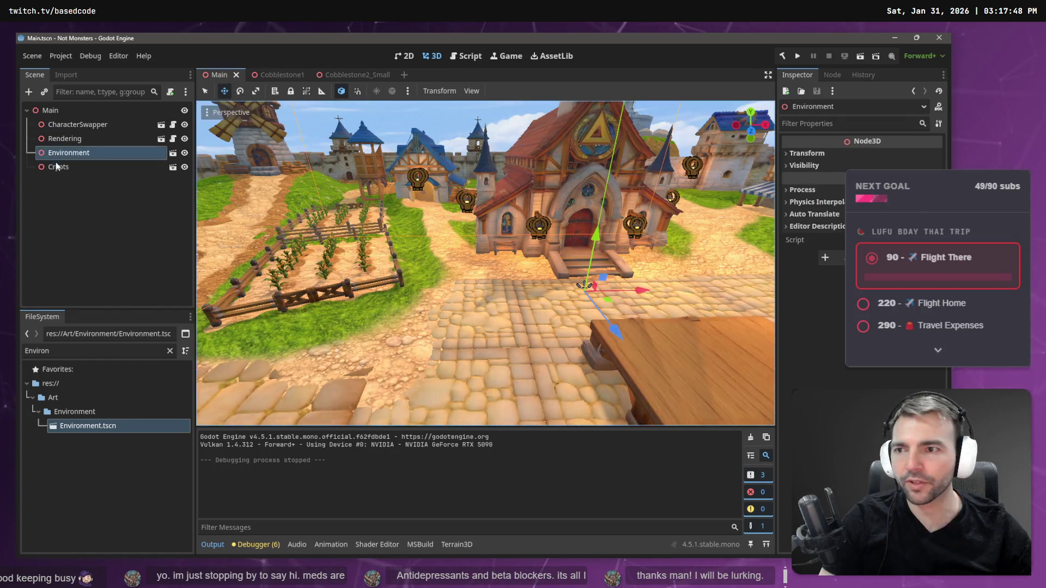
left_click(59, 168)
left_click(173, 168)
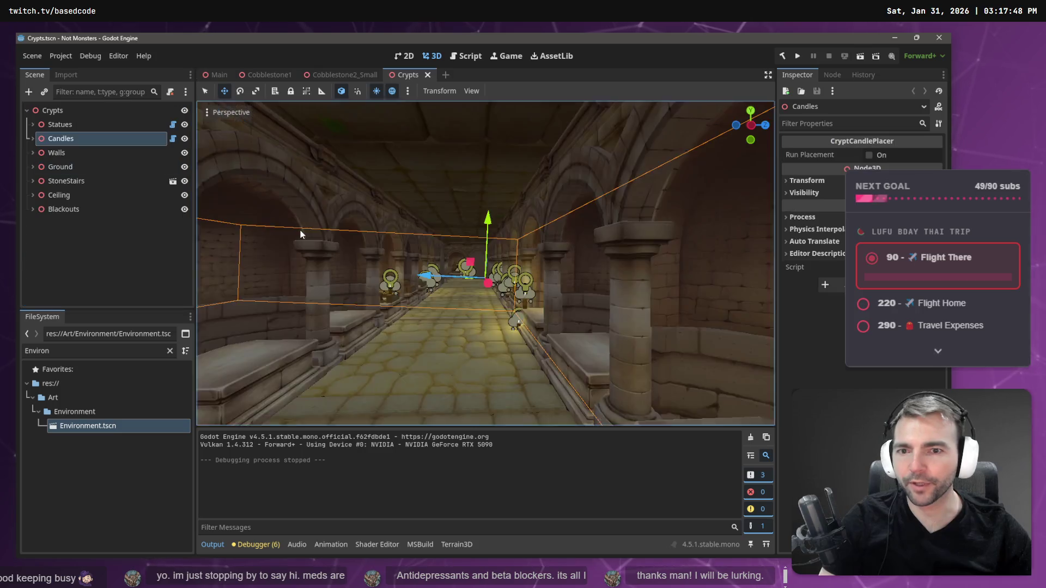
Fly down the crypt corridor to the statue alcoves and open CryptStatueInset13 as its own scene.
key("a")
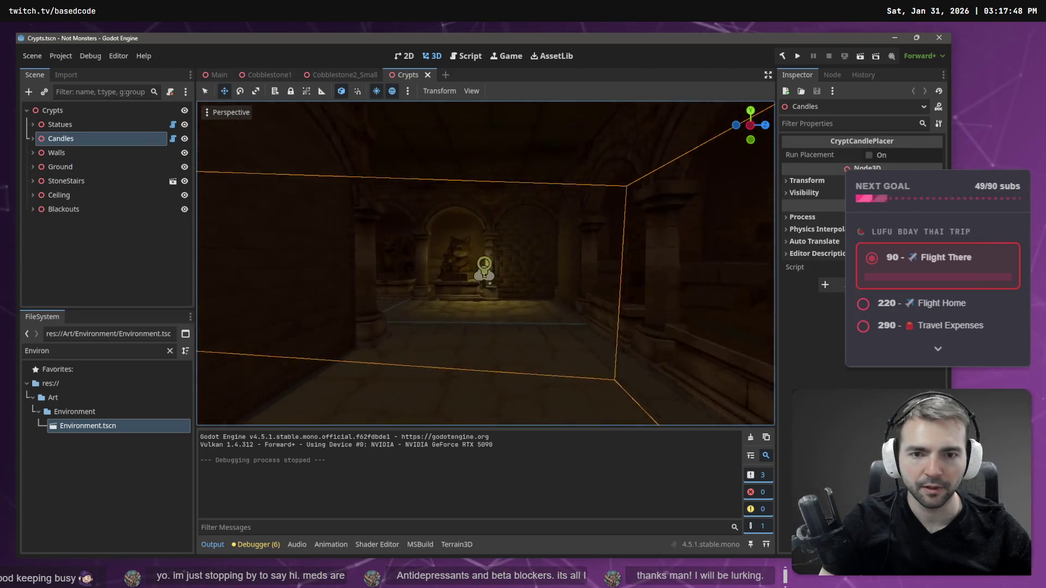
key("d")
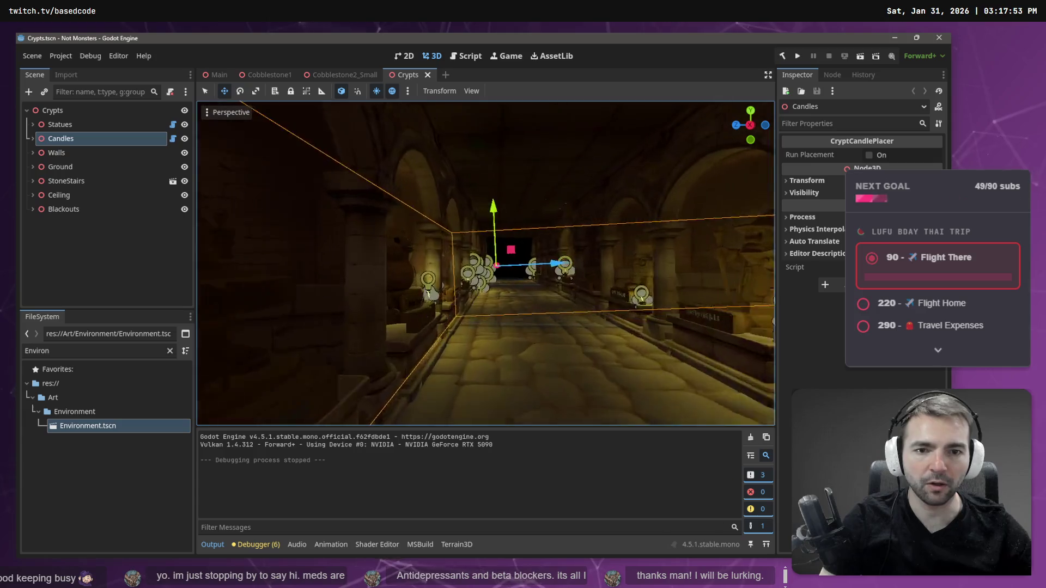
key("w")
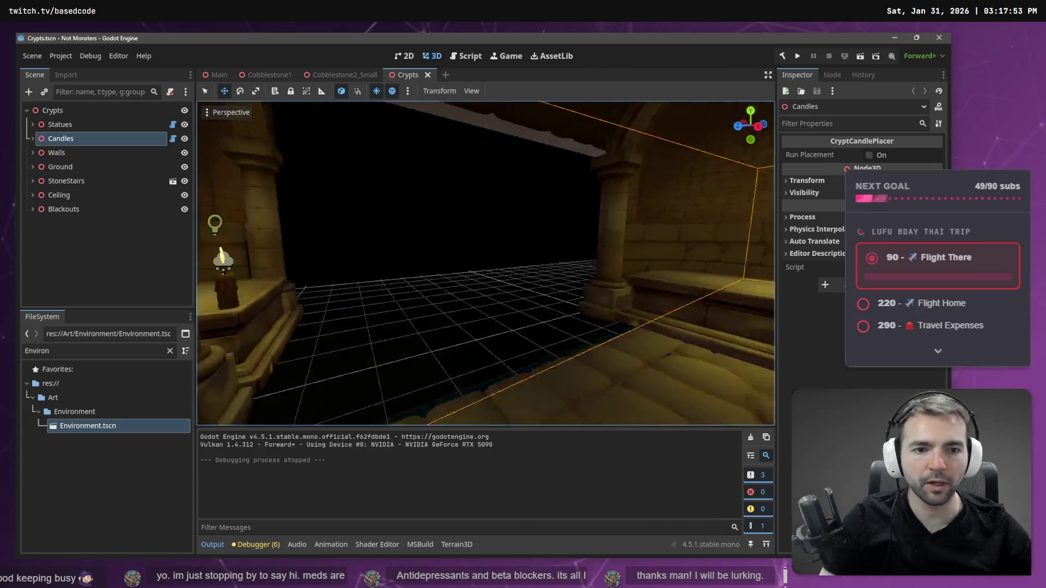
key("w")
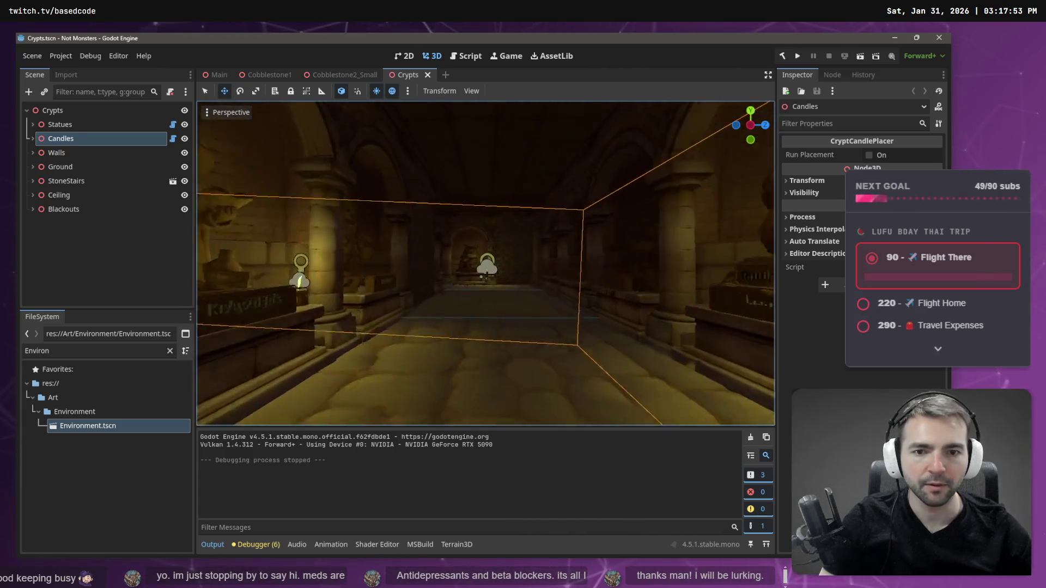
key("w")
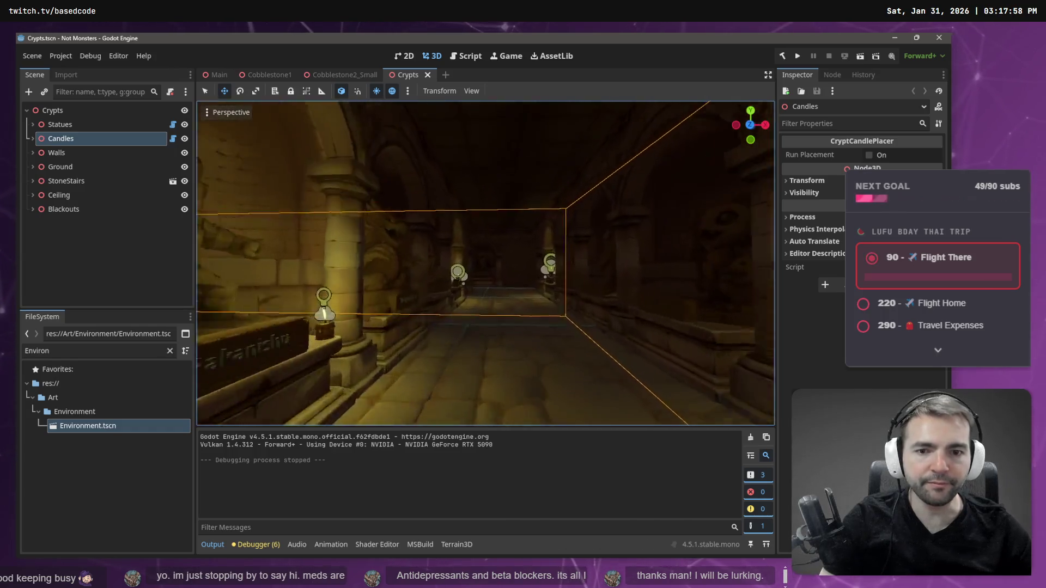
key("w")
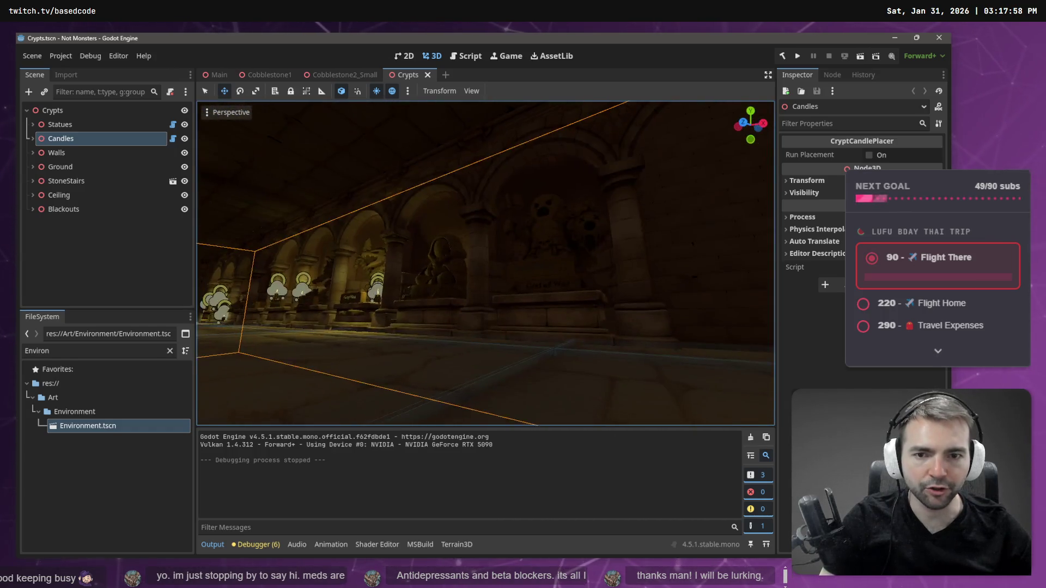
left_click(524, 222)
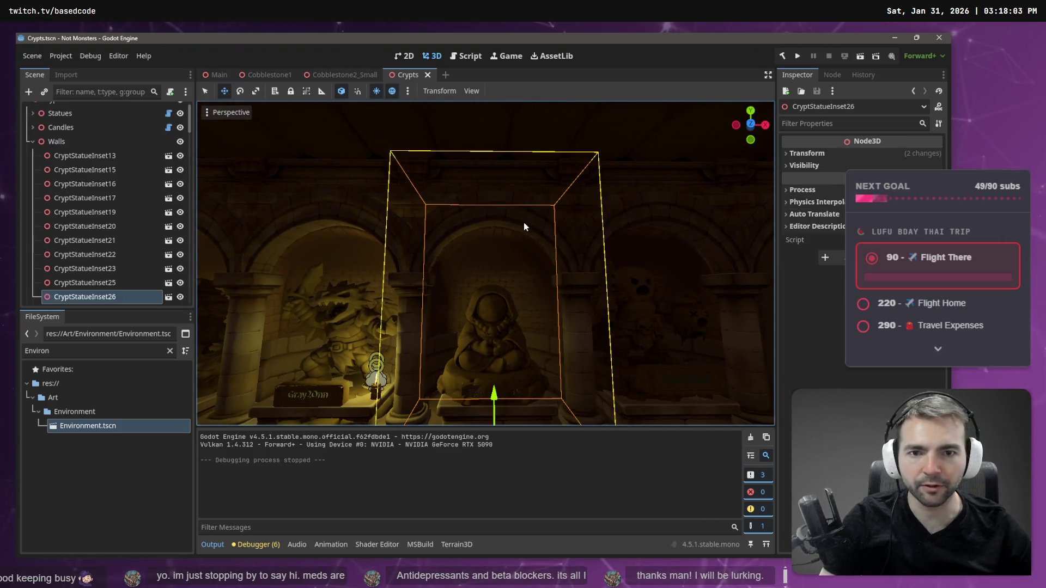
left_click(115, 158)
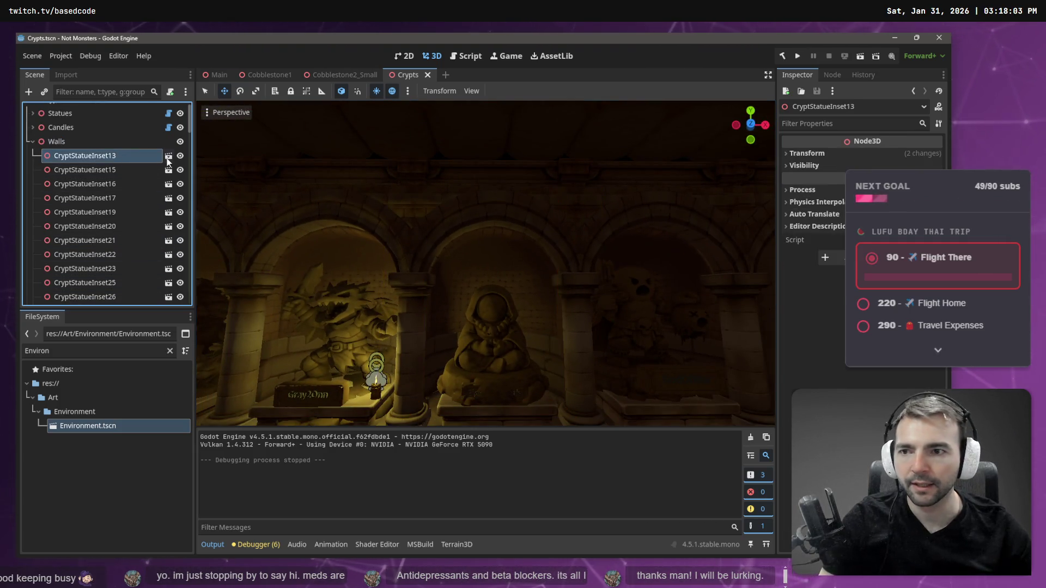
left_click(169, 158)
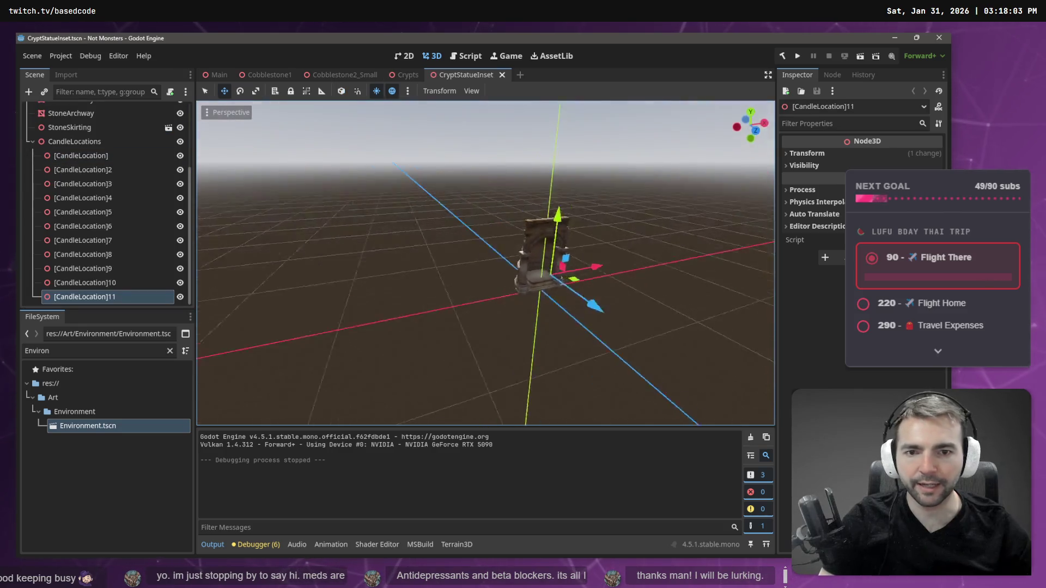
Add a StaticBody3D child to the CryptStatueInset root node.
key("f")
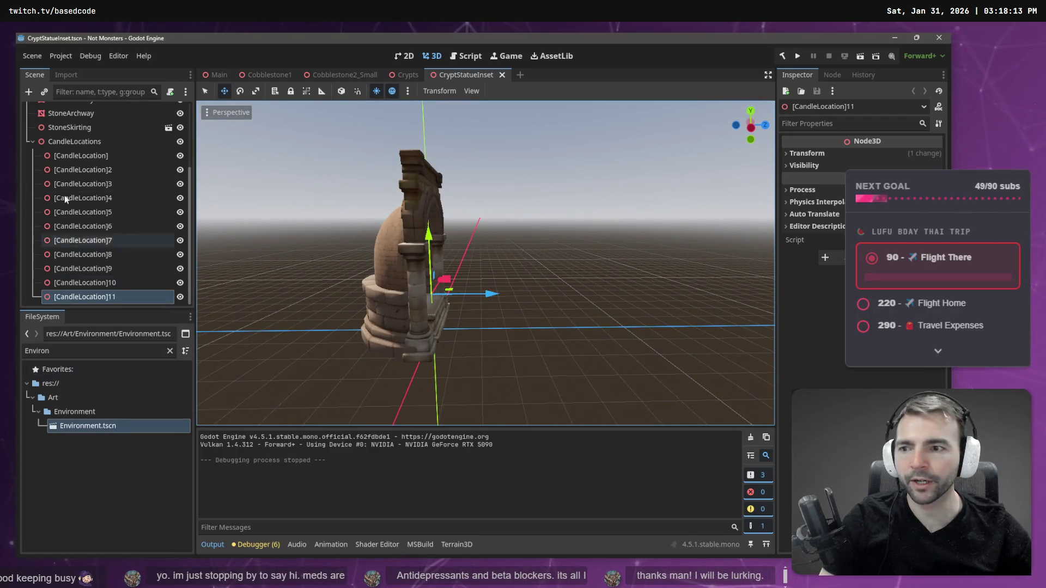
left_click(33, 141)
left_click(48, 112)
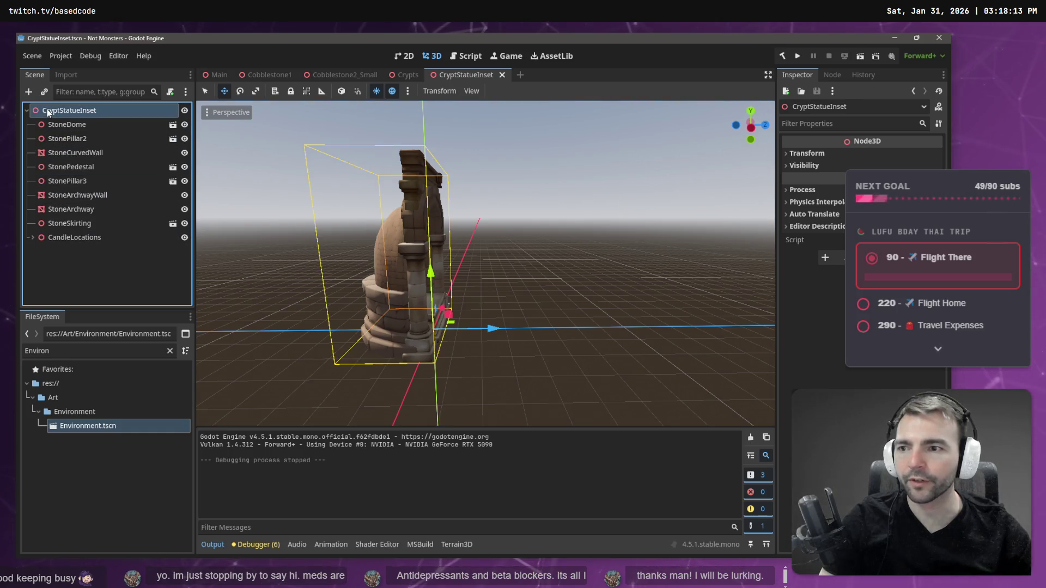
right_click(47, 112)
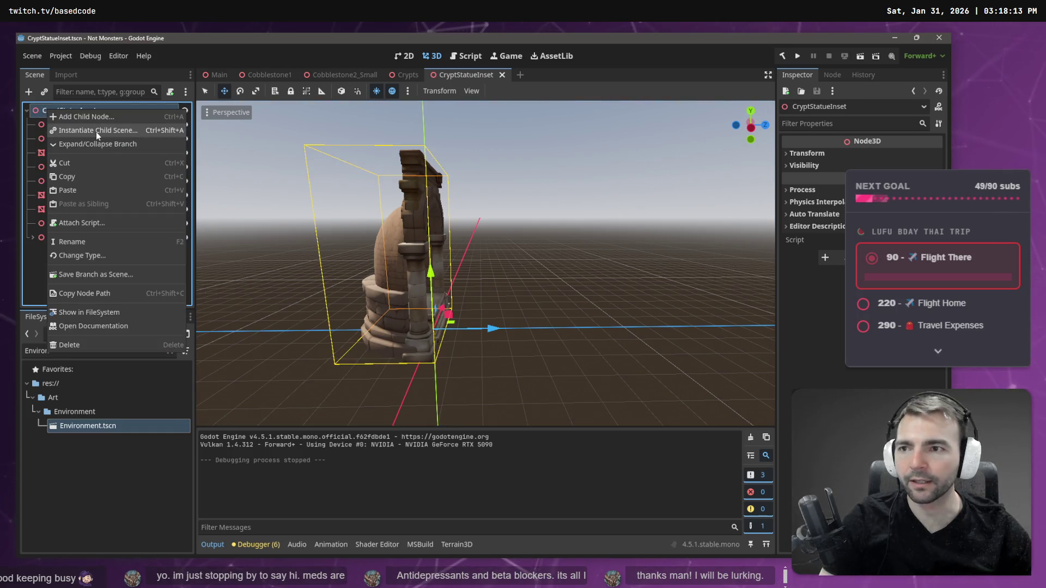
left_click(122, 117)
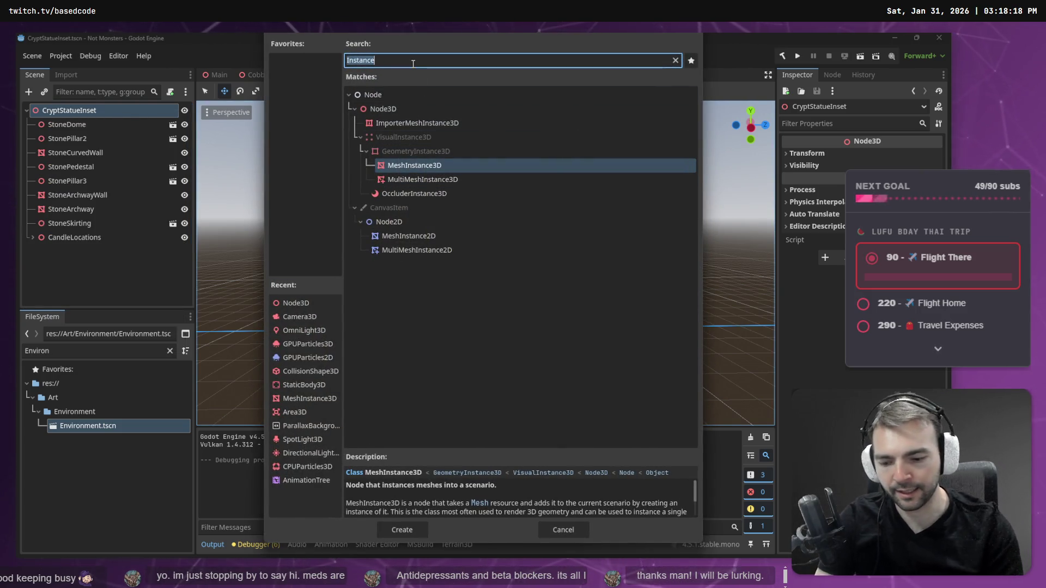
type("Static")
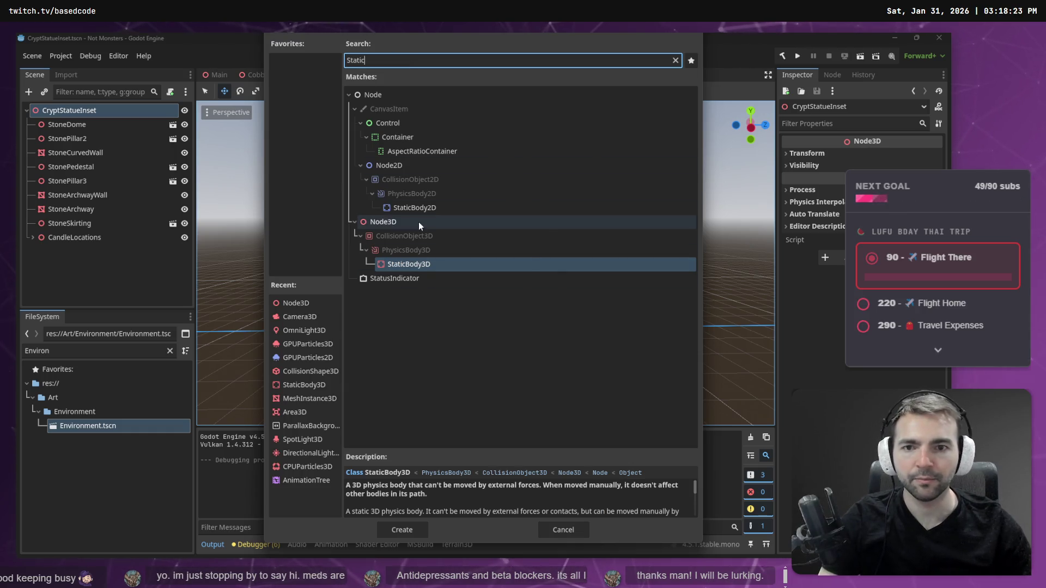
double_click(418, 263)
Add a CollisionShape3D under the StaticBody3D and give it a new BoxShape3D.
left_click(80, 253)
right_click(86, 257)
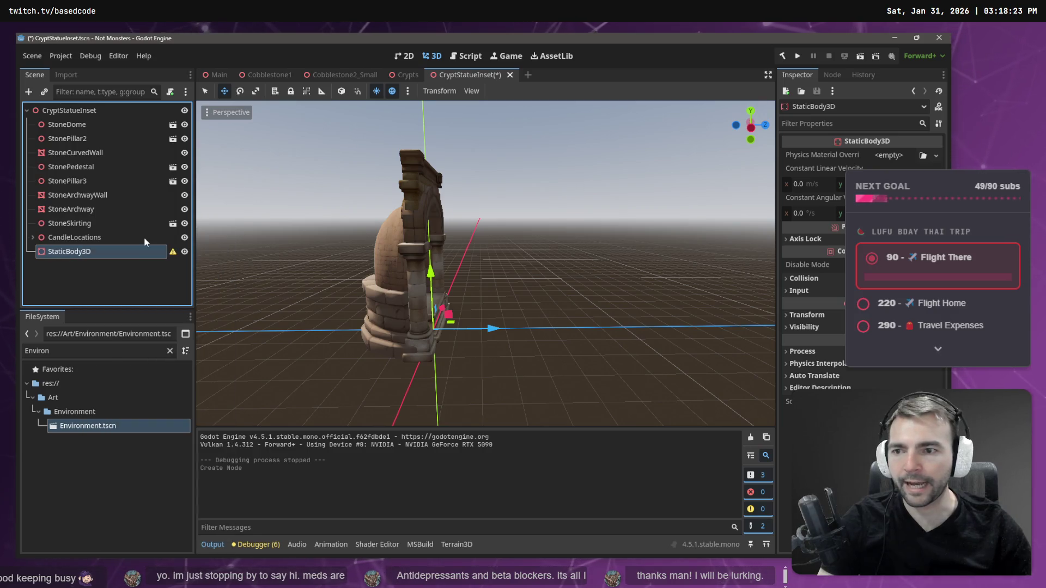
left_click(130, 235)
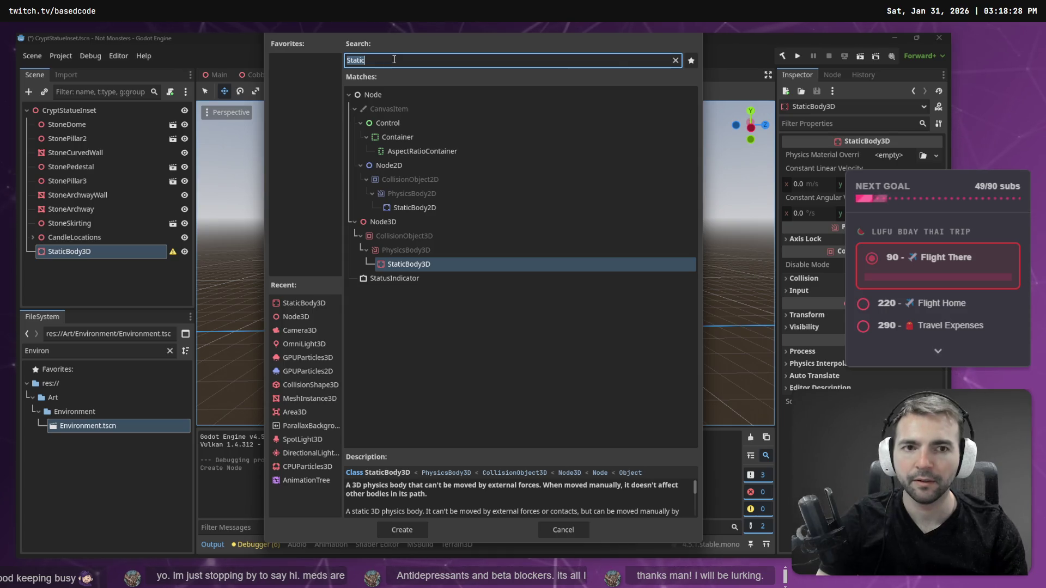
type("Shape")
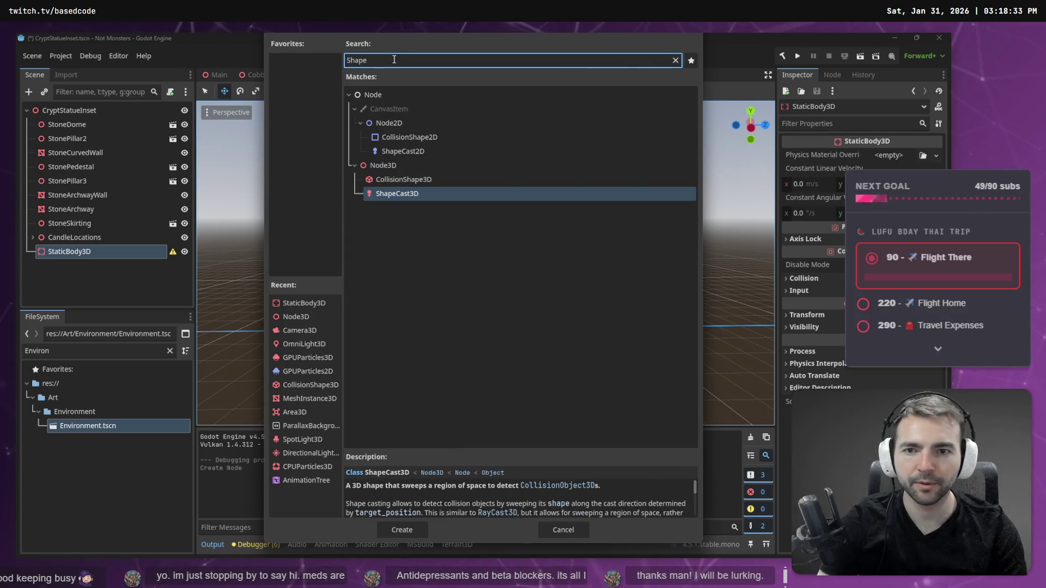
key("Up")
key("Return")
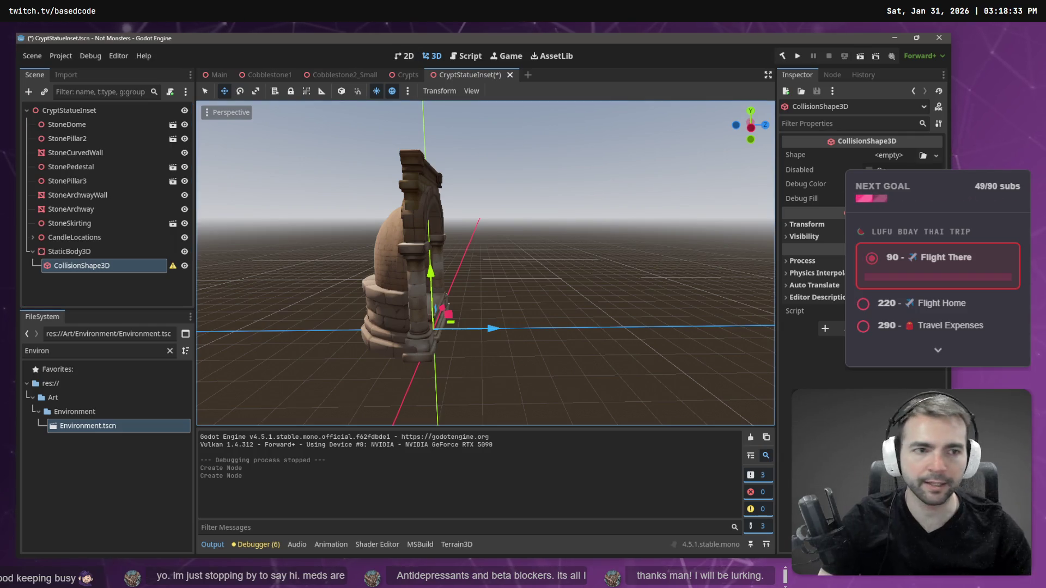
left_click(936, 157)
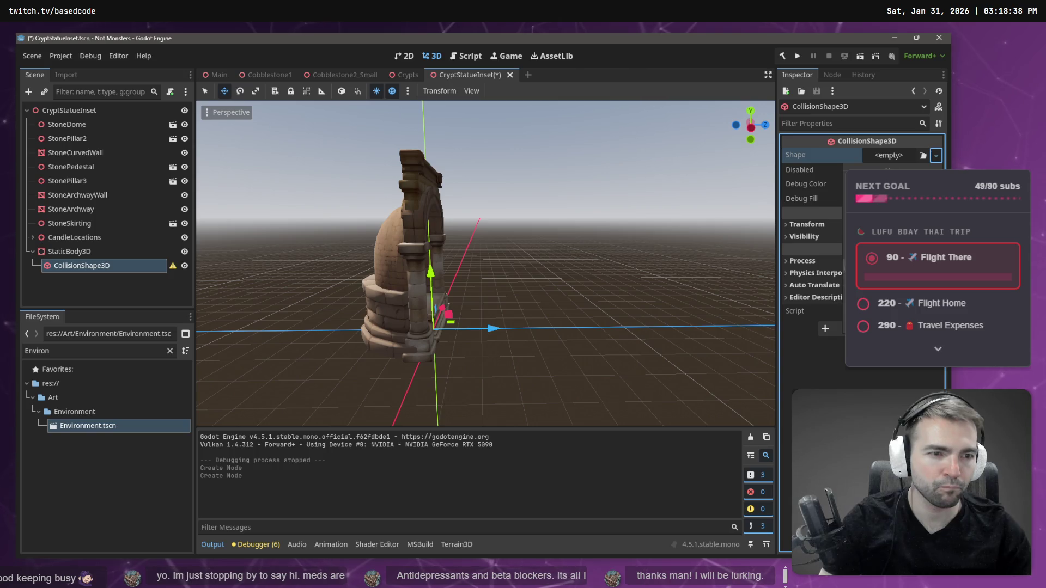
left_click(899, 169)
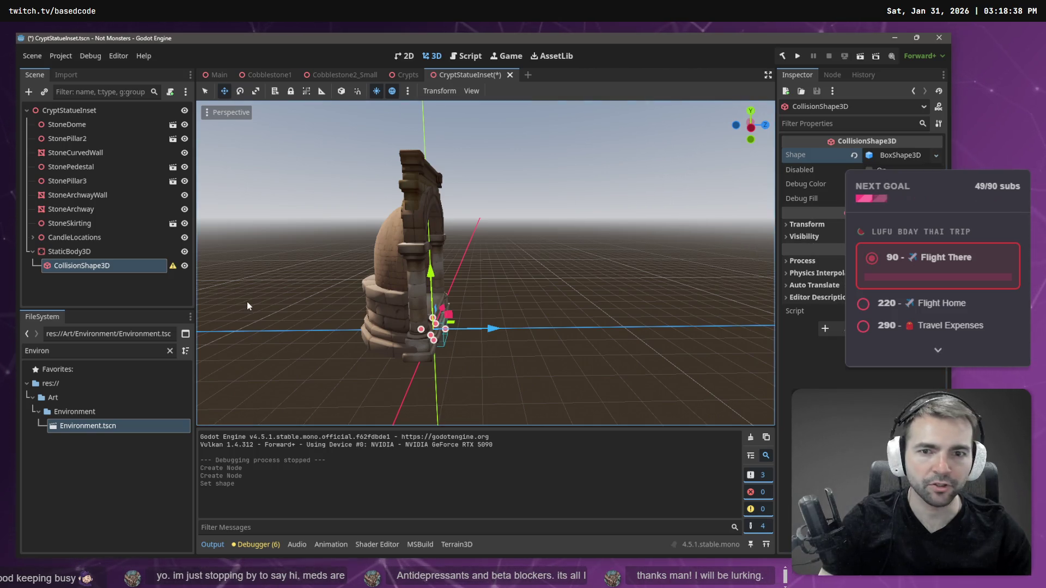
Size the box collision to about 4.63 × 6.28 × 3.06 around the archway and save.
mouse_move(435, 342)
left_mouse_down()
mouse_move(431, 357)
mouse_move(357, 347)
mouse_move(371, 293)
mouse_move(404, 305)
mouse_move(428, 283)
mouse_move(395, 186)
left_mouse_up()
key("ctrl+z")
mouse_move(345, 285)
left_mouse_down()
mouse_move(481, 315)
mouse_move(528, 285)
left_mouse_up()
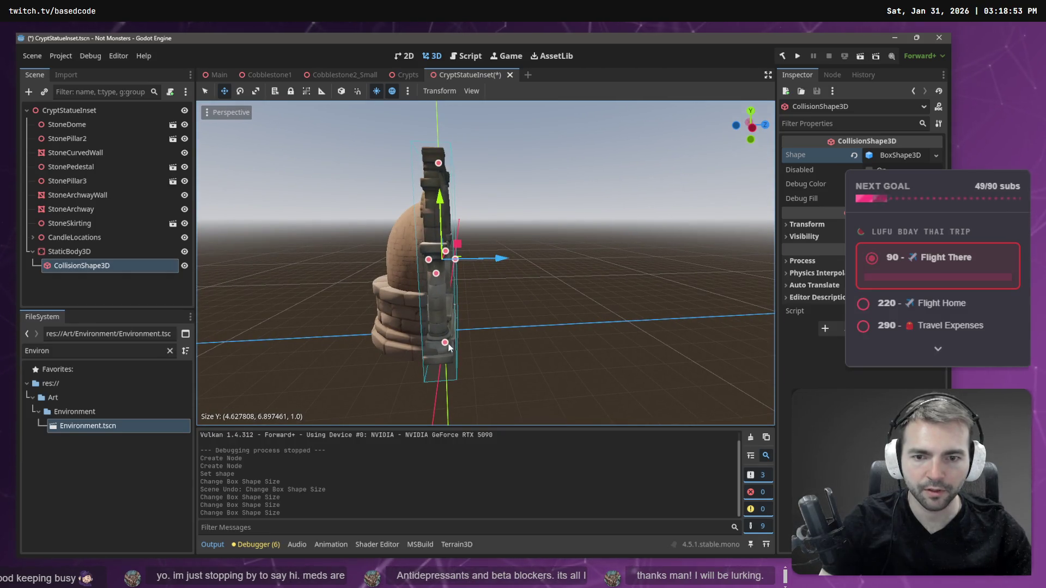
left_click_drag(428, 261, 366, 261)
left_click_drag(456, 261, 456, 261)
mouse_move(589, 252)
left_mouse_down()
mouse_move(376, 276)
mouse_move(257, 266)
mouse_move(211, 228)
mouse_move(533, 244)
mouse_move(518, 327)
mouse_move(521, 302)
left_mouse_up()
scroll(211, 228, "up", 2)
scroll(506, 244, "up", 2)
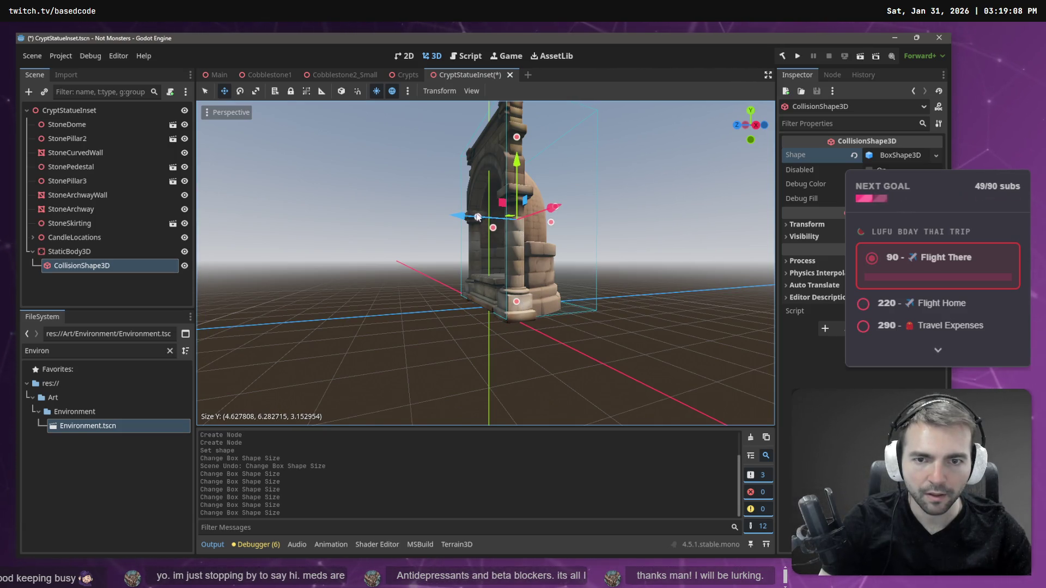
left_click_drag(479, 218, 481, 218)
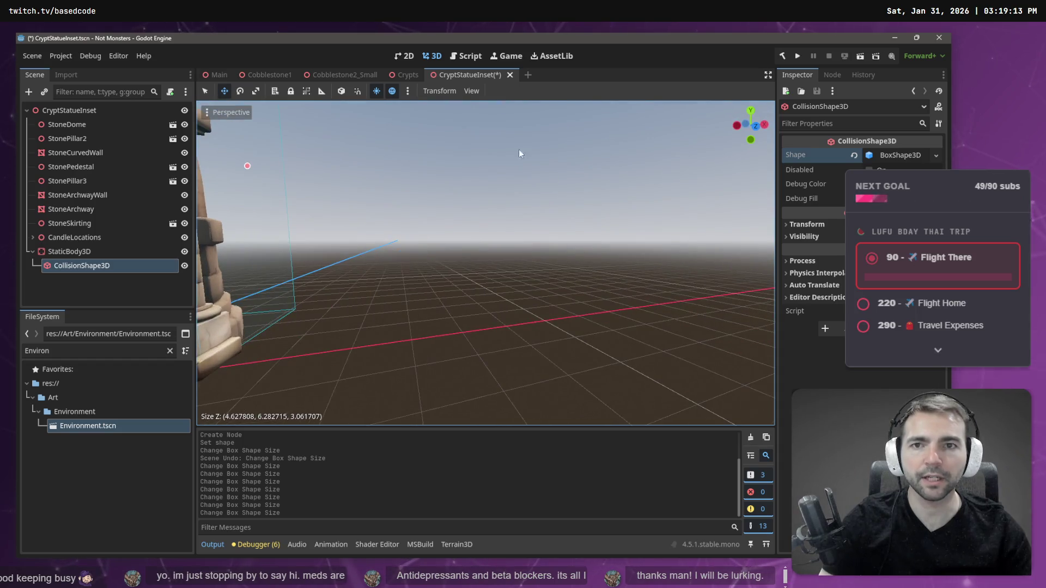
key("ctrl+s")
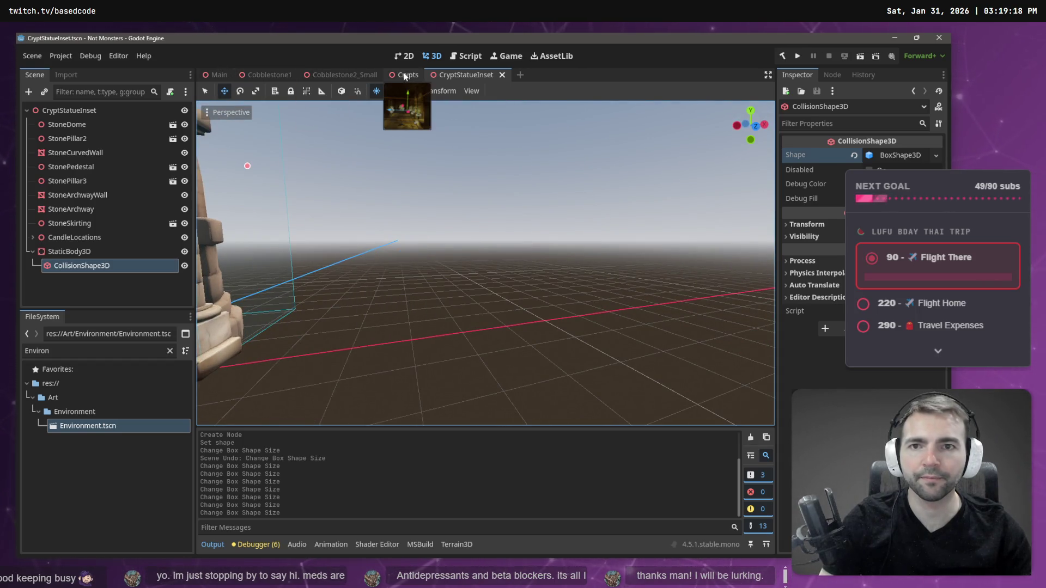
Back in Crypts, select the StoneWall3 wall and open its StoneWall source scene.
left_click(406, 75)
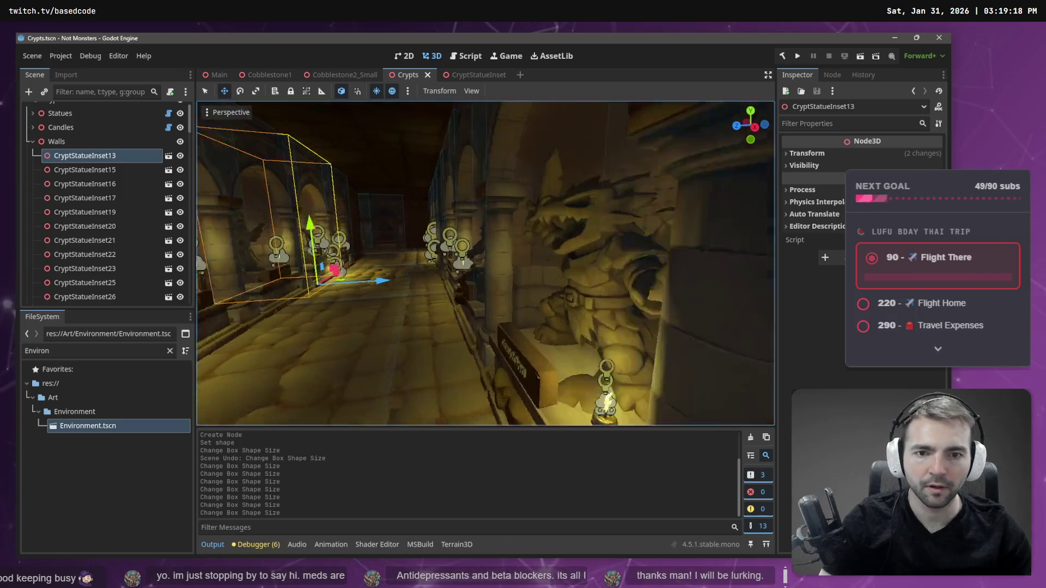
left_click_drag(506, 223, 506, 223)
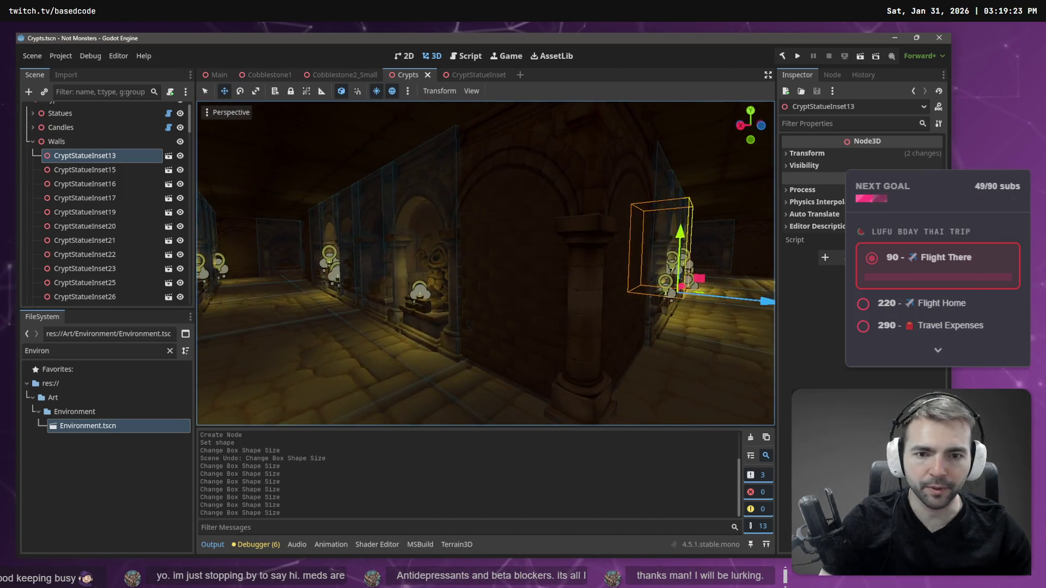
left_click(507, 223)
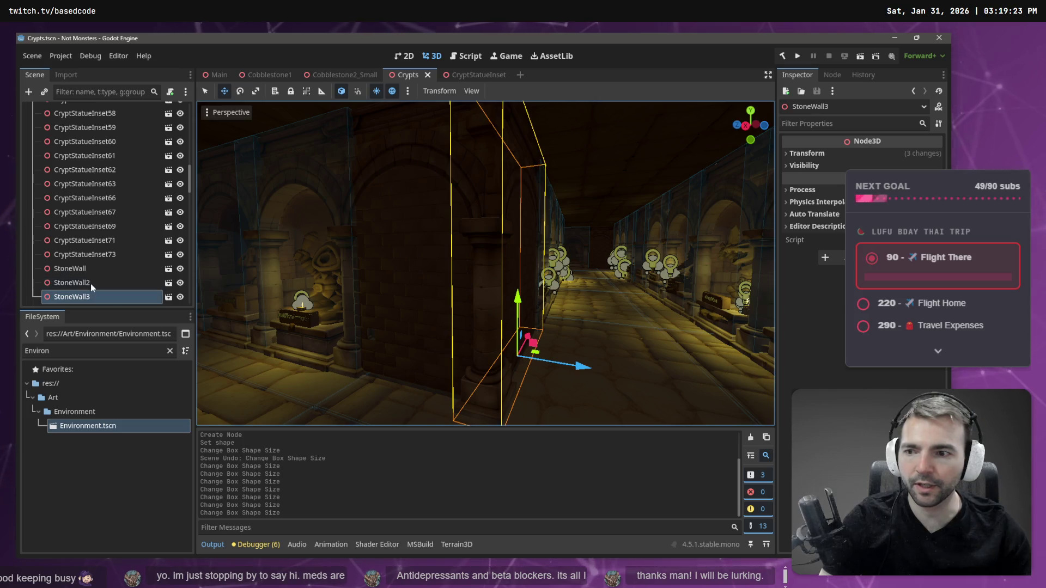
key("ctrl+d")
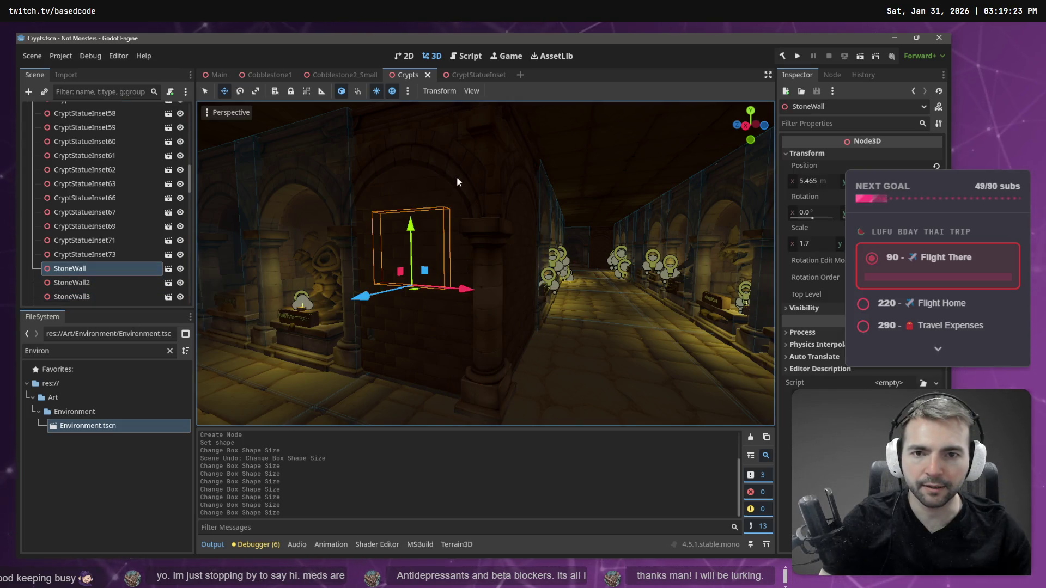
left_click(145, 255)
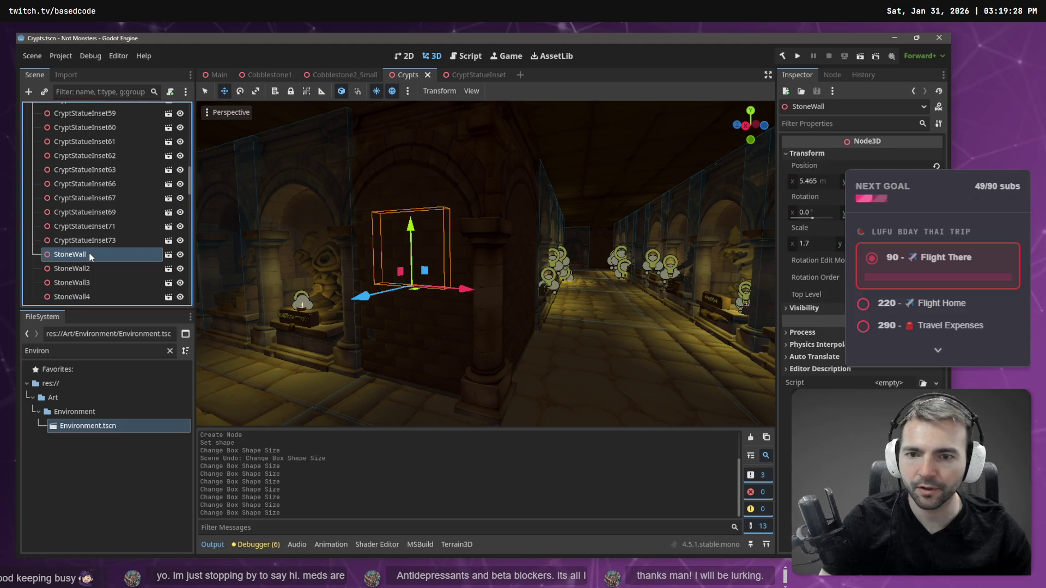
left_click(490, 395)
left_click(168, 283)
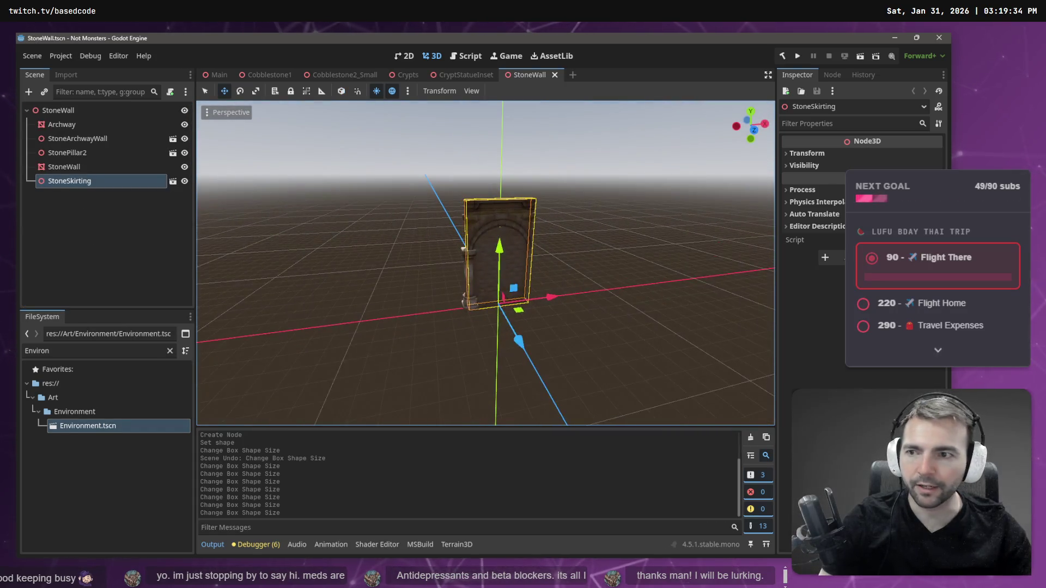
Add a StaticBody3D child to the StoneWall root node.
right_click(73, 108)
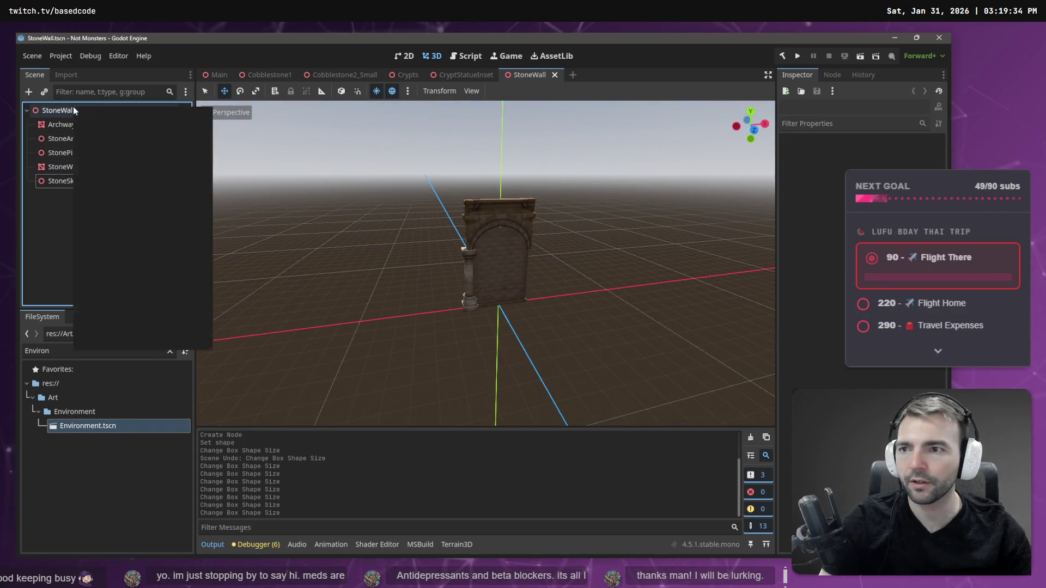
left_click(132, 114)
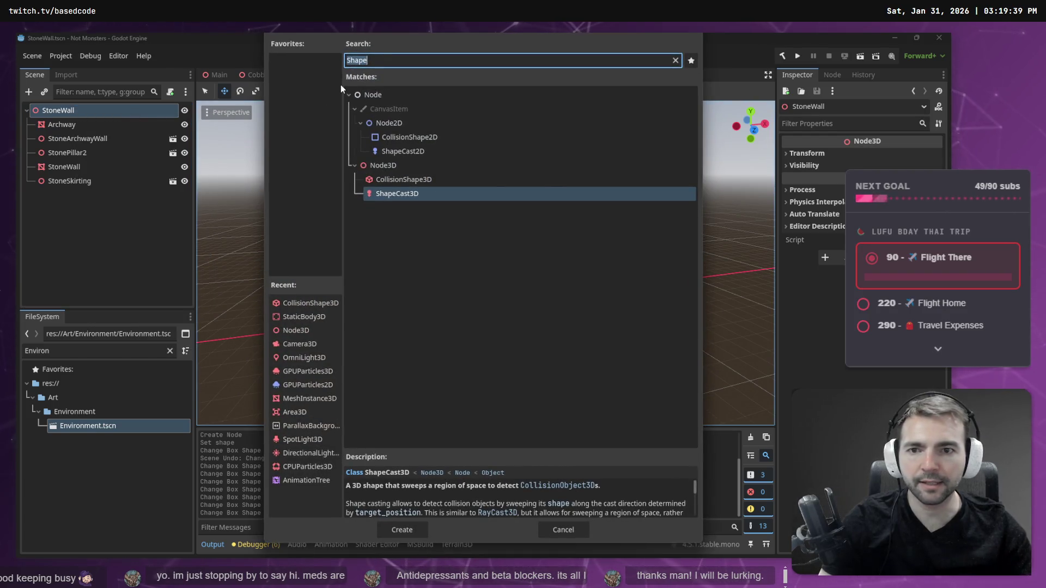
type("Staic")
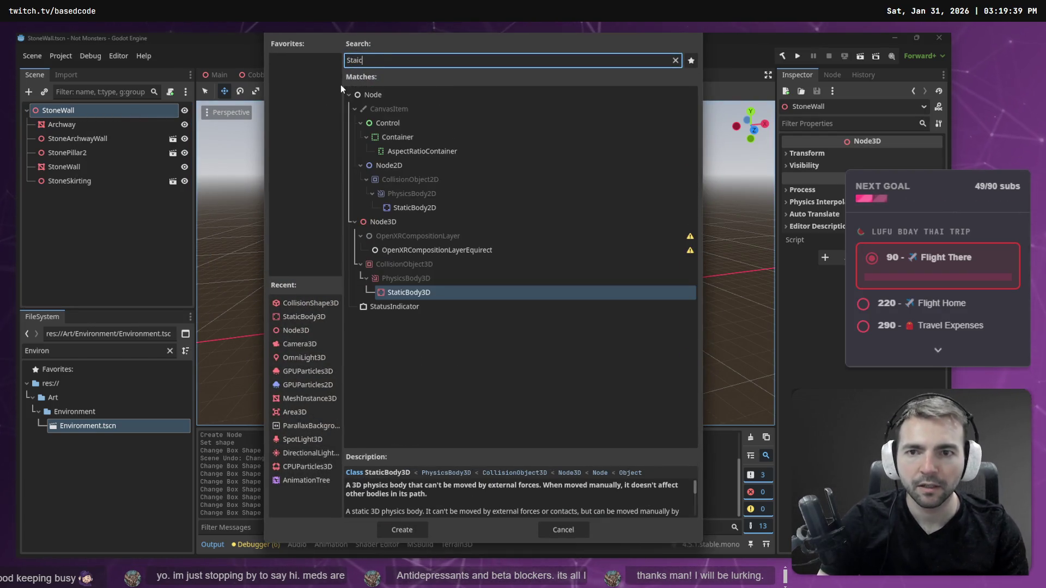
key("BackSpace")
key("BackSpace")
type("tic")
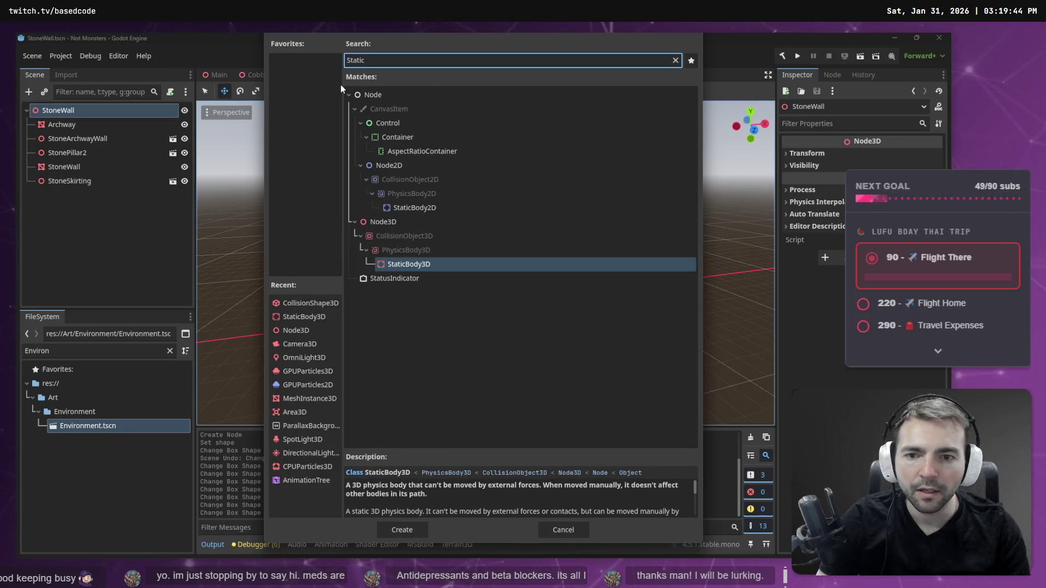
key("Return")
Undo the StaticBody3D accidentally added as a child of the StaticBody3D.
right_click(117, 199)
left_click(148, 203)
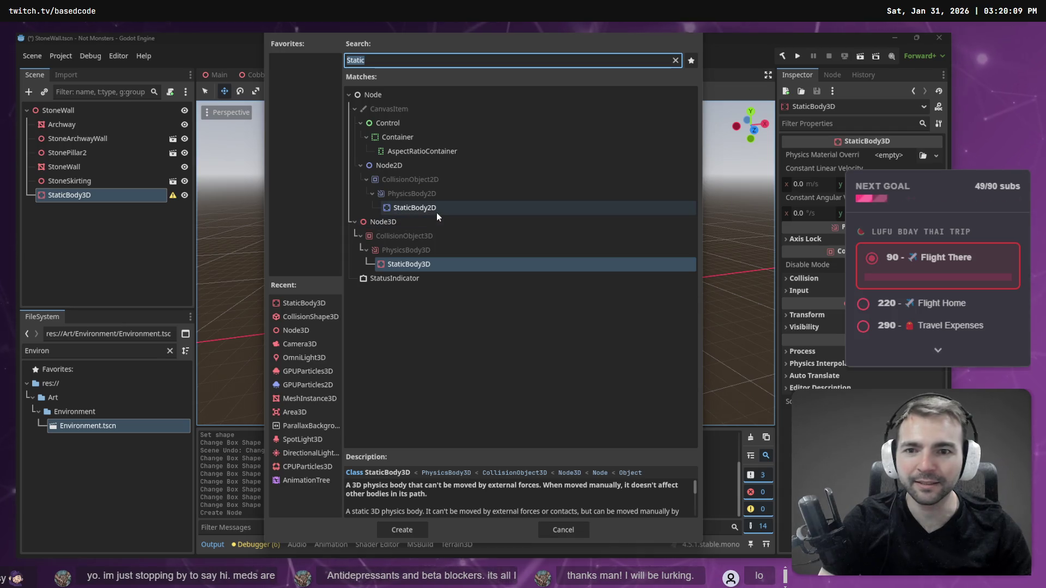
double_click(417, 265)
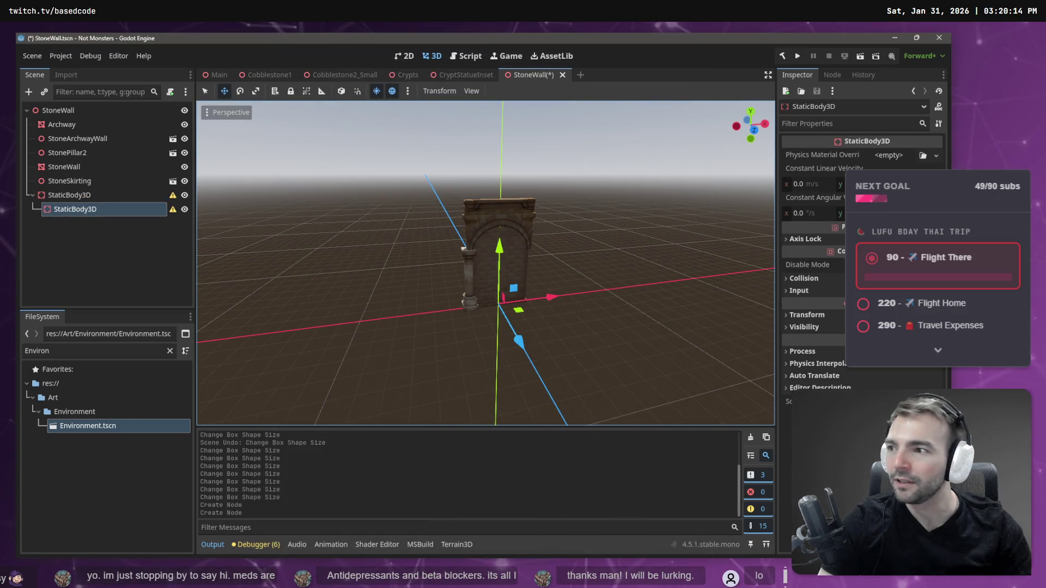
right_click(113, 211)
left_click(64, 207)
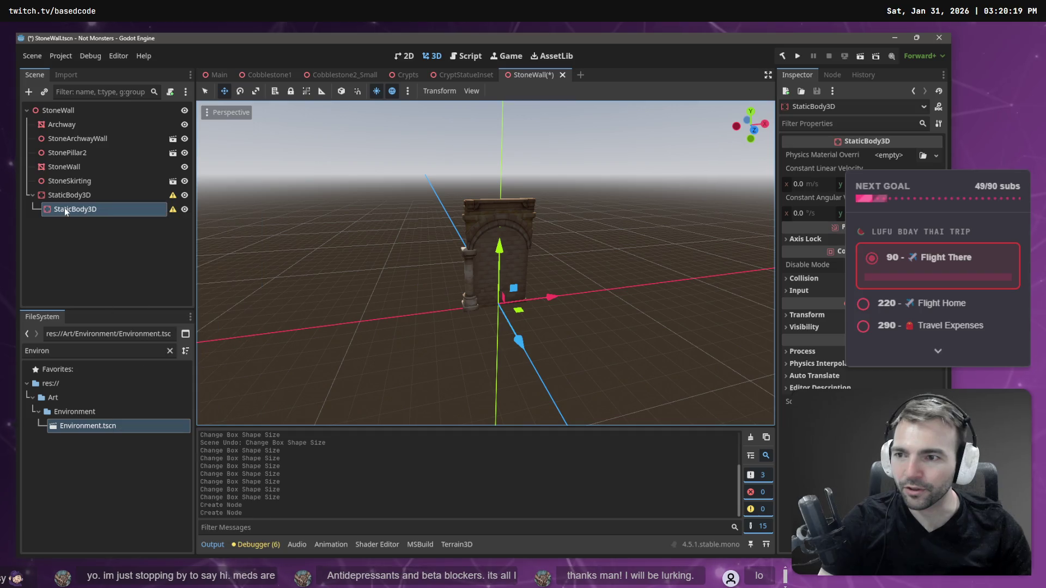
key("ctrl+z")
Add a CollisionShape3D under StaticBody3D and assign it a BoxShape3D.
right_click(66, 199)
left_click(123, 204)
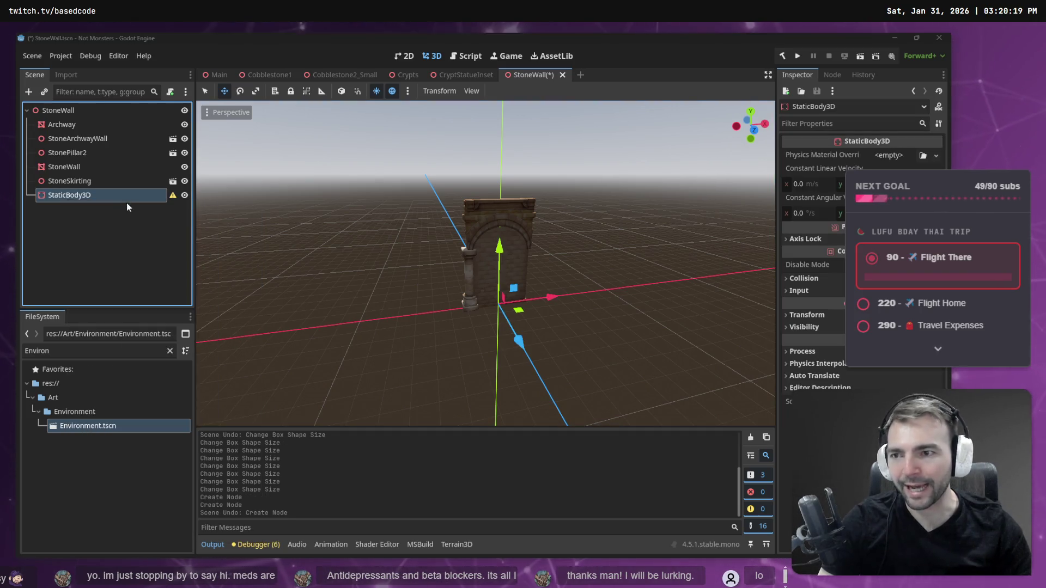
type("Shape")
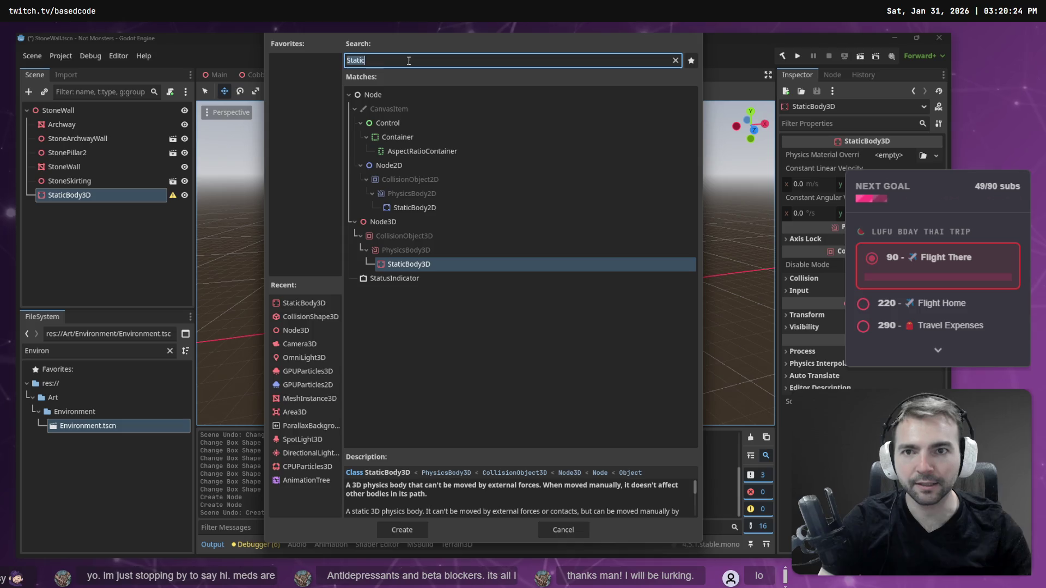
type("x")
key("BackSpace")
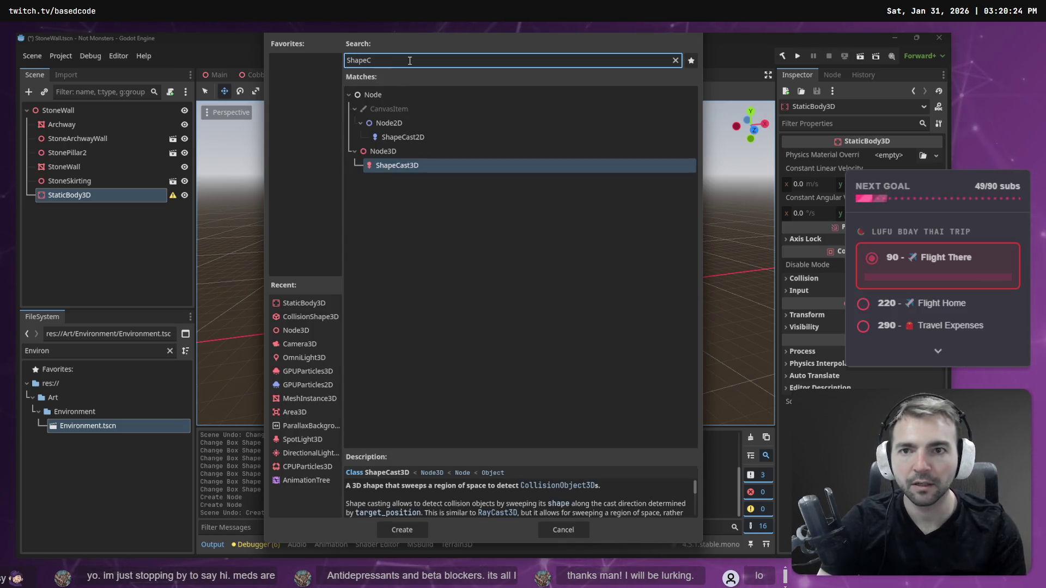
key("Up")
key("Up")
key("Up")
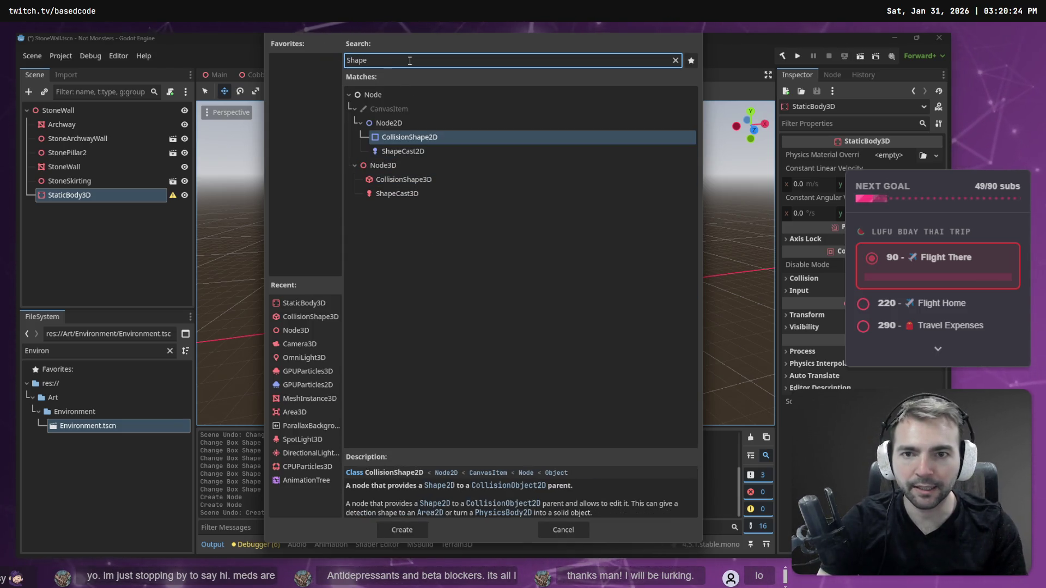
key("Down")
key("Down")
key("Down")
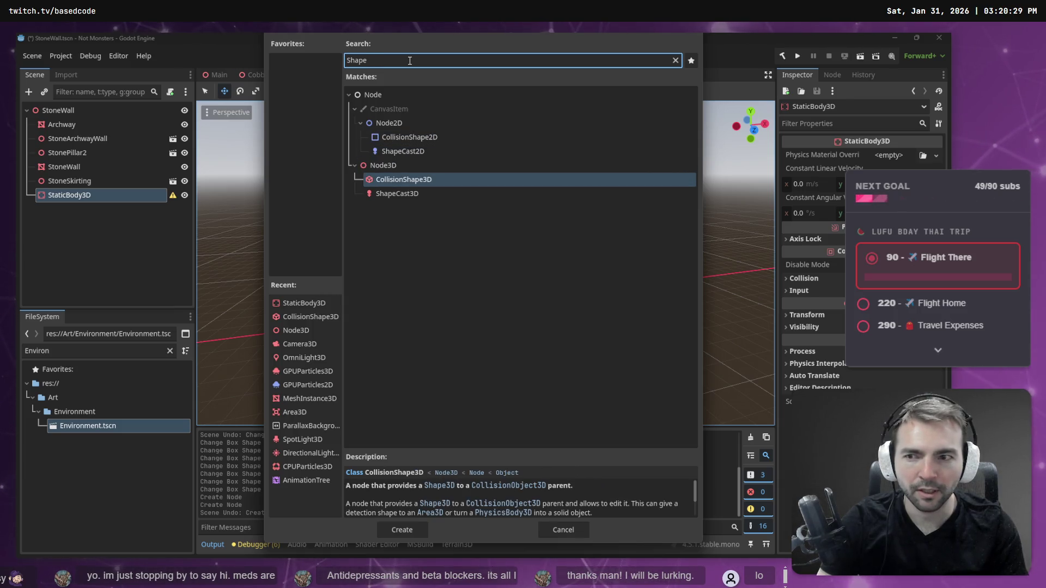
key("Return")
left_click(823, 155)
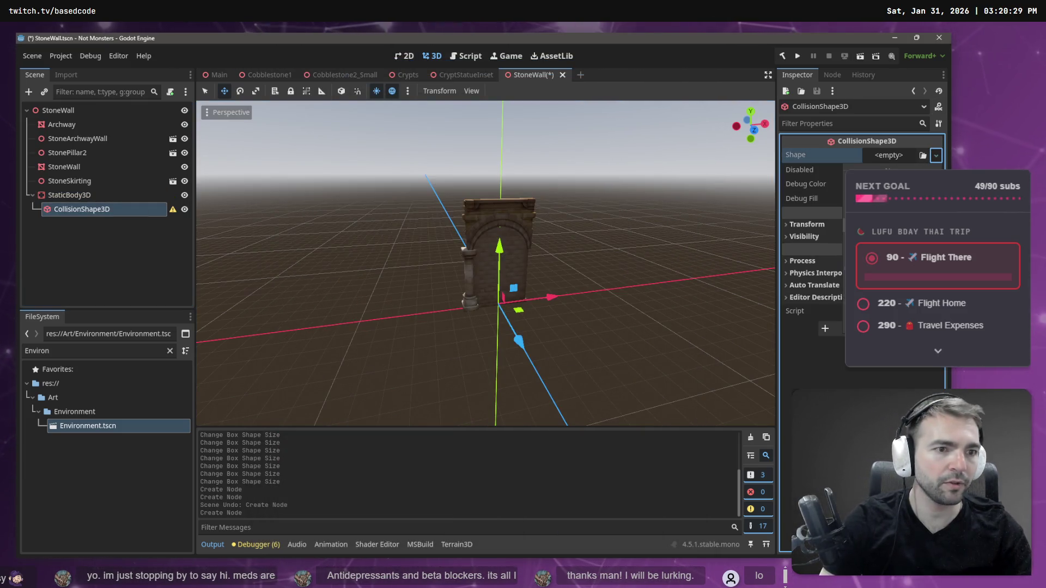
left_click(899, 172)
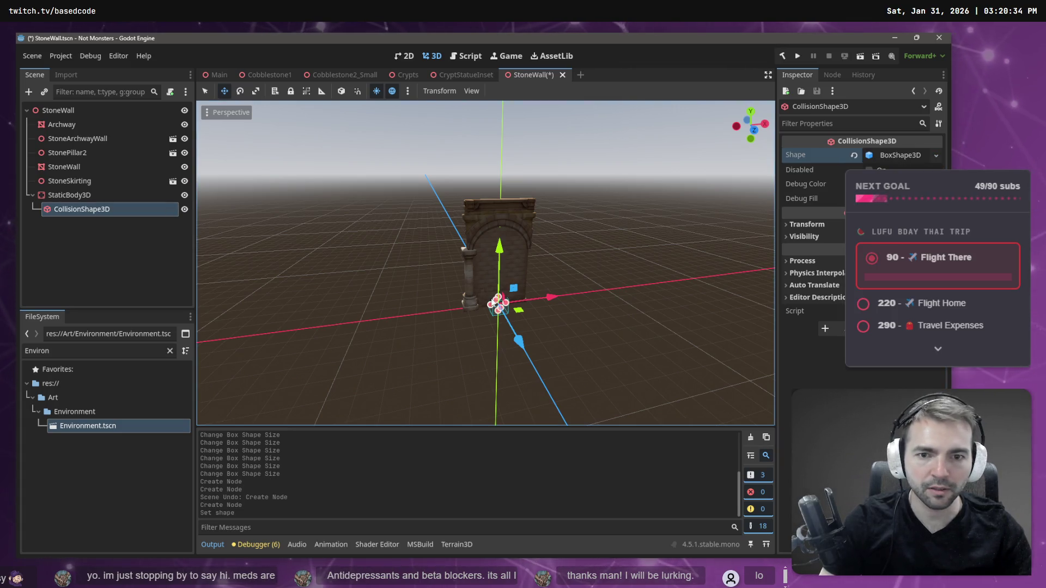
Fit the box collision to the wall at about 3.72 × 6.31 × 0.51 and save.
scroll(496, 304, "up", 2)
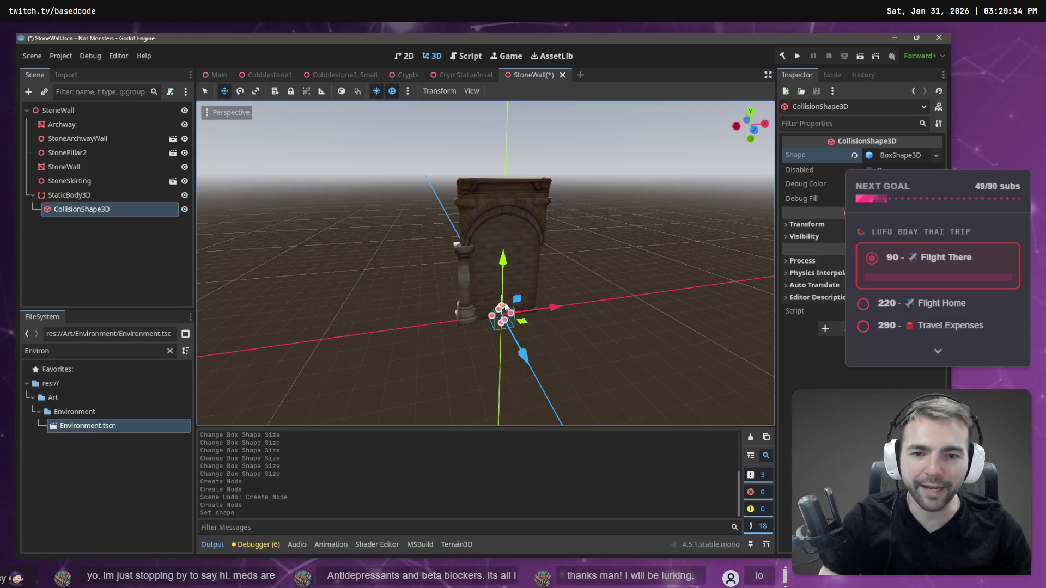
left_click_drag(502, 306, 522, 182)
mouse_move(515, 260)
left_mouse_down()
mouse_move(540, 258)
mouse_move(460, 264)
left_mouse_up()
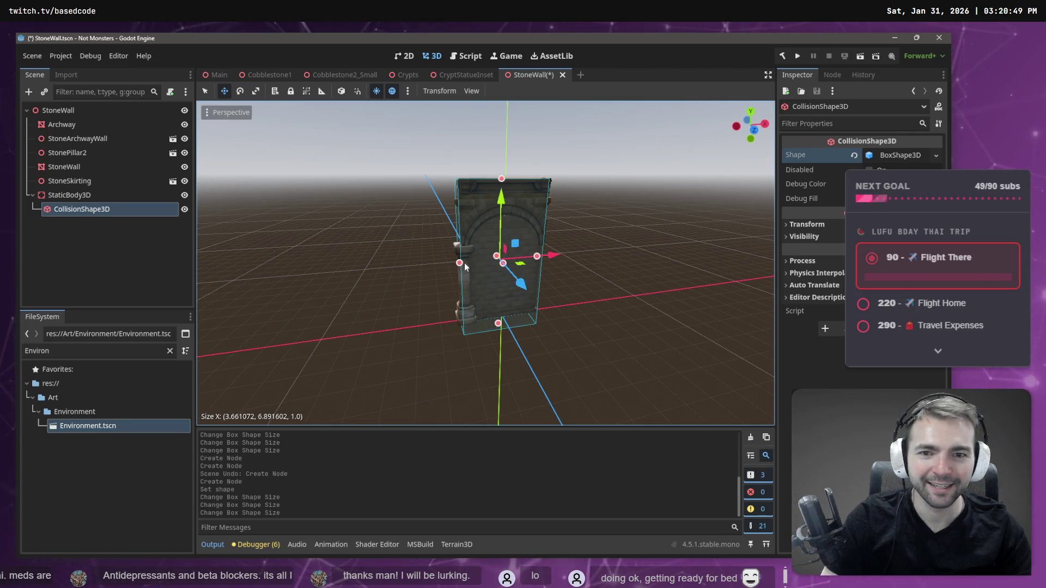
left_click_drag(502, 324, 499, 314)
mouse_move(612, 256)
left_mouse_down()
mouse_move(525, 252)
mouse_move(708, 250)
mouse_move(592, 247)
left_mouse_up()
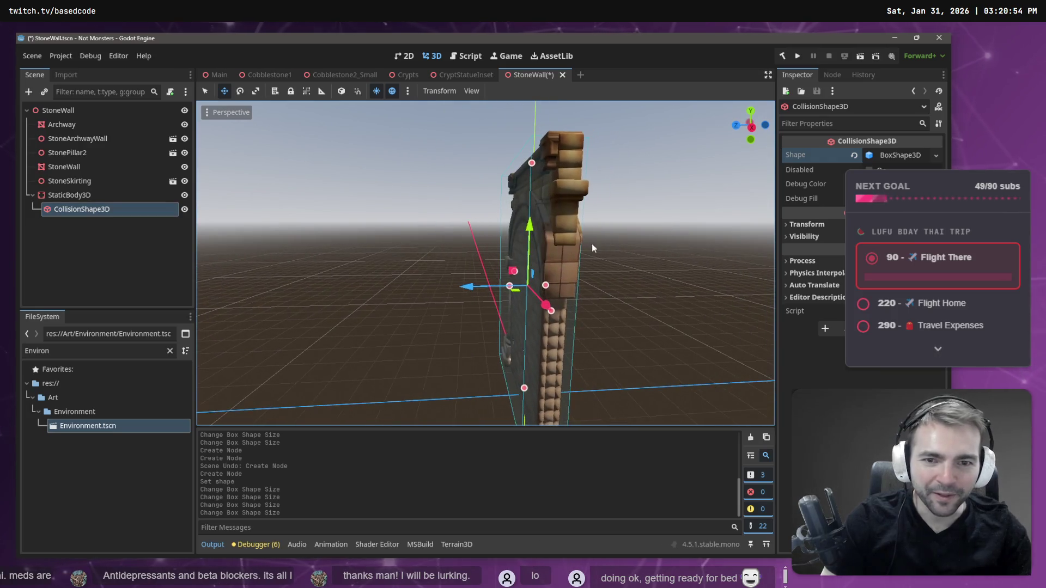
mouse_move(520, 287)
left_mouse_down()
mouse_move(588, 284)
mouse_move(735, 311)
mouse_move(256, 294)
left_mouse_up()
left_click_drag(654, 289, 762, 288)
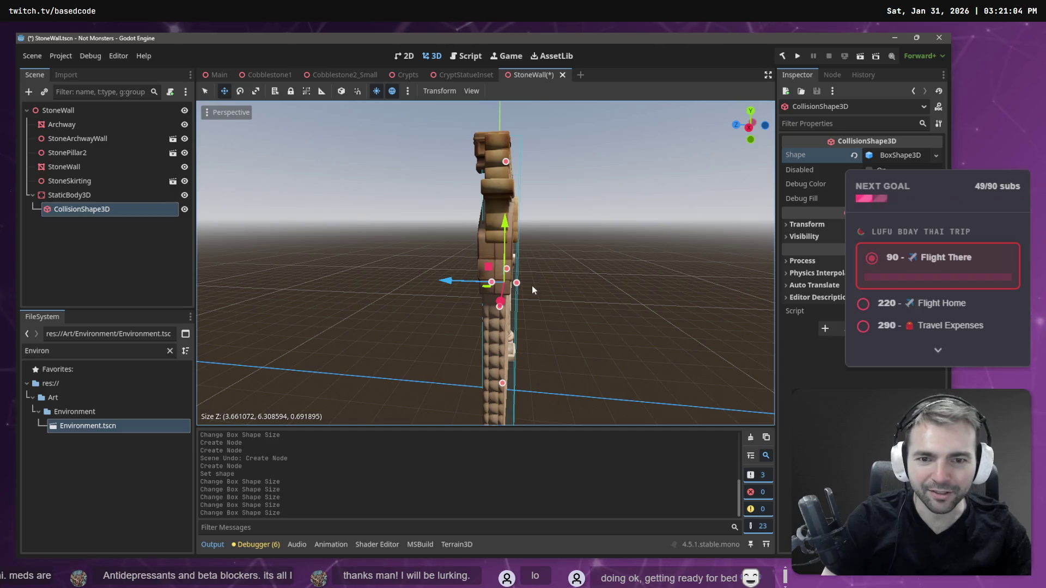
left_click_drag(518, 282, 486, 271)
left_click_drag(436, 242, 432, 243)
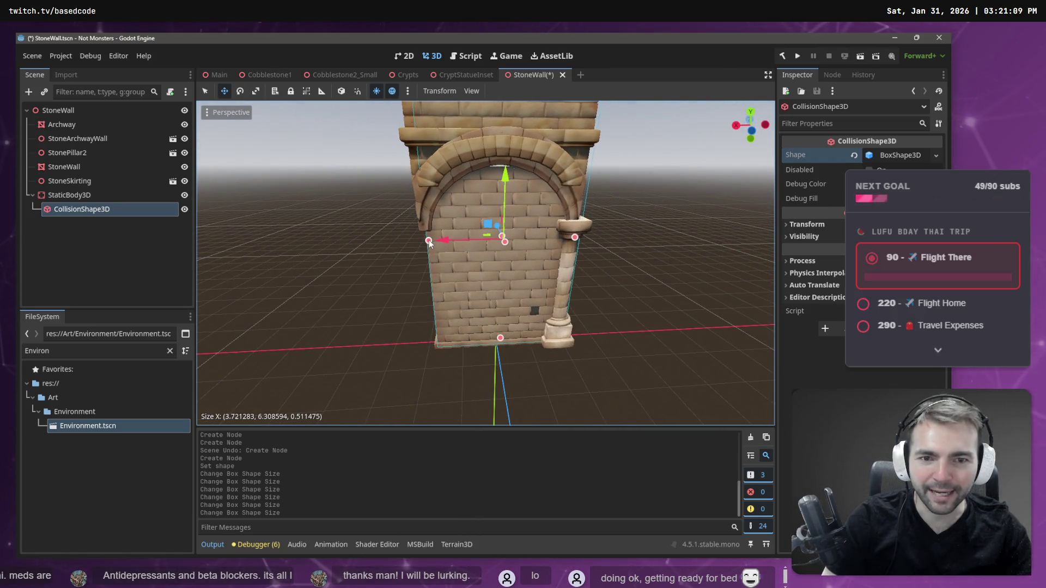
mouse_move(526, 254)
left_mouse_down()
mouse_move(501, 269)
mouse_move(518, 277)
mouse_move(614, 234)
left_mouse_up()
key("ctrl+s")
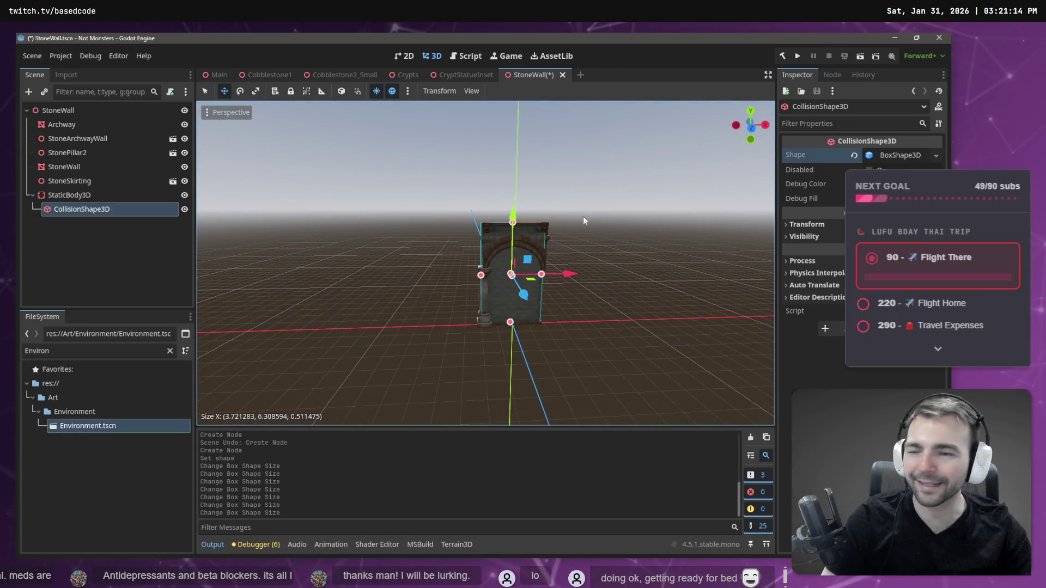
left_click(519, 158)
Close the CryptStatueInset scene tab.
mouse_move(218, 75)
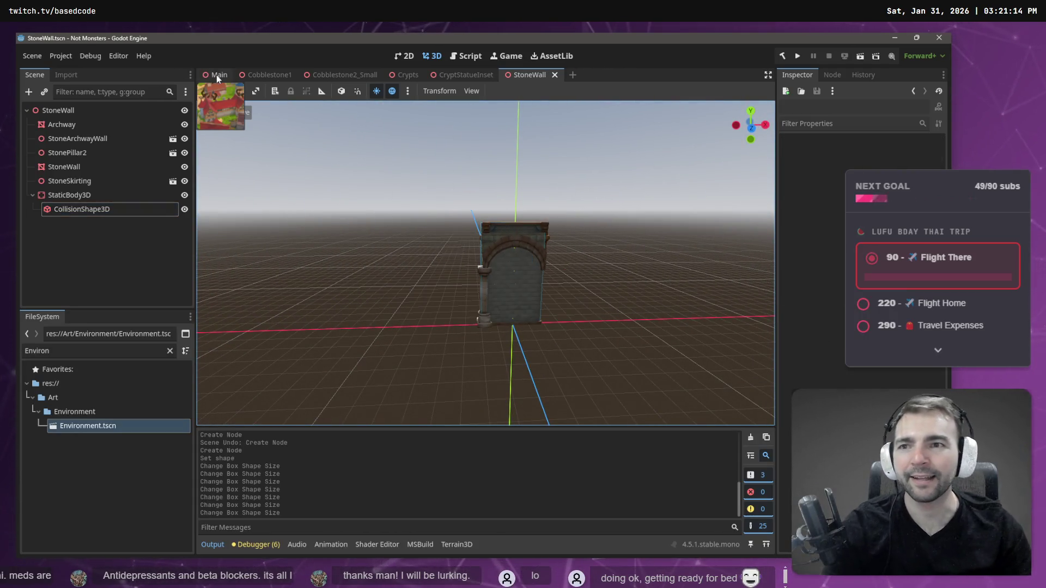
left_click(272, 74)
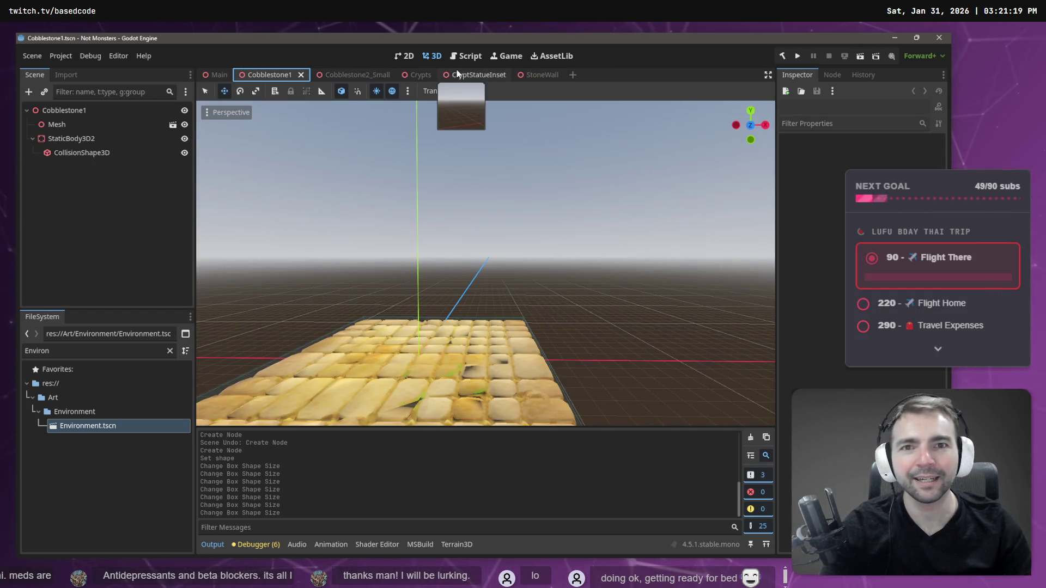
left_click(466, 75)
middle_click(464, 74)
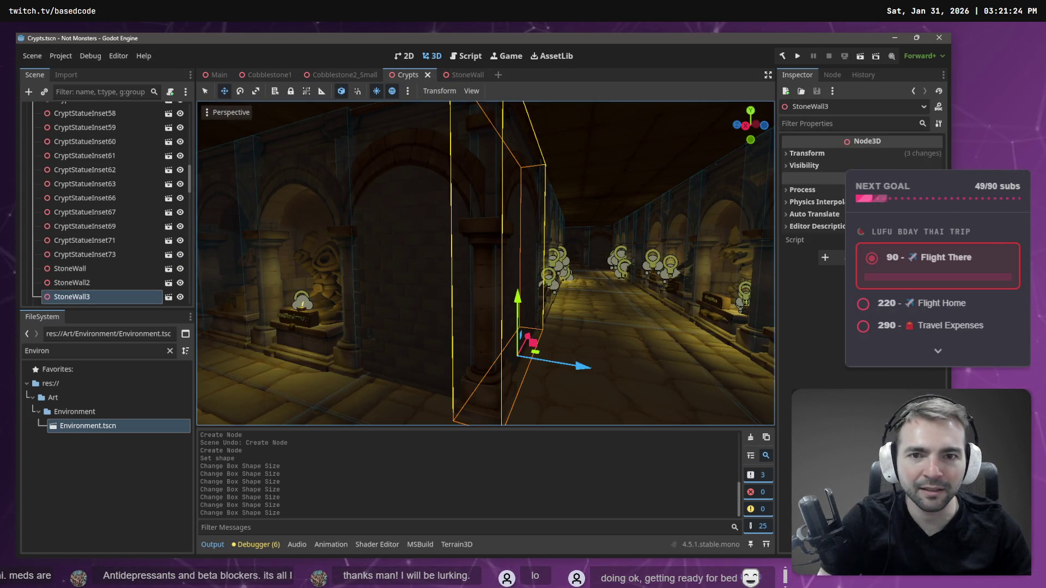
Fly down the crypt hallway, select StoneWall19 and open its StoneWall scene.
key("w")
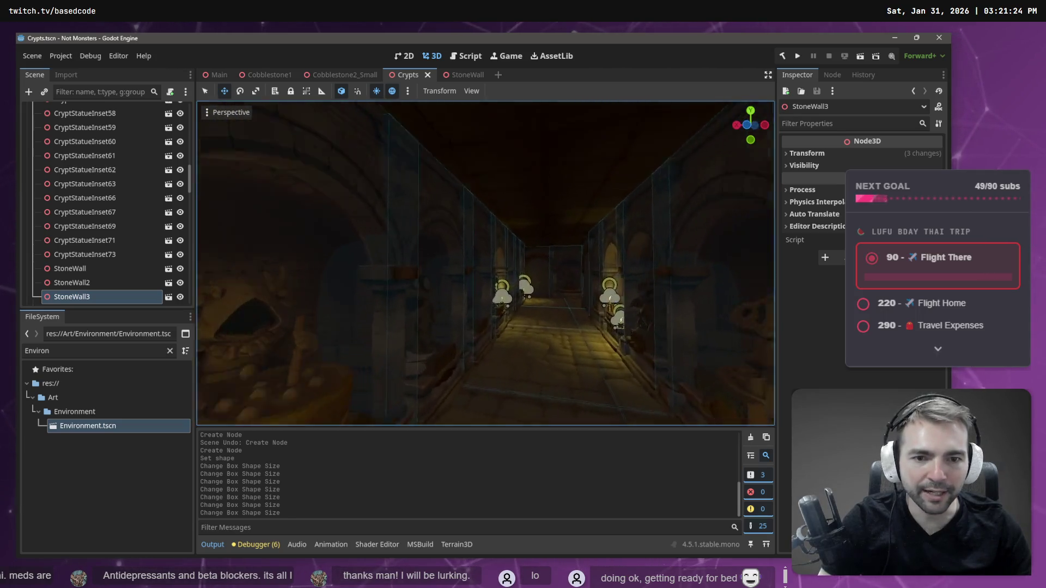
key("w")
left_click_drag(483, 300, 483, 300)
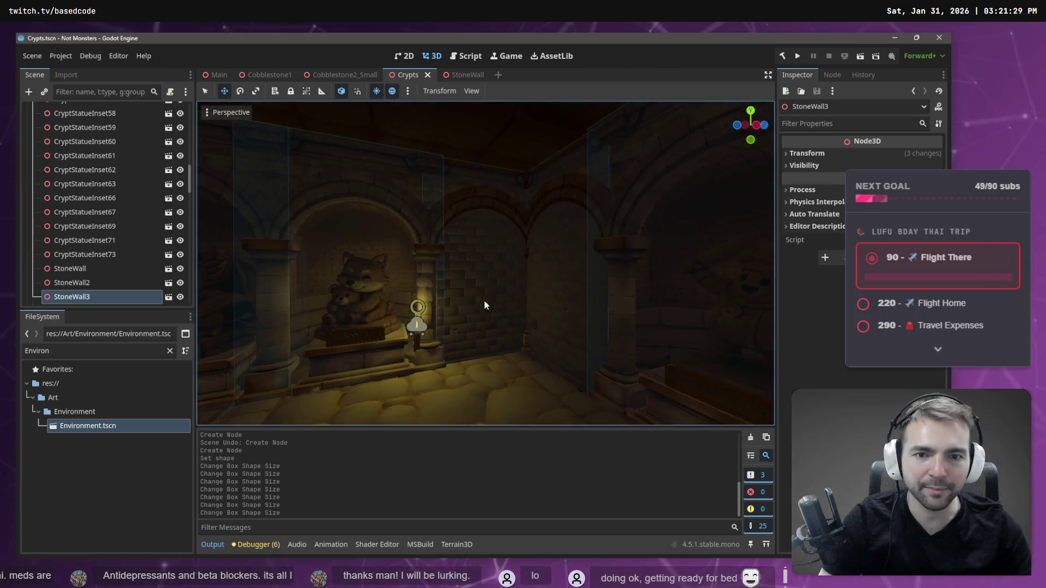
left_click(492, 227)
scroll(155, 155, "up", 2)
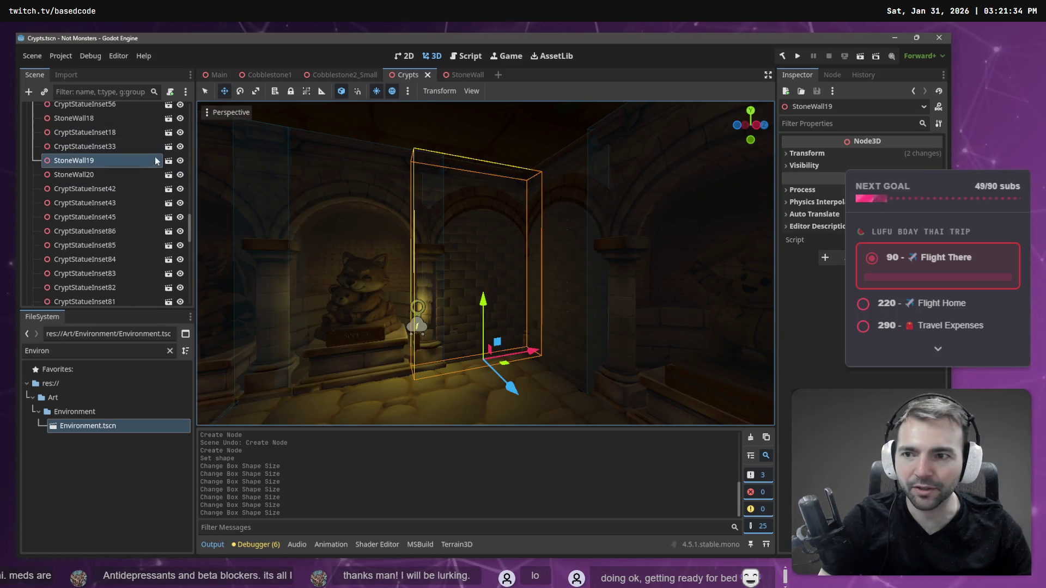
left_click(169, 161)
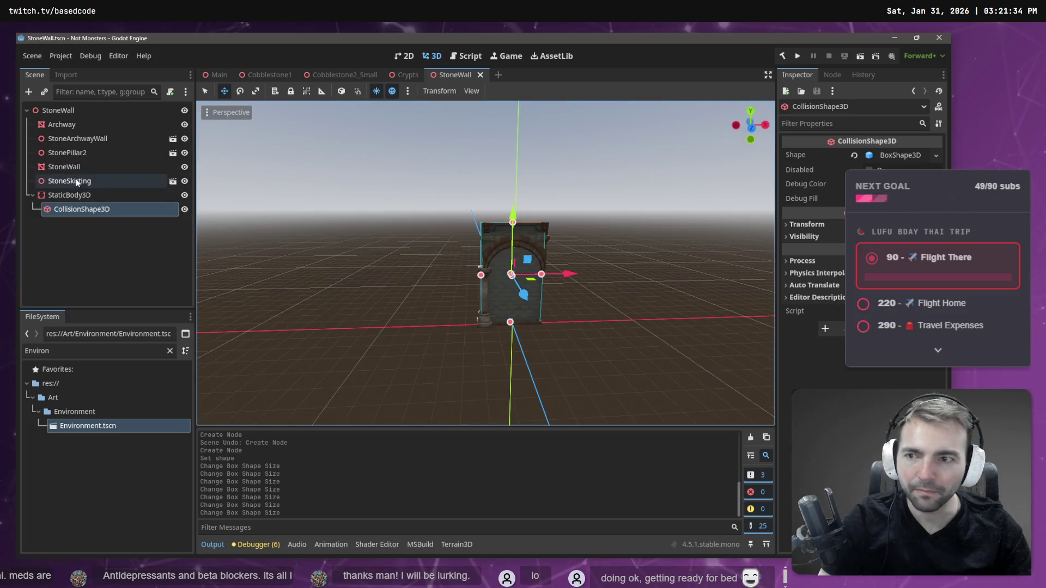
Compare StoneWall19 in Crypts against the StoneWall box collision, then show the Main scene.
left_click(406, 75)
key("w")
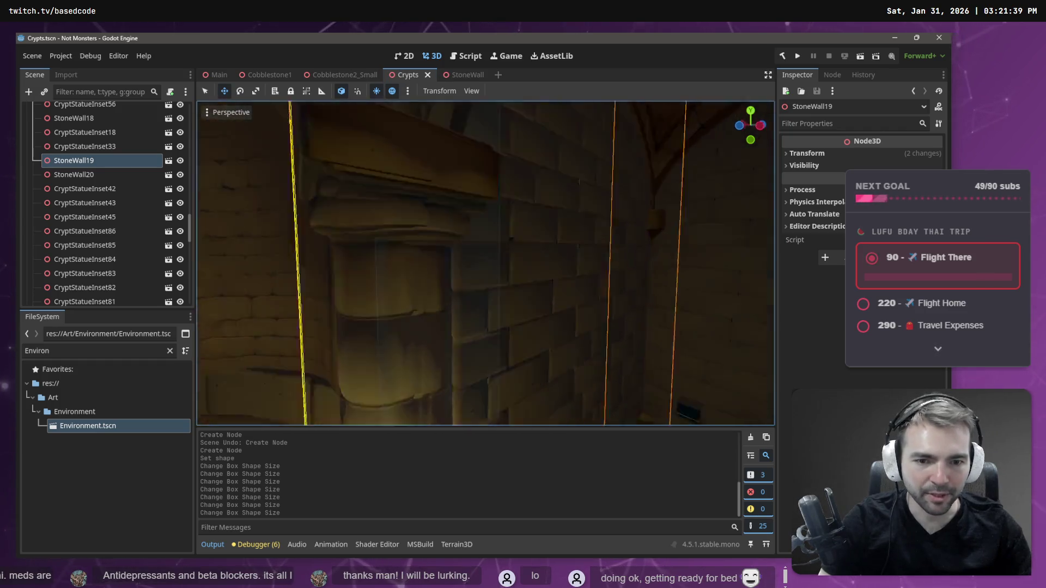
scroll(485, 262, "down", 5)
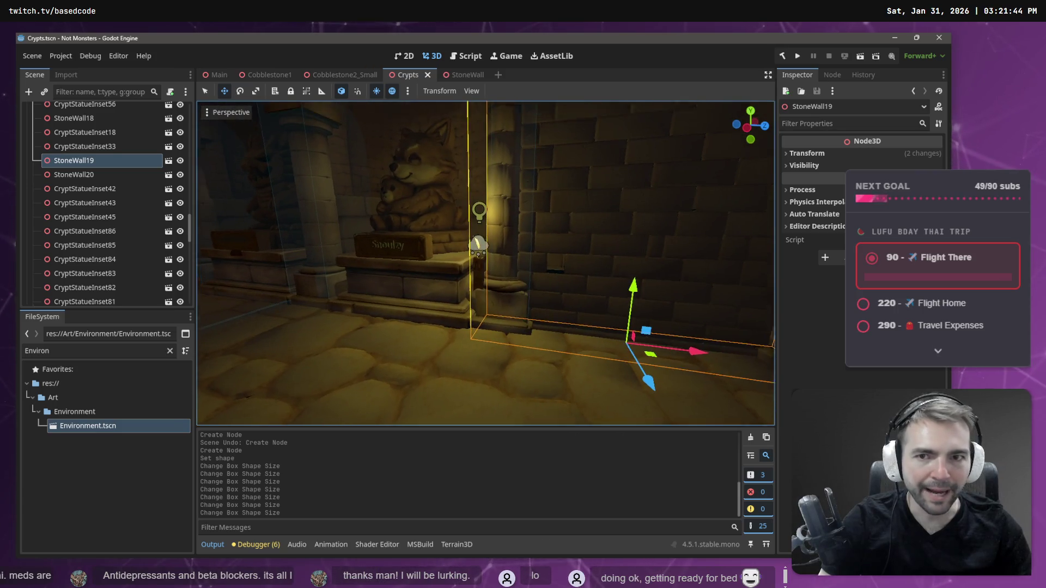
left_click(463, 74)
left_click_drag(548, 234, 468, 253)
mouse_move(525, 275)
left_mouse_down()
mouse_move(524, 264)
mouse_move(479, 260)
mouse_move(523, 269)
left_mouse_up()
scroll(518, 267, "down", 3)
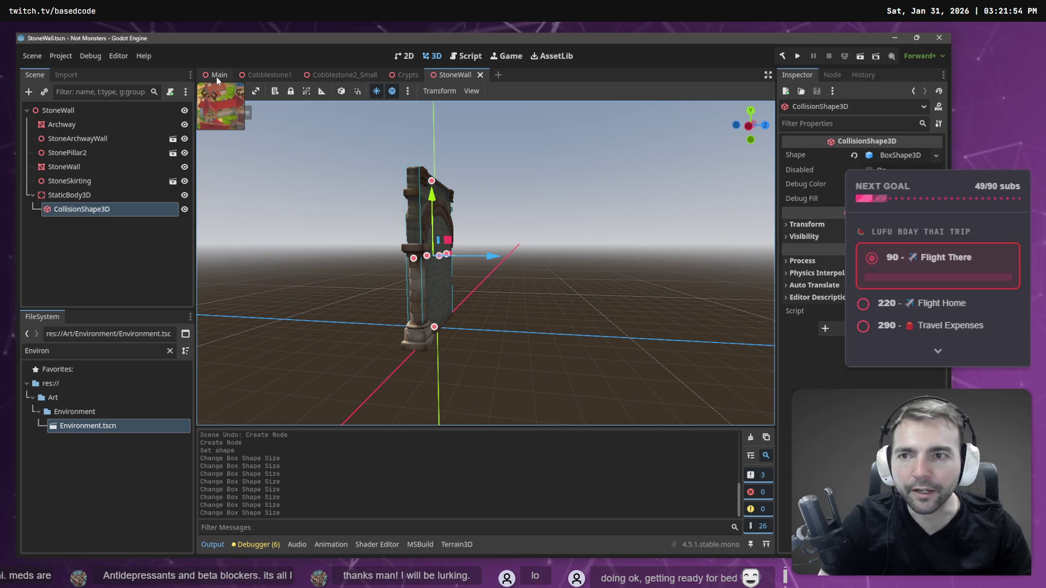
left_click(217, 77)
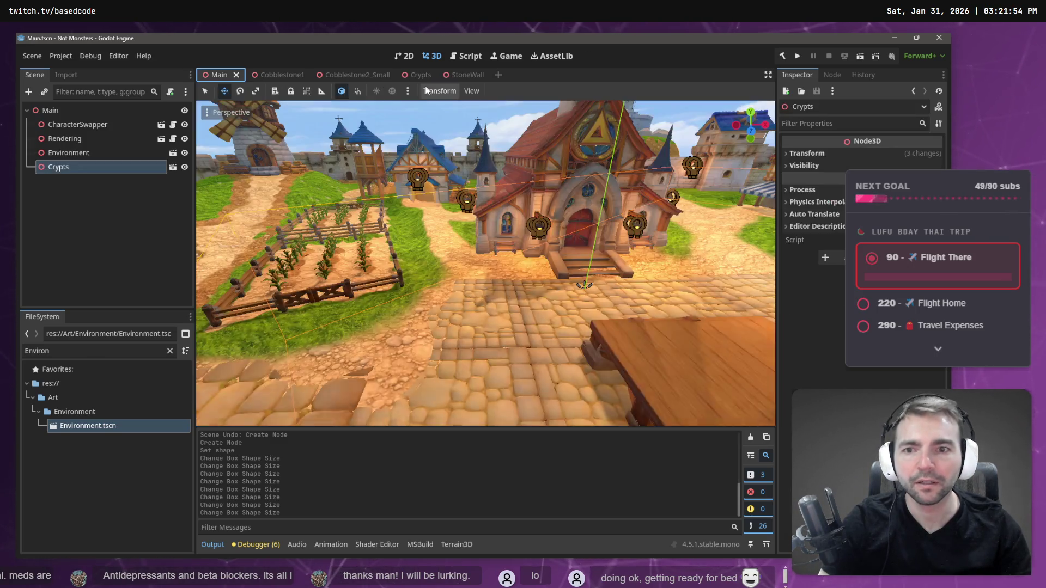
Switch to the Crypts scene and select the StoneWall27 wall piece in the viewport.
left_click(410, 91)
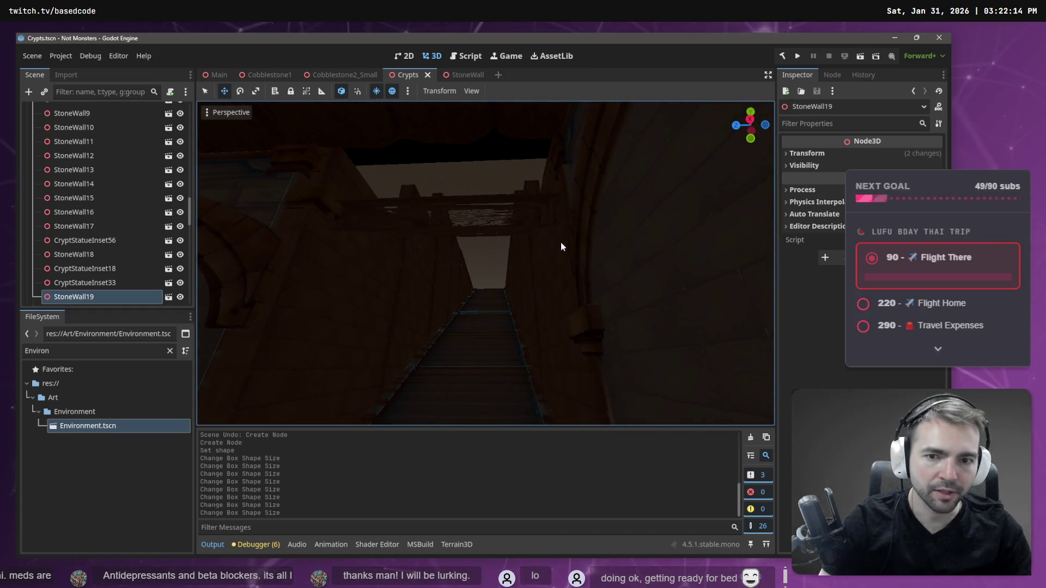
left_click(560, 268)
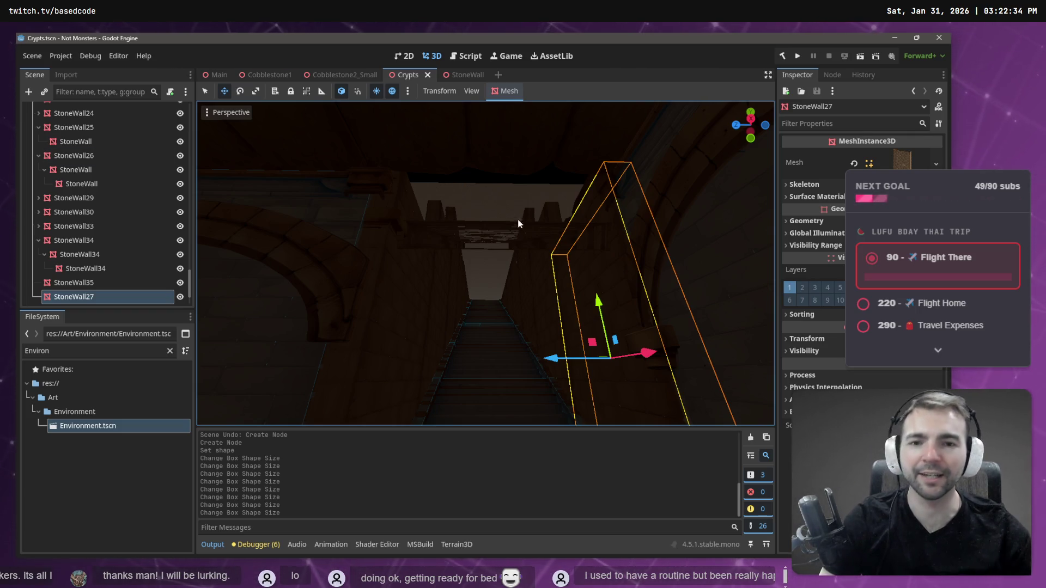
key("w")
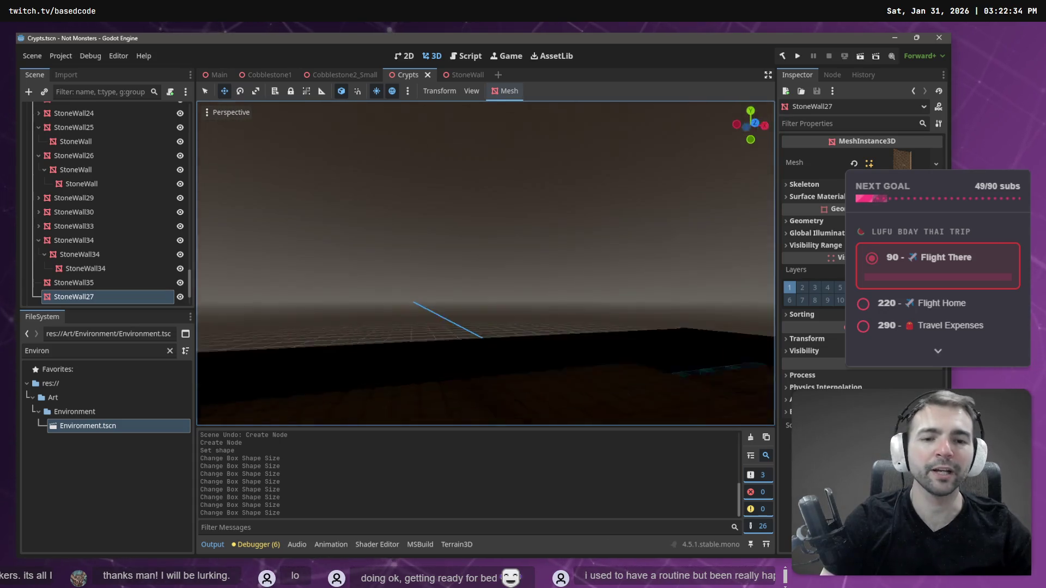
key("f")
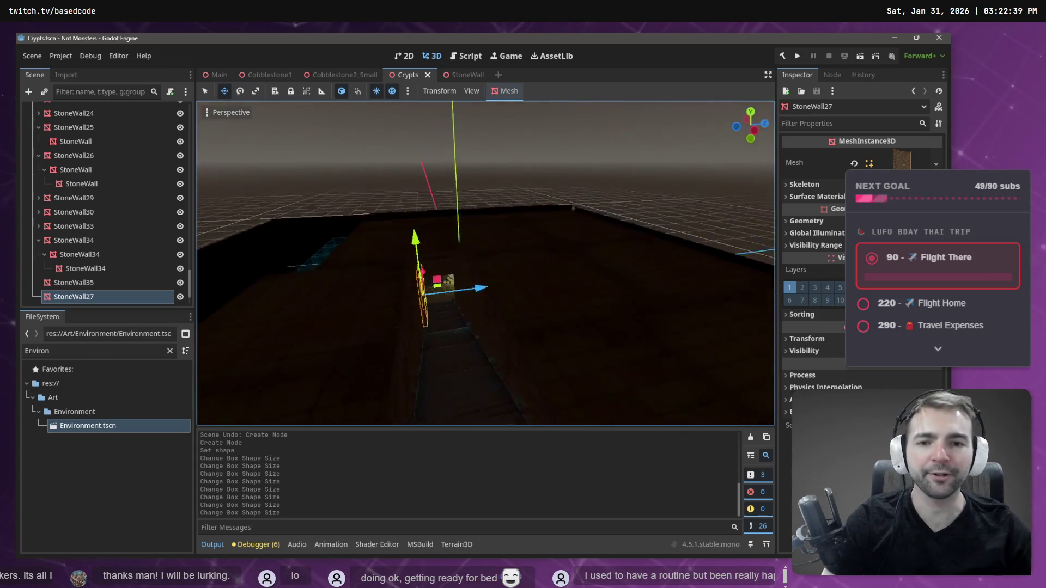
key("w")
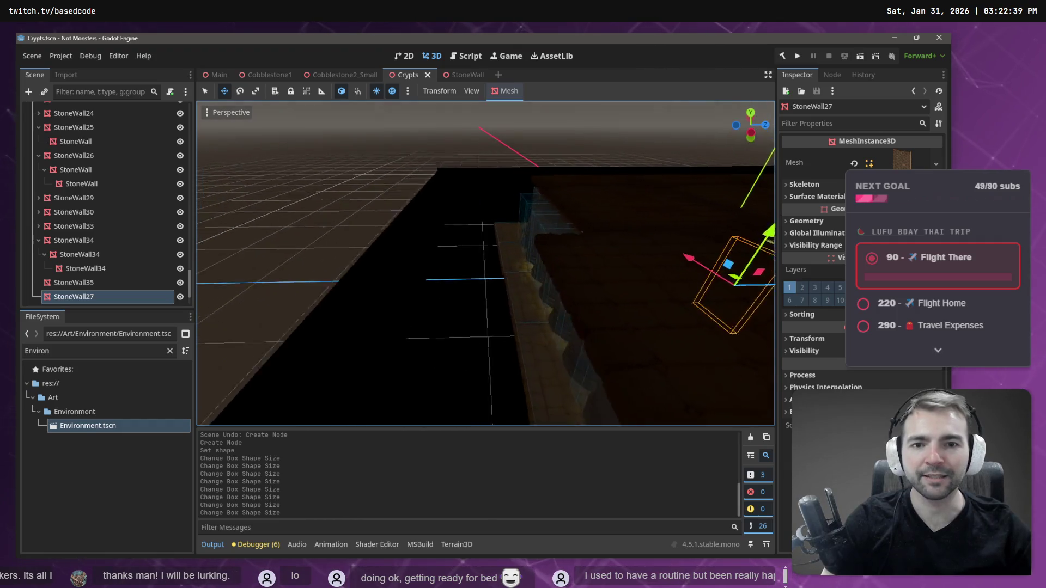
key("f")
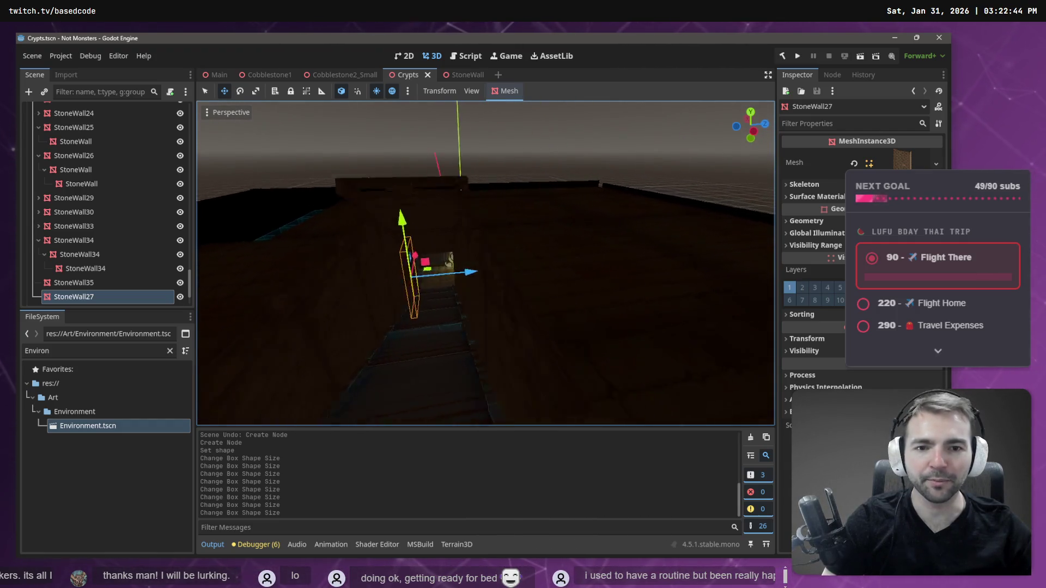
key("w")
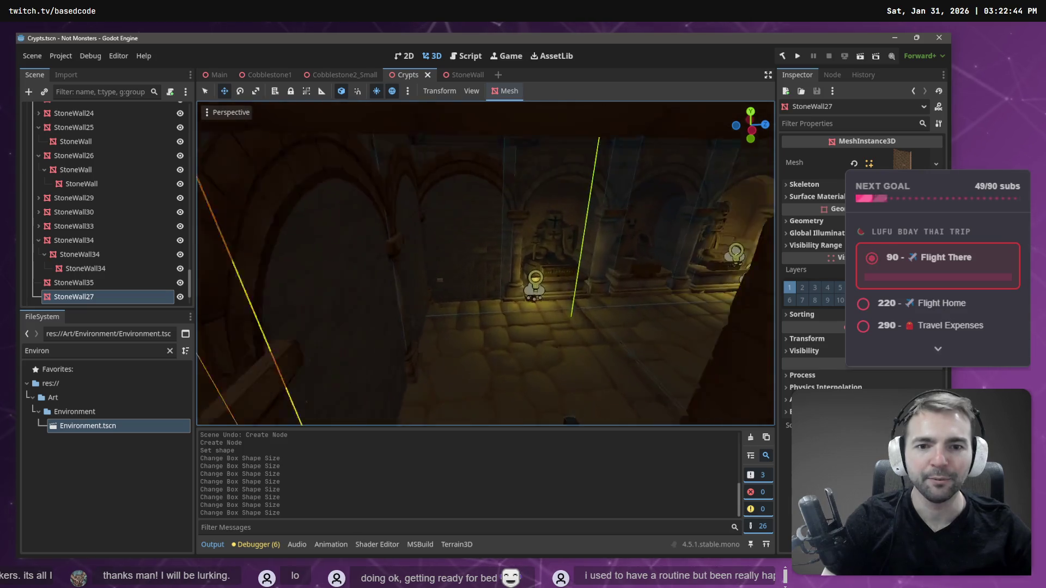
key("s")
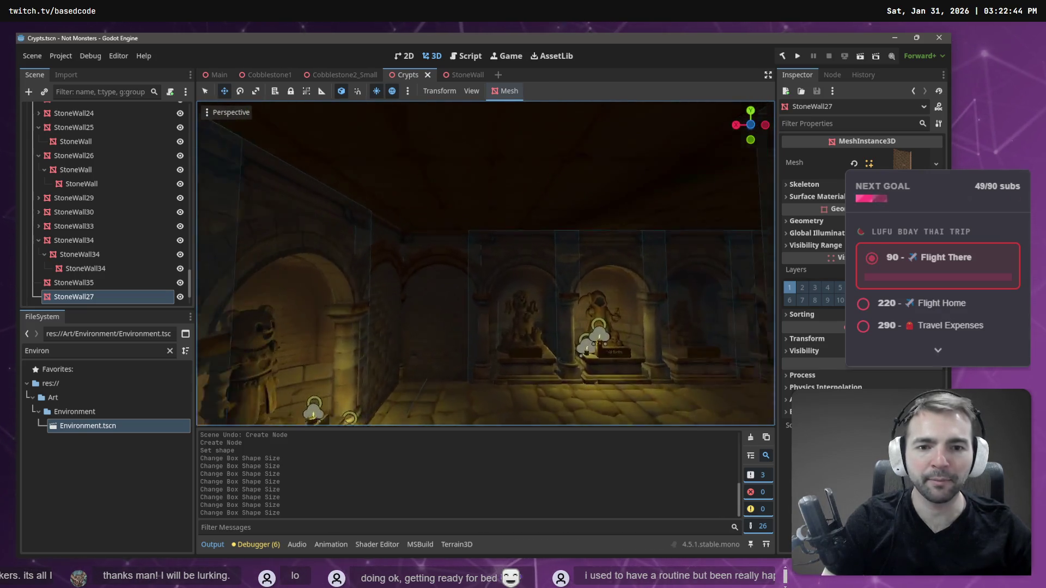
key("w")
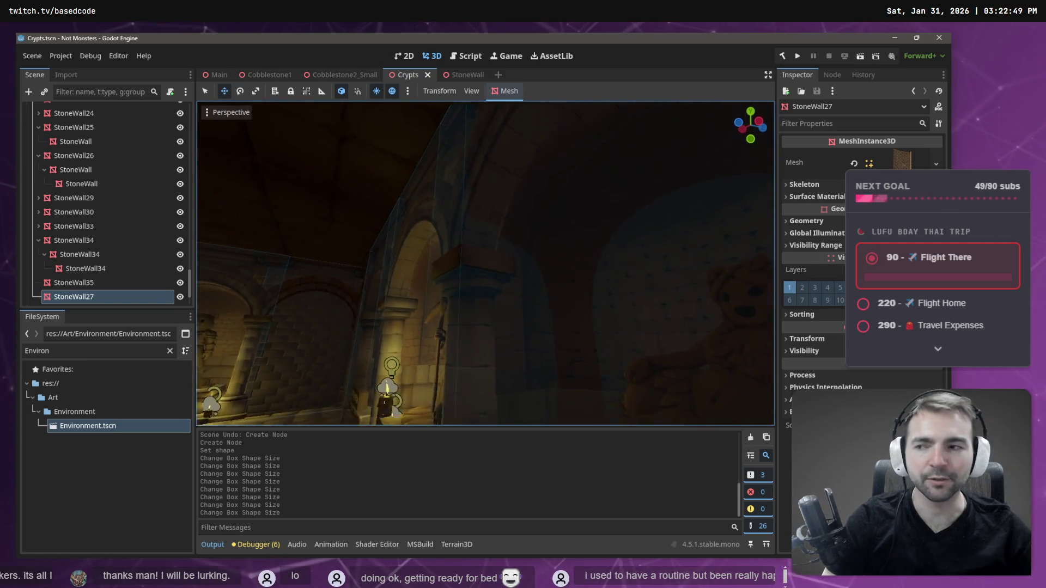
key("s")
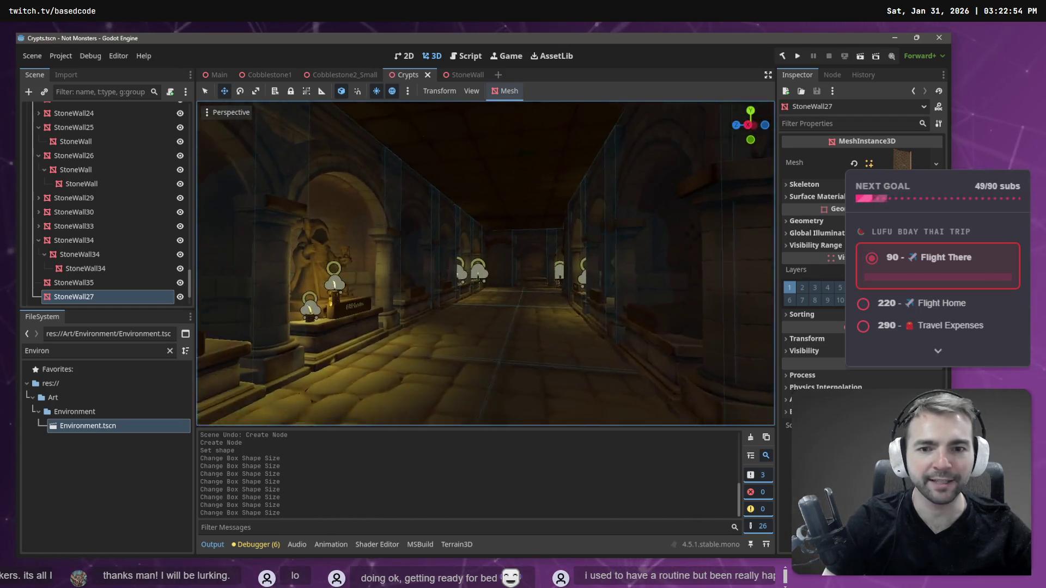
key("w")
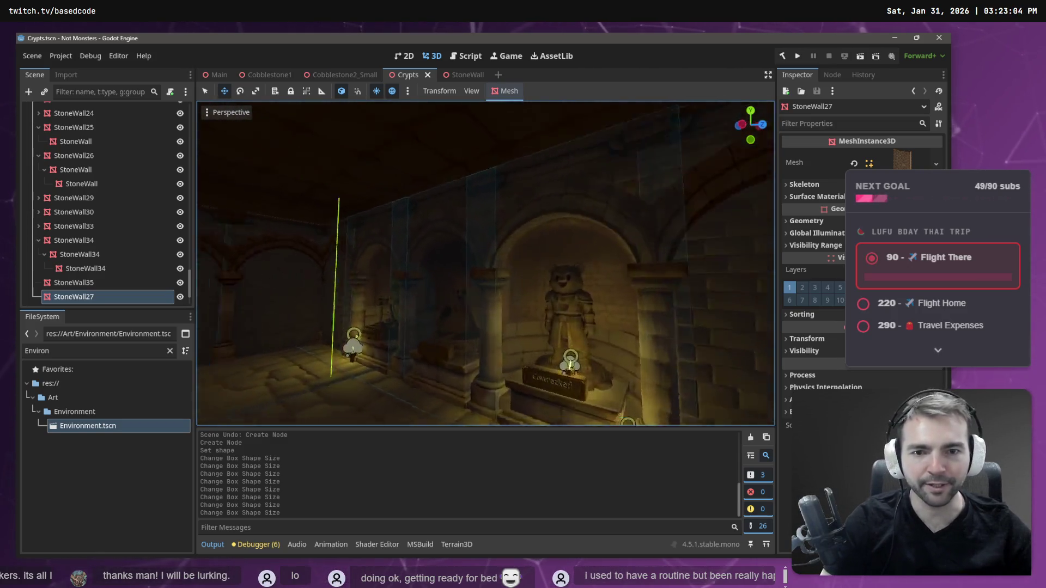
key("a")
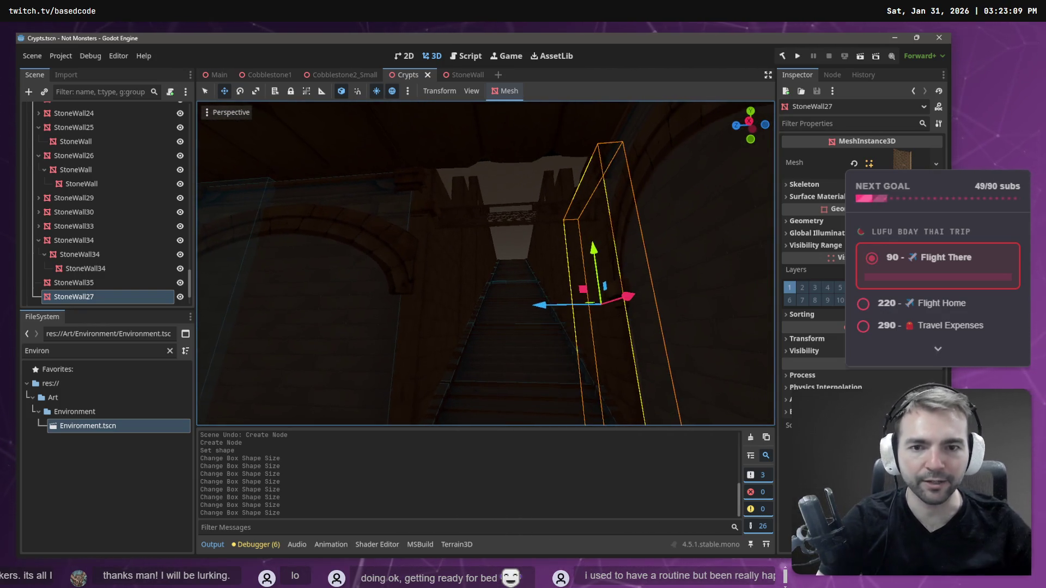
key("a")
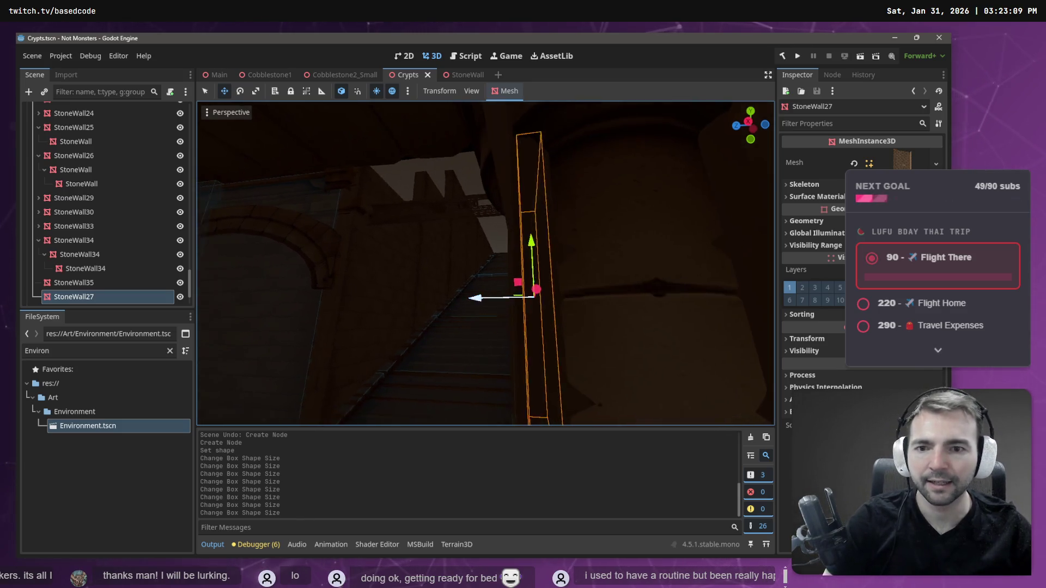
left_click(38, 240)
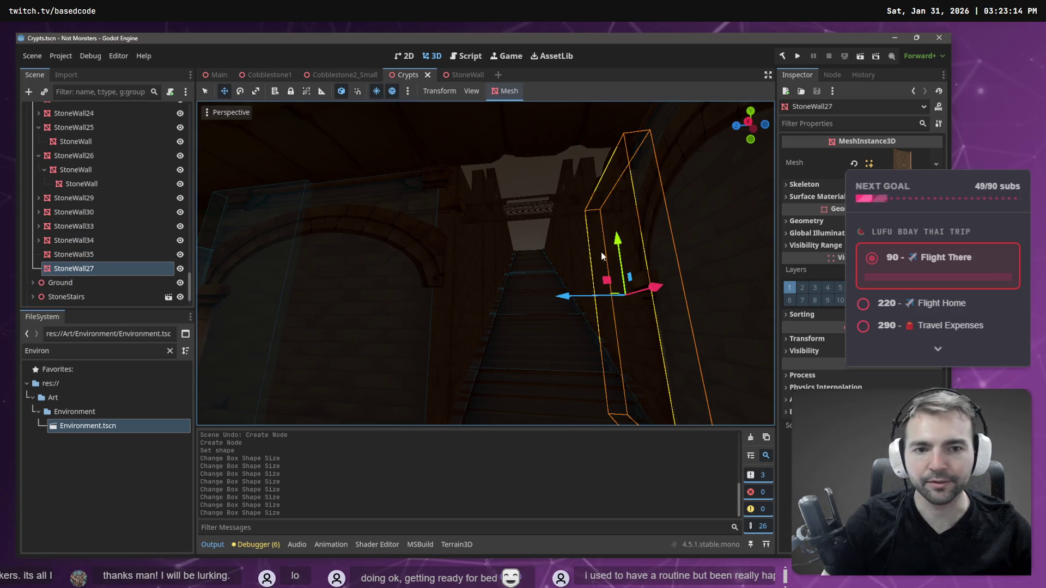
key("s")
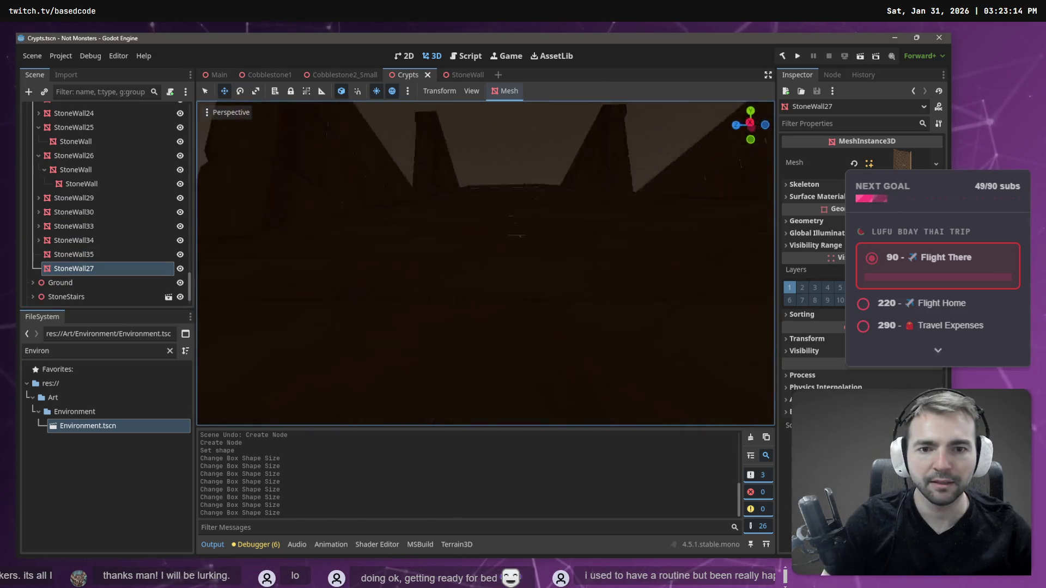
key("w")
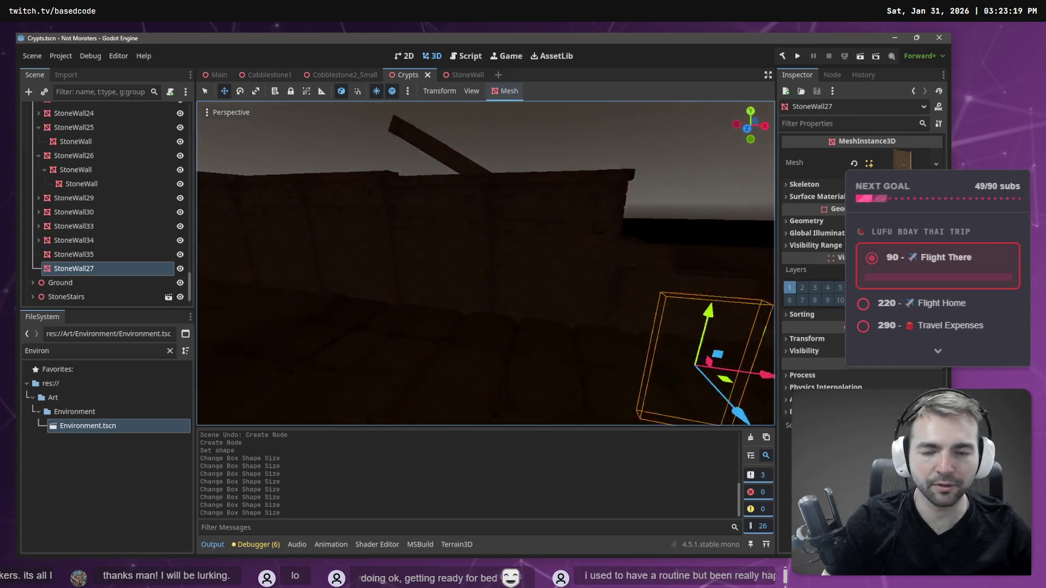
left_click(572, 237)
Select StoneWall25 and clear the FileSystem filter to show all files.
left_click(54, 129)
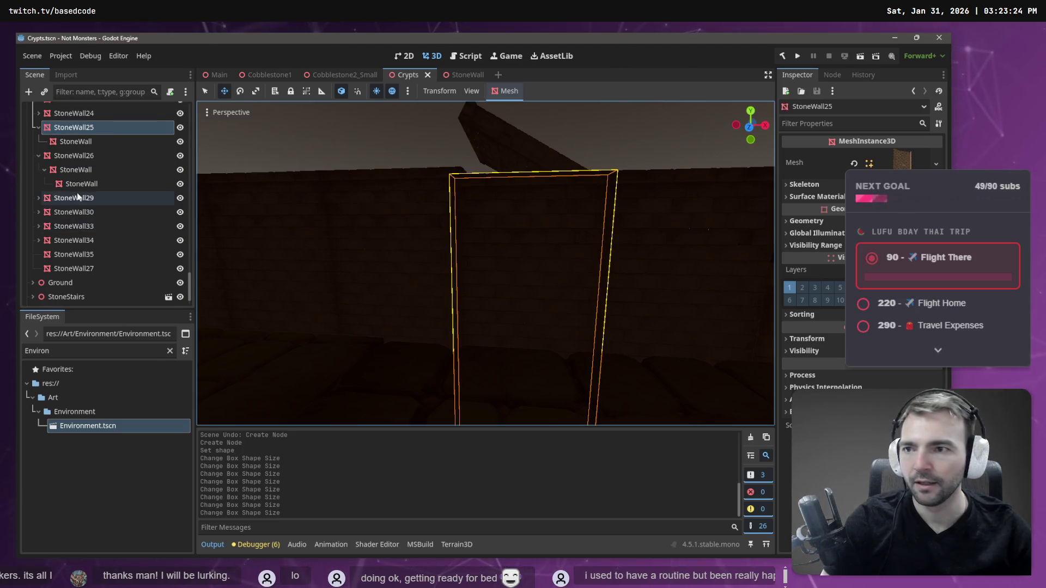
scroll(76, 191, "up", 3)
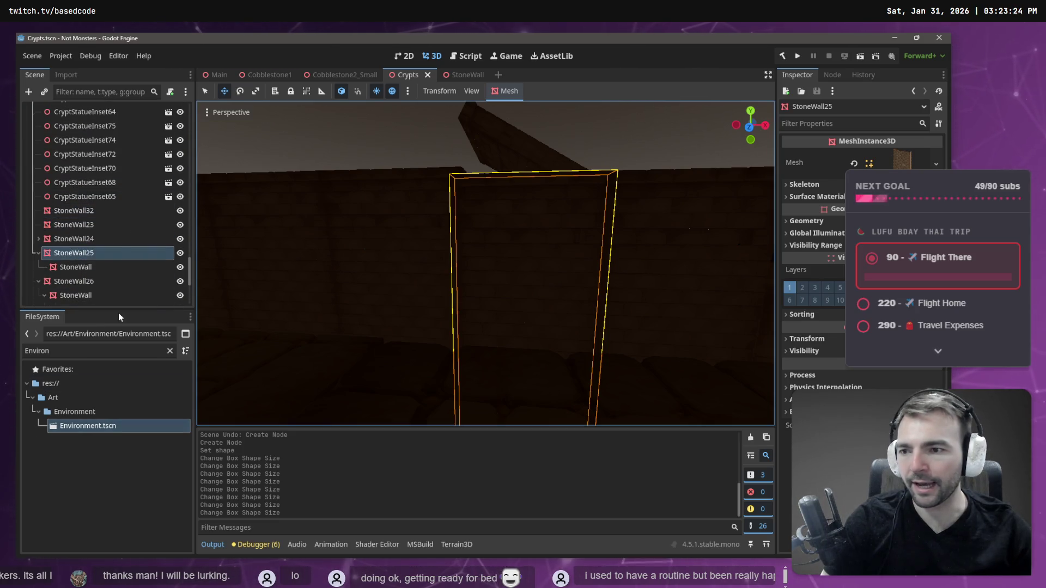
double_click(78, 350)
key("BackSpace")
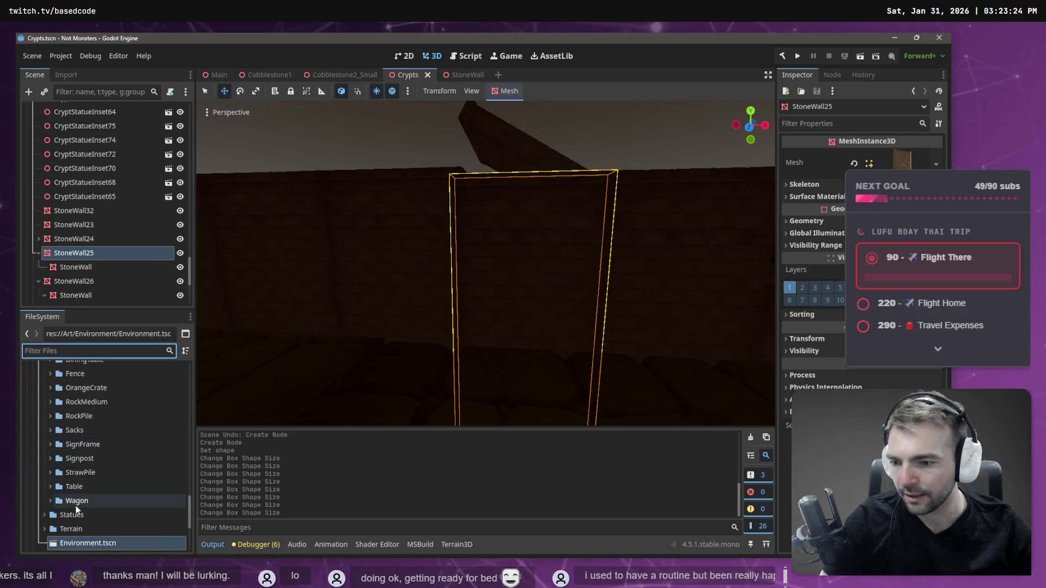
scroll(58, 458, "down", 2)
scroll(58, 458, "up", 10)
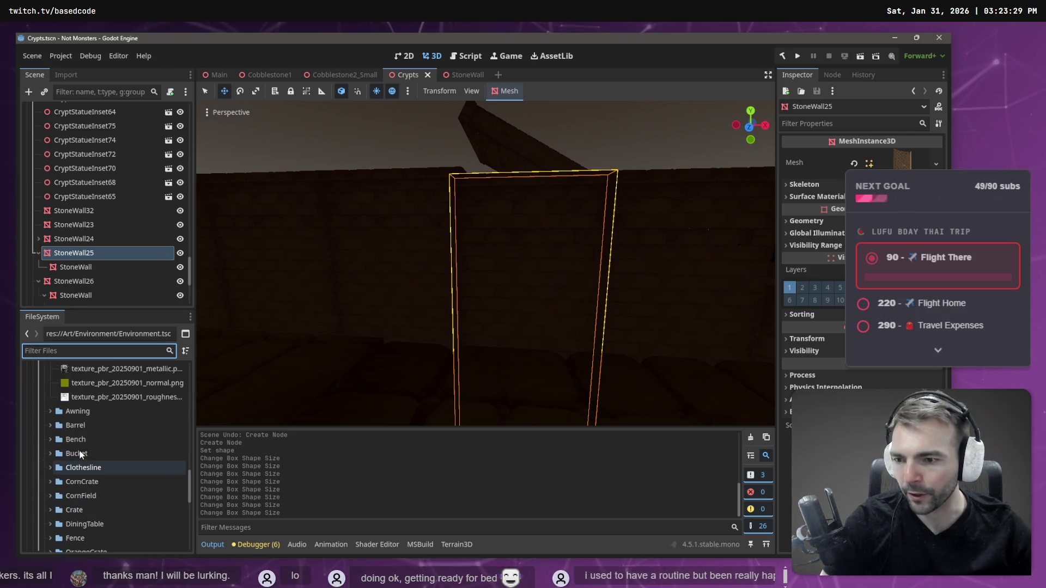
Collapse the Anvil, Cobblestones and Achitecture folders in the FileSystem dock.
left_click(50, 399)
scroll(58, 420, "up", 5)
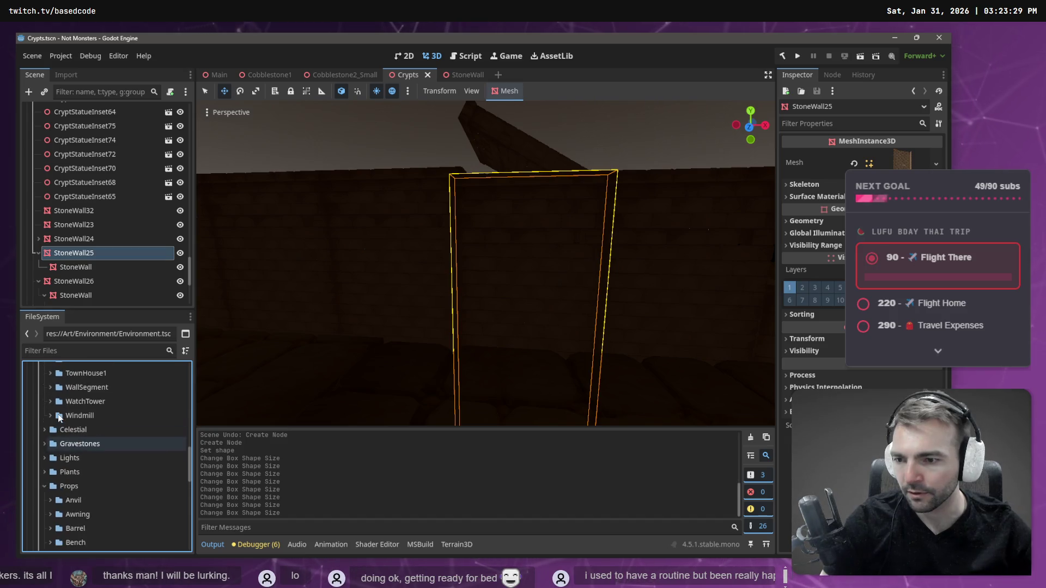
scroll(60, 414, "up", 2)
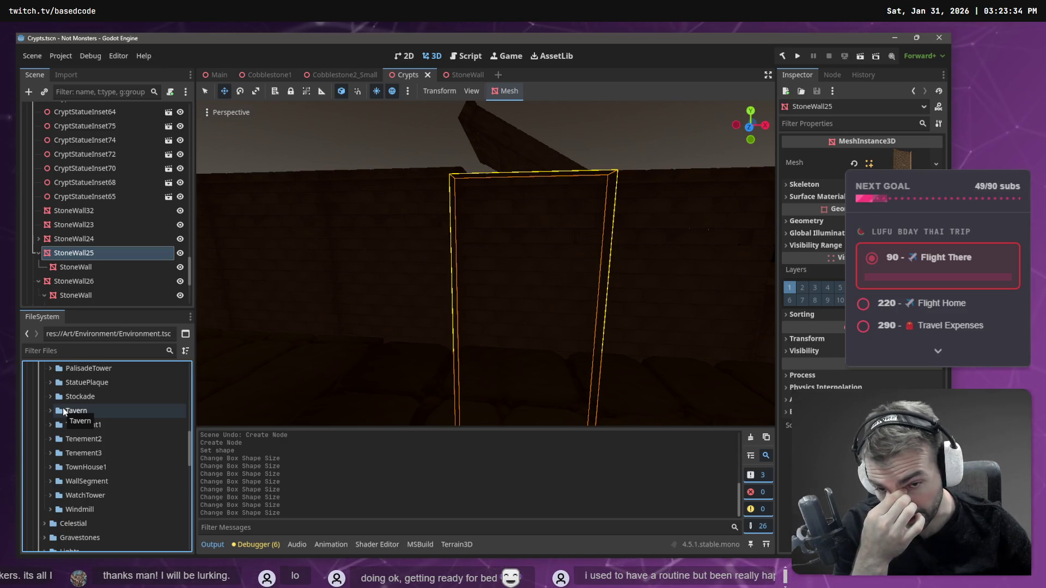
scroll(64, 414, "up", 3)
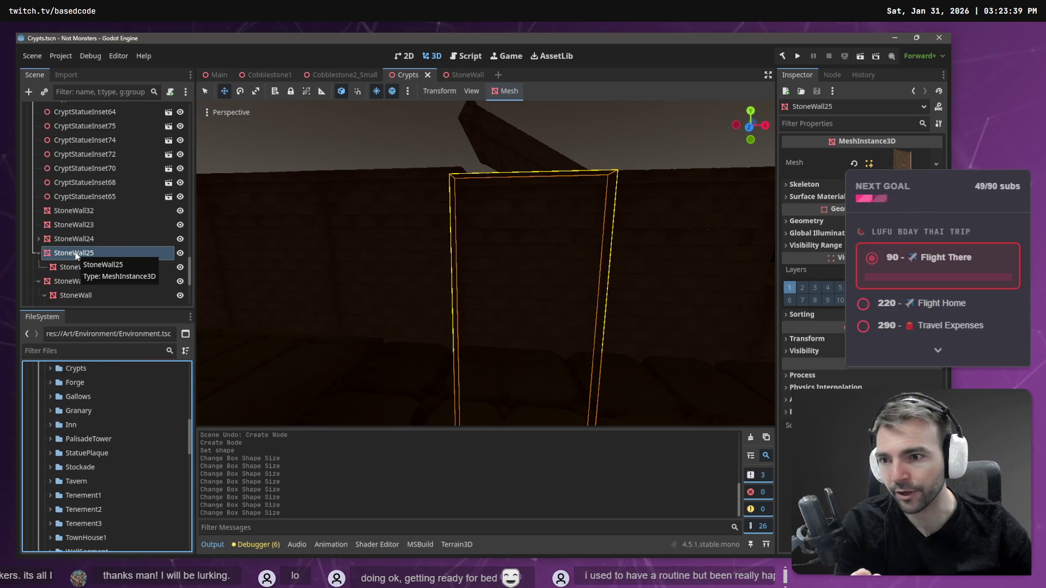
scroll(90, 428, "up", 5)
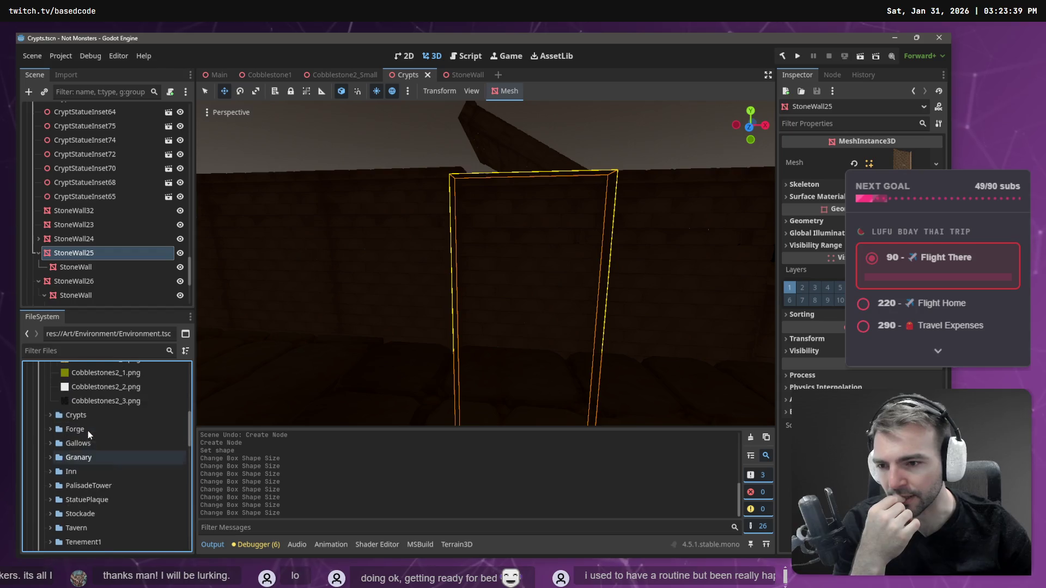
scroll(65, 430, "up", 2)
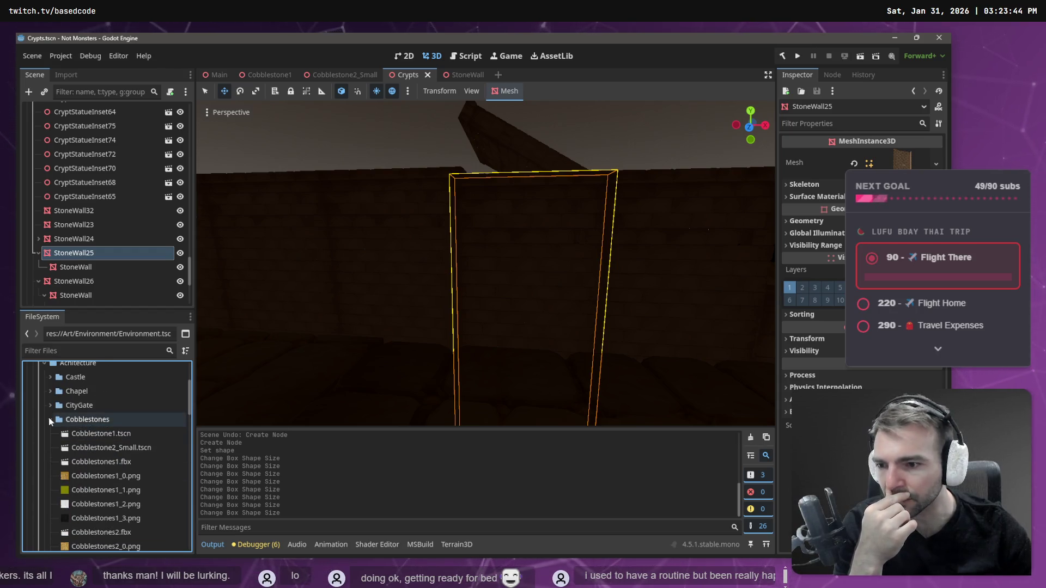
left_click(50, 418)
scroll(53, 417, "up", 2)
left_click(45, 430)
scroll(43, 431, "down", 2)
left_click(44, 433)
left_click(44, 432)
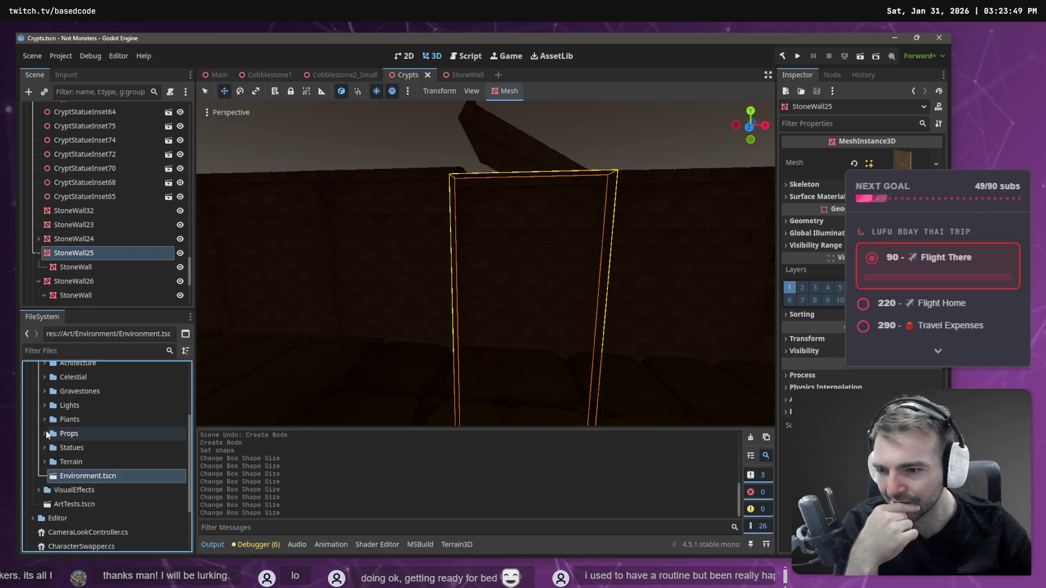
scroll(58, 425, "up", 3)
scroll(60, 427, "down", 3)
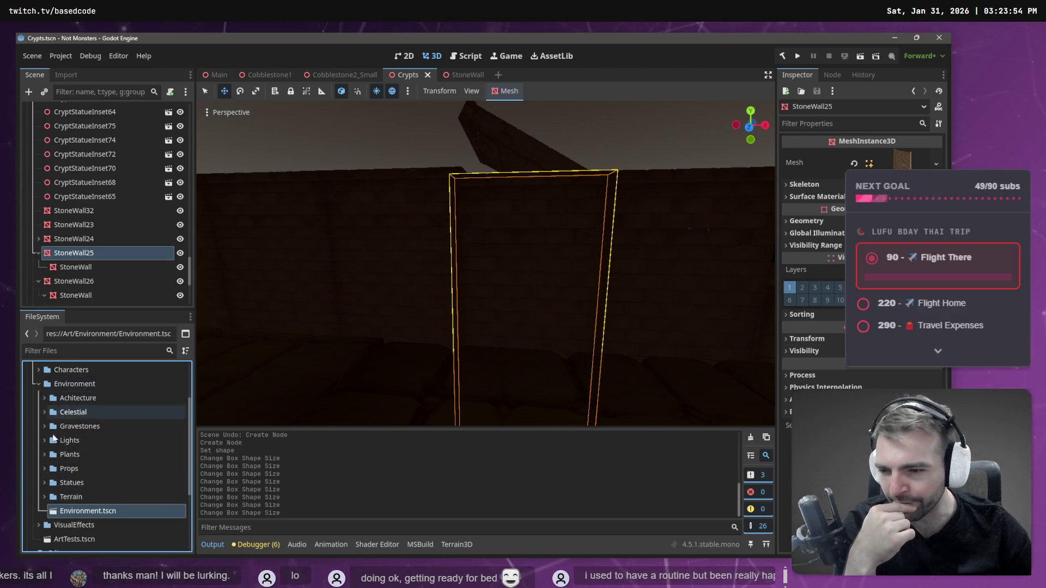
Expand Achitecture > Crypts > StoneWall in the FileSystem dock.
left_click(44, 398)
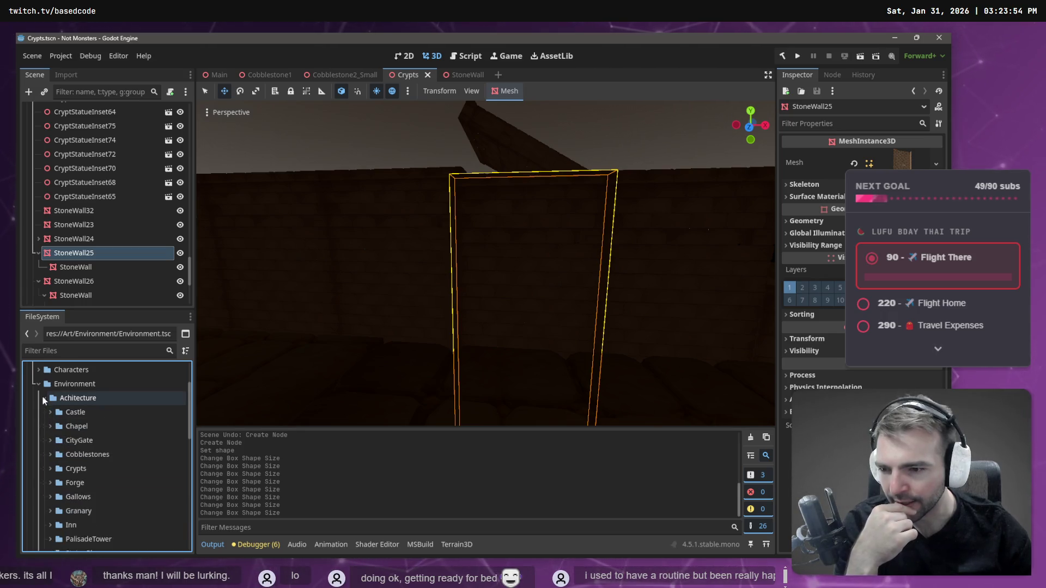
left_click(52, 469)
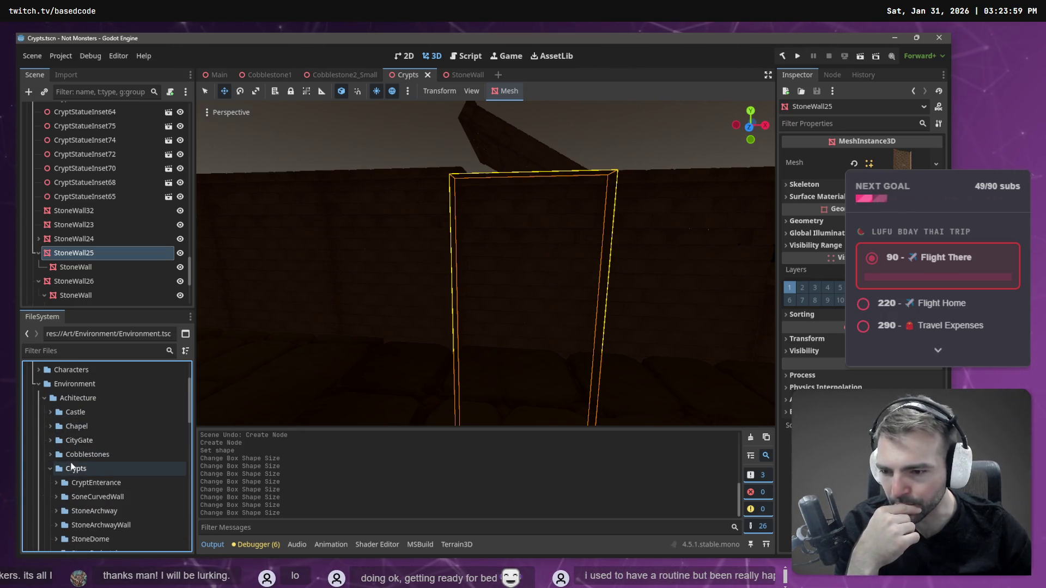
scroll(55, 470, "down", 3)
scroll(109, 493, "down", 2)
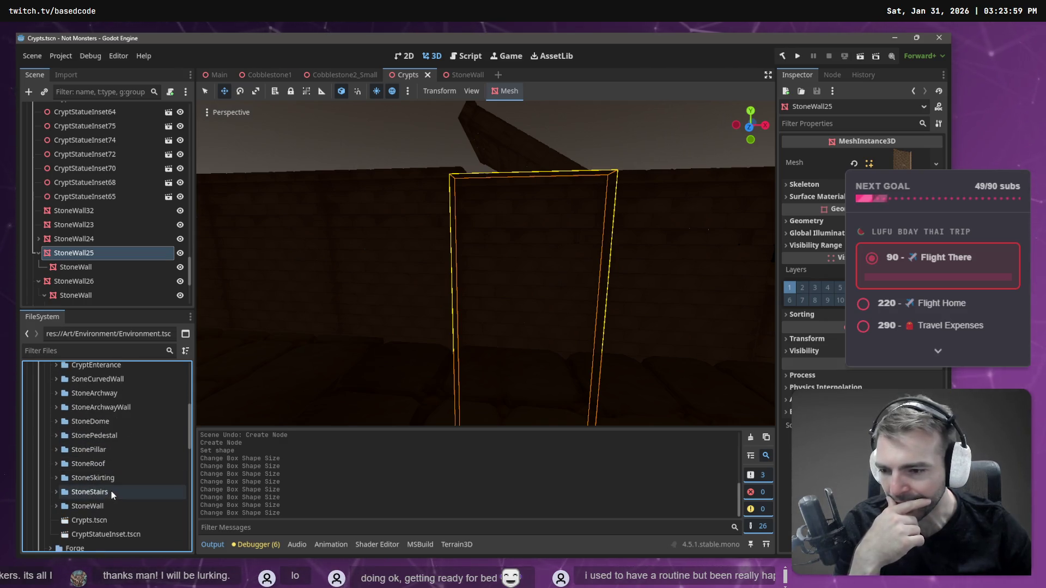
left_click(55, 506)
scroll(109, 479, "down", 3)
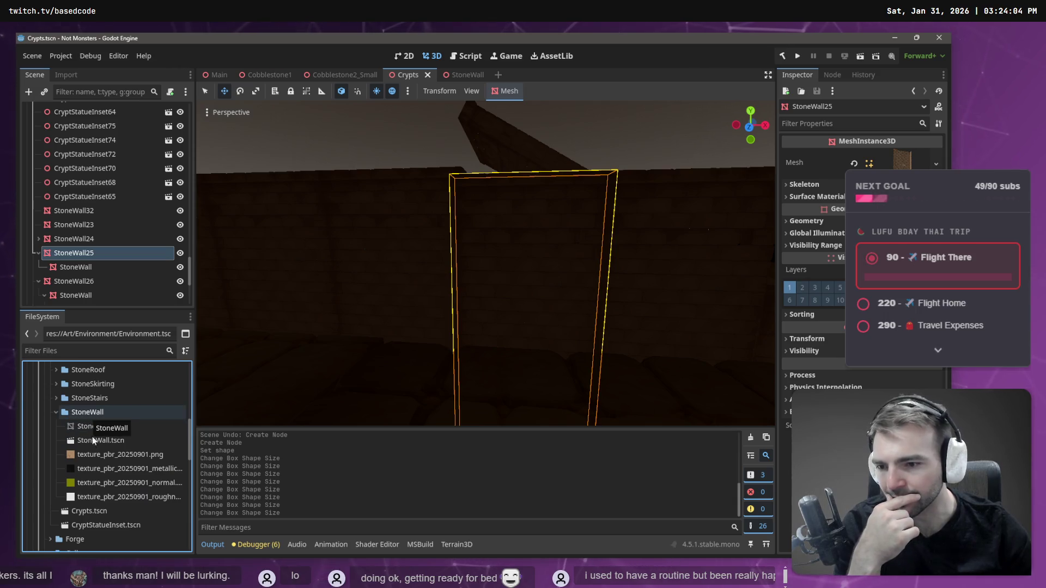
Open StoneWall.tscn to check its box collision from the front, then return to Crypts.
left_click(116, 441)
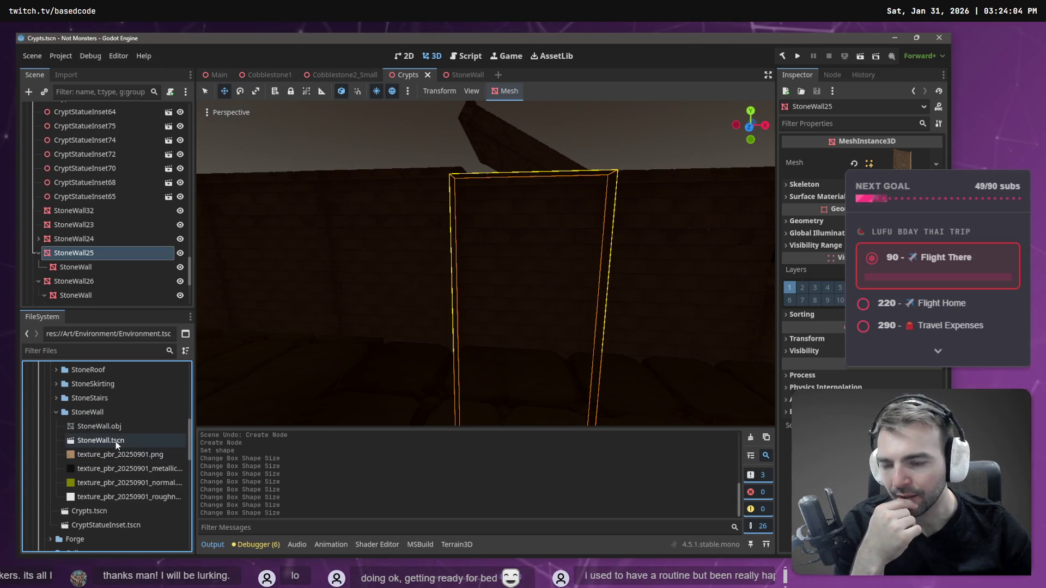
left_click(115, 441)
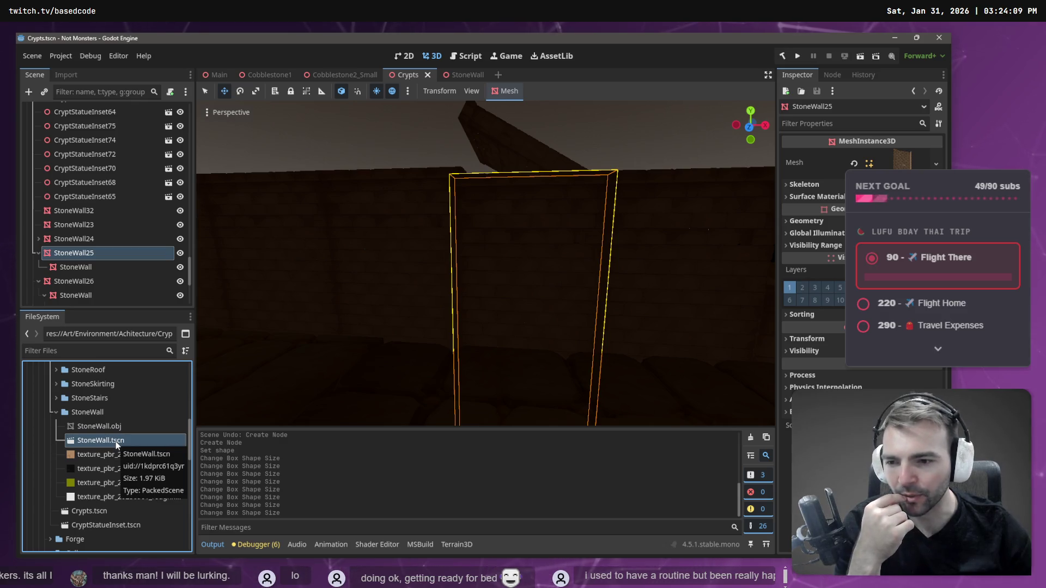
double_click(115, 442)
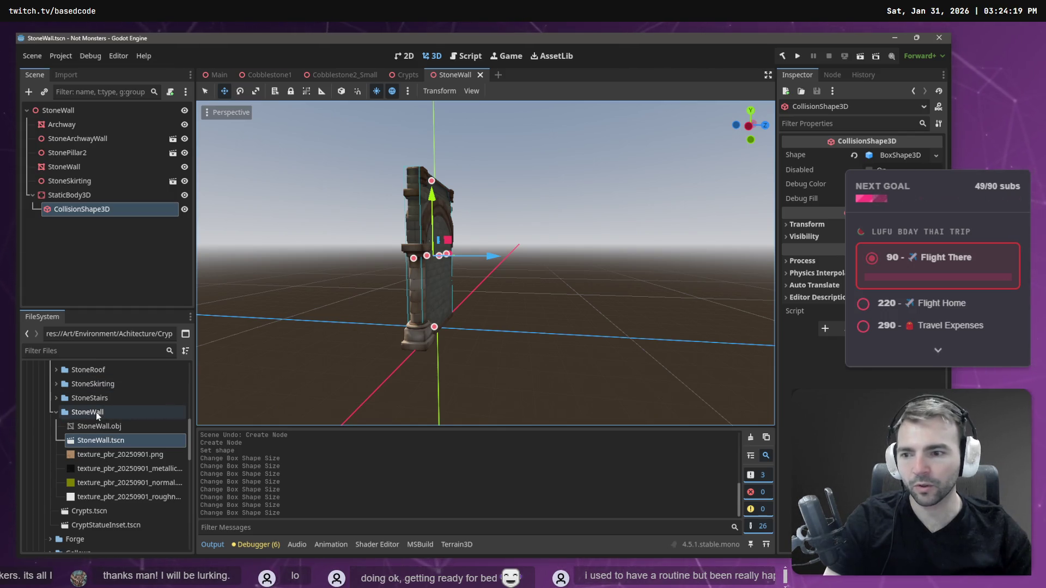
key("KP_1")
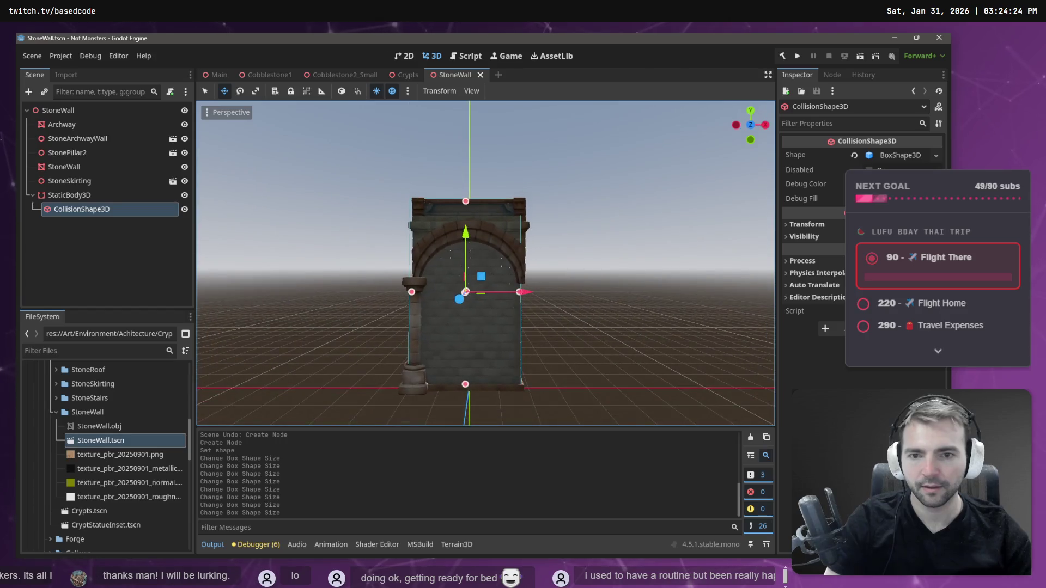
left_click(400, 77)
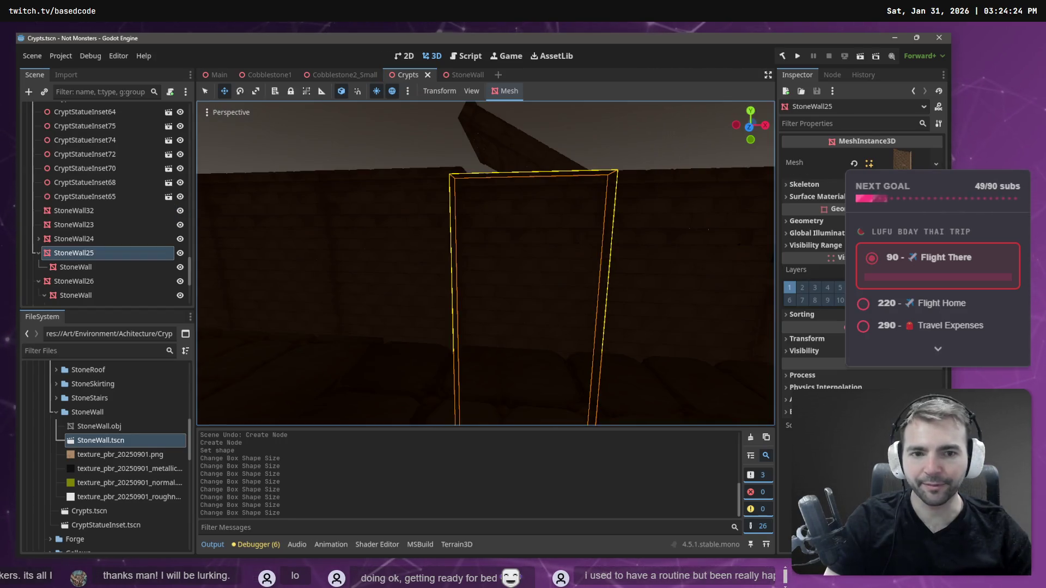
key("s")
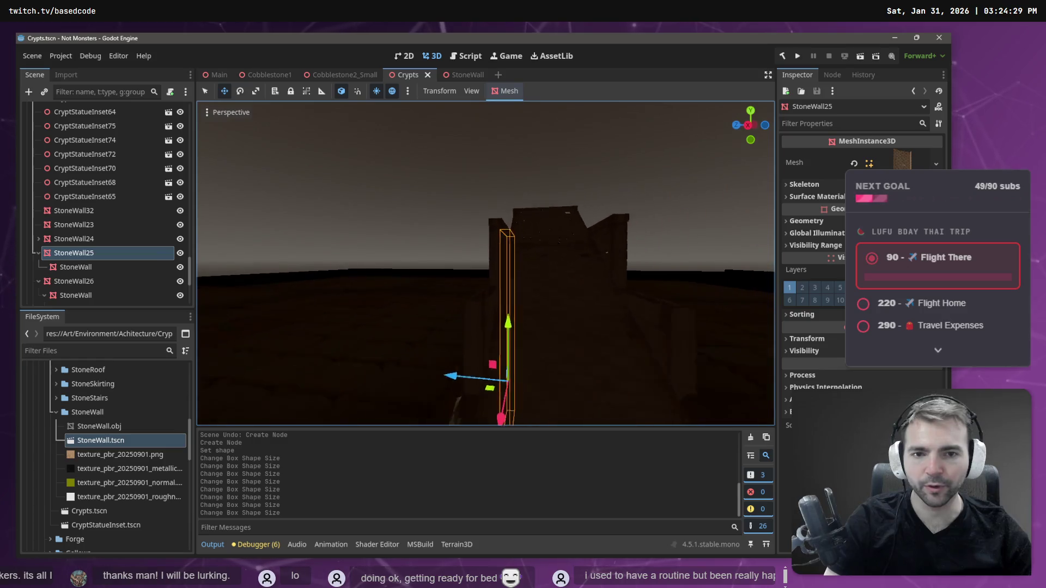
key("w")
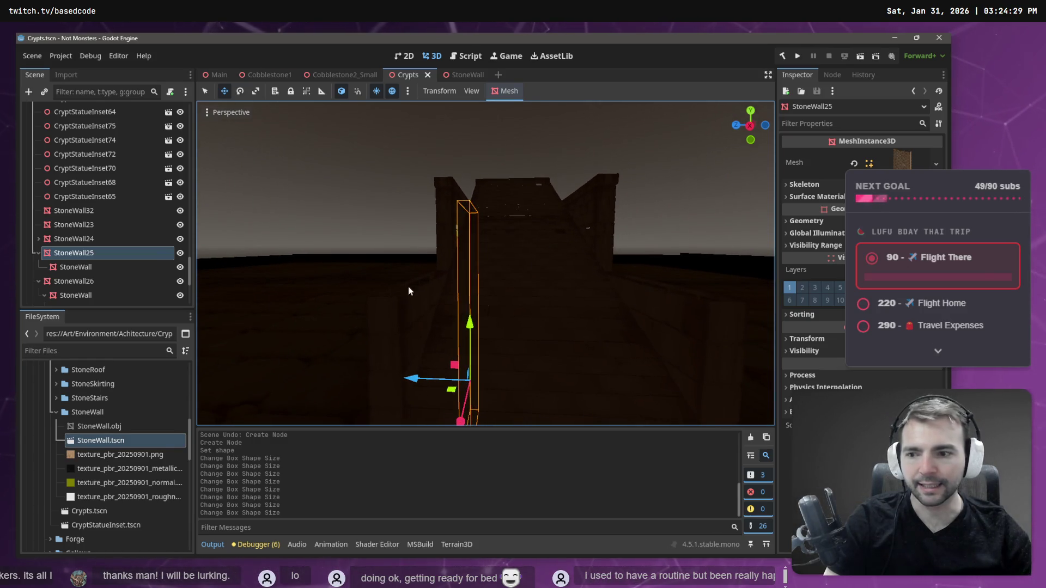
Rename the StoneWall.tscn scene file in the FileSystem dock to StoneWallPillar.tscn.
right_click(96, 417)
mouse_move(152, 349)
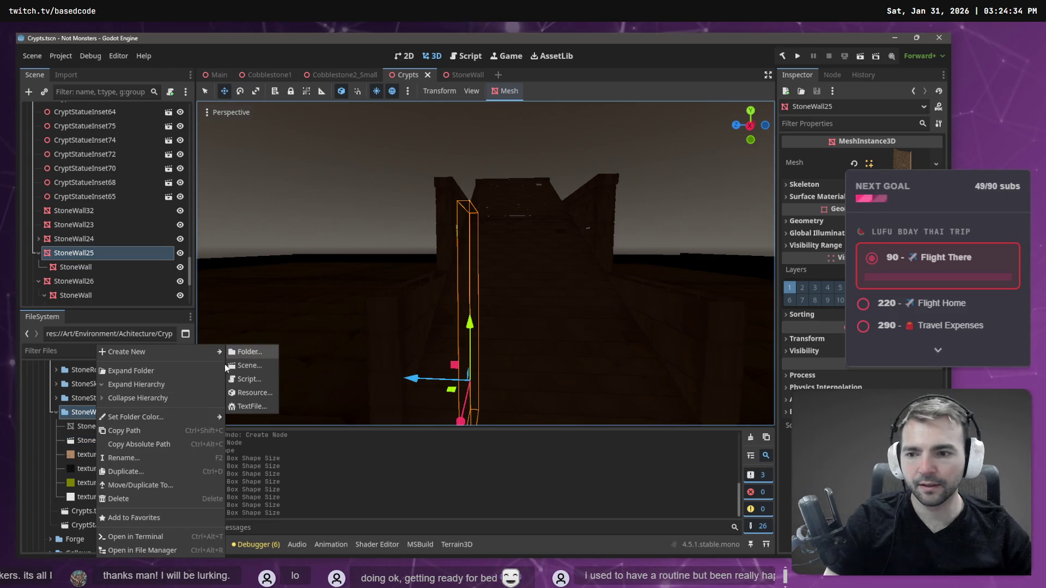
left_click(69, 427)
left_click(76, 426)
left_click(110, 440)
key("F2")
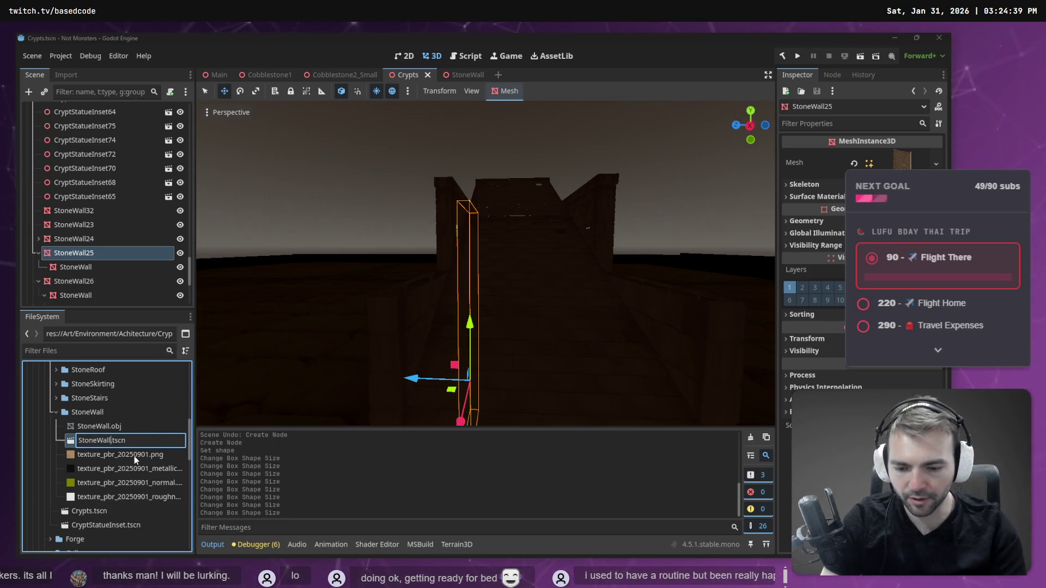
type("Pillar")
key("Return")
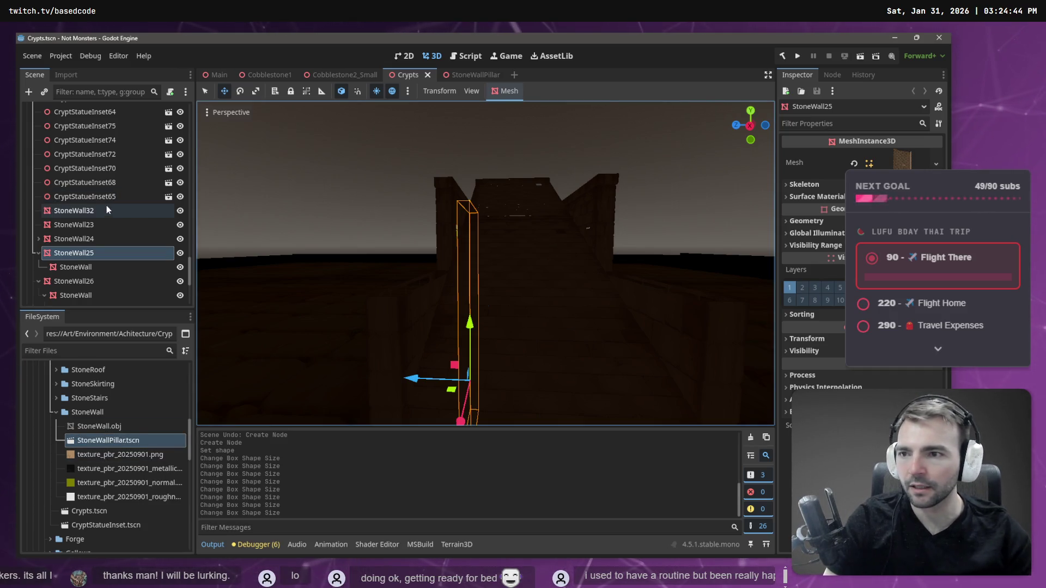
scroll(136, 245, "up", 10)
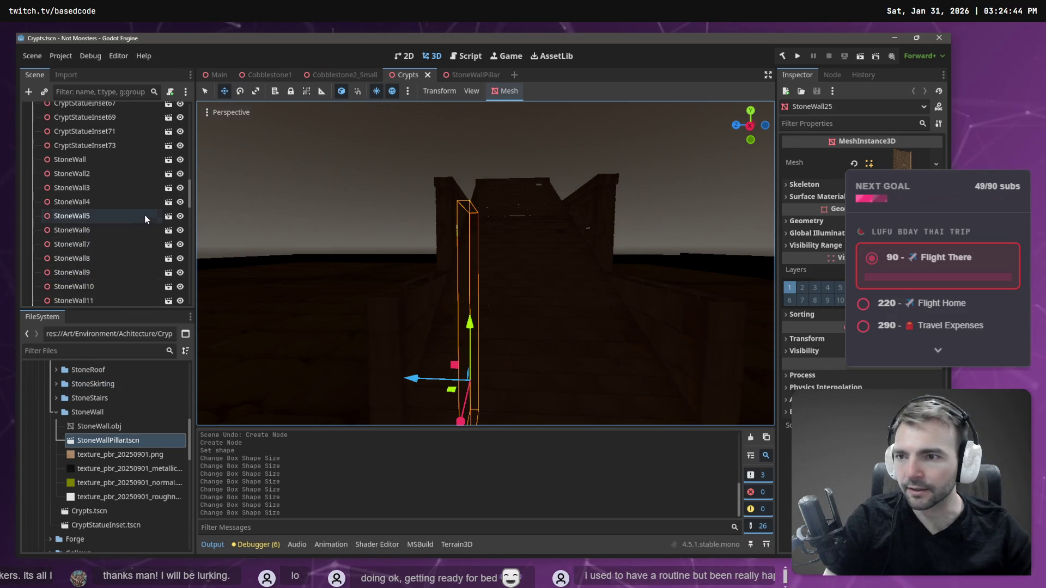
Frame StoneWall2, fly down the crypt corridor, and select the large StoneWall27 wall mesh.
left_click(97, 172)
left_click(106, 162)
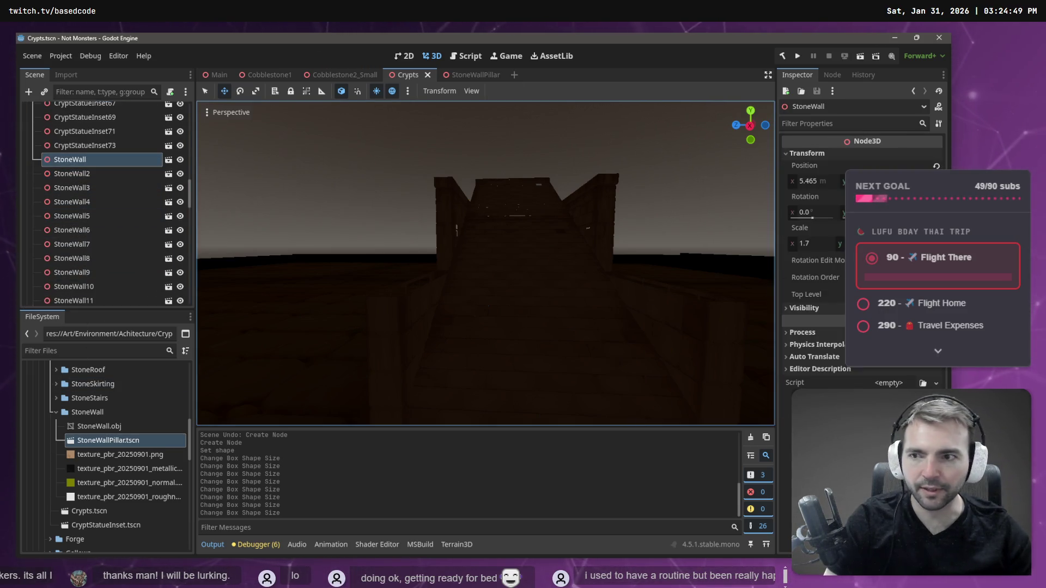
left_click(68, 174)
key("f")
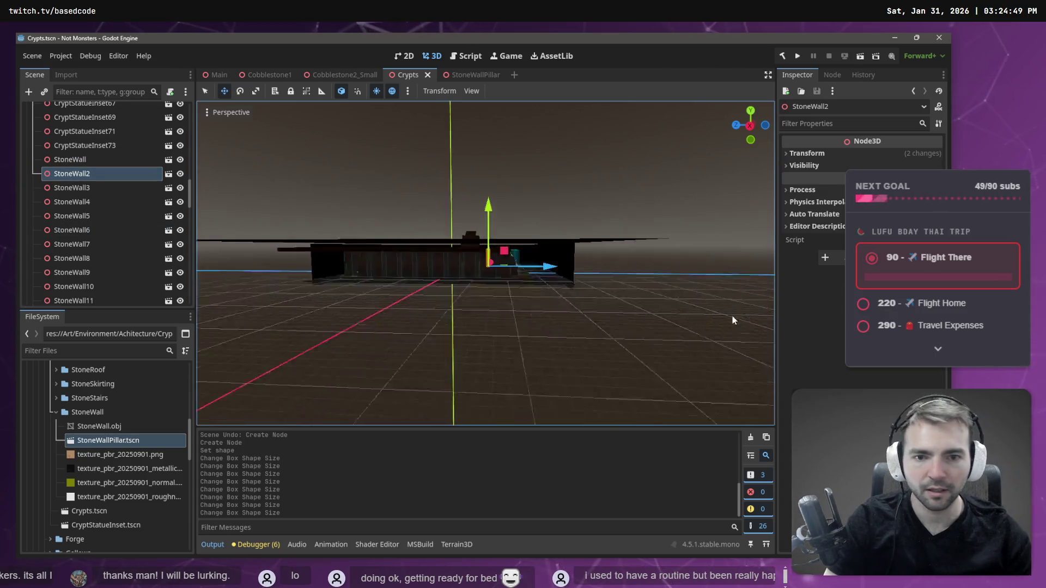
key("w")
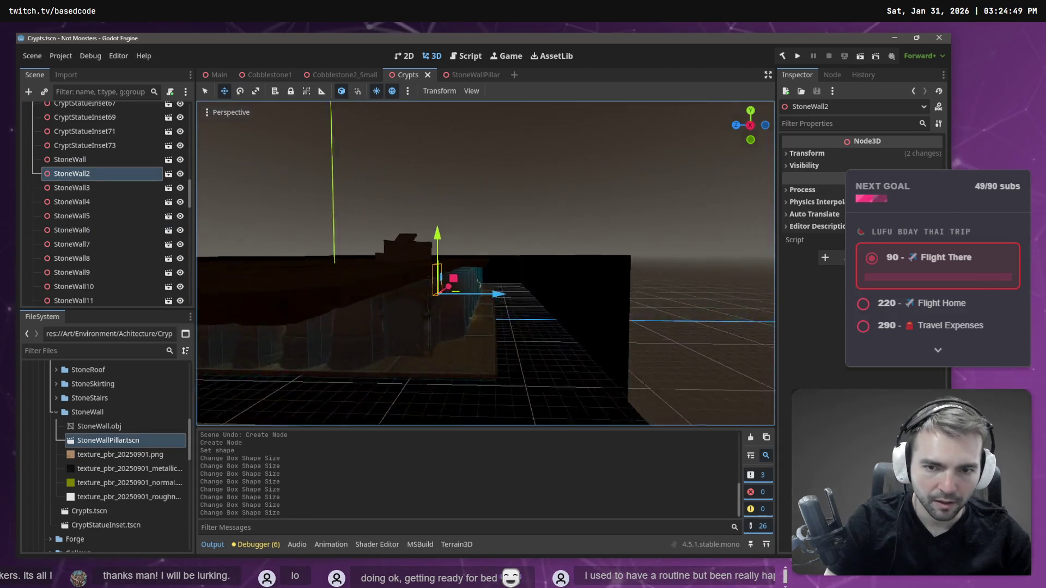
key("w")
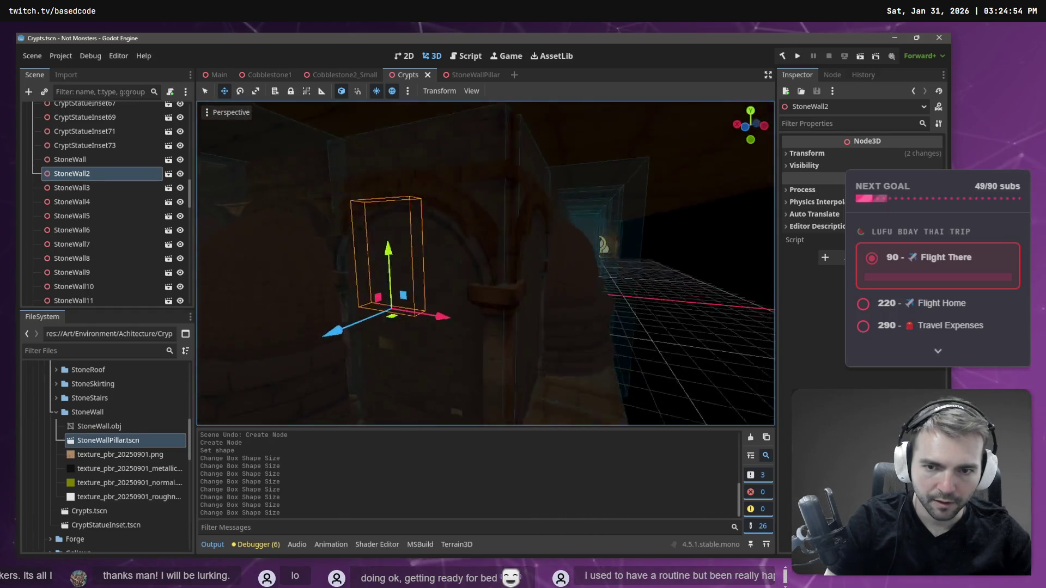
key("w")
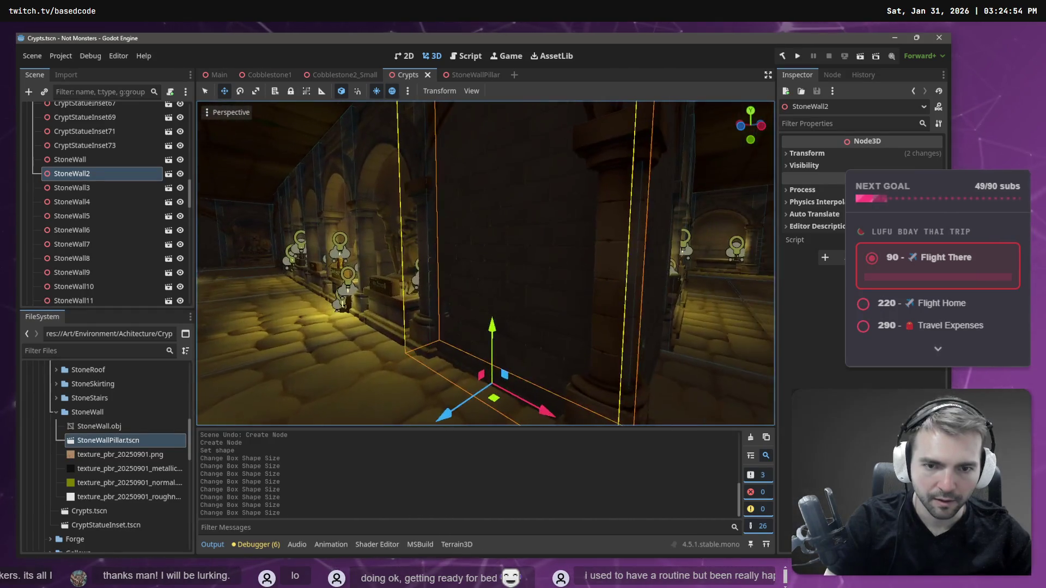
key("w")
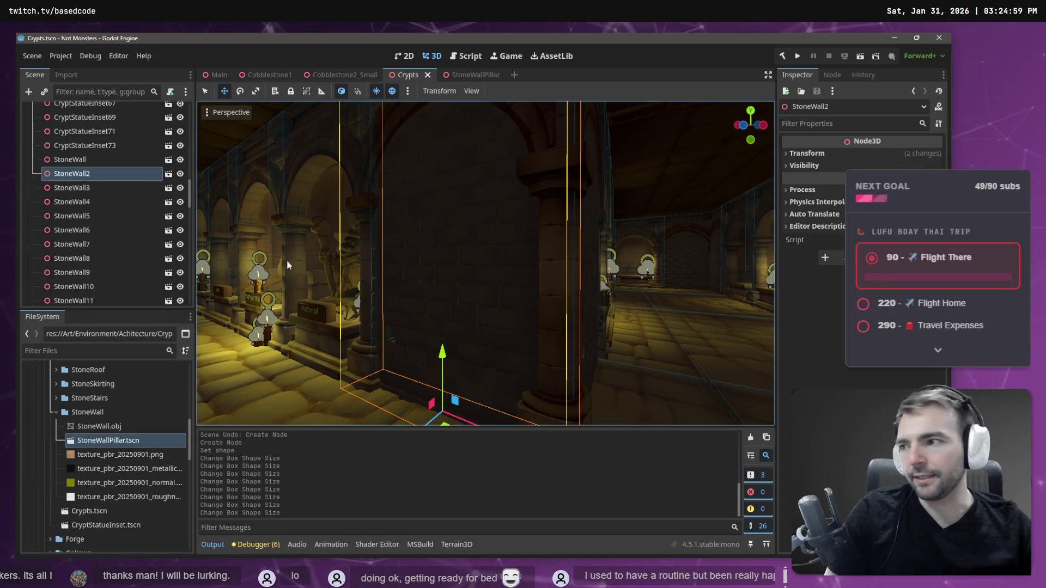
key("w")
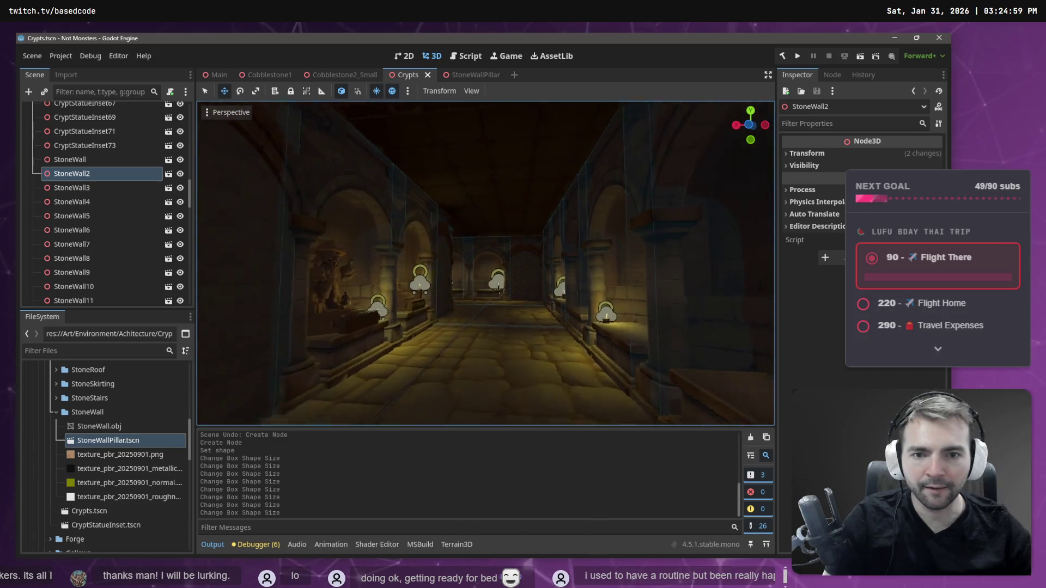
key("w")
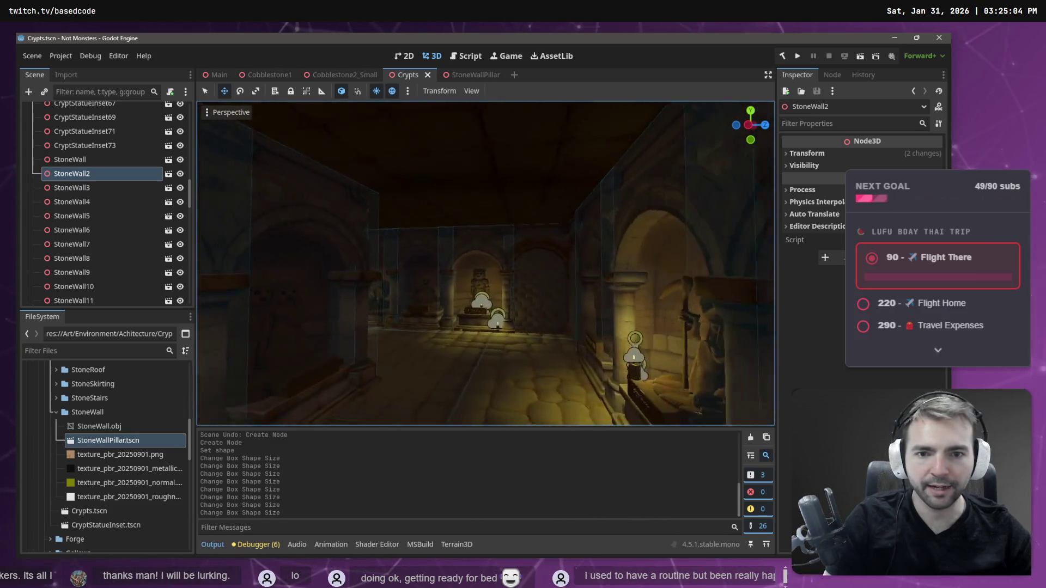
key("s")
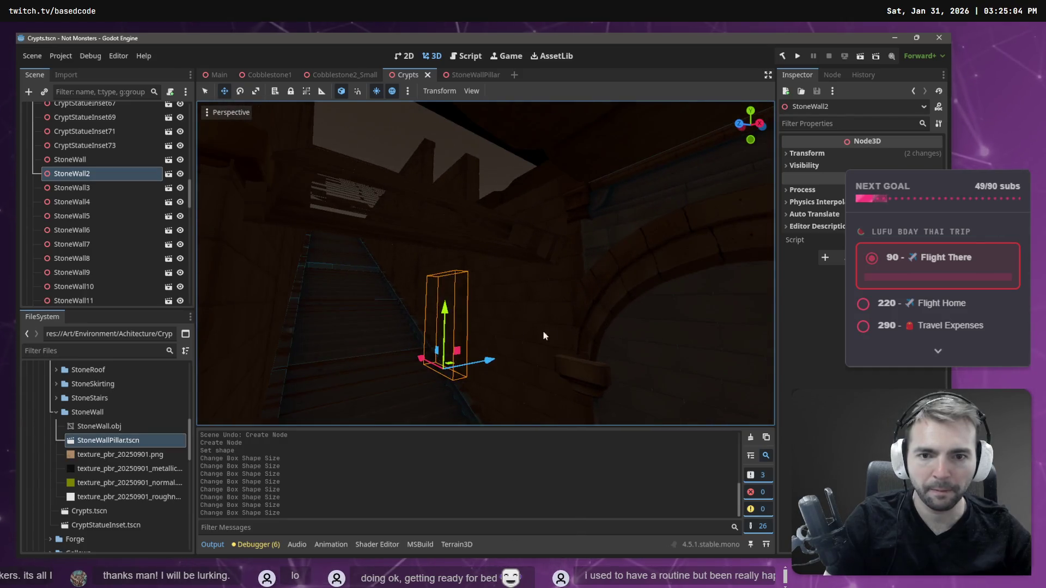
left_click(564, 318)
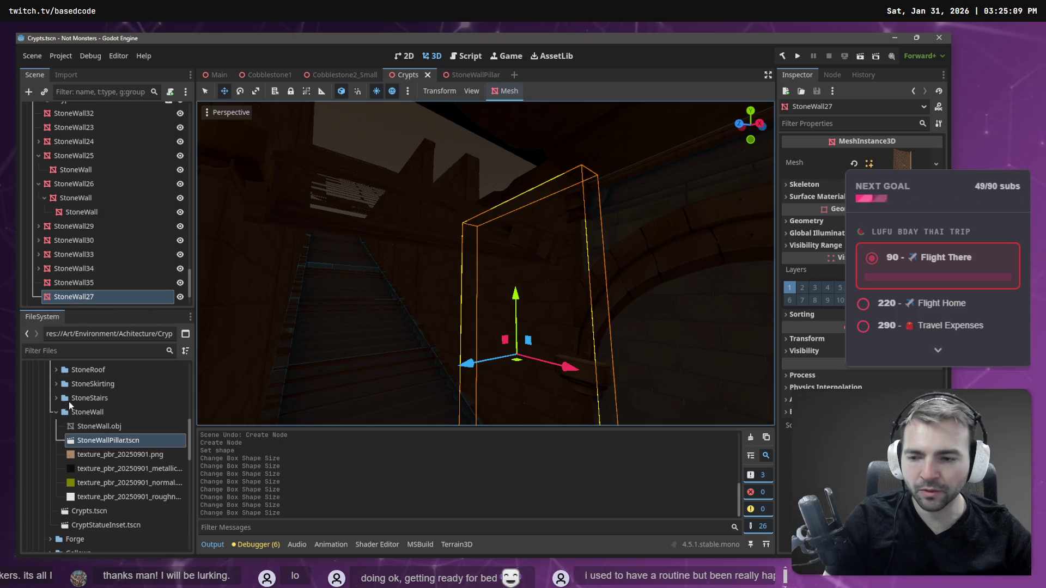
right_click(91, 417)
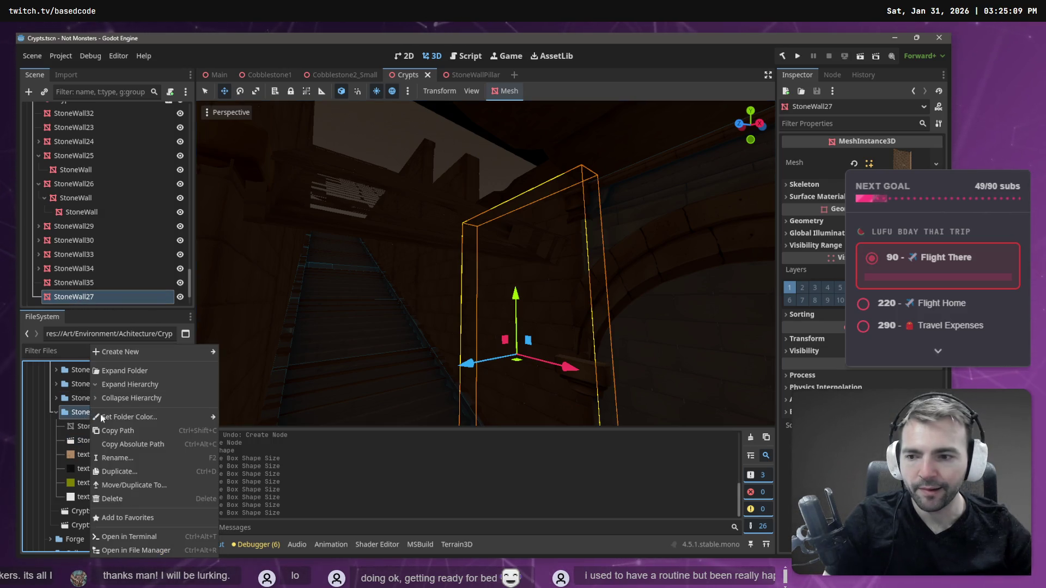
Create a new scene named StoneWallPlain in the StoneWall folder.
mouse_move(202, 352)
left_click(251, 366)
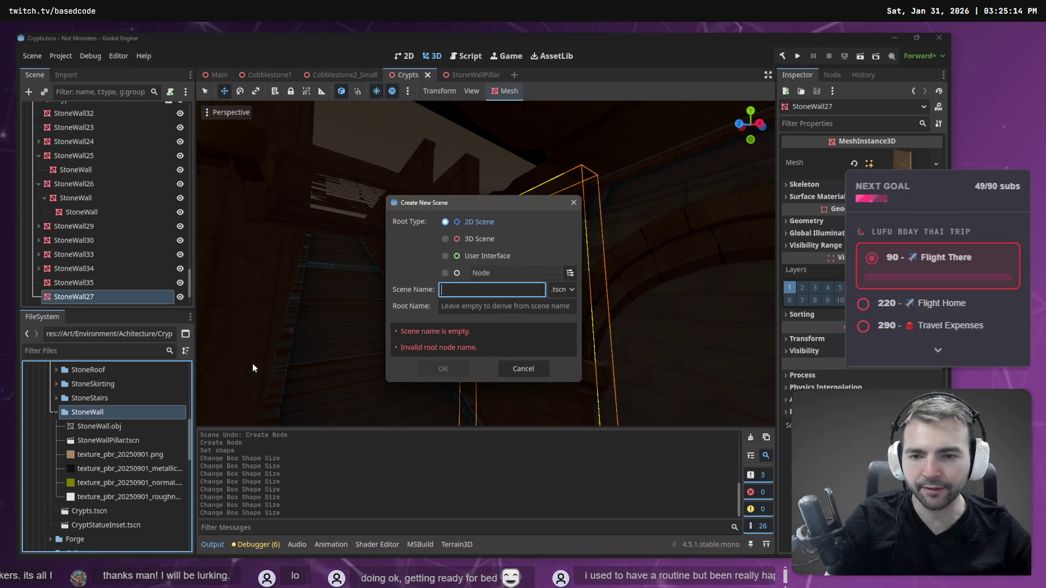
key("Escape")
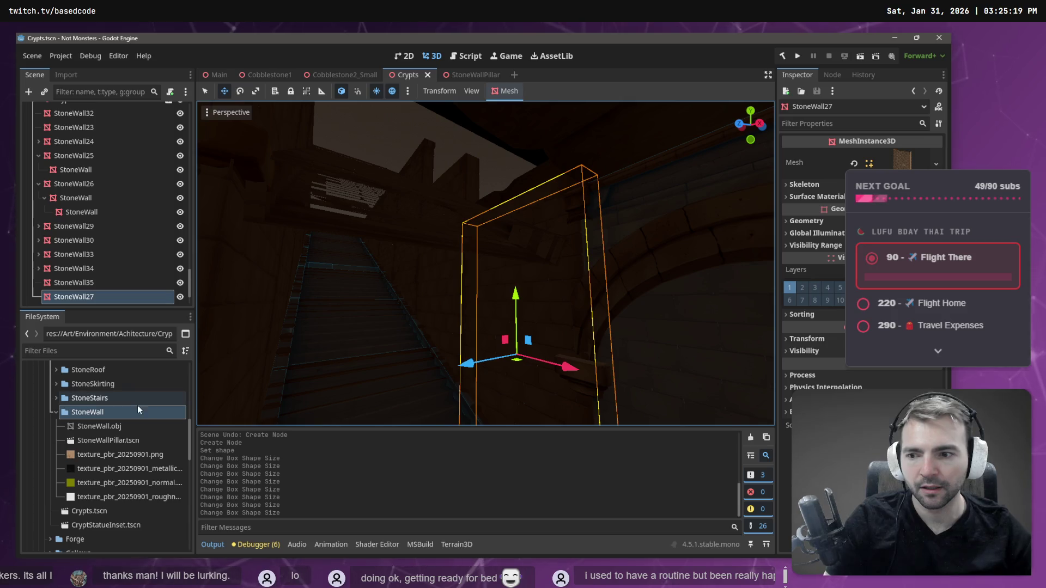
right_click(109, 413)
mouse_move(160, 351)
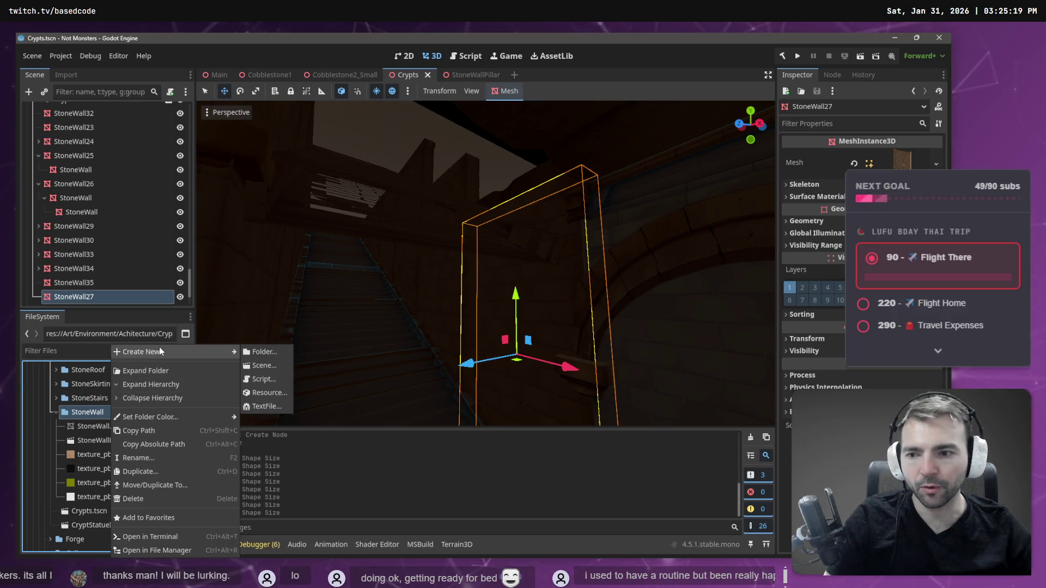
left_click(270, 361)
type("Stone")
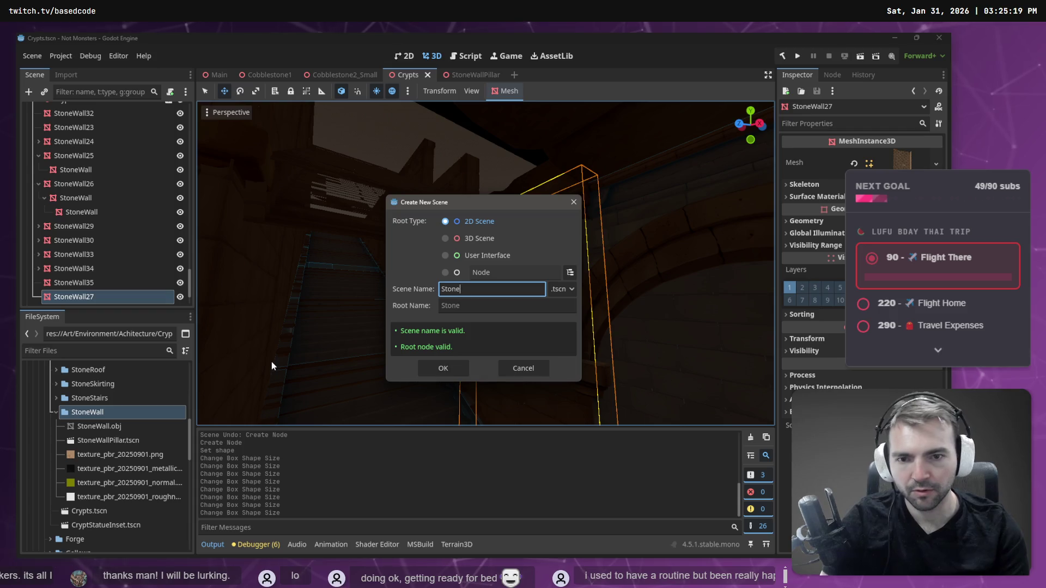
type("ain")
key("Return")
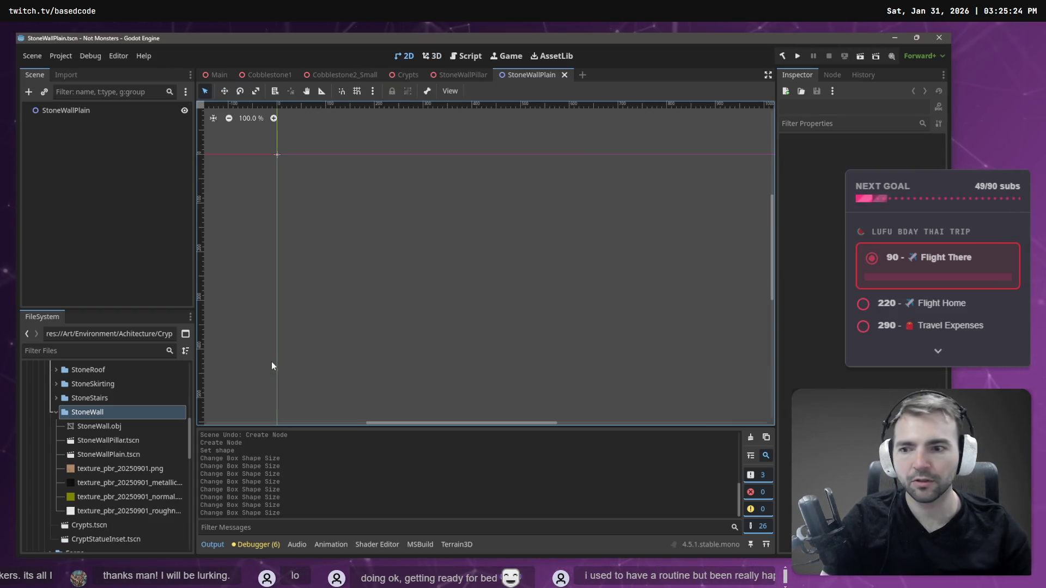
Close that first StoneWallPlain scene and delete its StoneWallPlain.tscn file.
middle_click(545, 79)
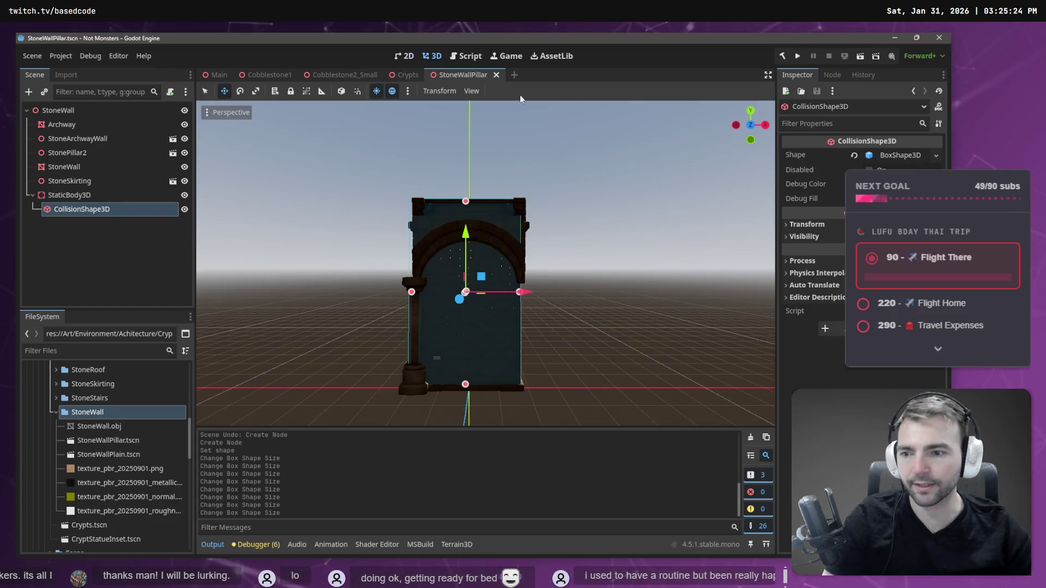
left_click(135, 455)
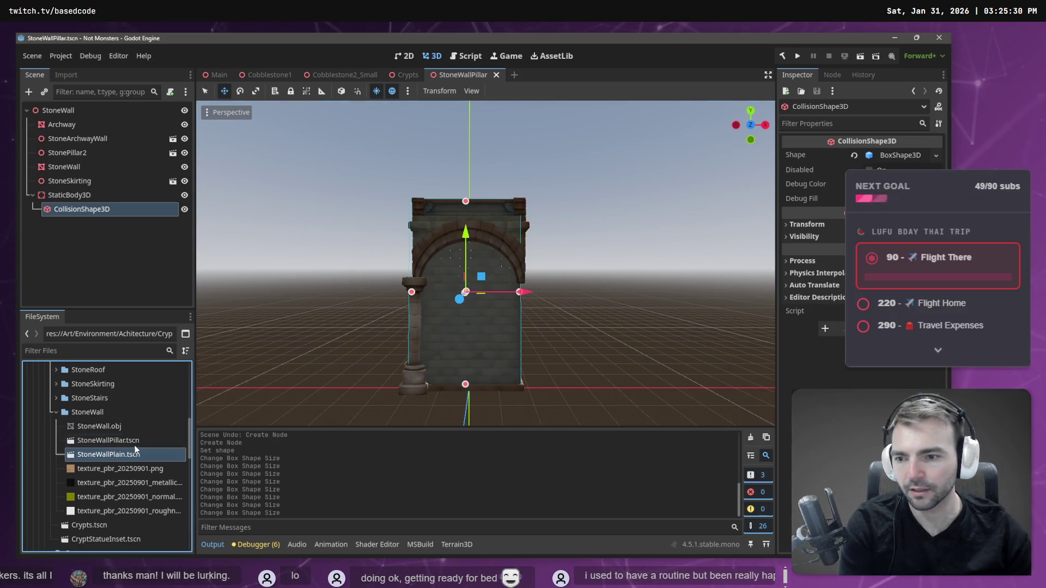
key("Delete")
key("Return")
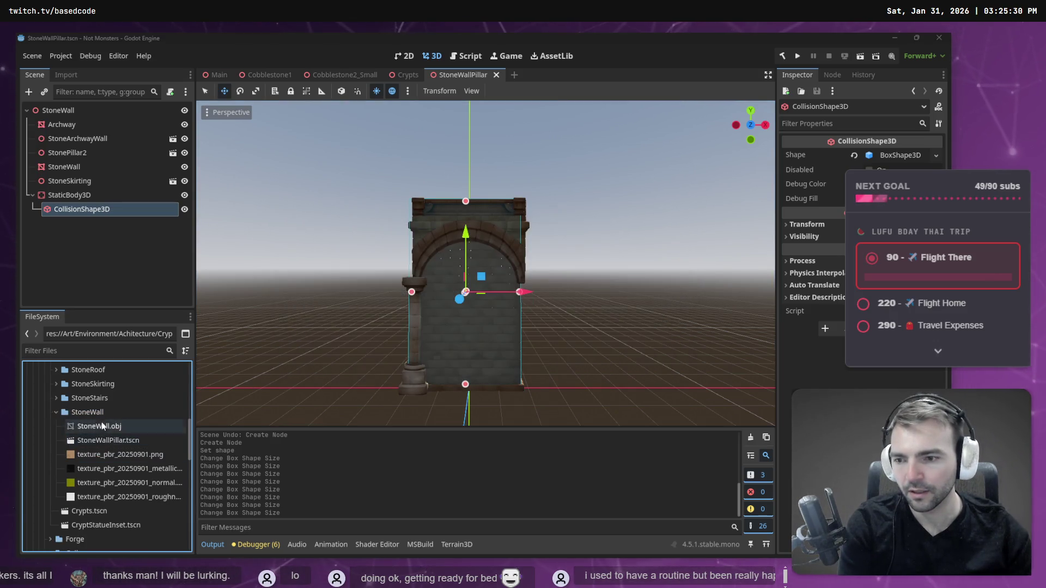
Recreate StoneWallPlain as a 3D Scene in the StoneWall folder and select it.
right_click(100, 414)
mouse_move(223, 350)
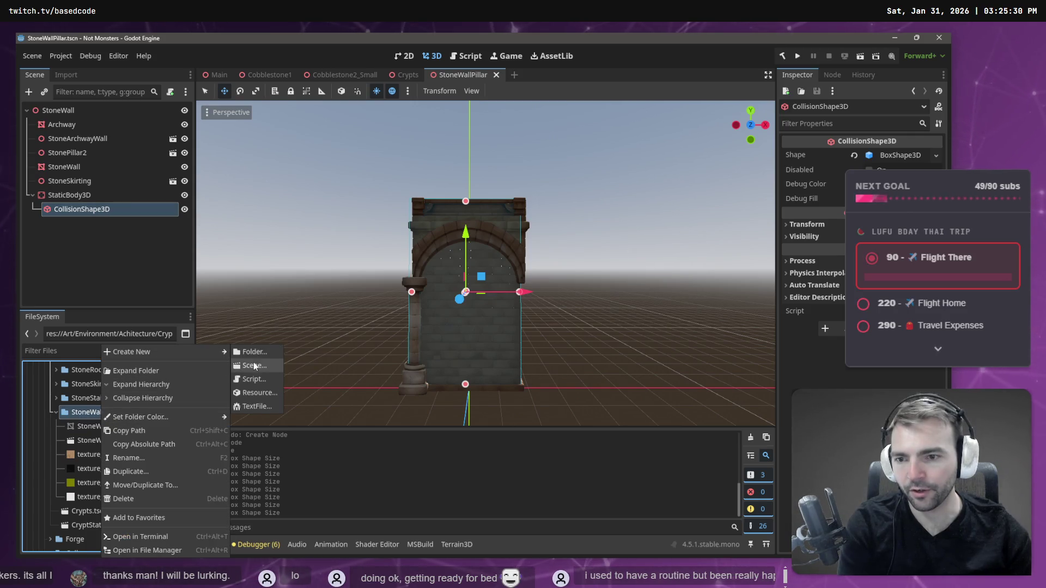
left_click(254, 363)
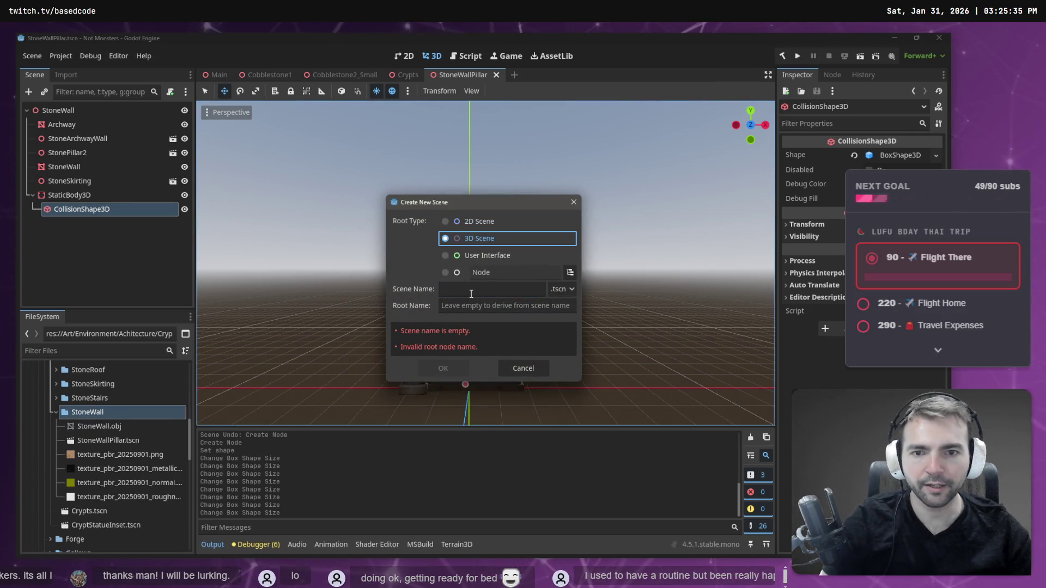
type("StoneWall")
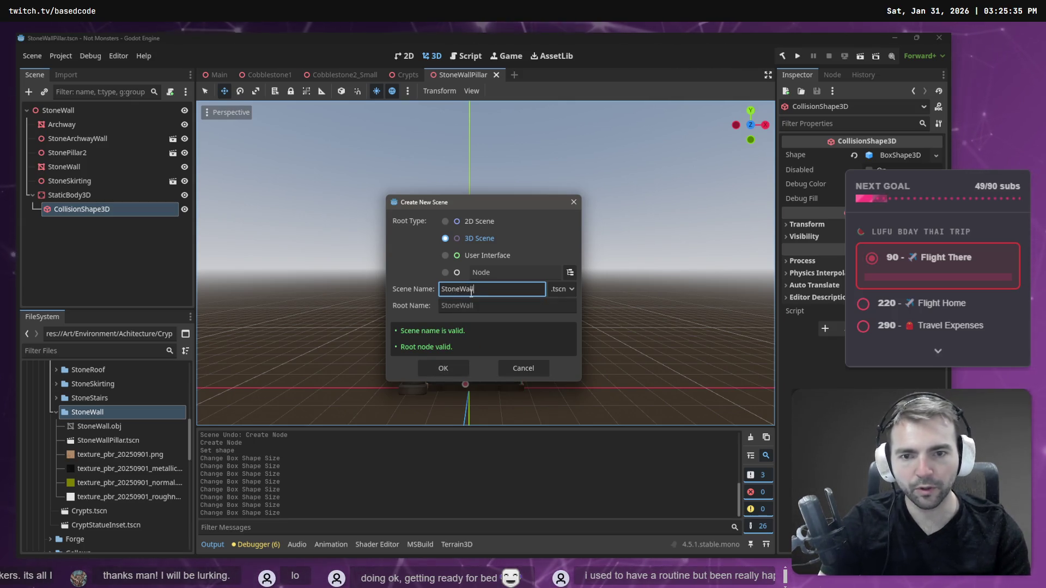
type("n")
key("Return")
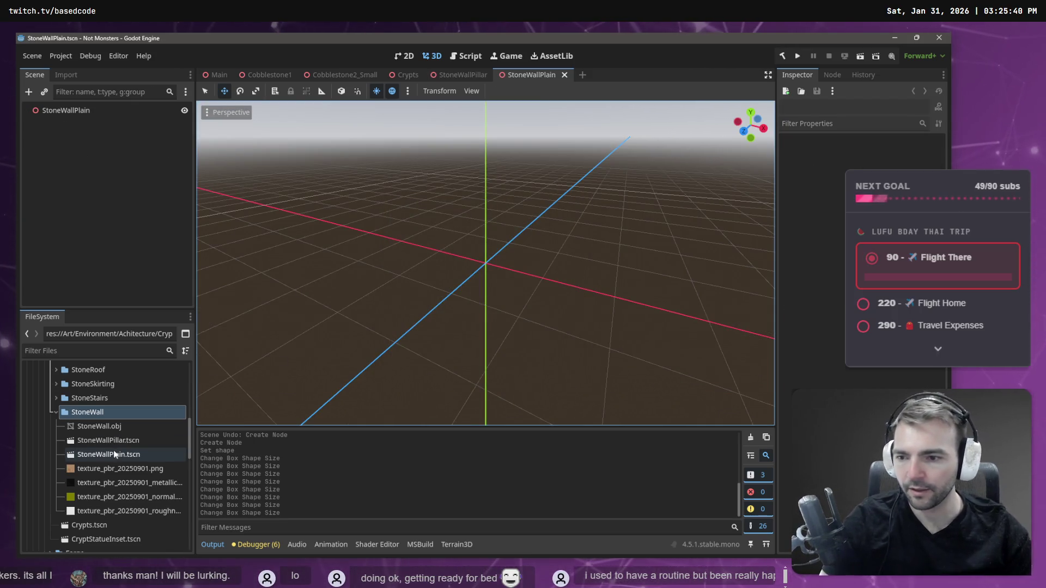
left_click(113, 458)
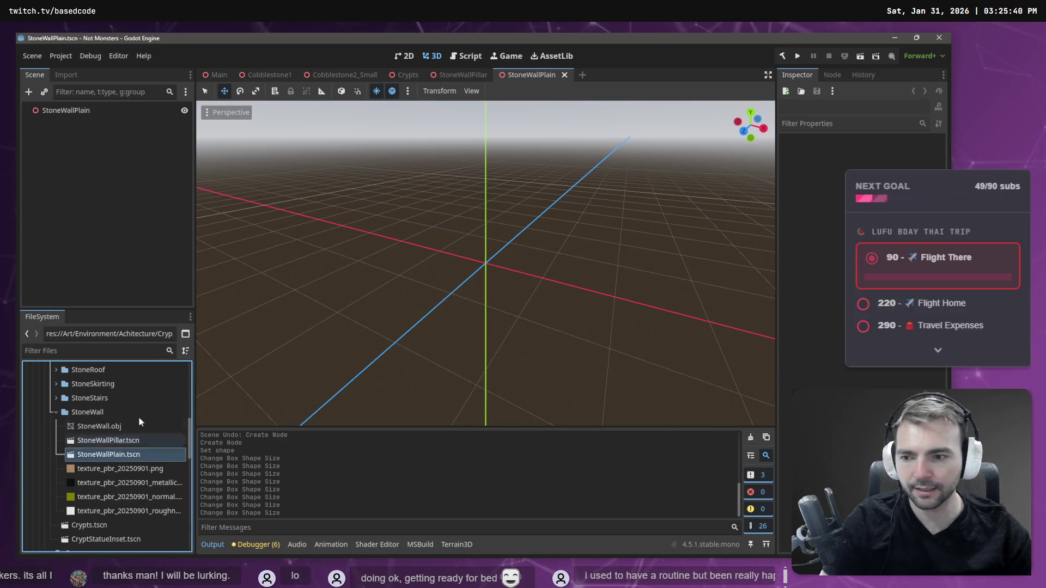
Paste the copied StoneWall27 mesh into StoneWallPlain, set its Position X to 0, and save.
left_click(455, 73)
left_click(397, 77)
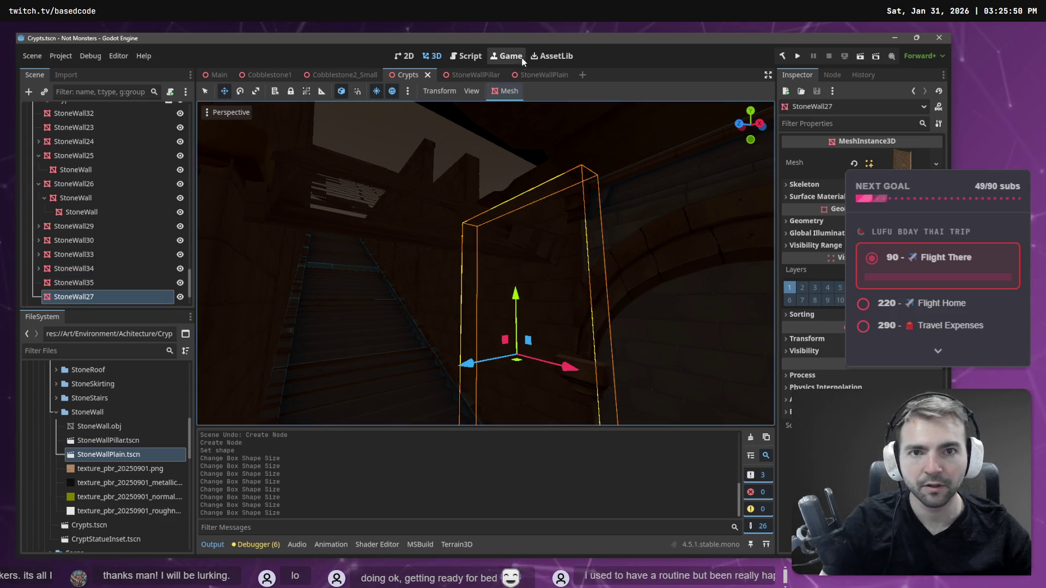
left_click(536, 76)
key("ctrl+v")
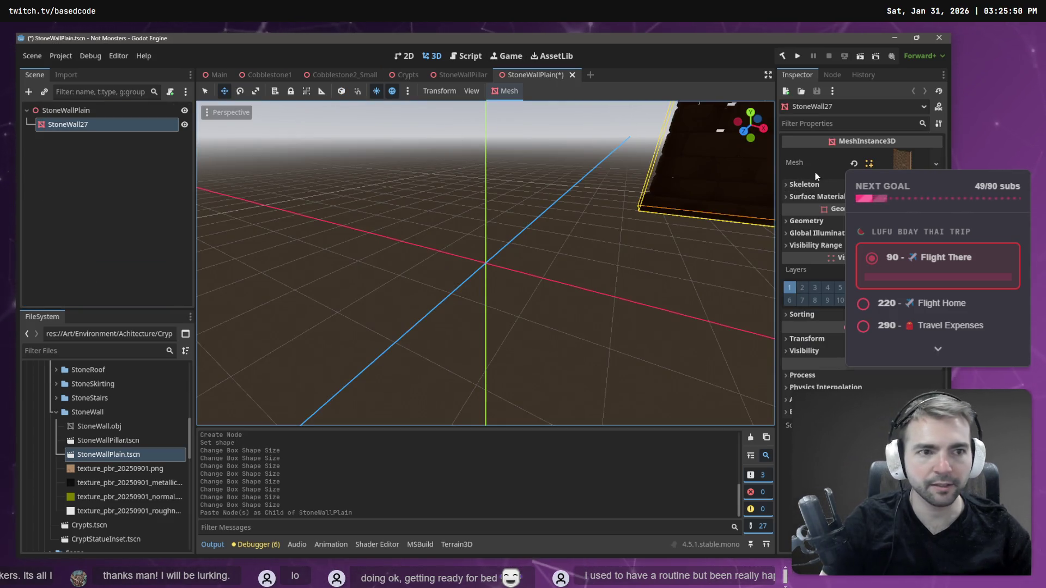
left_click(800, 339)
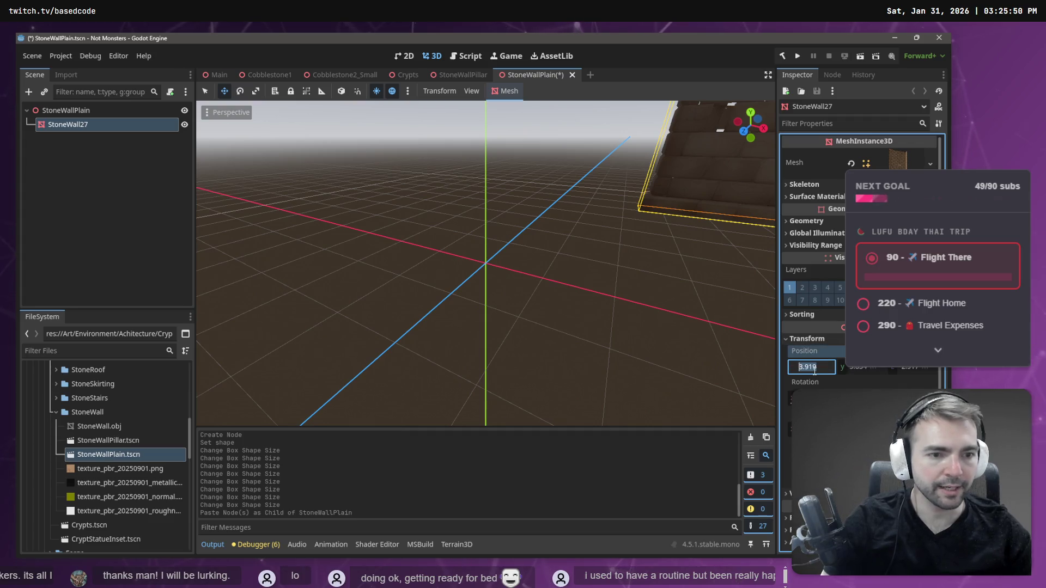
type("0")
key("Return")
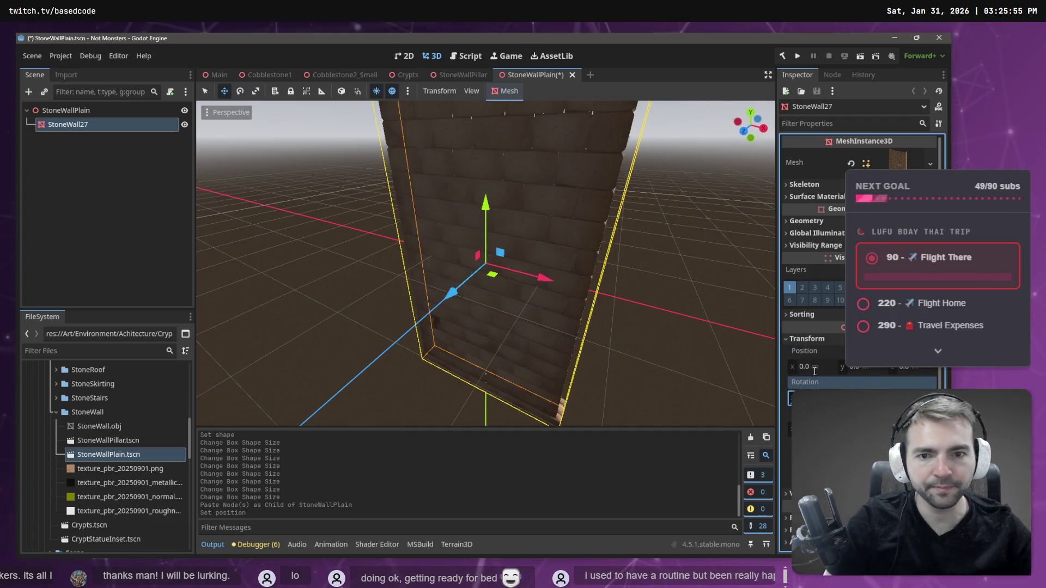
left_click(642, 208)
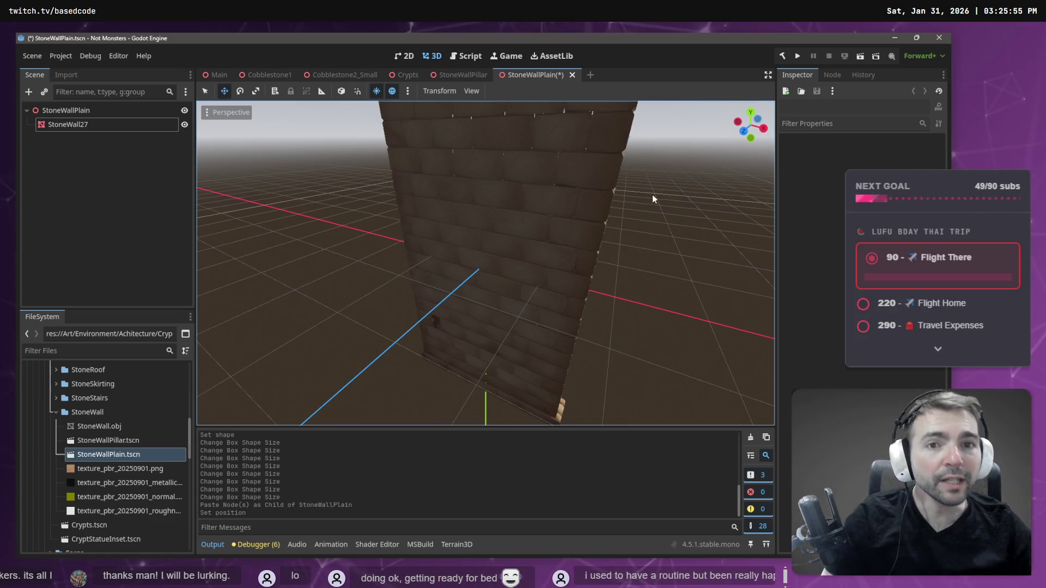
key("ctrl+s")
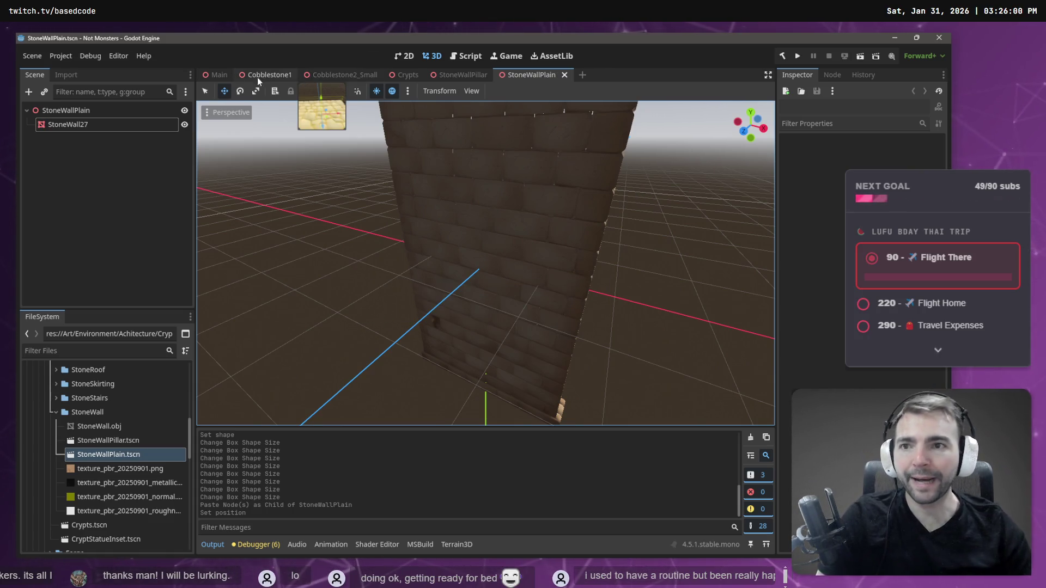
Rename the pasted wall node to StoneWall and return to the Crypts scene.
double_click(122, 125)
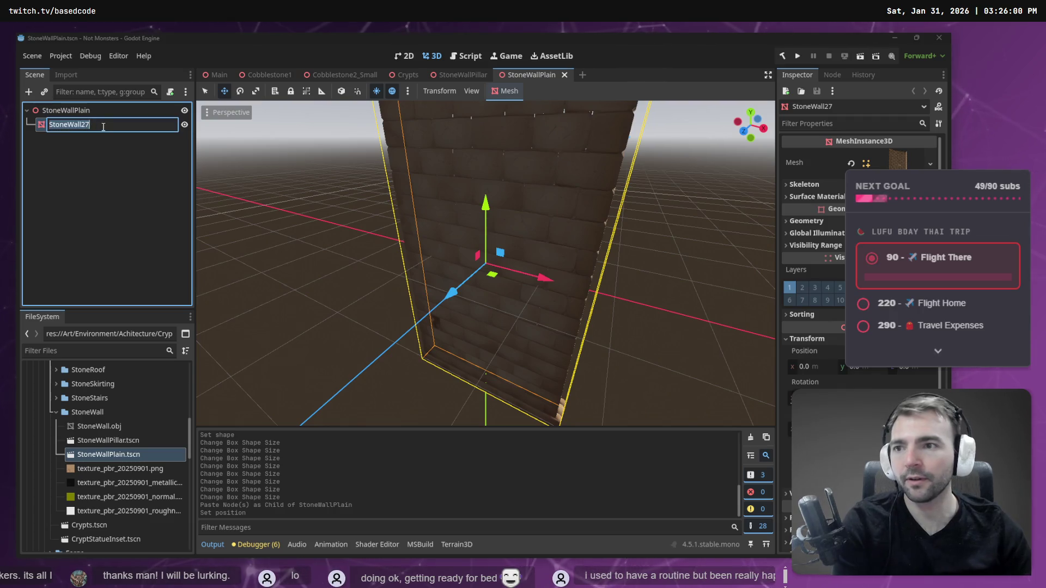
key("Return")
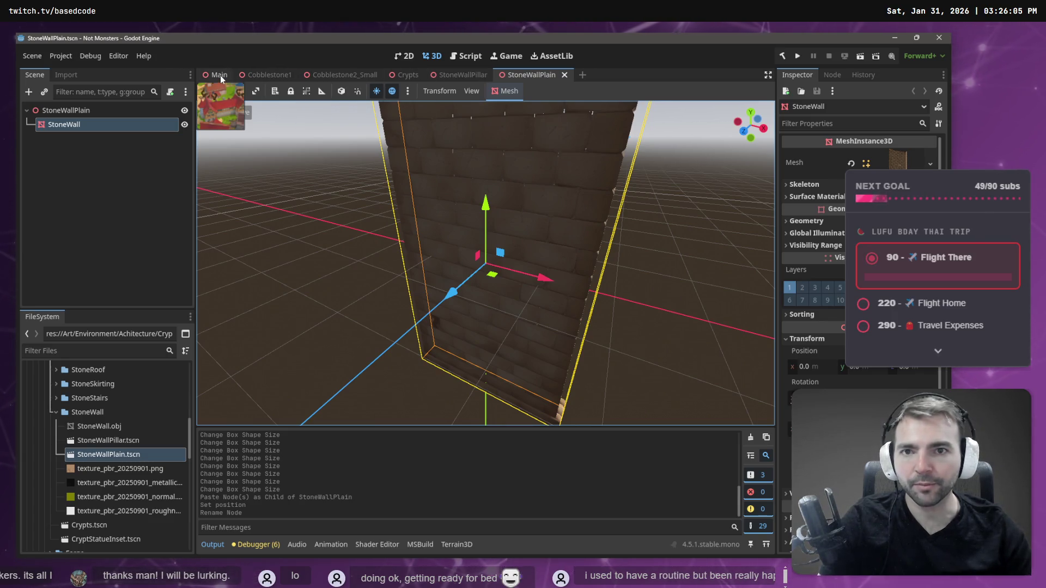
left_click(406, 74)
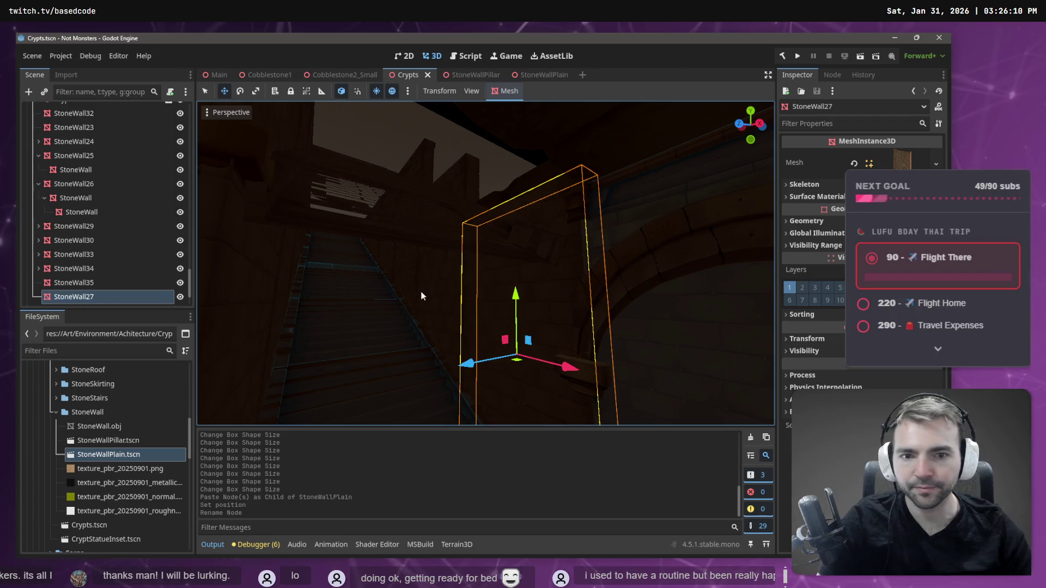
Instance StoneWallPlain.tscn as a child of the StoneWall27 node.
left_click(77, 282)
left_click(77, 296)
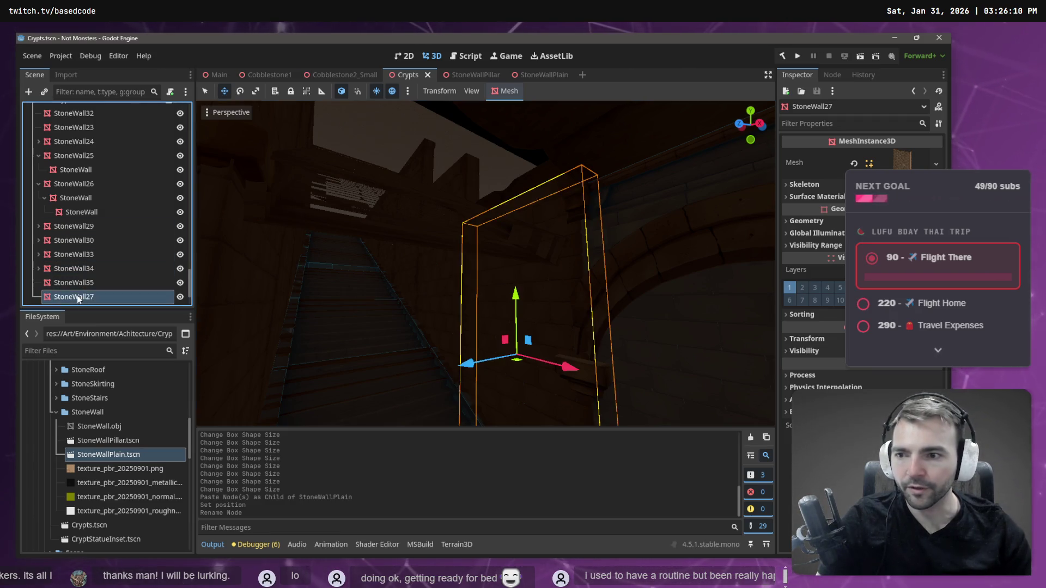
right_click(80, 297)
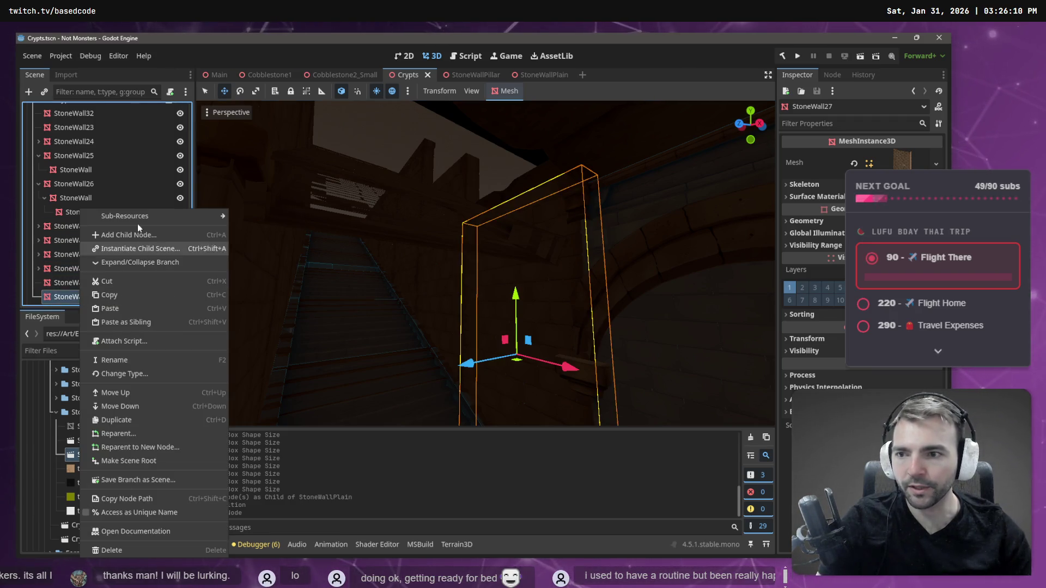
left_click(161, 249)
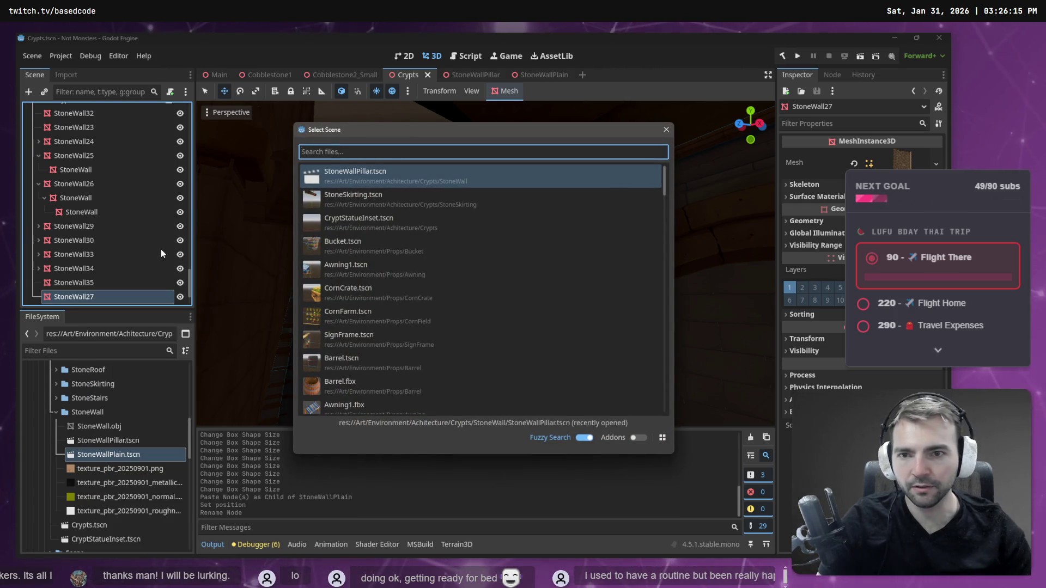
type("StoneWallP")
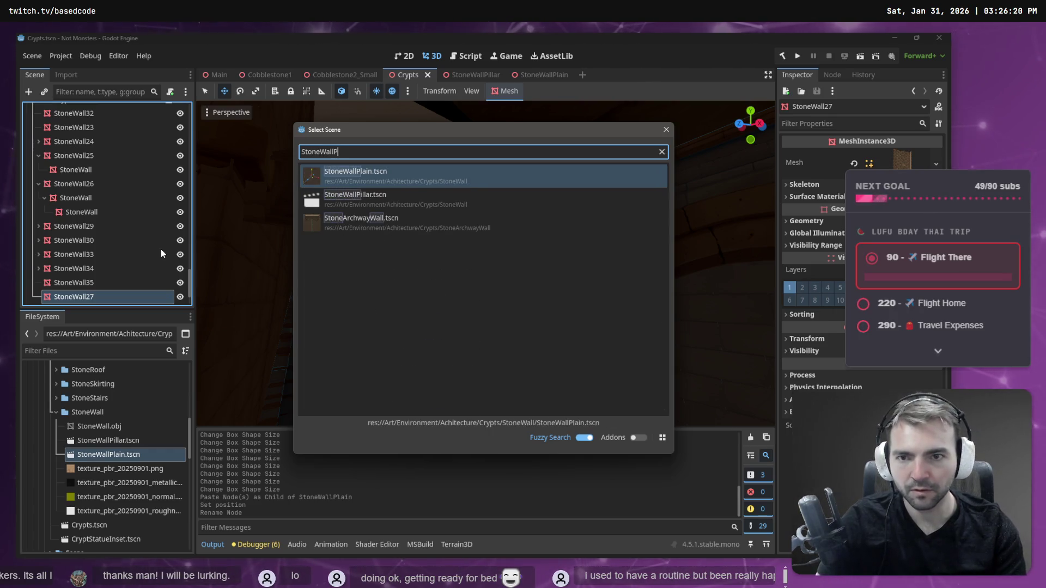
type("l")
double_click(364, 177)
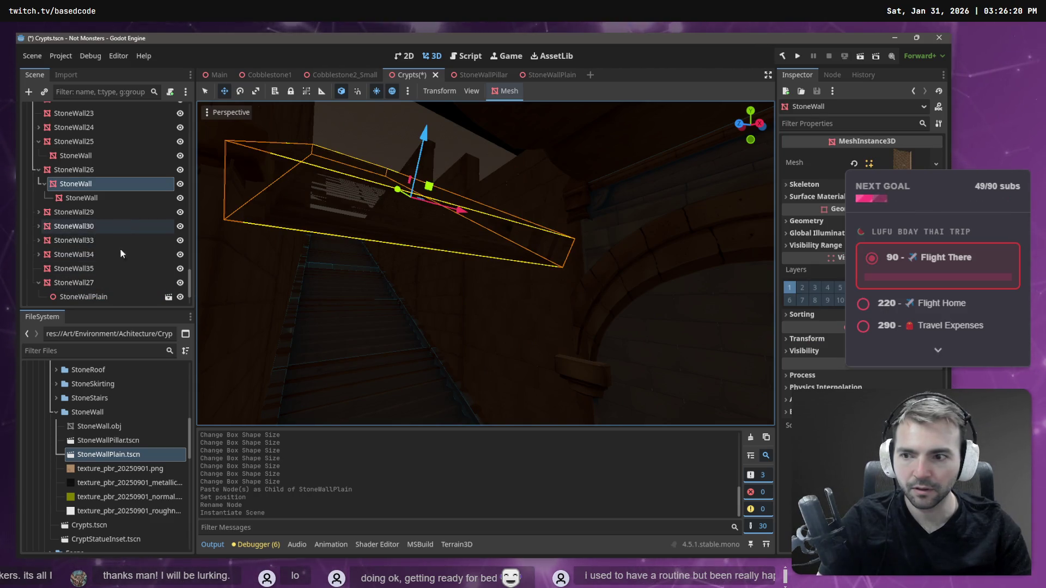
Move the StoneWallPlain instance up to sibling level and delete StoneWall27.
left_click(109, 296)
left_click_drag(80, 299, 24, 273)
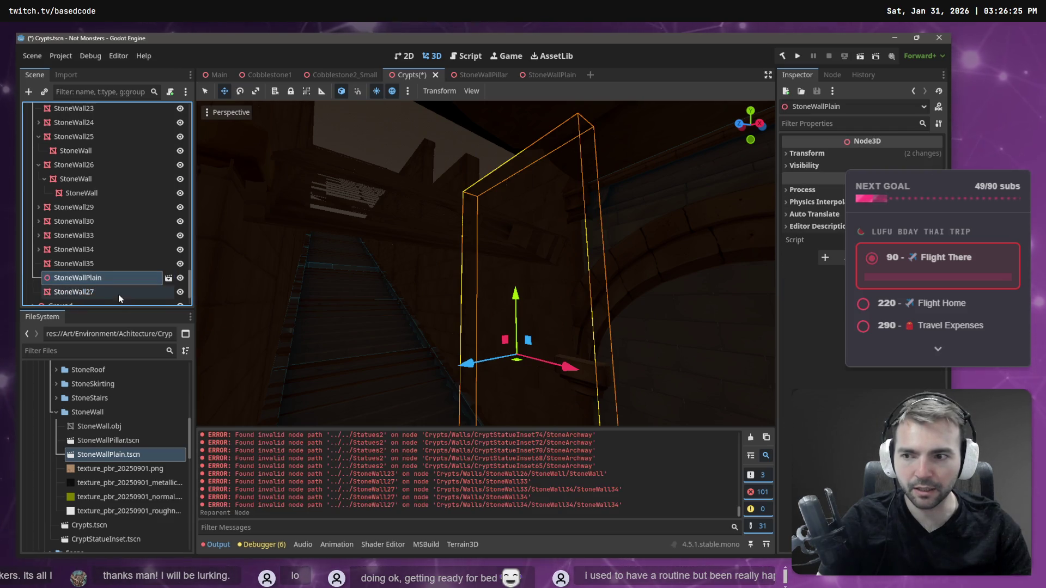
left_click(91, 293)
key("Delete")
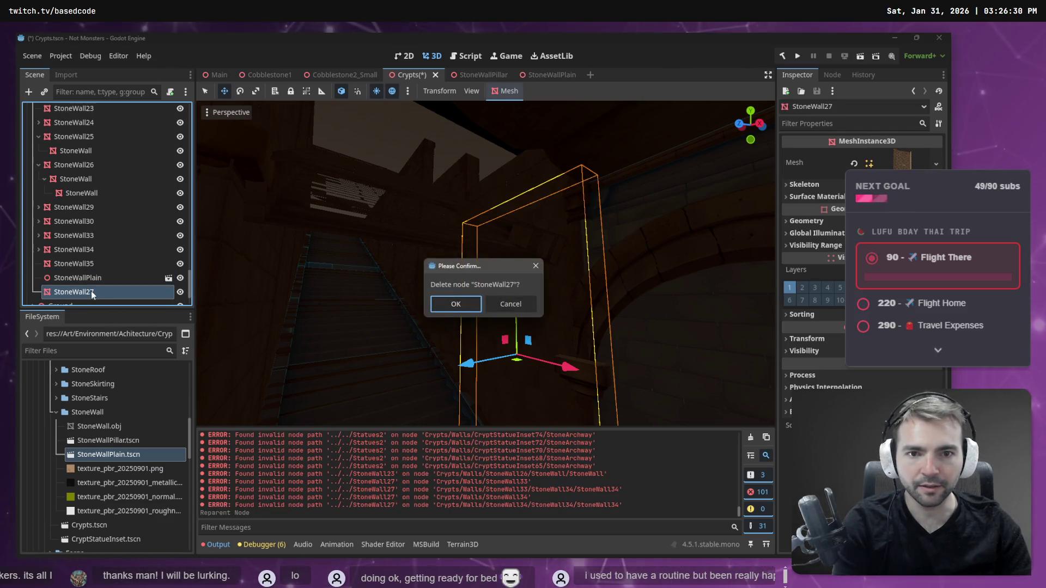
key("Return")
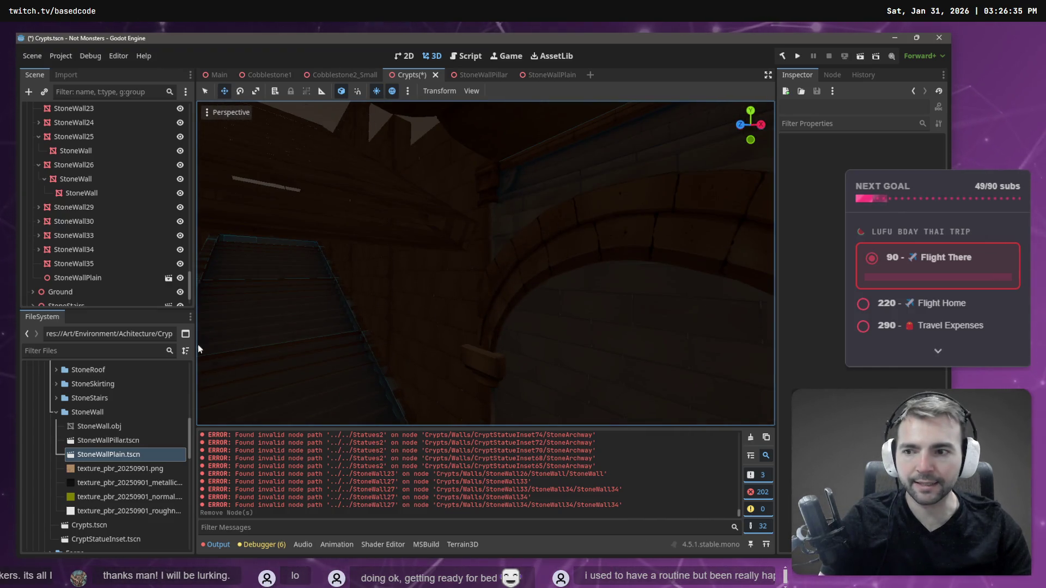
Frame the StoneWallPlain instance and StoneWall35, then drag a nested StoneWall34 to the top level.
double_click(76, 278)
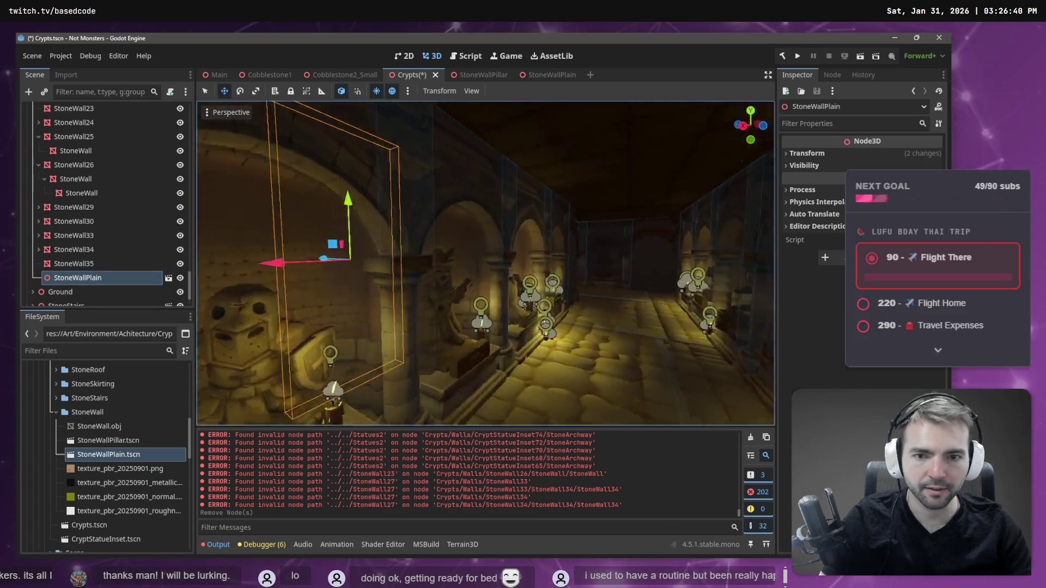
double_click(74, 264)
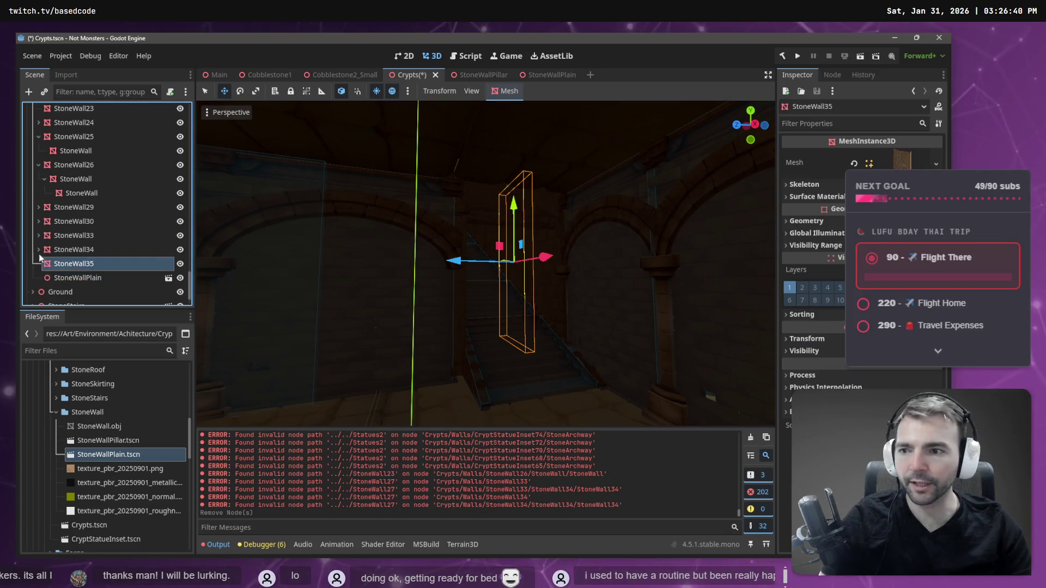
left_click(39, 249)
left_click(78, 277)
left_click(81, 265, "shift")
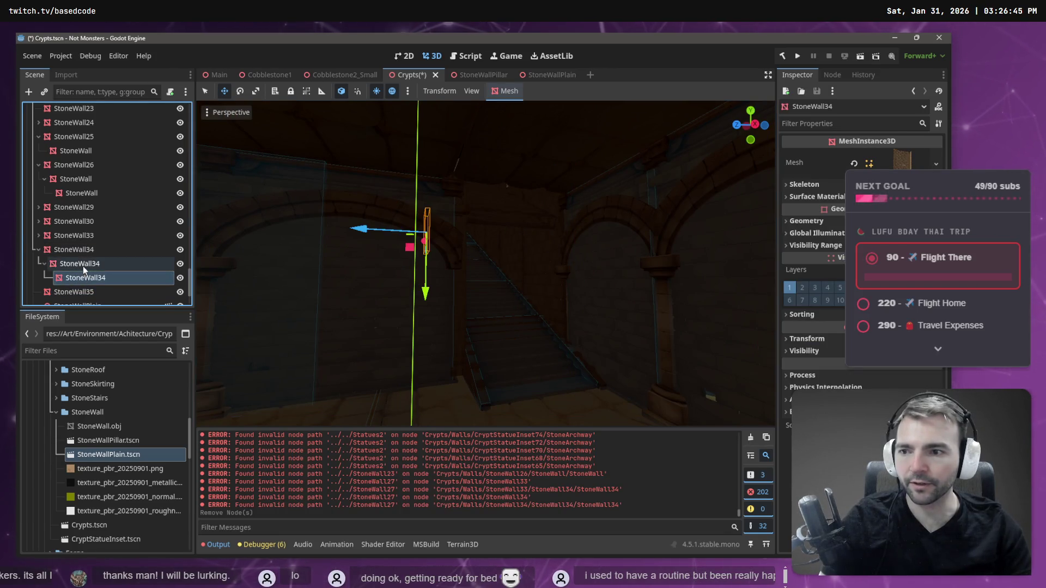
left_click_drag(67, 266, 64, 248)
Move the remaining inner StoneWall34 to the top level, then open the StoneWallPlain scene.
left_click(65, 264)
left_click(73, 236)
left_click(38, 235)
left_click(83, 265)
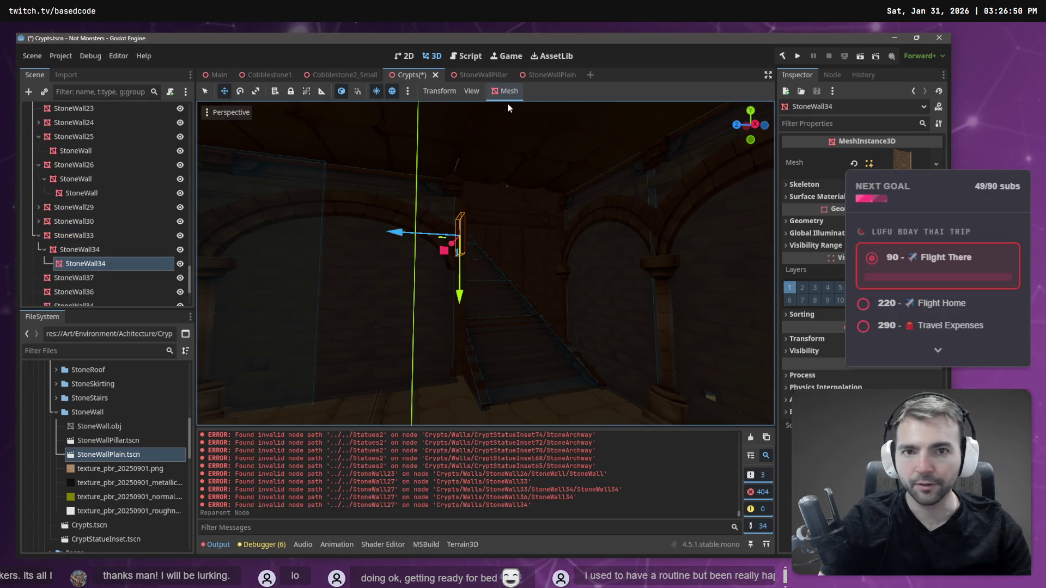
left_click(550, 76)
left_click(81, 153)
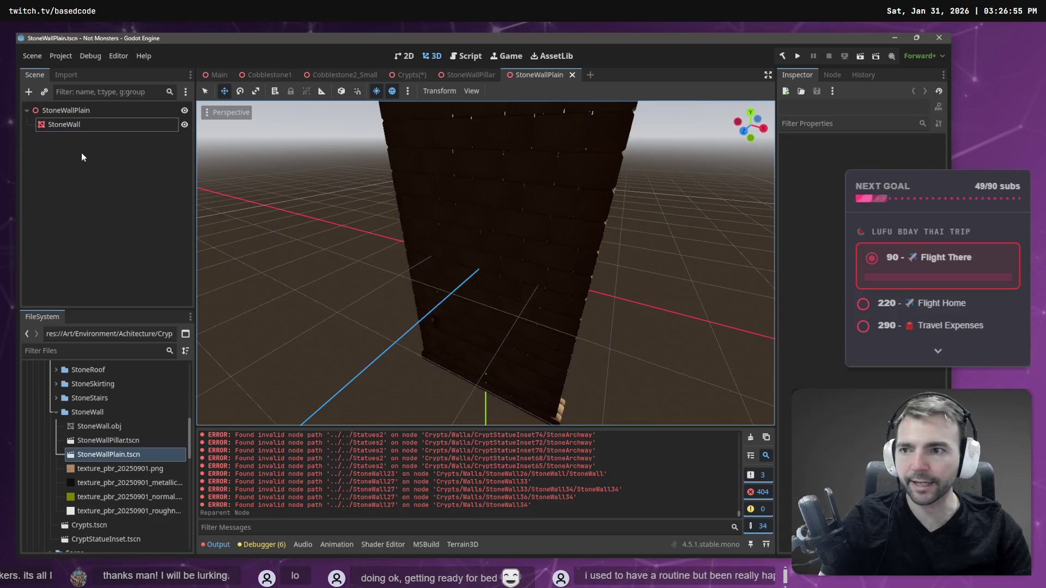
Add a StaticBody3D child under the StoneWallPlain root node.
right_click(82, 156)
left_click(93, 162)
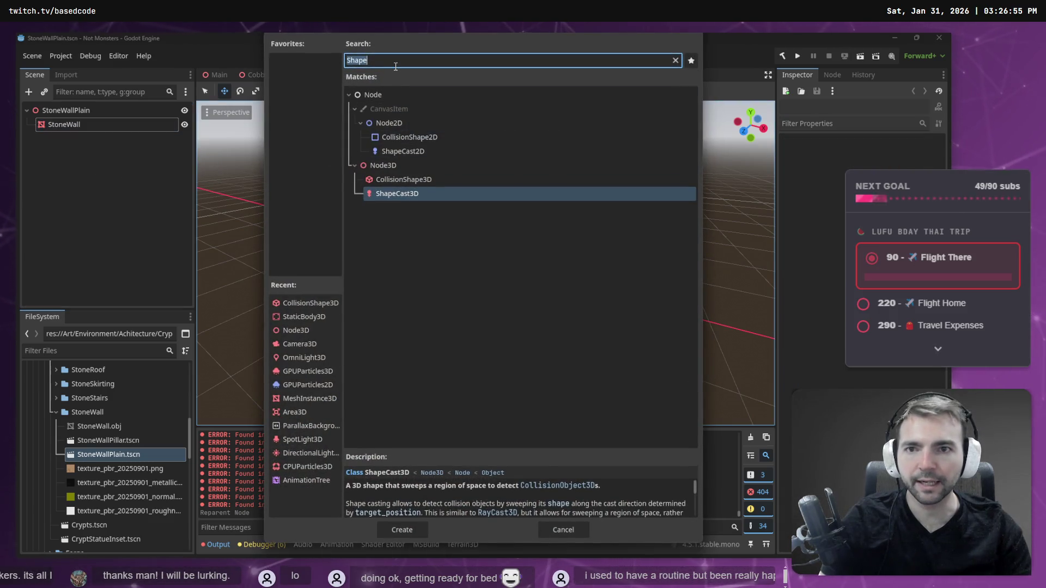
type("Static")
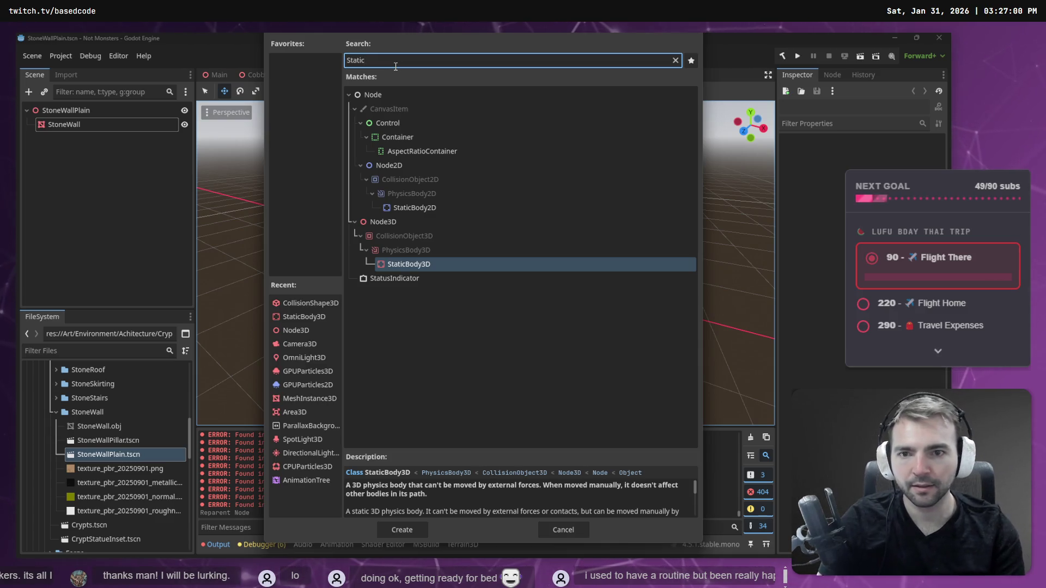
type("M")
key("BackSpace")
key("BackSpace")
key("BackSpace")
type("Mesh")
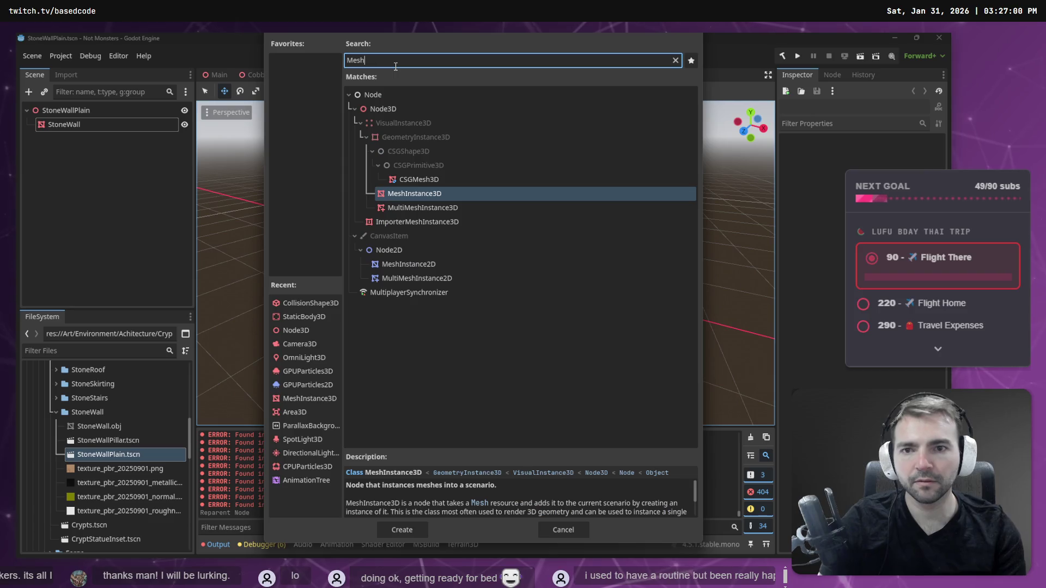
type("Static")
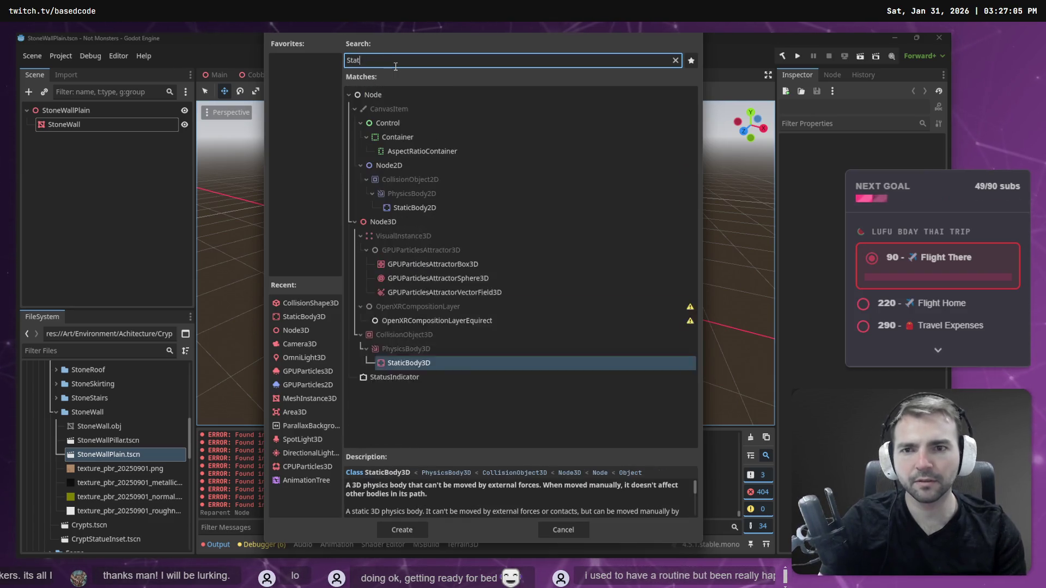
key("Return")
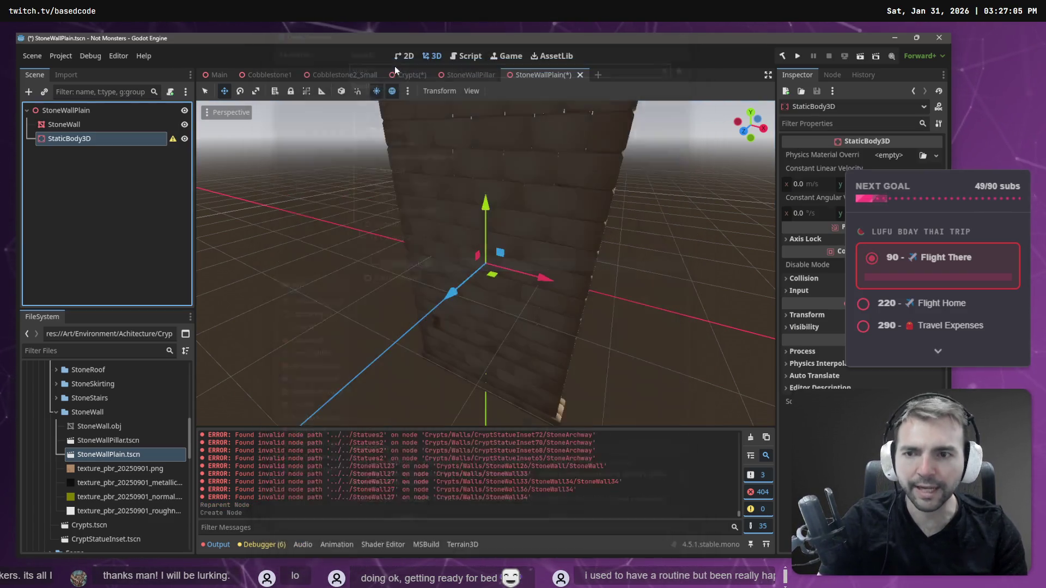
Add a CollisionShape3D child under the StaticBody3D.
right_click(127, 143)
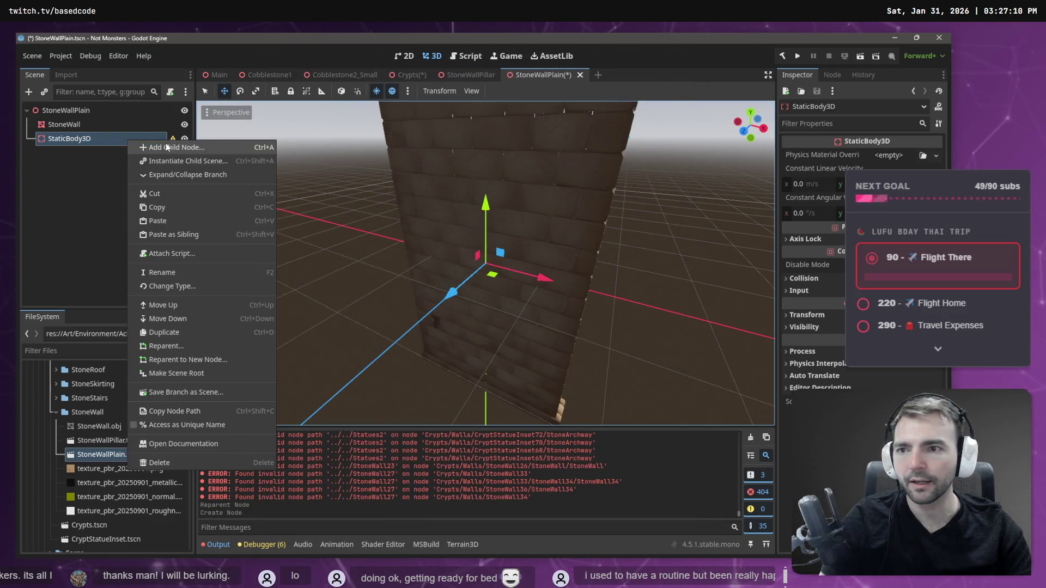
left_click(217, 77)
type("S")
key("BackSpace")
type("Collision")
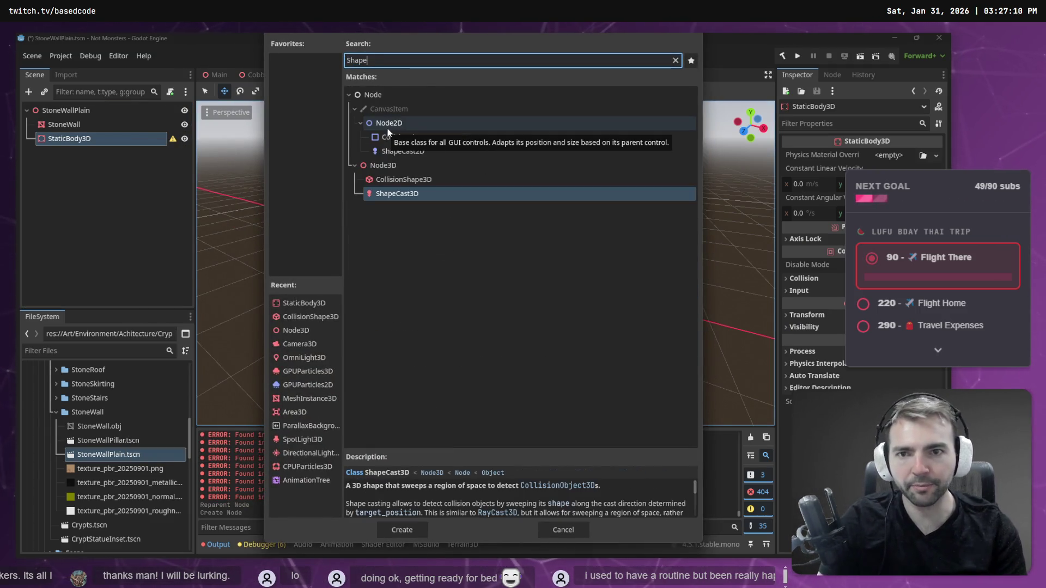
double_click(423, 180)
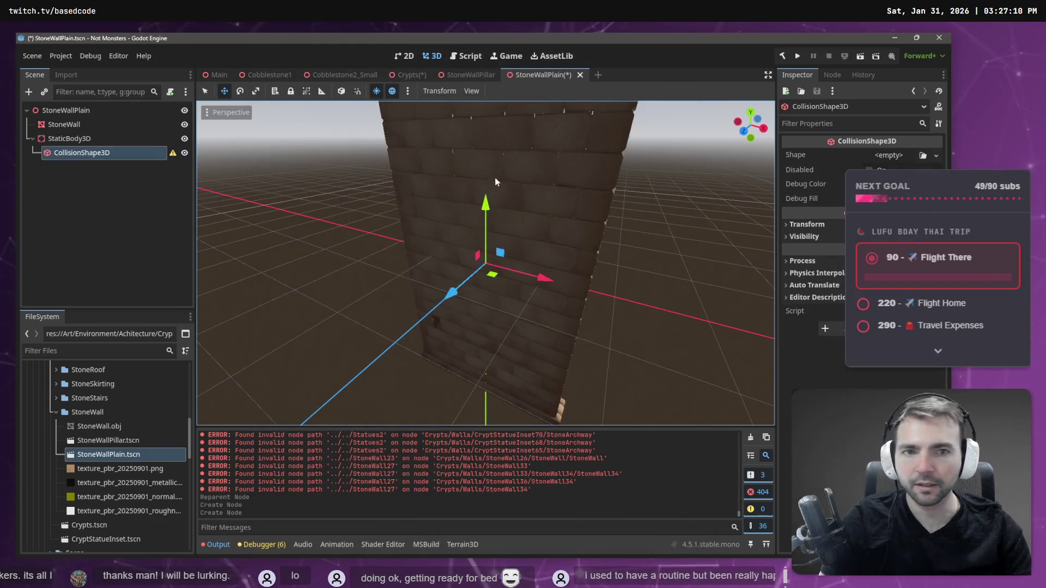
Give the CollisionShape3D a new BoxShape3D resized to about 3.33 × 6.42 × 0.45 to fit the wall.
left_click(935, 157)
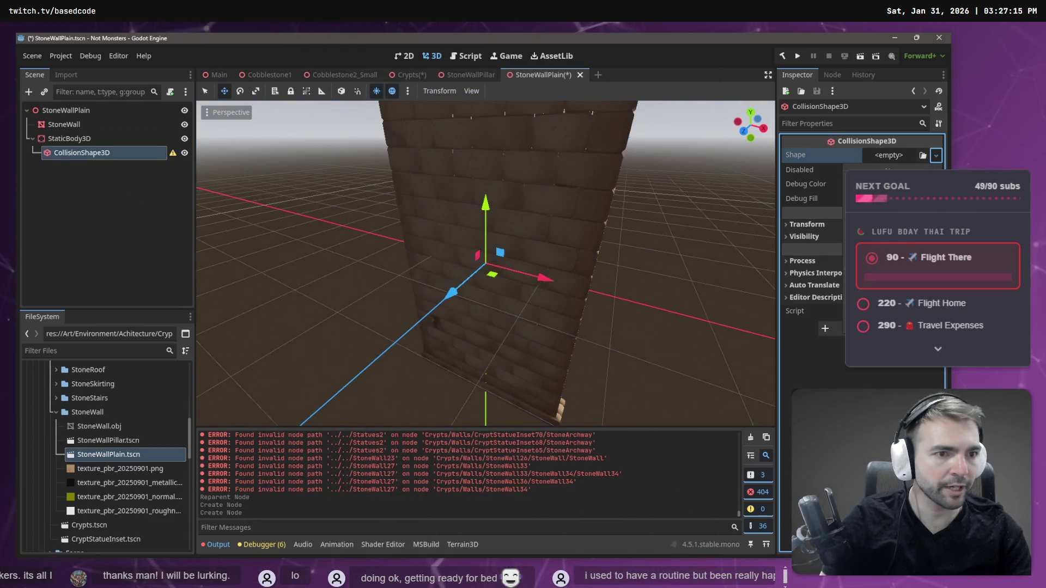
left_click(893, 172)
left_click_drag(512, 271, 589, 290)
mouse_move(461, 260)
left_mouse_down()
mouse_move(406, 243)
mouse_move(616, 286)
left_mouse_up()
mouse_move(516, 253)
left_mouse_down()
mouse_move(469, 257)
mouse_move(484, 138)
left_mouse_up()
scroll(534, 247, "down", 6)
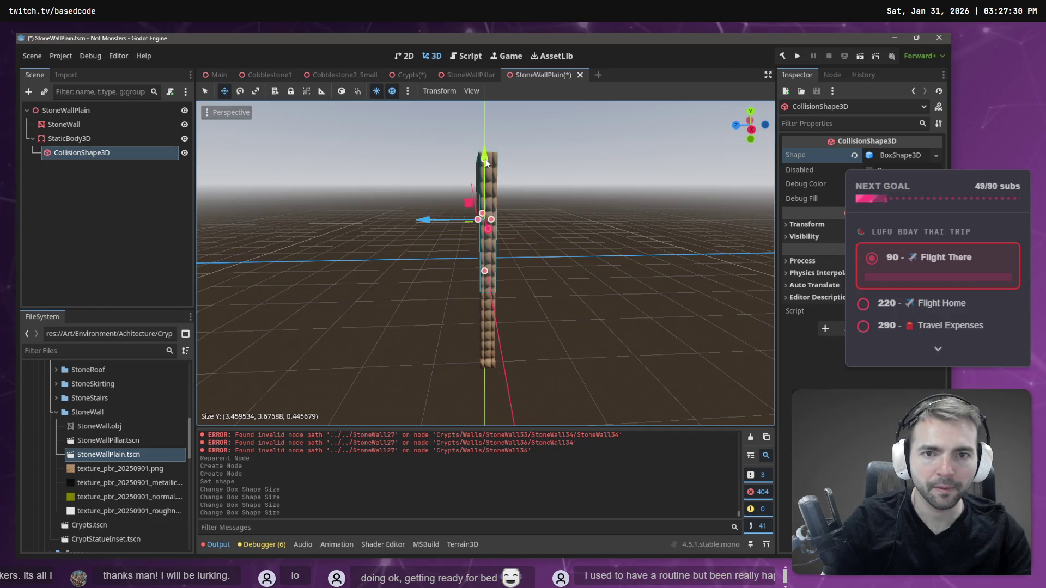
left_click_drag(486, 273, 491, 335)
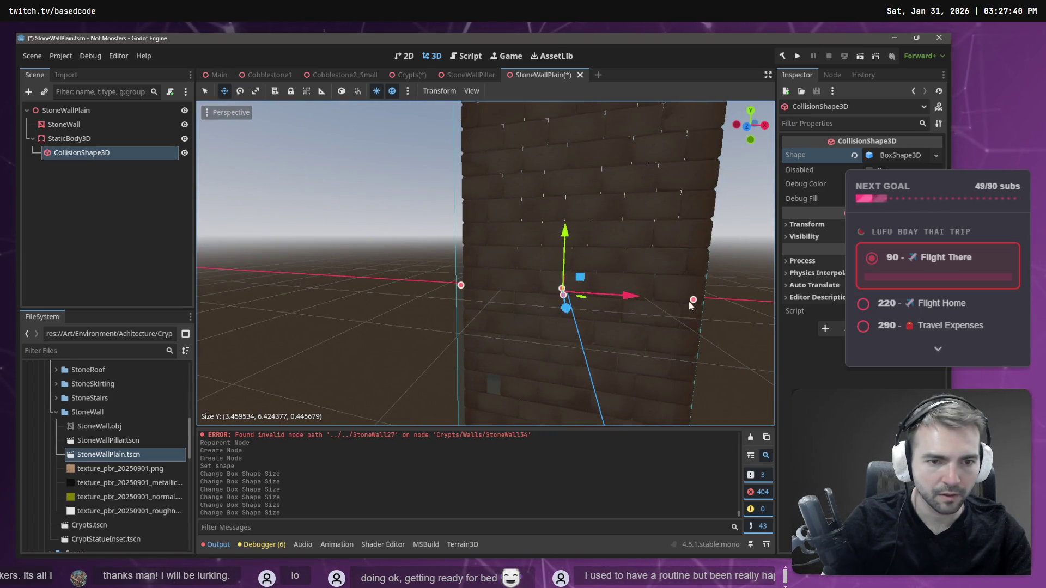
left_click_drag(461, 287, 468, 289)
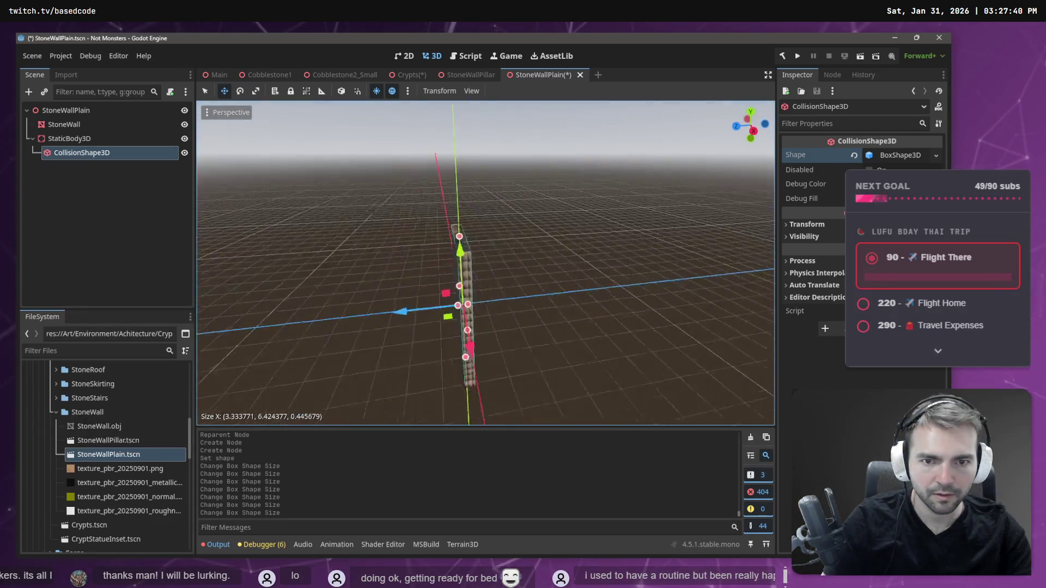
left_click_drag(577, 212, 608, 207)
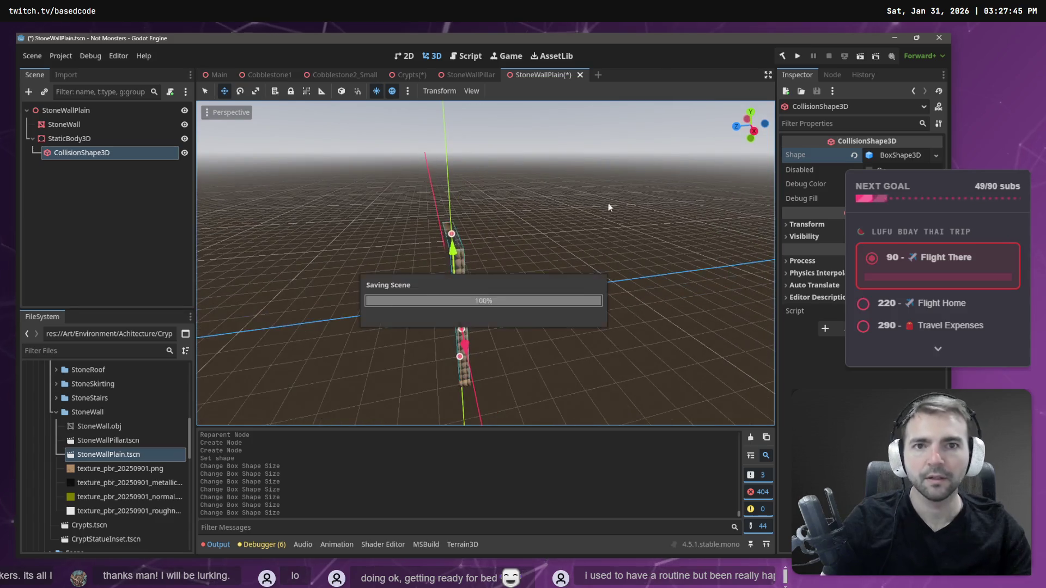
left_click(408, 75)
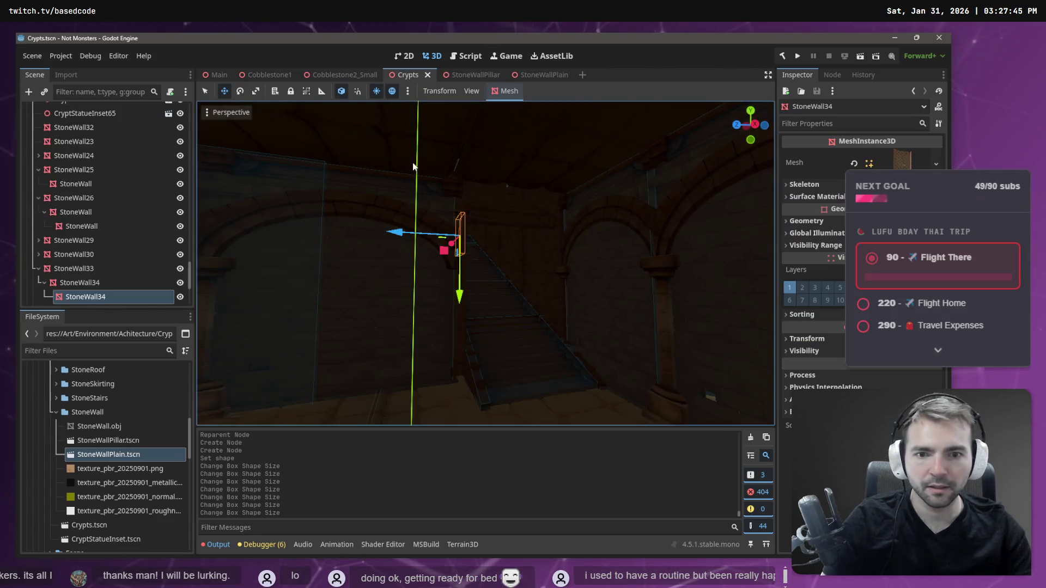
Instance StoneWallPlain as a child of StoneWall37.
mouse_move(485, 262)
left_mouse_down()
mouse_move(463, 251)
mouse_move(460, 259)
mouse_move(517, 273)
mouse_move(517, 308)
mouse_move(467, 308)
mouse_move(483, 299)
left_mouse_up()
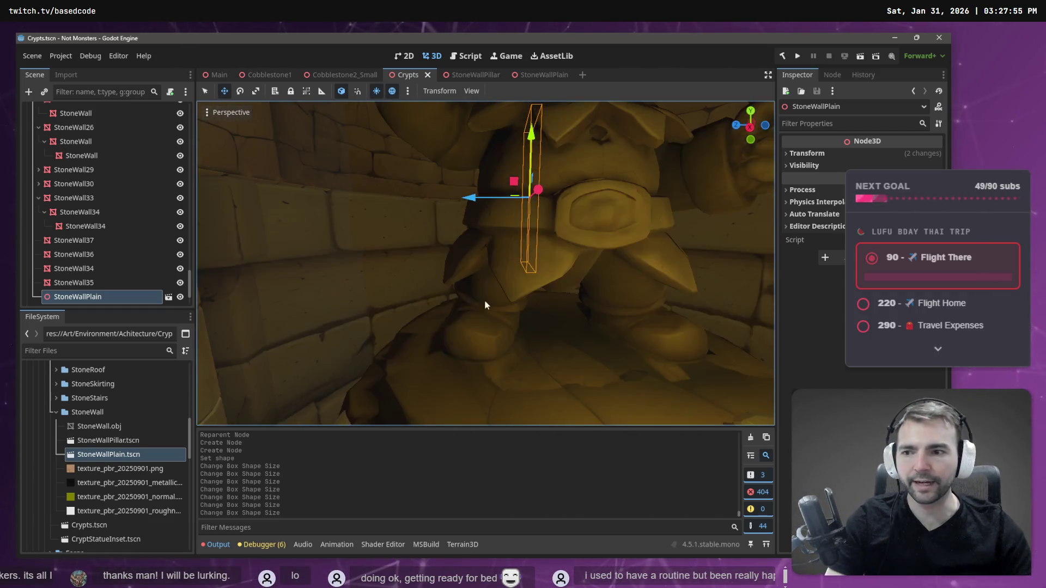
left_click(106, 286)
left_click(97, 238, "shift")
double_click(97, 238)
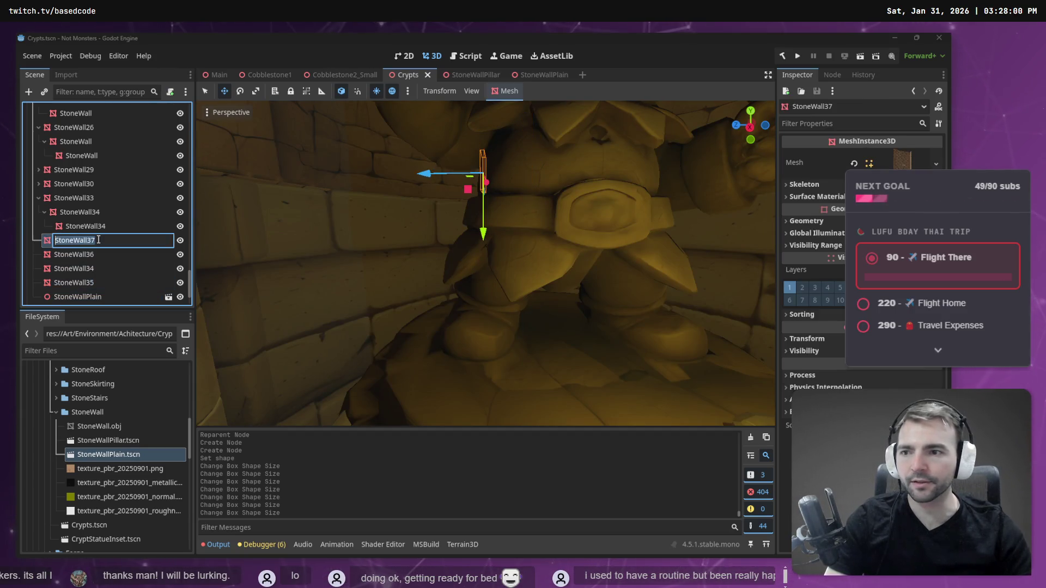
key("Return")
right_click(124, 246)
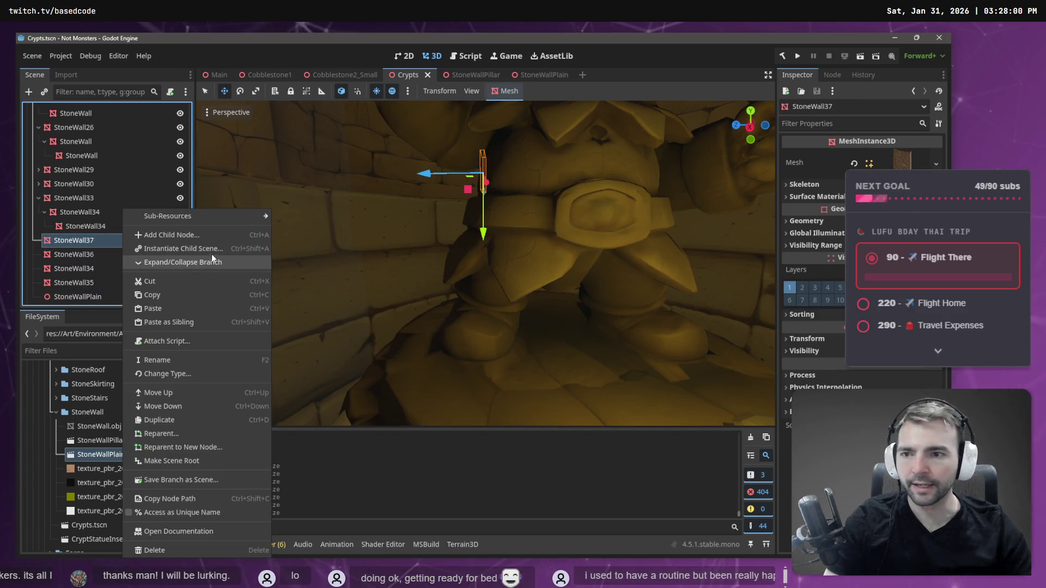
left_click(219, 251)
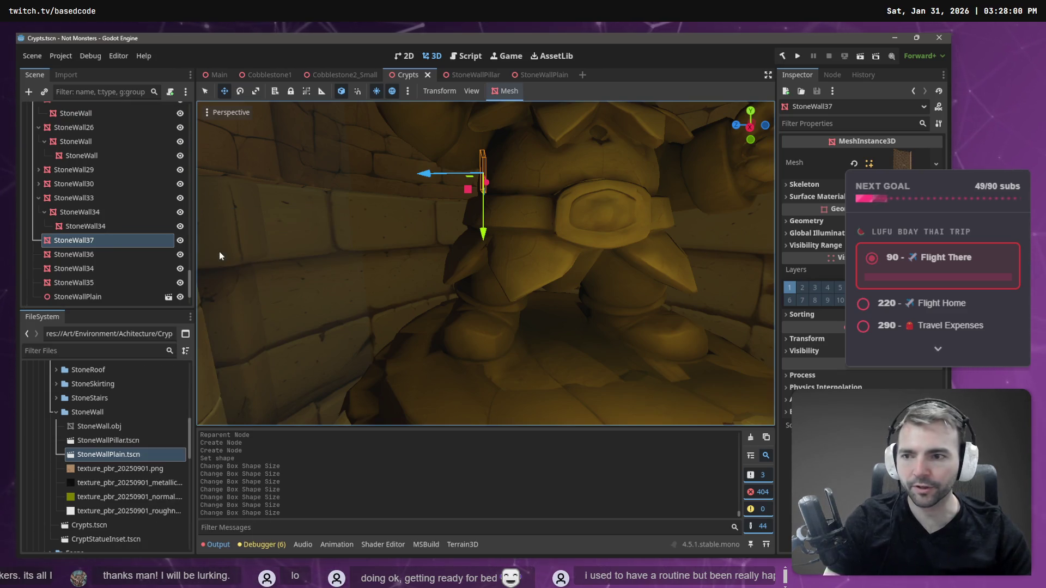
key("Return")
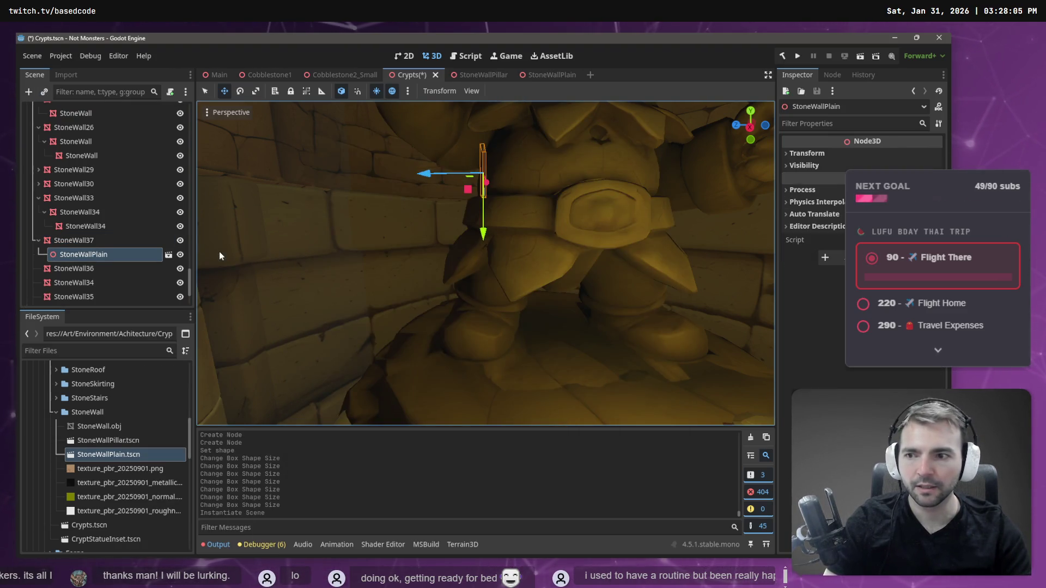
Instance StoneWallPlain under StoneWall36, StoneWall34 and StoneWall35 using Ctrl+Shift+A.
key("ctrl+shift+a")
key("Escape")
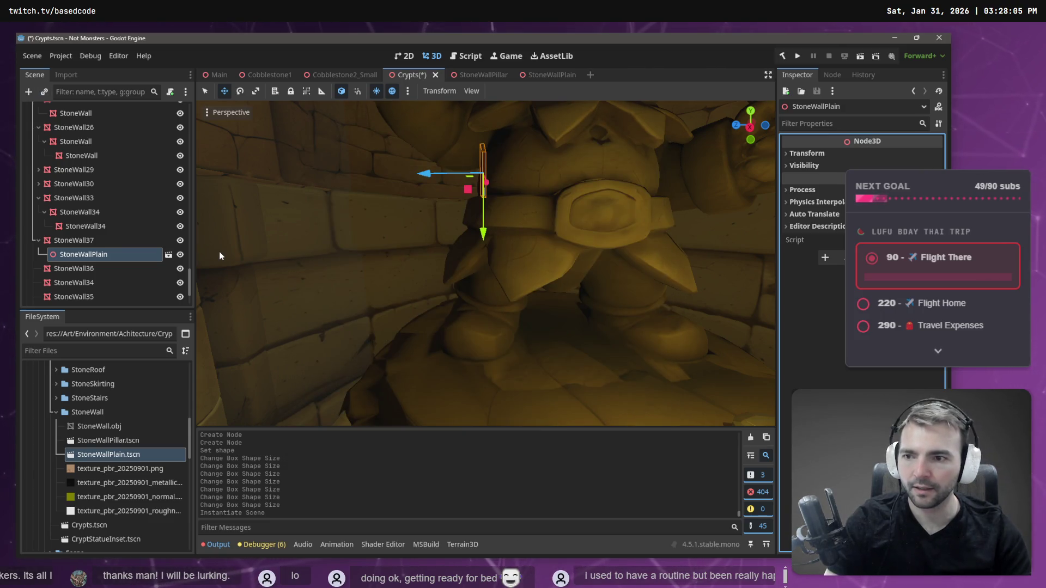
key("Return")
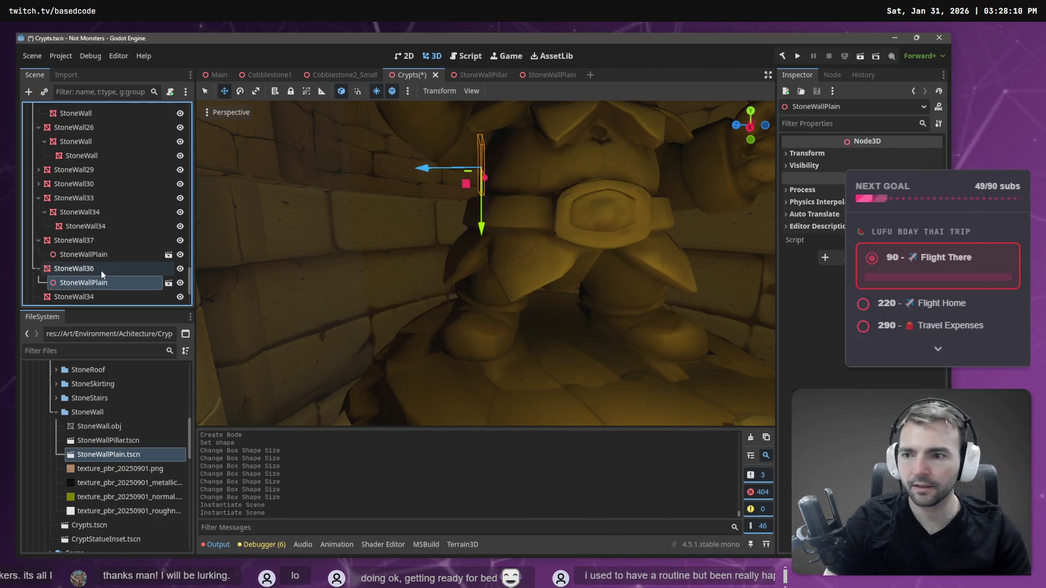
left_click(97, 271)
key("ctrl+shift+a")
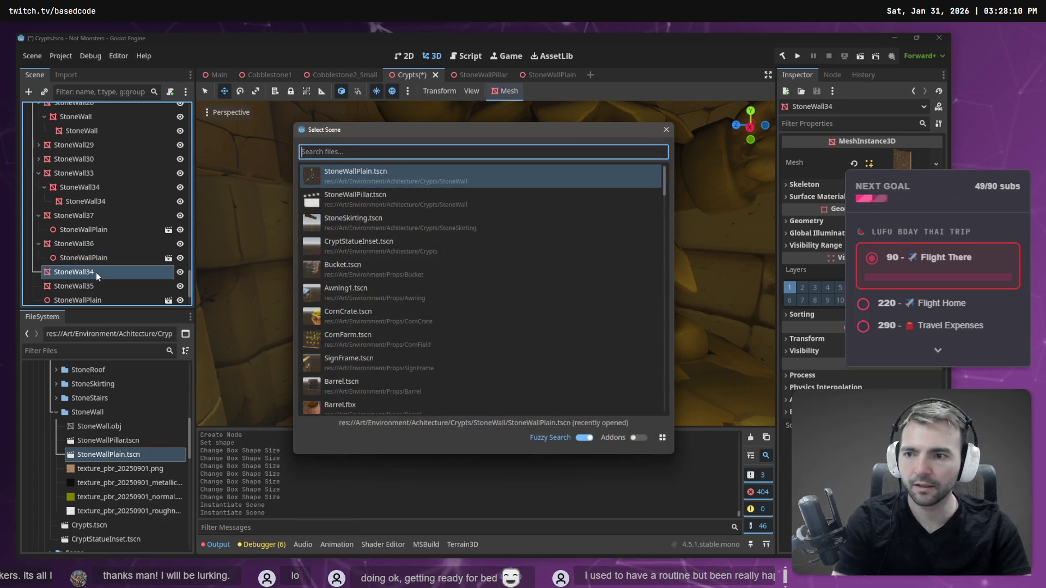
key("Return")
left_click(87, 276)
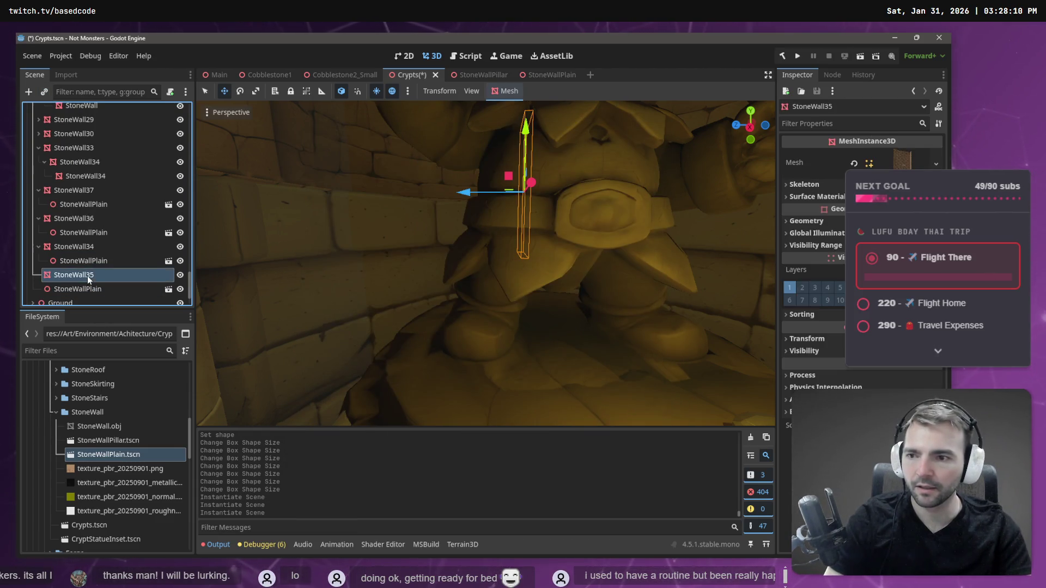
key("ctrl+shift+a")
key("Return")
Move the four StoneWallPlain instances out of the old walls to the Walls level.
left_click(81, 260, "ctrl")
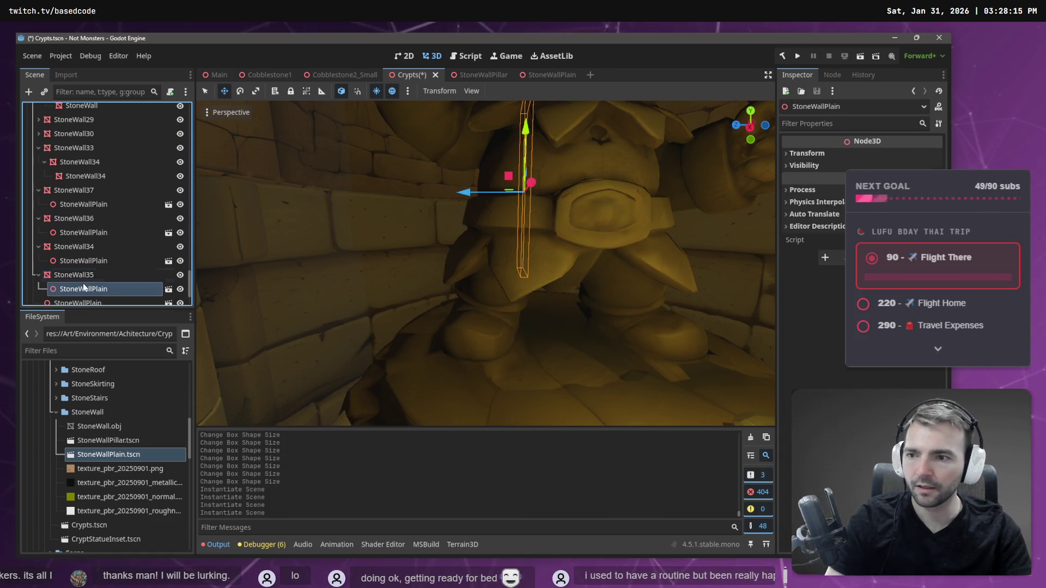
left_click(81, 233, "ctrl")
left_click(80, 205, "ctrl")
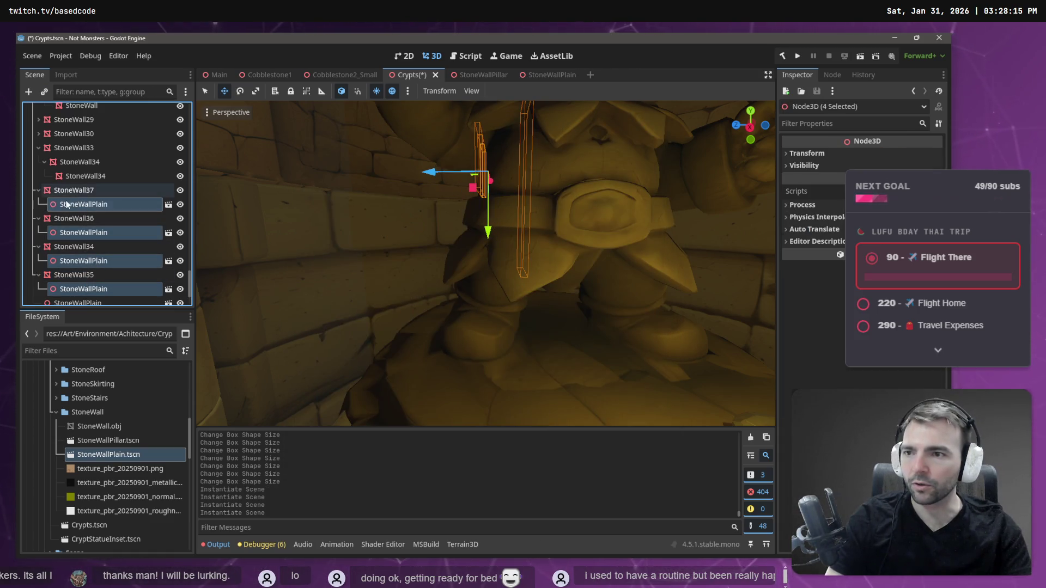
mouse_move(63, 210)
left_mouse_down()
mouse_move(28, 206)
mouse_move(30, 189)
left_mouse_up()
Delete the old StoneWall34–37 nodes.
left_click(67, 246)
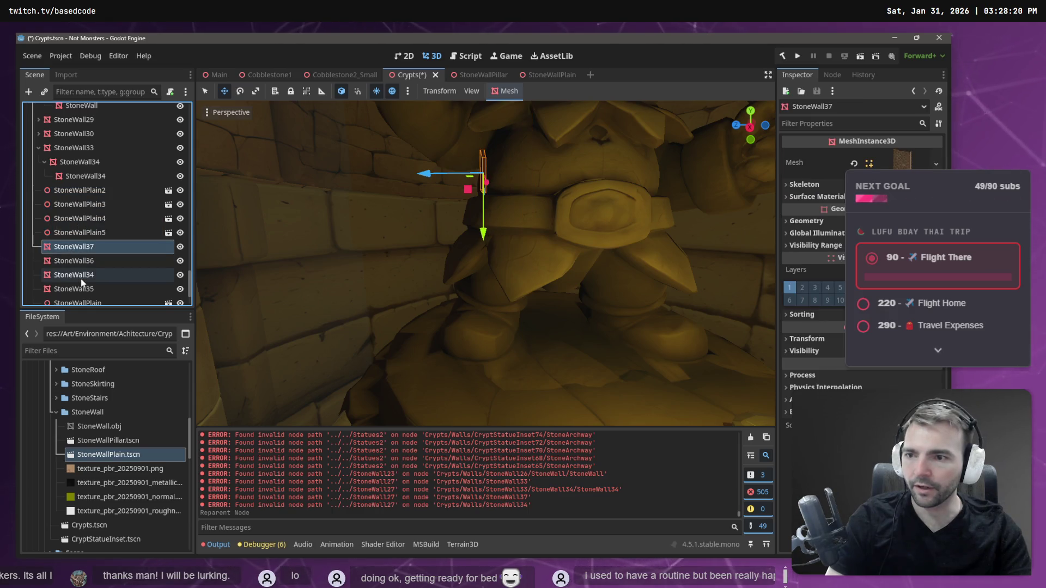
left_click(83, 289, "shift")
key("Delete")
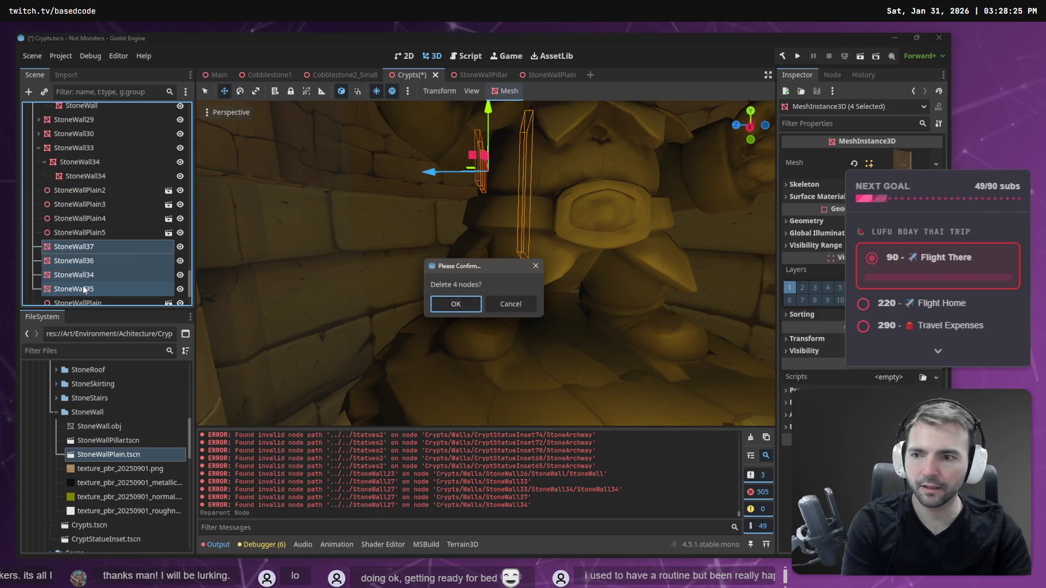
key("Return")
scroll(485, 261, "up", 5)
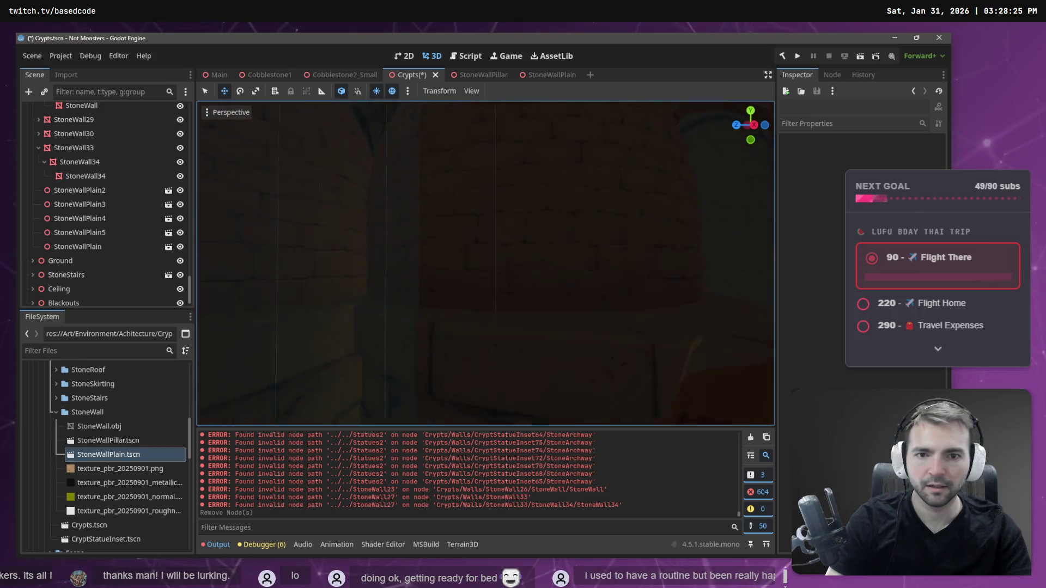
Instance StoneWallPlain for the two nested StoneWall34 walls and move both up to the Walls level.
scroll(485, 262, "down", 10)
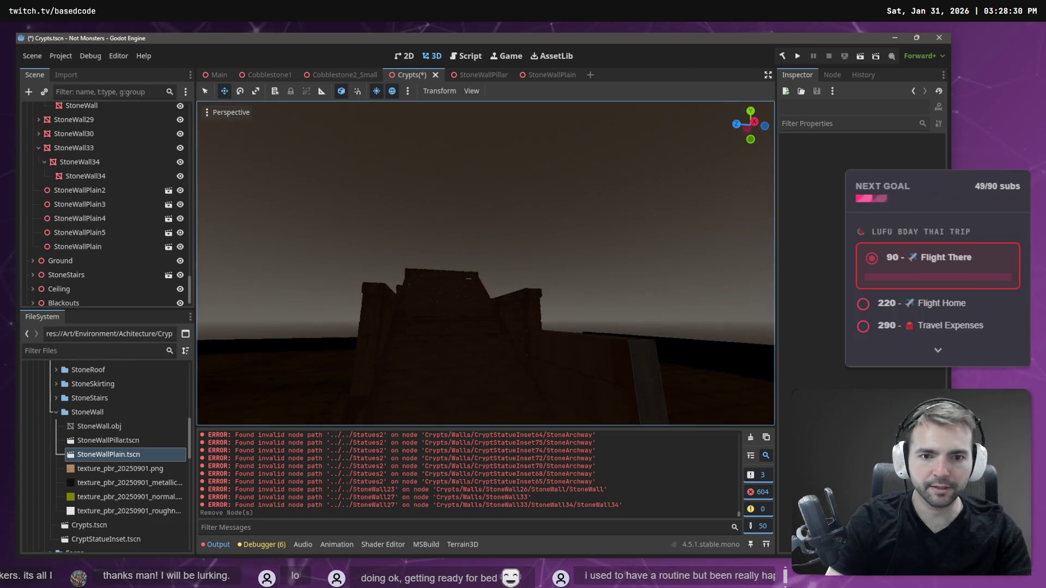
left_click(96, 176)
key("ctrl+shift+a")
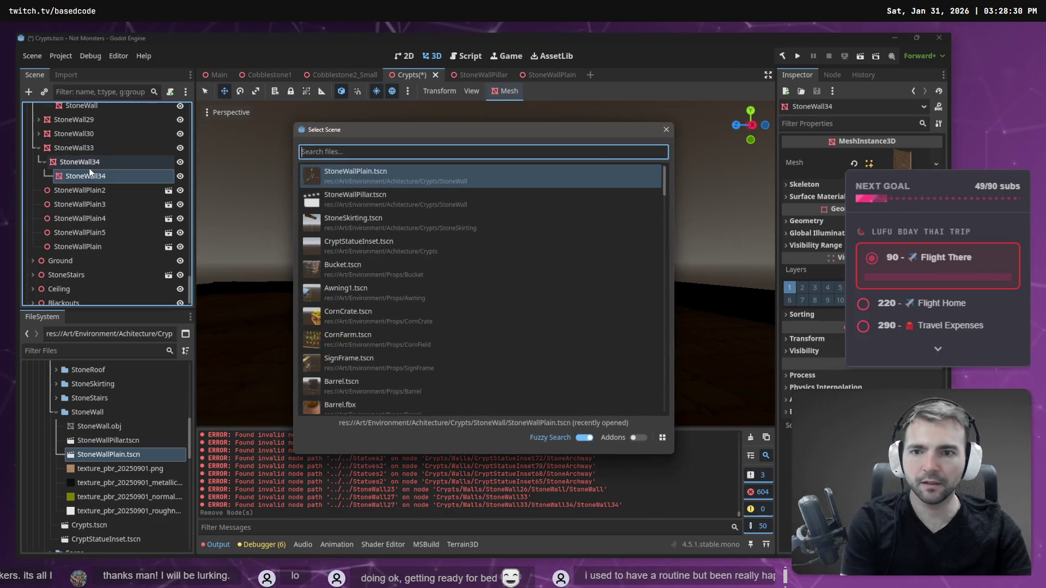
key("Return")
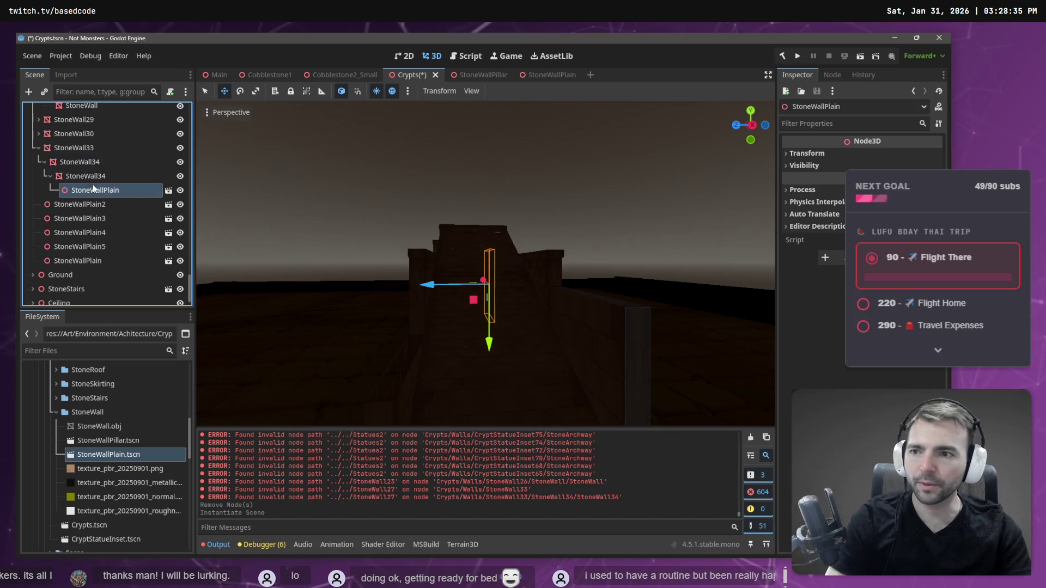
left_click_drag(82, 190, 37, 142)
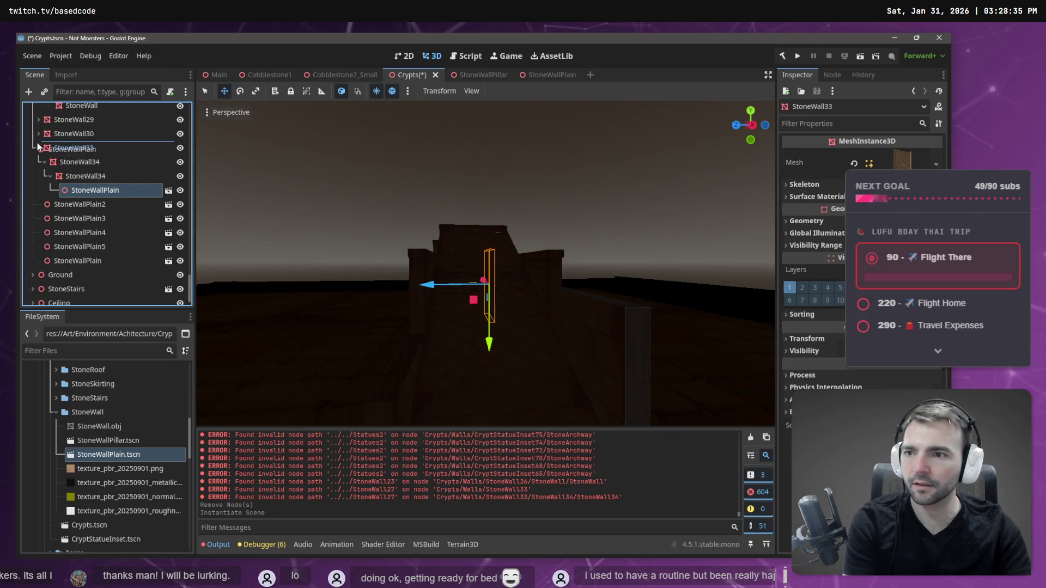
left_click(61, 175)
key("ctrl+shift+a")
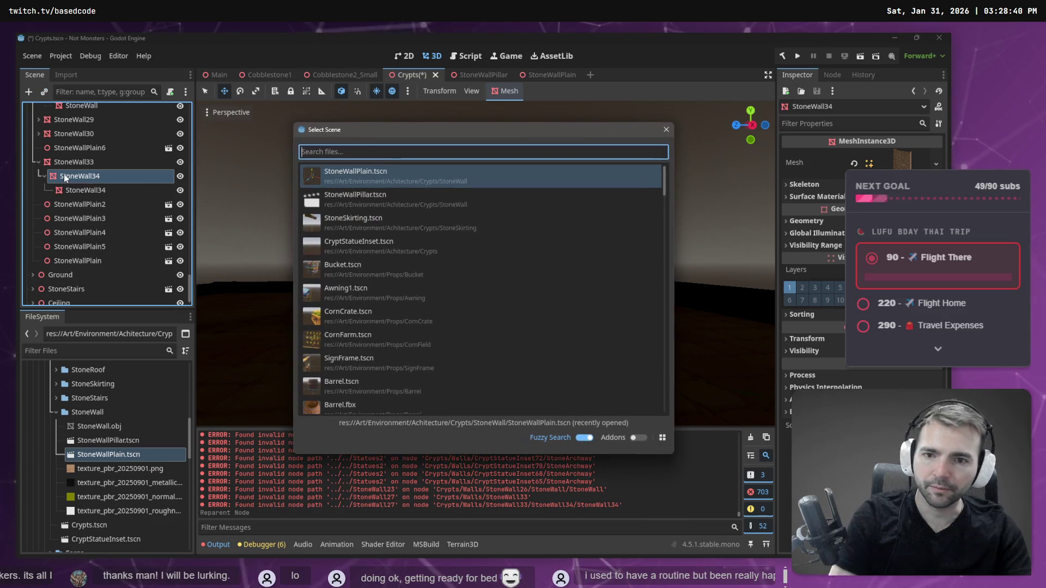
key("Return")
left_click_drag(74, 204, 32, 156)
Add a StoneWallPlain for StoneWall33 itself, then delete StoneWall33 with its nested walls.
left_click(72, 175)
key("ctrl+shift+a")
key("Return")
mouse_move(64, 217)
left_mouse_down()
mouse_move(19, 167)
mouse_move(32, 166)
left_mouse_up()
left_click(65, 191)
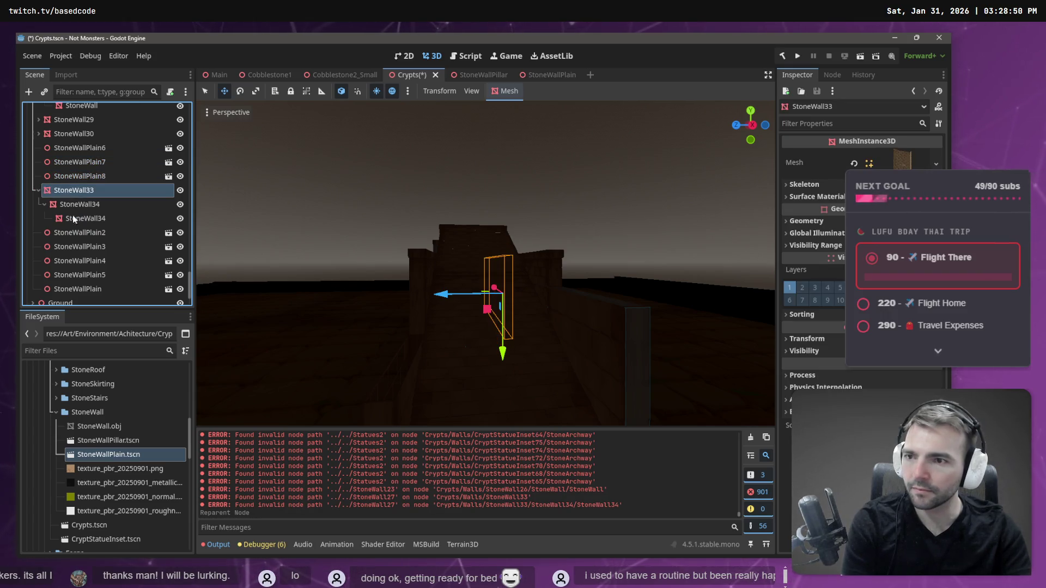
left_click(81, 218, "shift")
key("Delete")
key("Return")
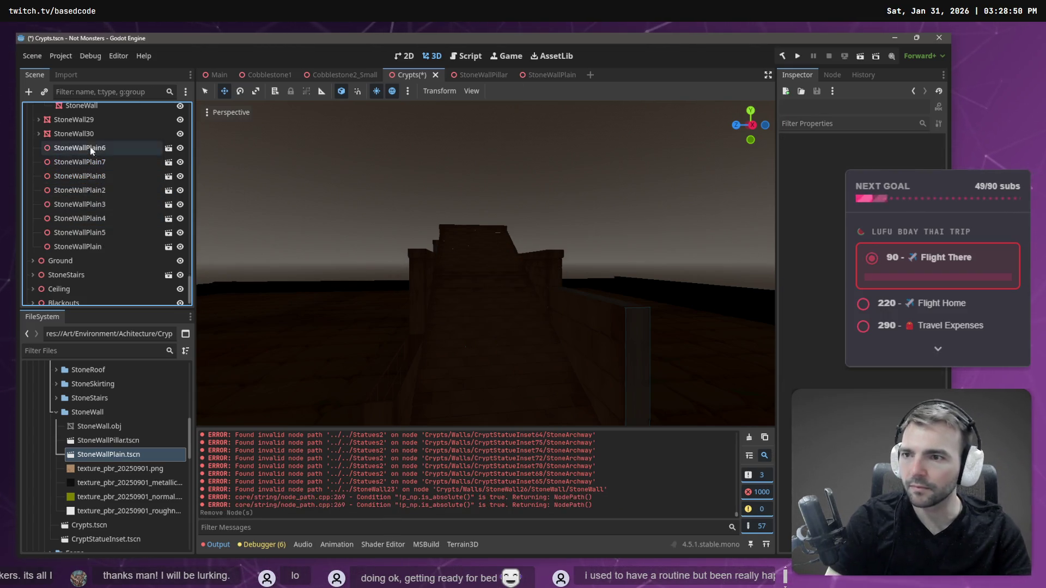
Replace StoneWall30's nested wall with a StoneWallPlain moved out to the Walls level.
left_click(76, 135)
left_click(38, 133)
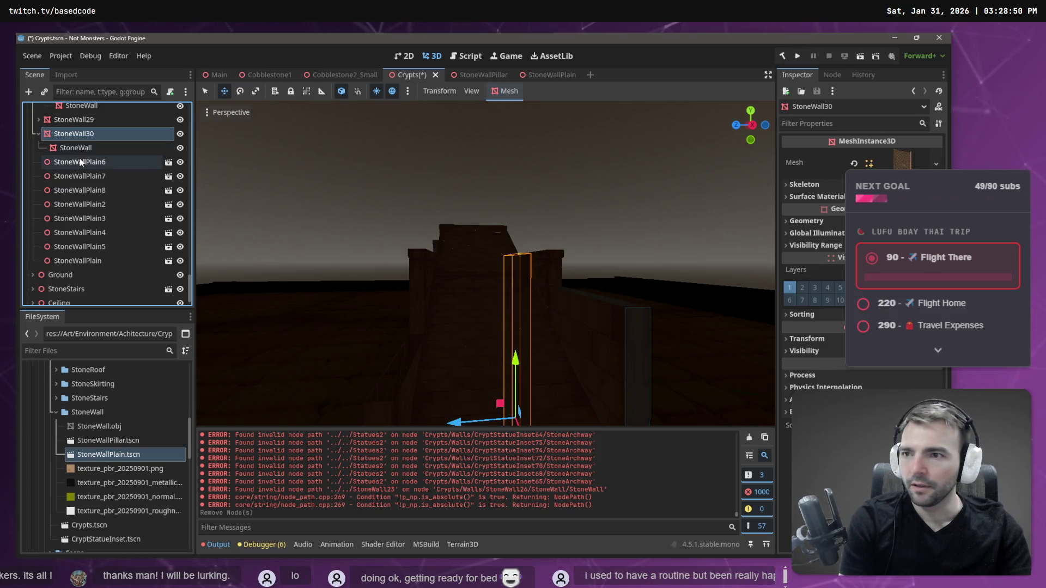
left_click(81, 148)
key("ctrl+shift+a")
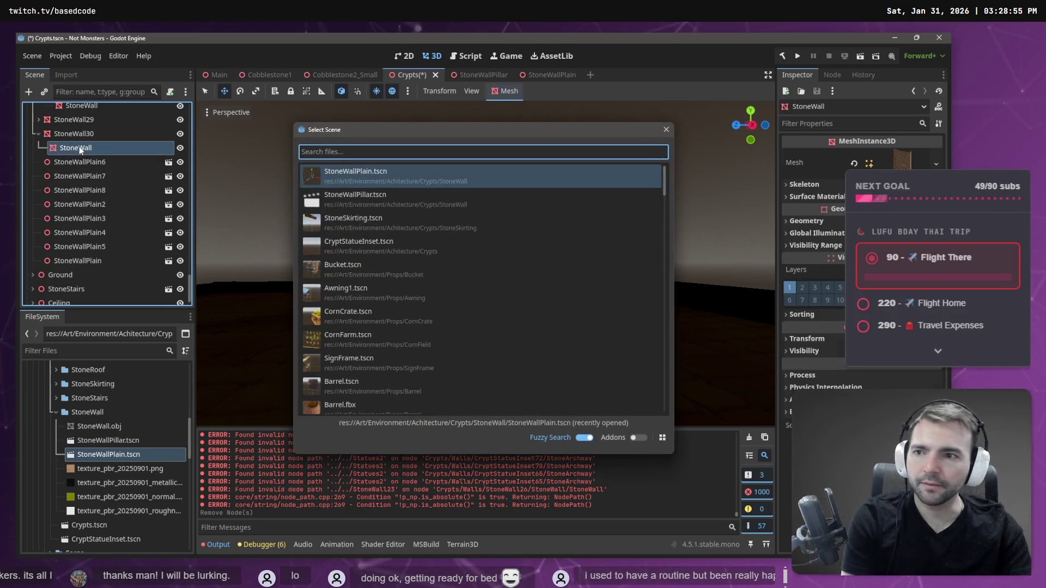
key("Return")
left_click_drag(25, 171, 24, 172)
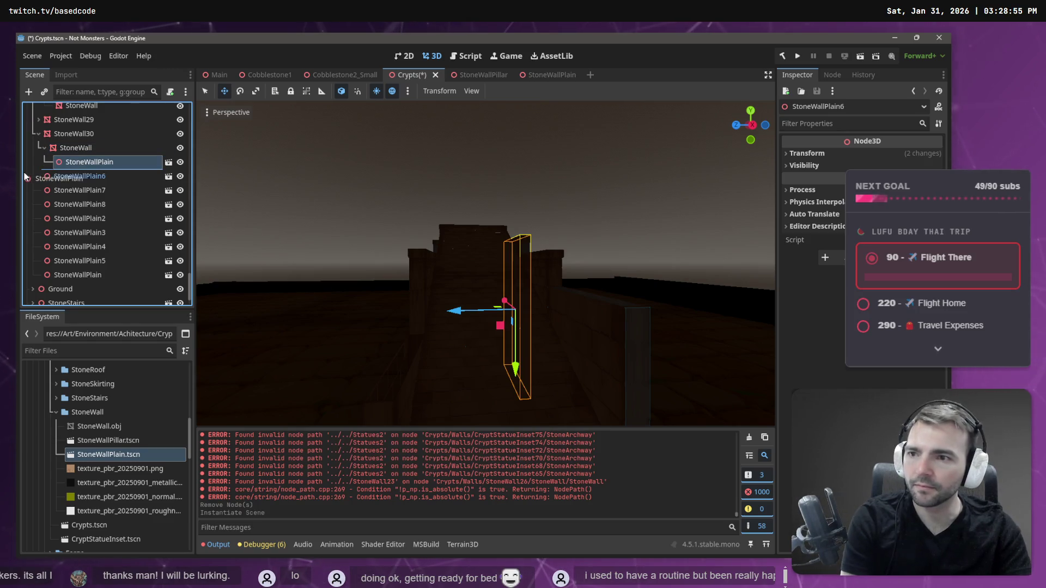
Add a StoneWallPlain for StoneWall30, move it out, and delete StoneWall30.
left_click(77, 135)
key("ctrl+shift+a")
key("Return")
mouse_move(72, 167)
left_mouse_down()
mouse_move(22, 168)
mouse_move(52, 171)
left_mouse_up()
left_click(83, 136)
key("Delete")
key("Return")
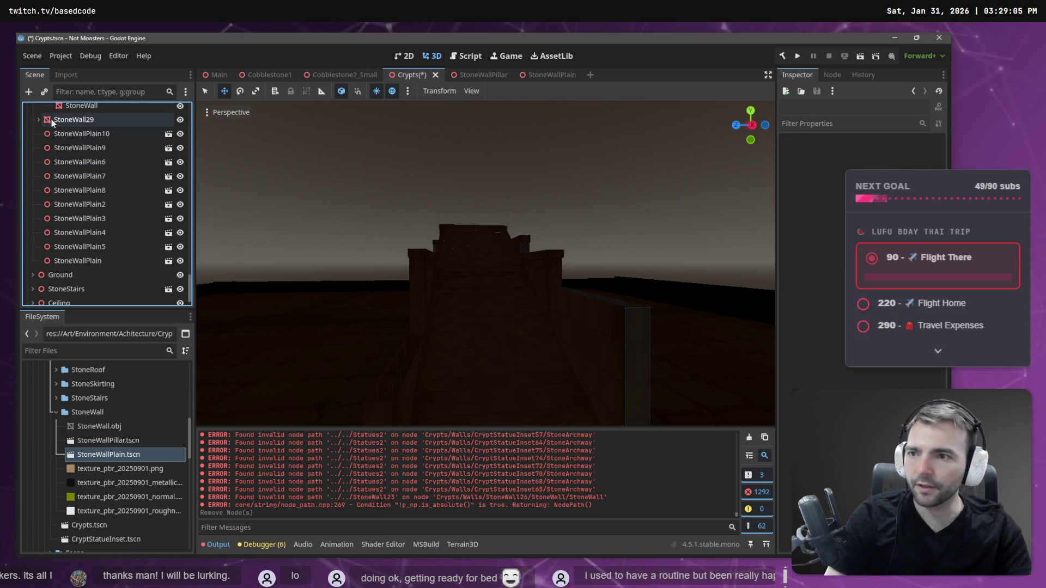
Replace StoneWall29's nested wall with a StoneWallPlain moved out to the Walls level.
left_click(37, 119)
left_click(63, 135)
key("ctrl+shift+a")
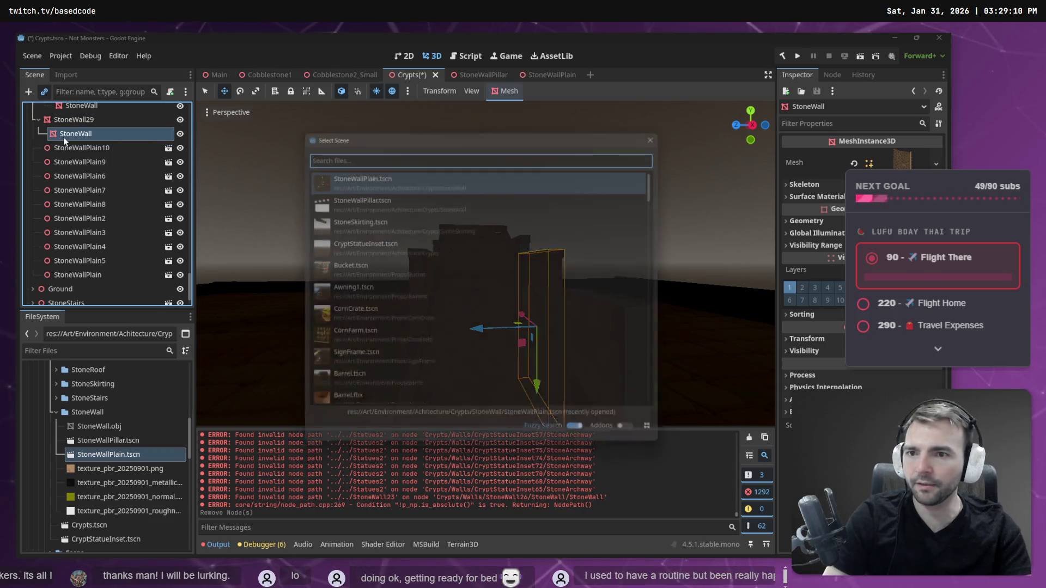
key("Return")
mouse_move(73, 147)
left_mouse_down()
mouse_move(38, 146)
mouse_move(31, 157)
left_mouse_up()
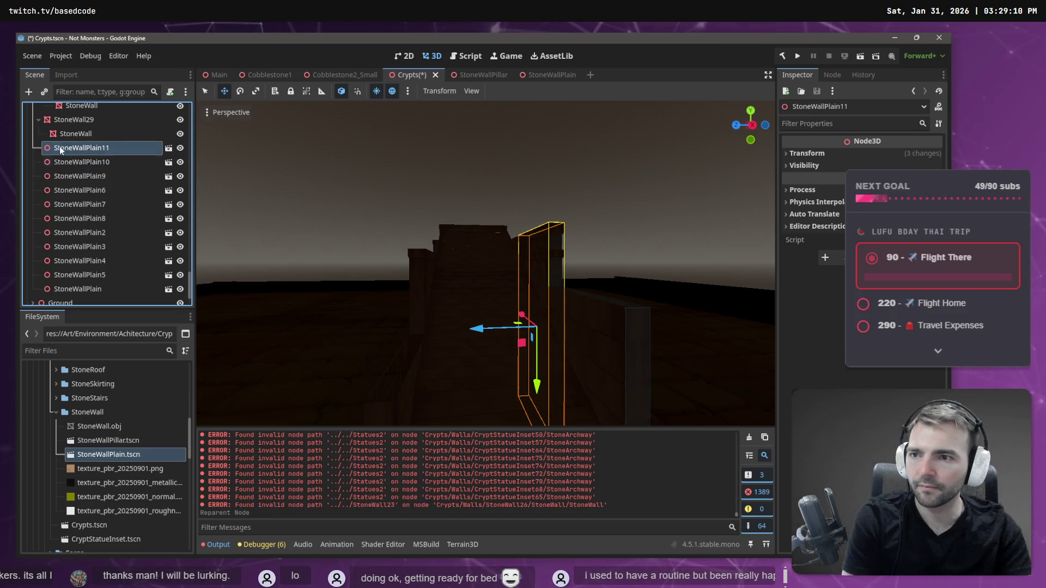
Add a StoneWallPlain for StoneWall29, move it out, and delete StoneWall29 with its child.
left_click(77, 122)
key("ctrl+shift+a")
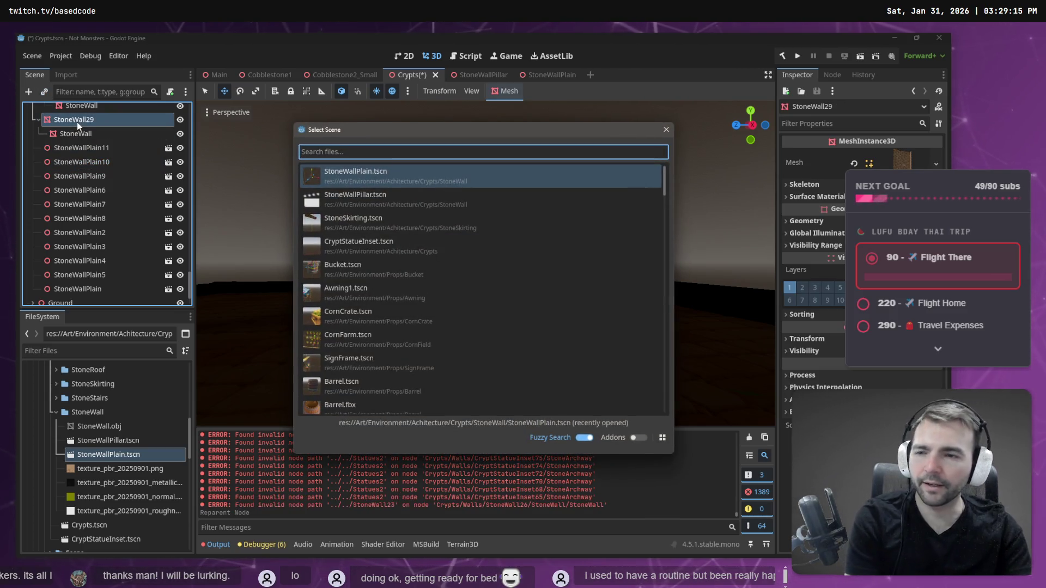
key("Return")
left_click_drag(60, 148, 34, 158)
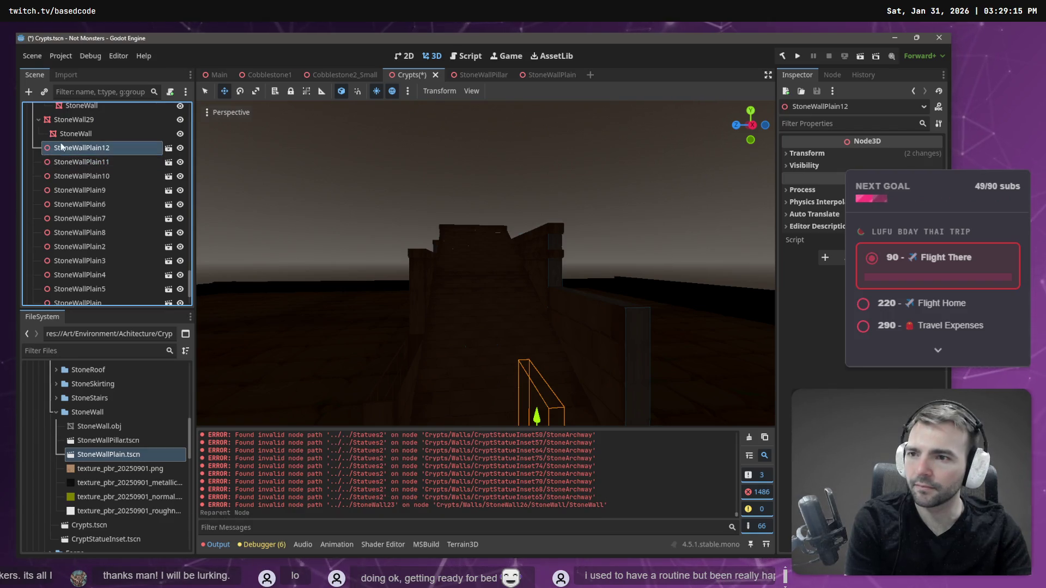
left_click(75, 134)
left_click(74, 119, "ctrl")
key("Delete")
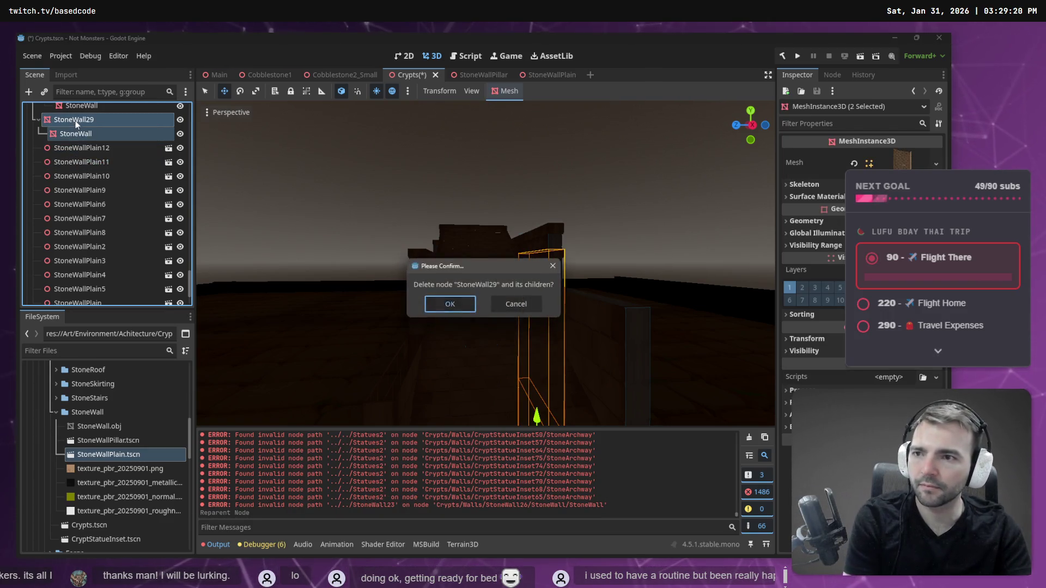
key("Return")
scroll(90, 153, "up", 1)
left_click(90, 158)
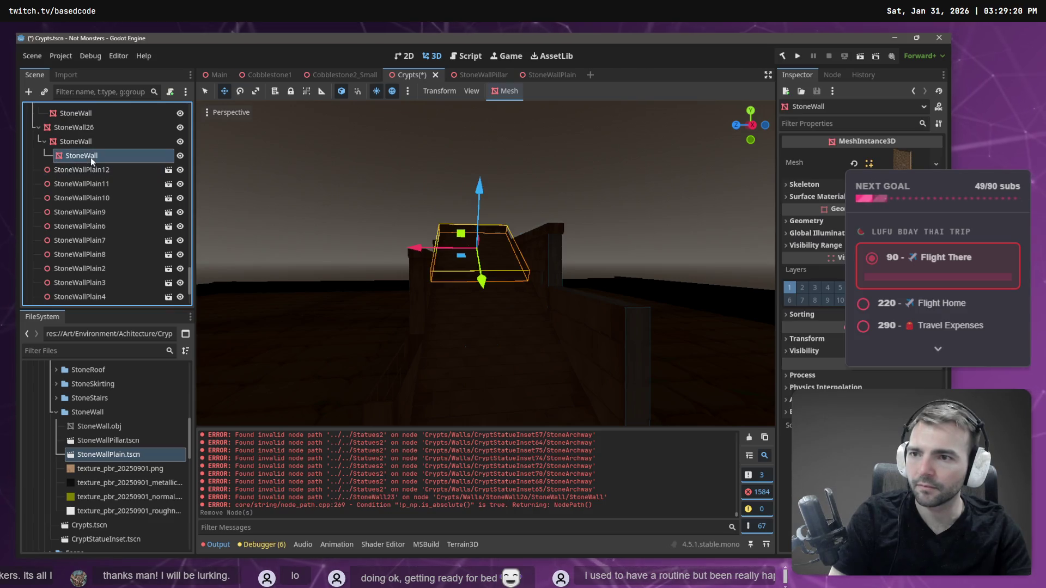
Instance three StoneWallPlain walls for StoneWall26's nested walls, moving them to the Walls level.
key("ctrl+shift+a")
key("Return")
left_click_drag(34, 186, 30, 180)
left_click(80, 142)
key("ctrl+shift+a")
key("Return")
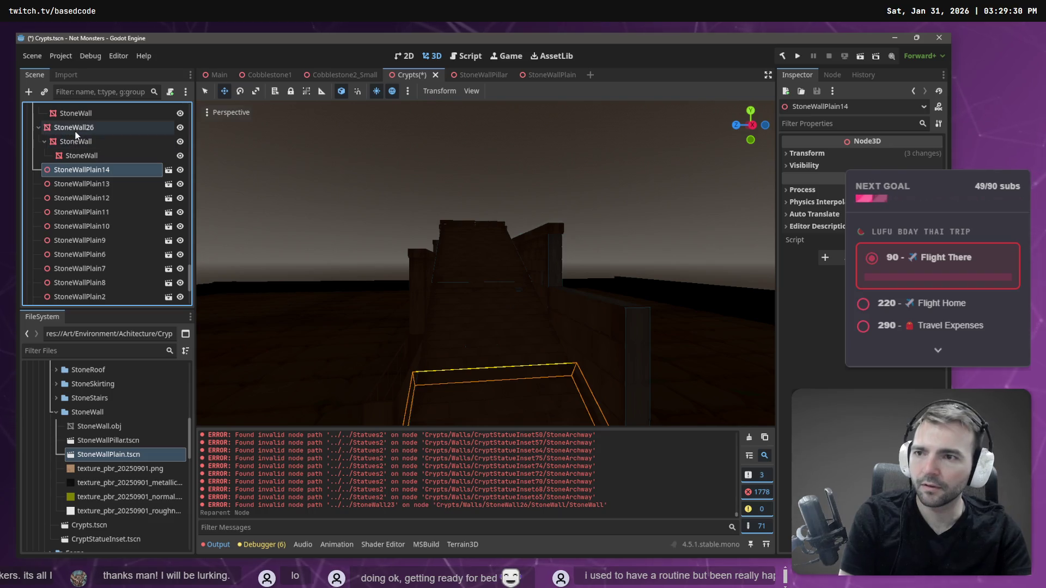
left_click(79, 135)
key("ctrl+shift+a")
key("Return")
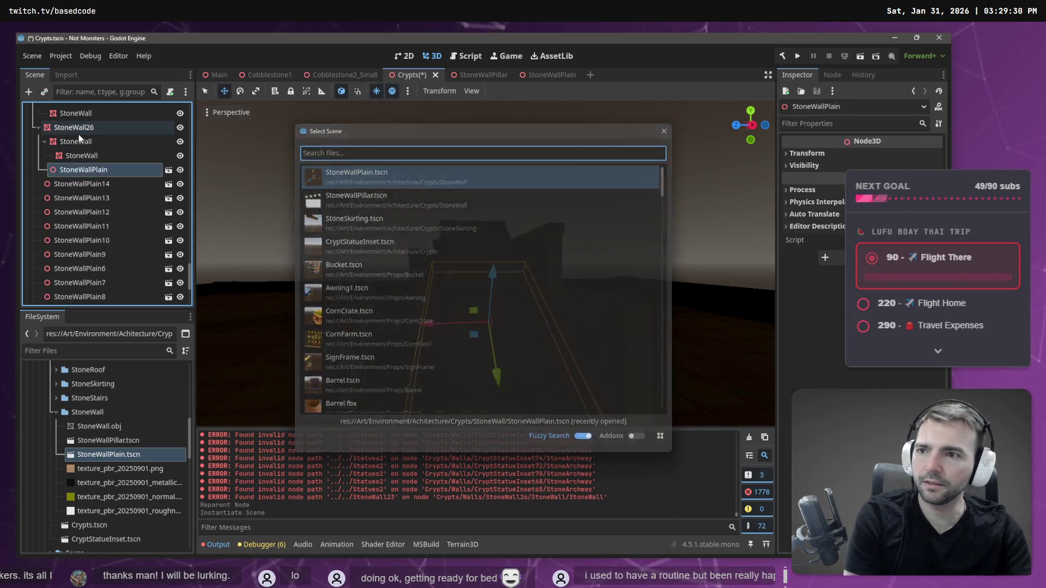
left_click_drag(69, 172, 30, 180)
Delete StoneWall26 with its nested walls and check StoneWallPlain12 through StoneWallPlain15.
left_click(63, 155)
left_click(60, 131, "shift")
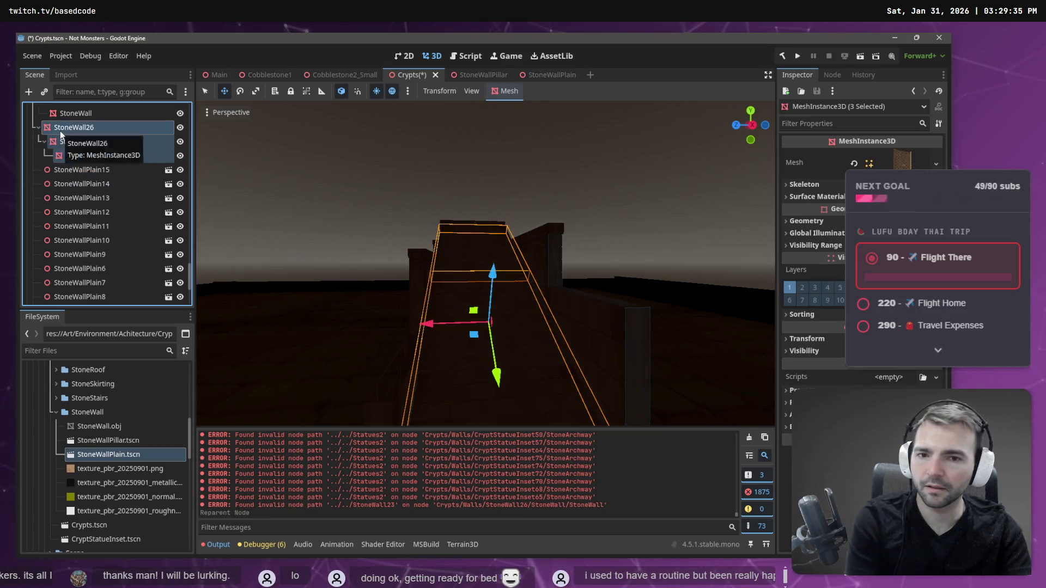
key("Delete")
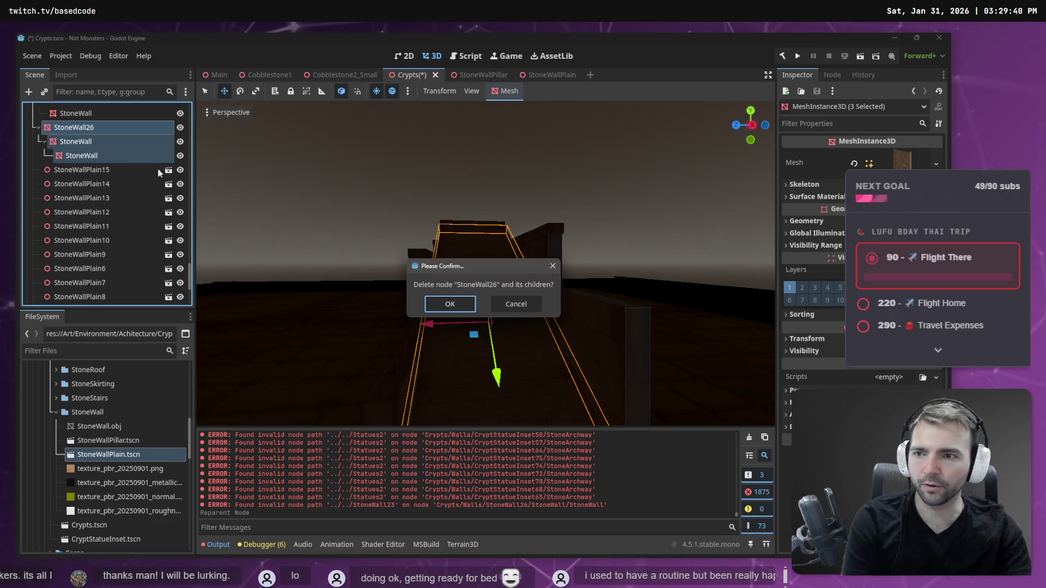
key("Return")
left_click(100, 141)
left_click(101, 155)
left_click(103, 170)
left_click(92, 128)
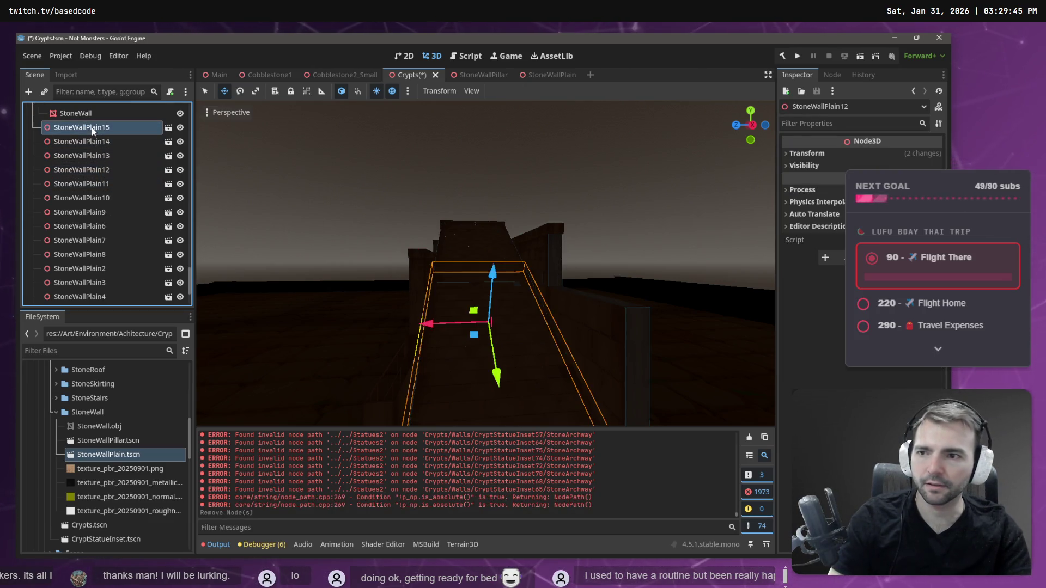
scroll(101, 139, "up", 1)
left_click(92, 138)
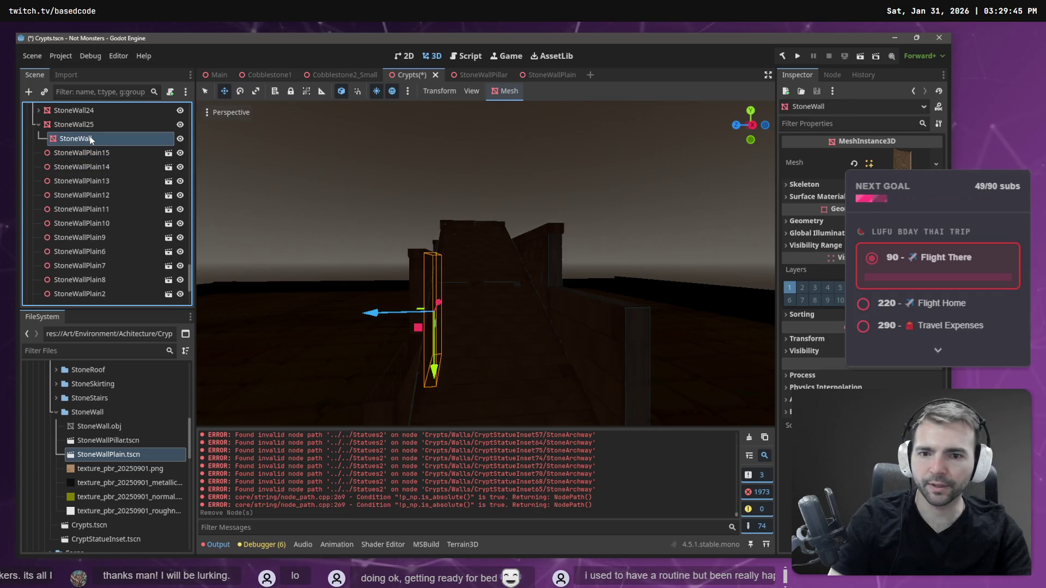
Instance StoneWallPlain.tscn from the StoneWall mesh and reparent it under StoneWall25 as StoneWallPlain16.
key("ctrl+shift+a")
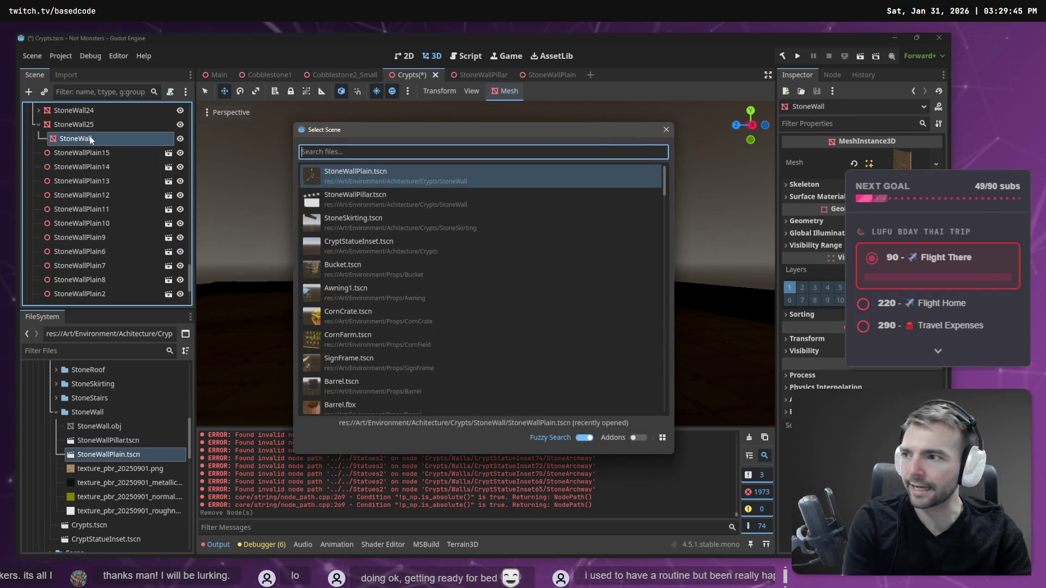
key("Return")
mouse_move(76, 158)
left_mouse_down()
mouse_move(44, 169)
mouse_move(25, 150)
mouse_move(23, 162)
left_mouse_up()
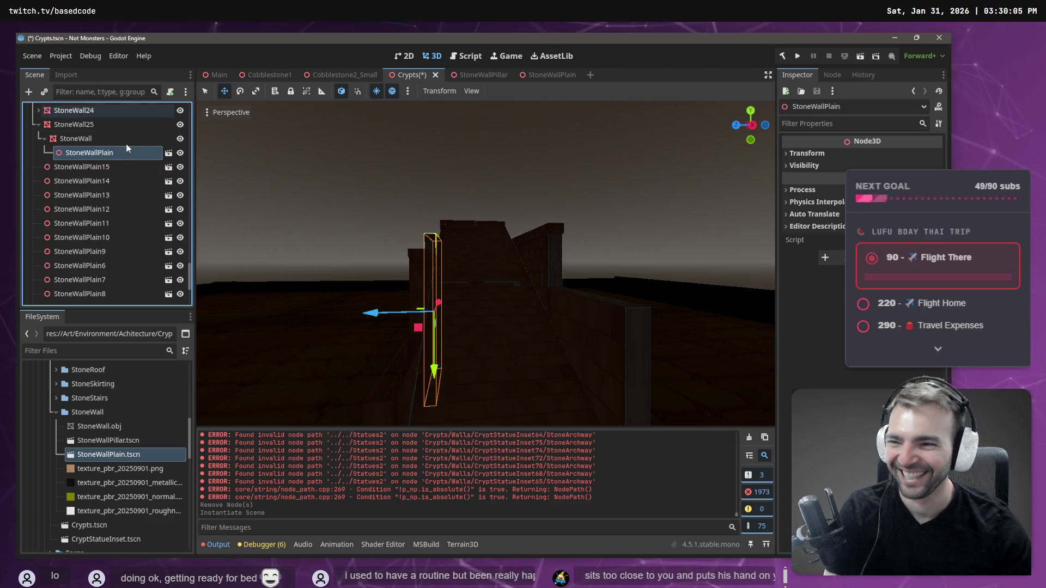
left_click_drag(71, 159, 40, 175)
left_click(63, 145)
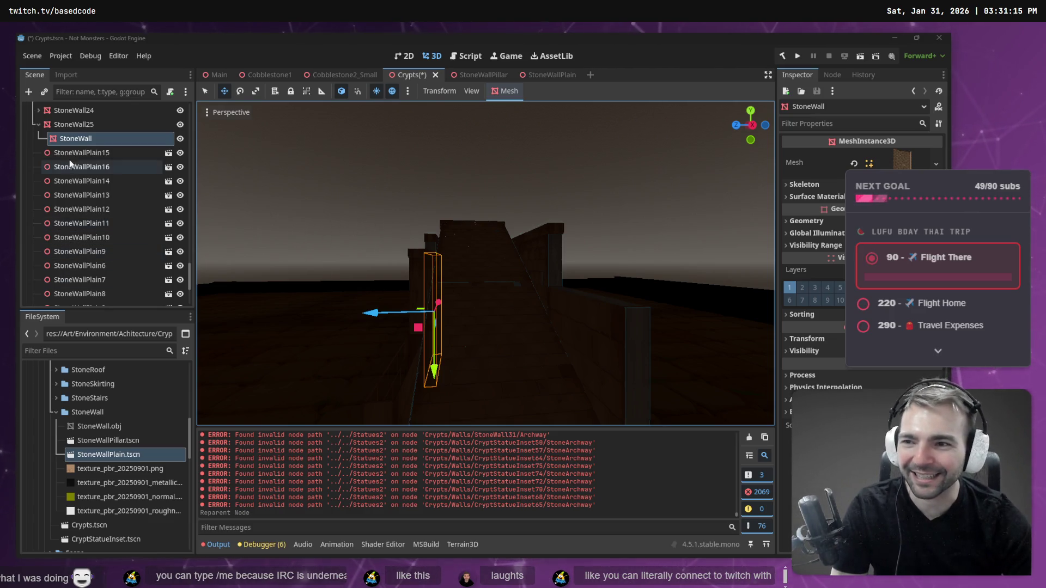
Frame the old StoneWall mesh under StoneWall25 in the 3D viewport.
double_click(81, 136)
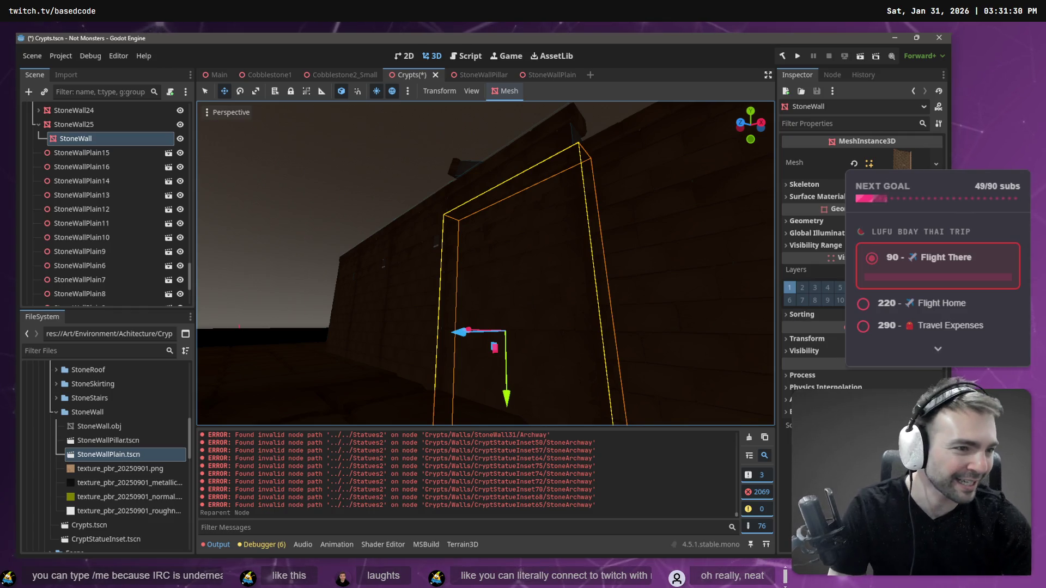
key("super+1")
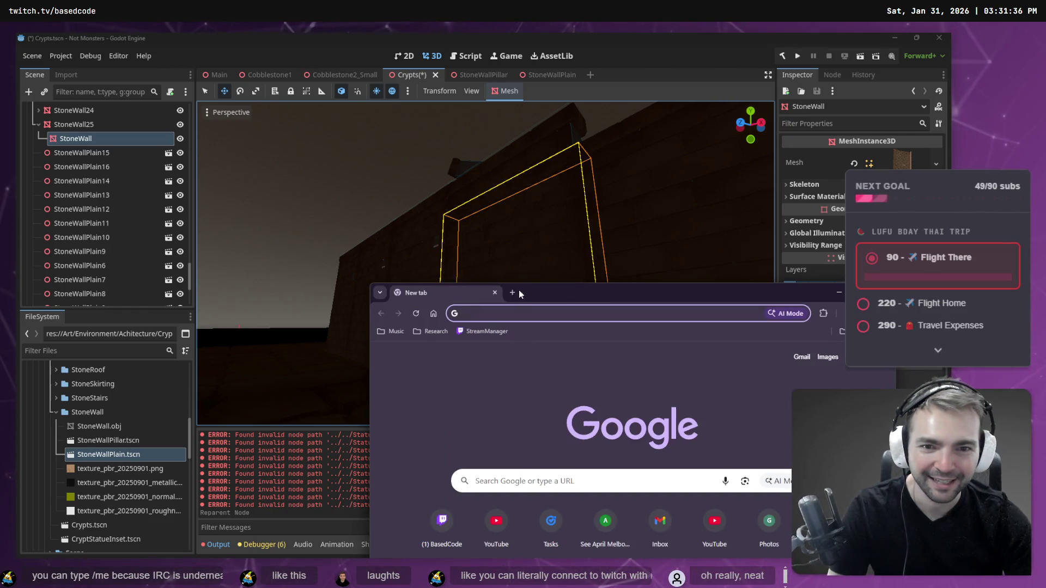
type("wotmud")
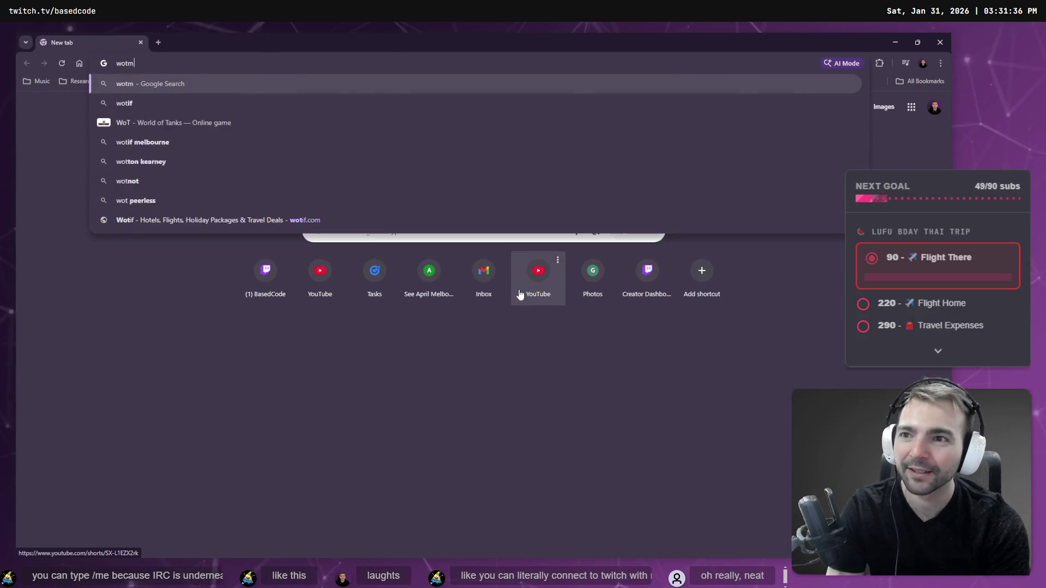
key("Return")
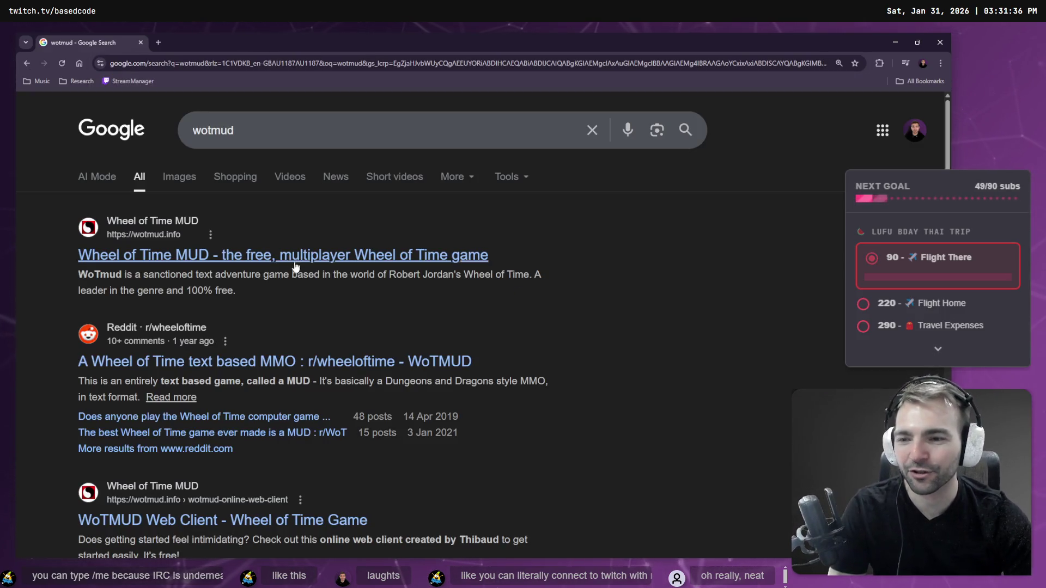
left_click(293, 257)
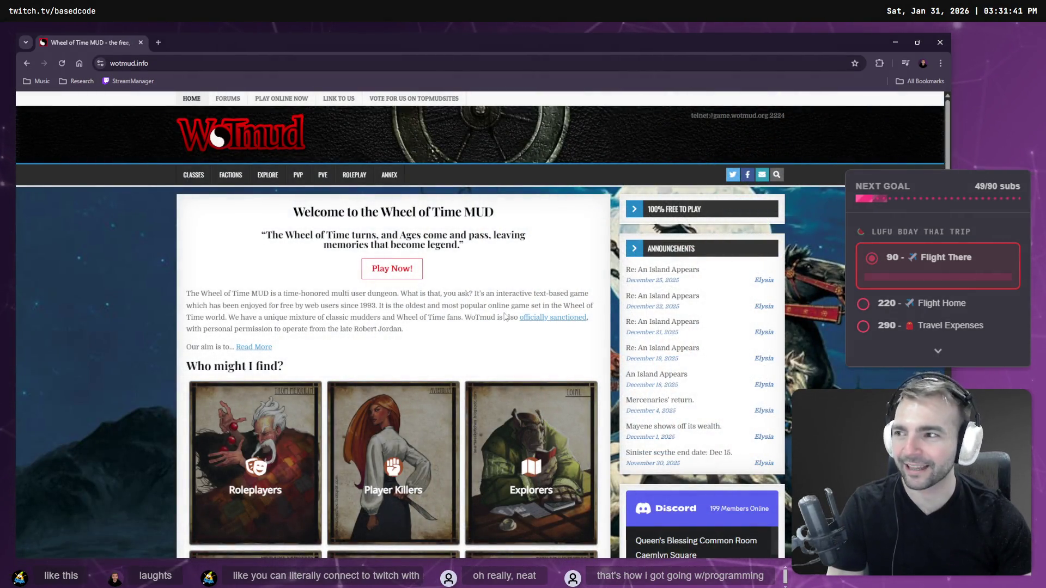
scroll(504, 317, "down", 8)
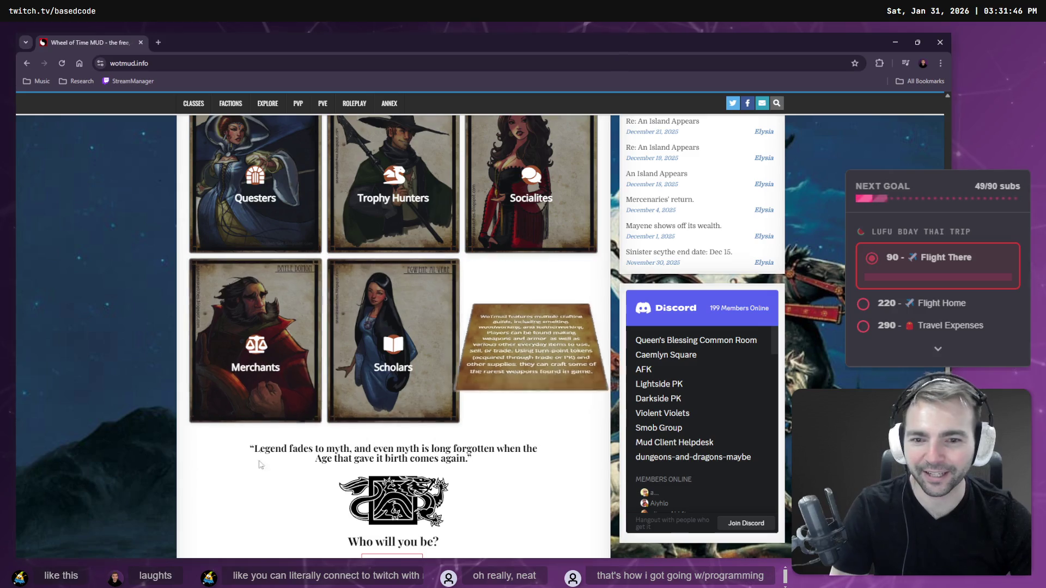
scroll(267, 455, "down", 4)
scroll(277, 454, "up", 8)
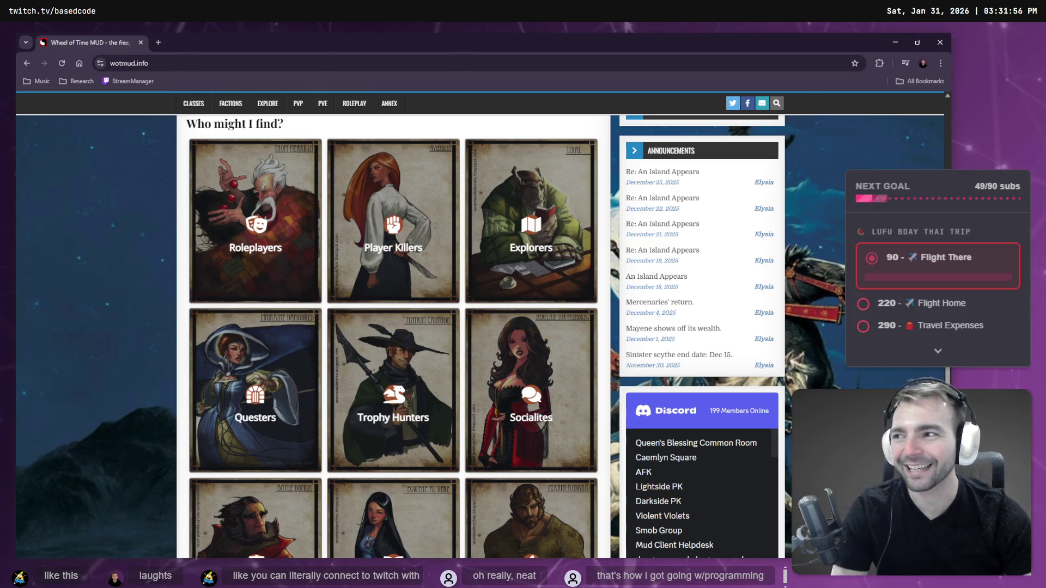
scroll(168, 261, "up", 5)
scroll(167, 257, "down", 10)
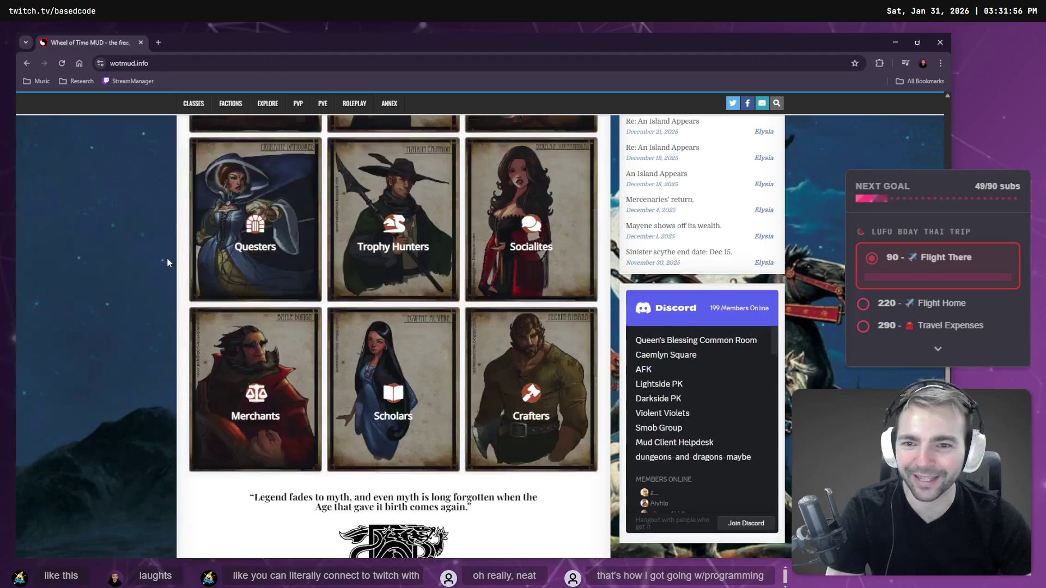
scroll(169, 253, "up", 10)
key("alt+Tab")
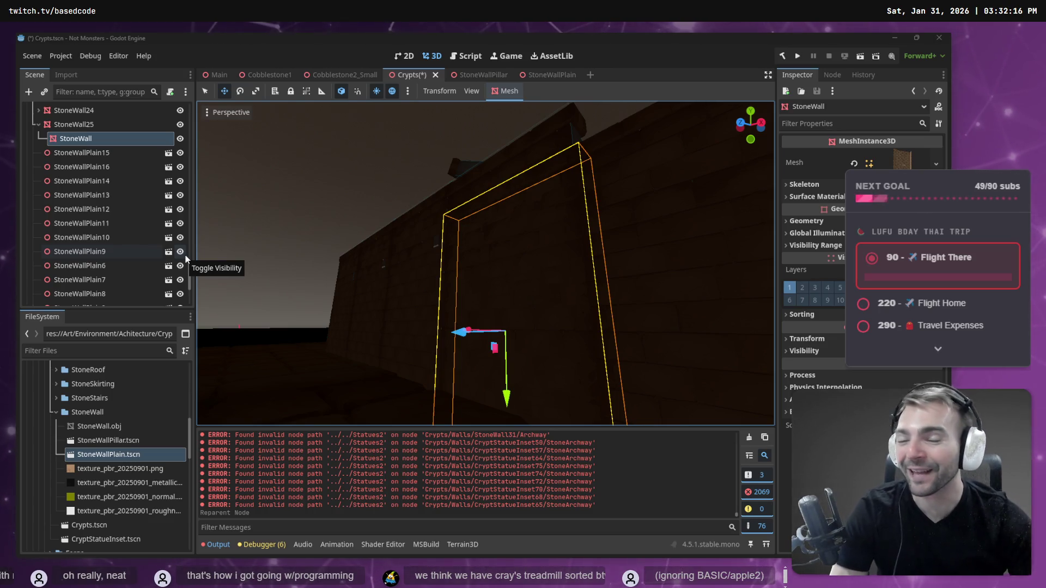
Clear the output log and orbit to inspect the StoneWallPlain4 and StoneWallPlain3 panels.
left_click(408, 254)
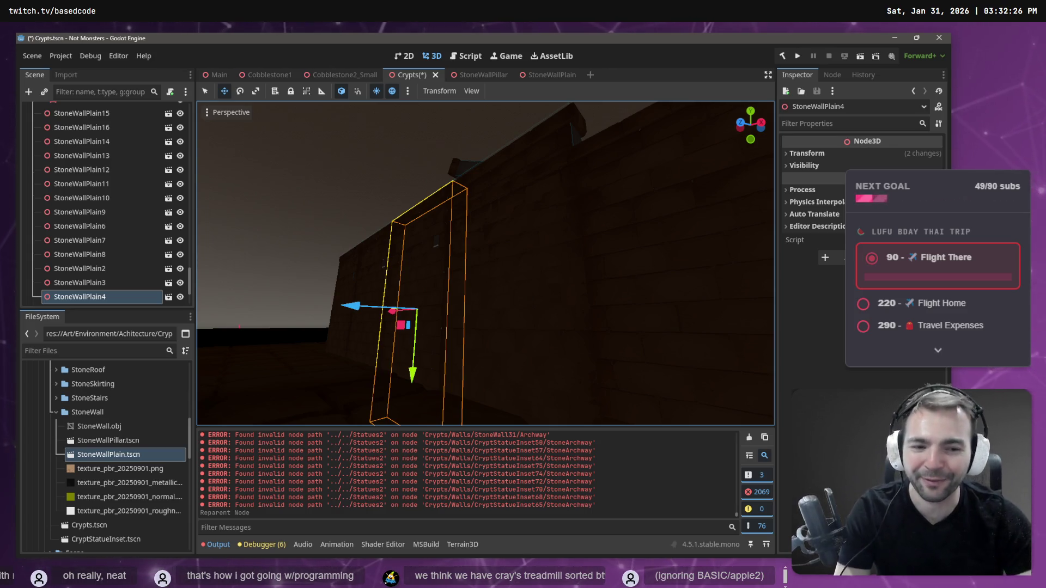
left_click(749, 437)
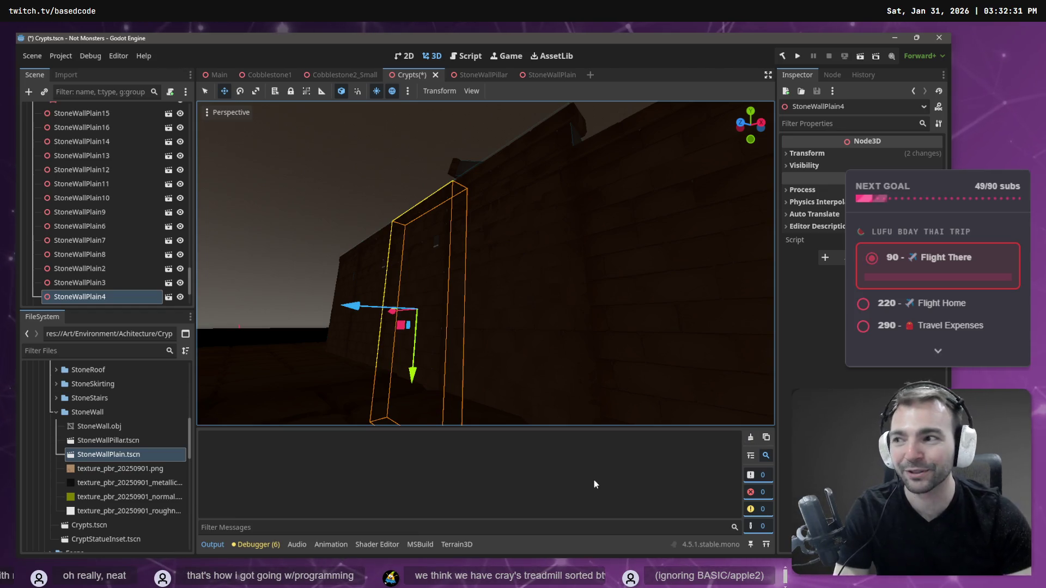
left_click_drag(442, 260, 395, 223)
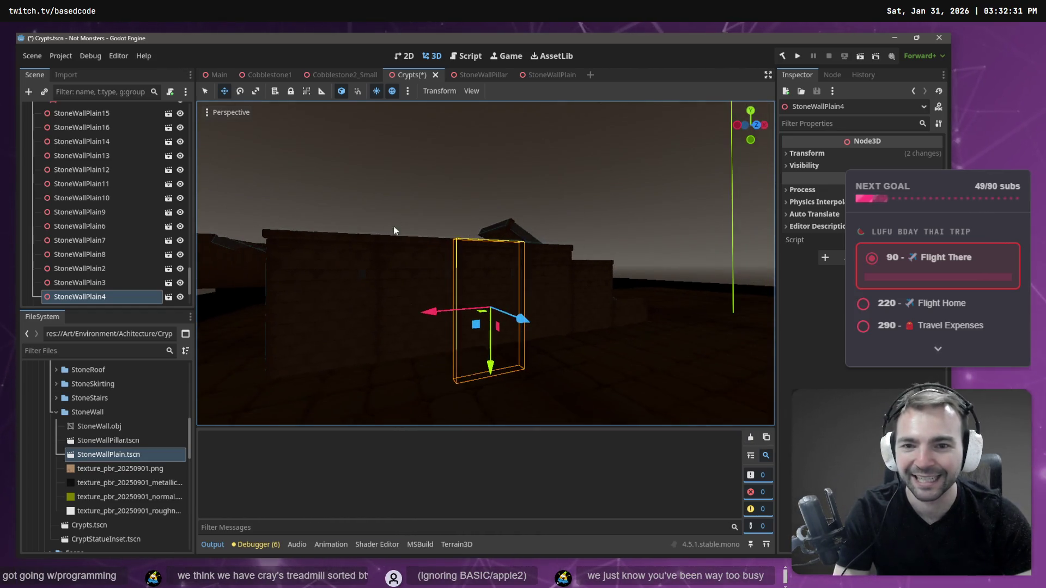
left_click(419, 284)
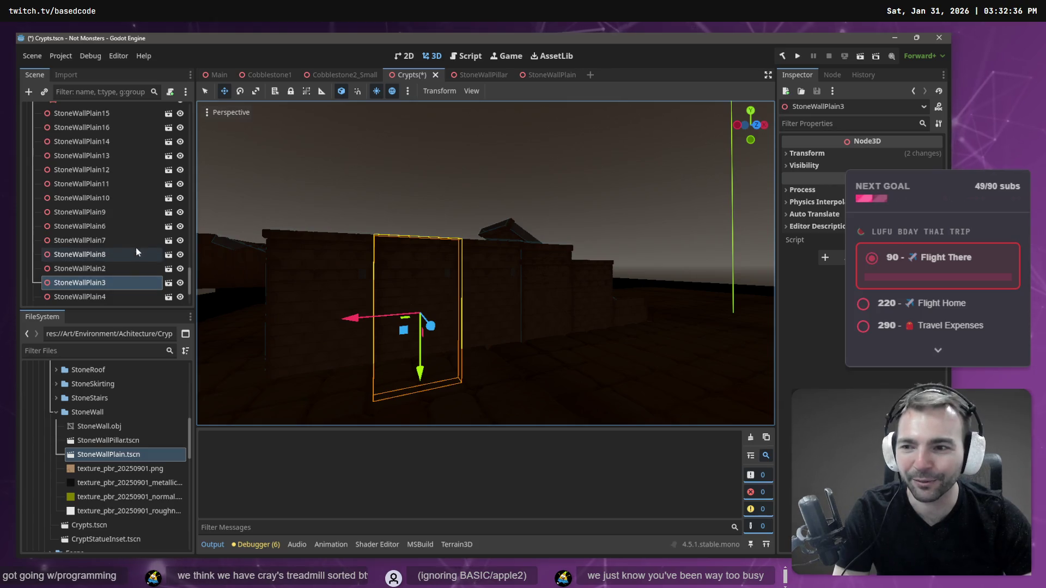
Select the old StoneWall mesh under StoneWall25 and bring up the scene instancing list.
scroll(136, 248, "down", 2)
scroll(116, 237, "up", 5)
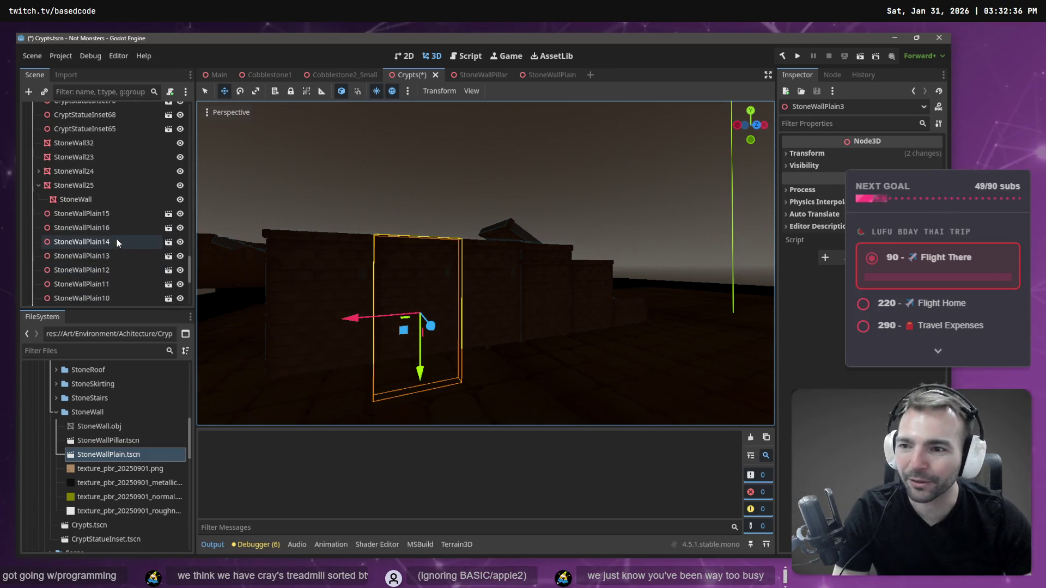
left_click(90, 196)
key("ctrl+shift+a")
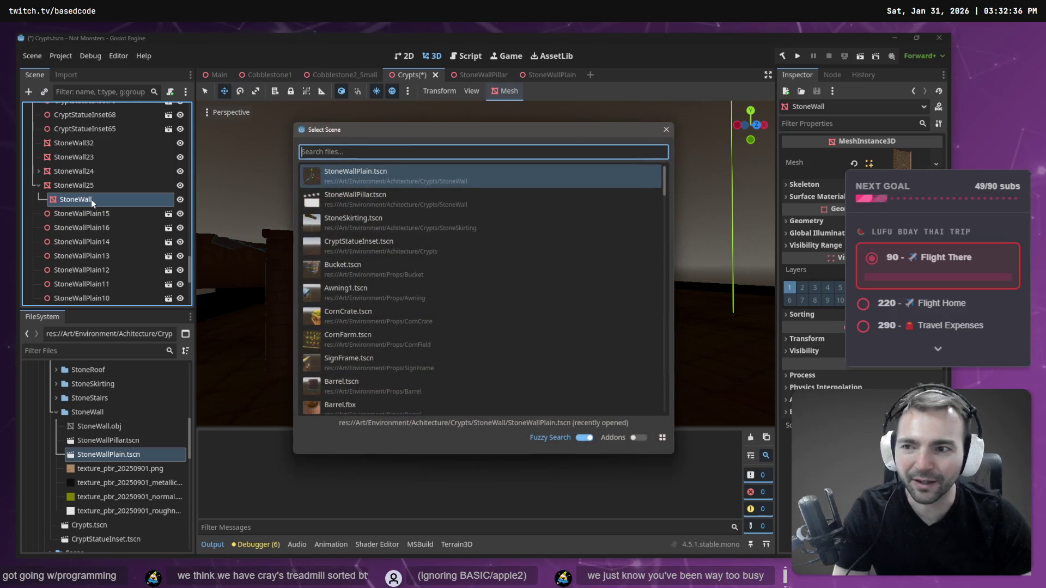
Instance StoneWallPlain17 into StoneWall25 and delete the old StoneWall mesh.
key("Return")
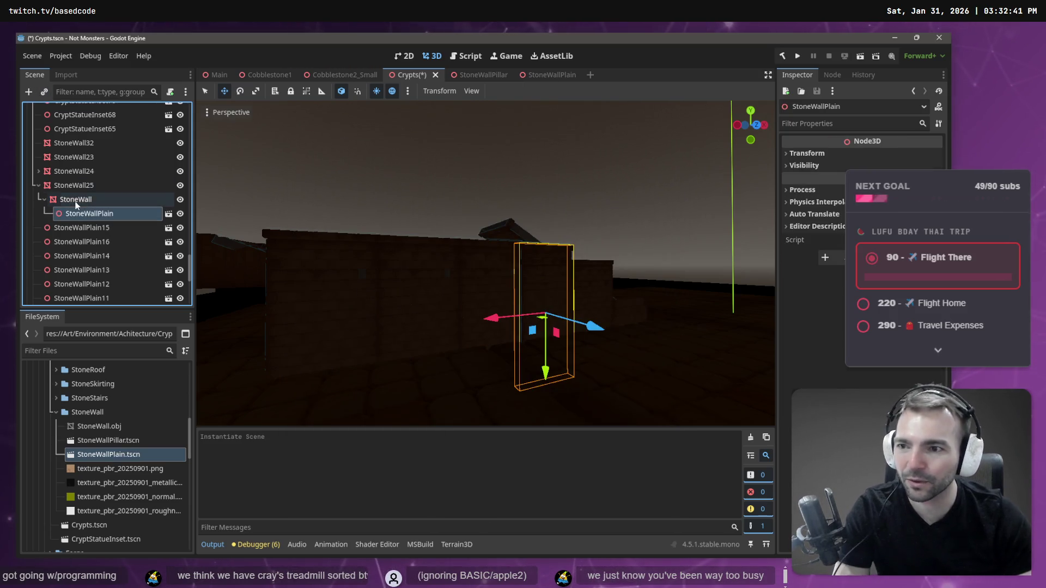
left_click_drag(28, 234, 27, 234)
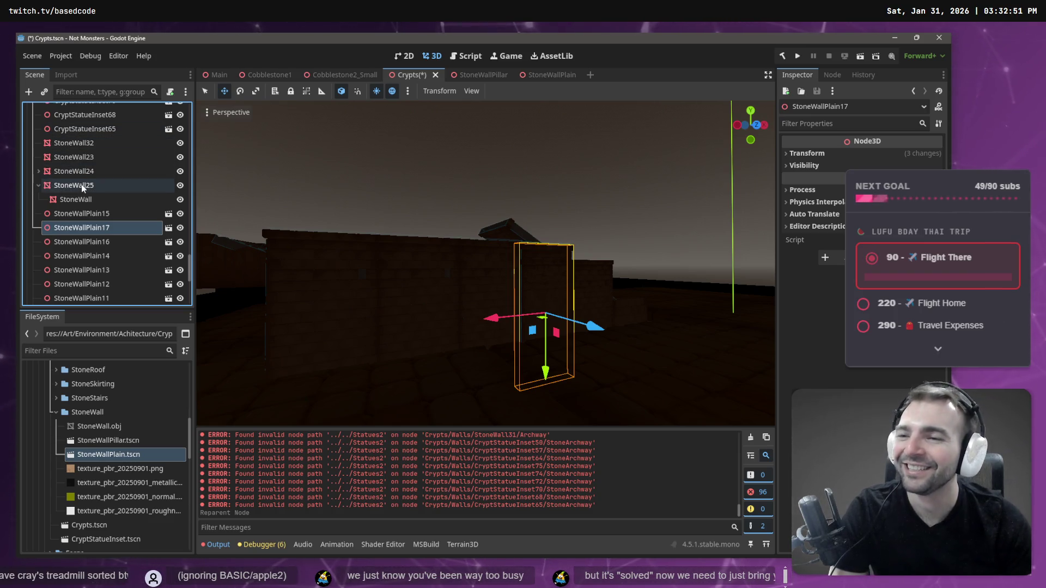
left_click(80, 199)
key("Delete")
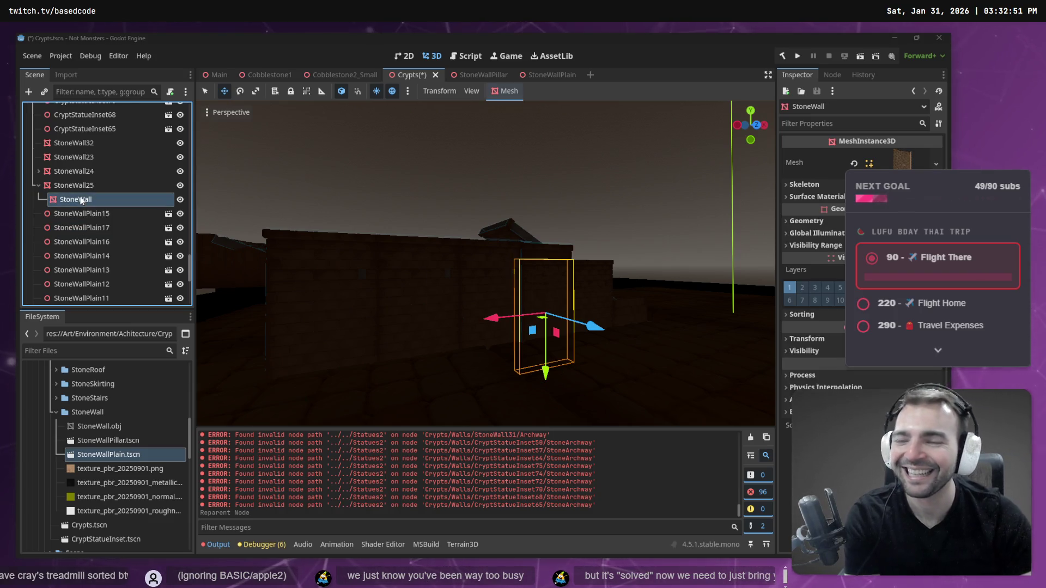
key("Return")
Instance another StoneWallPlain from StoneWall25 and place it among the plain walls as StoneWallPlain18.
left_click(78, 186)
key("ctrl+shift+a")
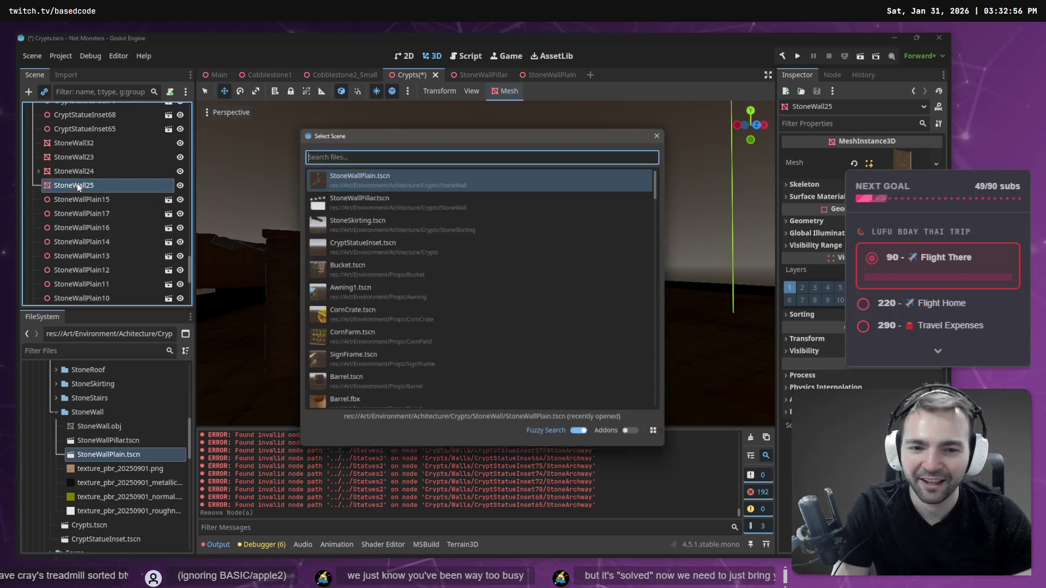
key("Return")
left_click_drag(77, 199, 50, 221)
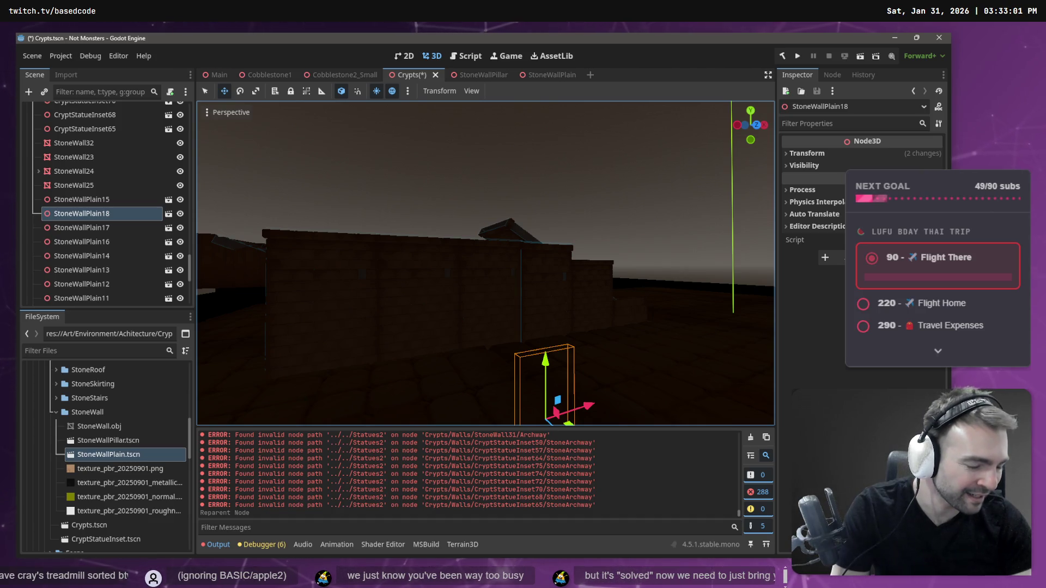
key("alt+Tab")
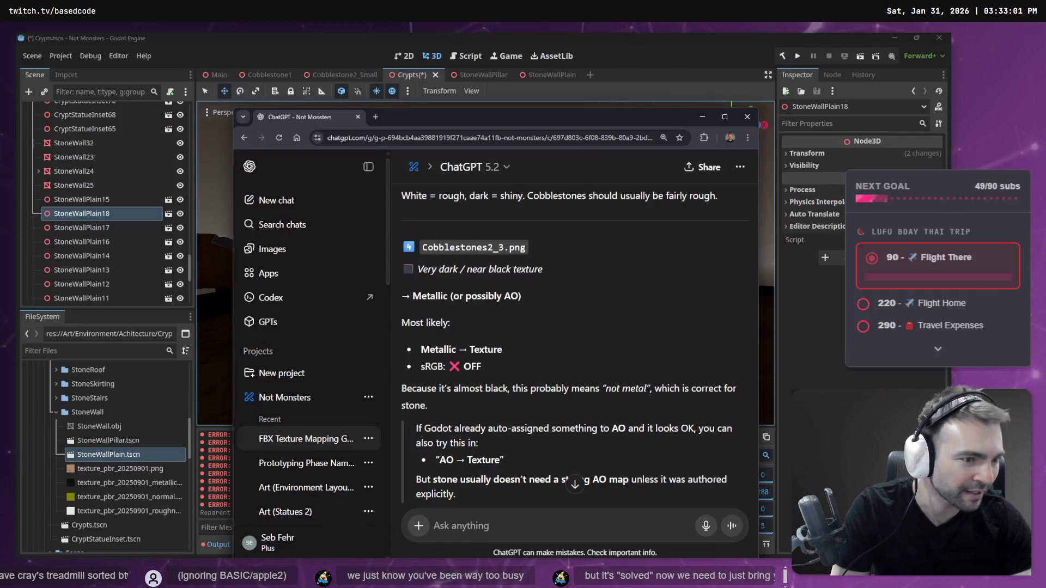
key("alt+Tab")
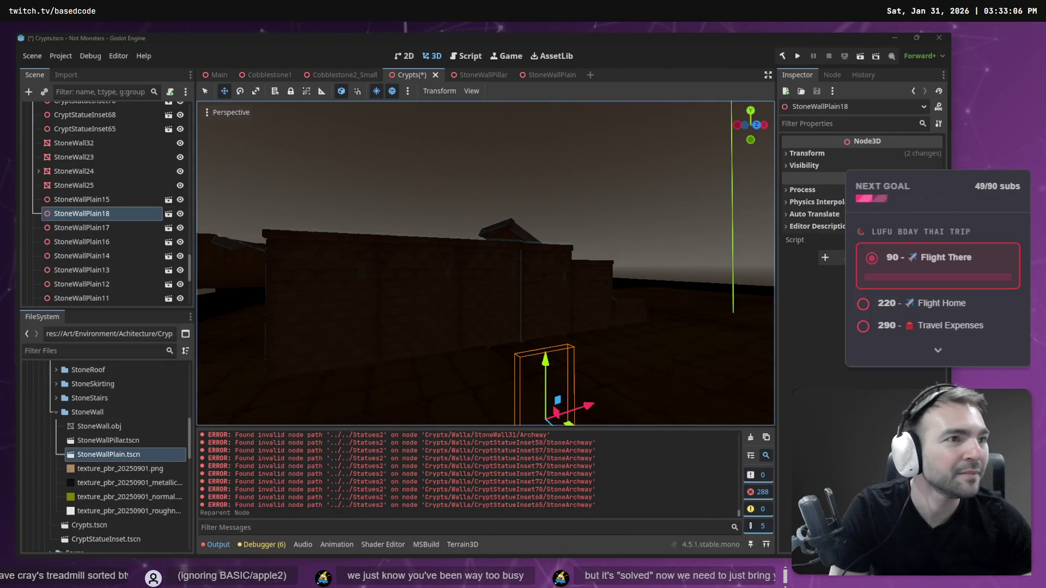
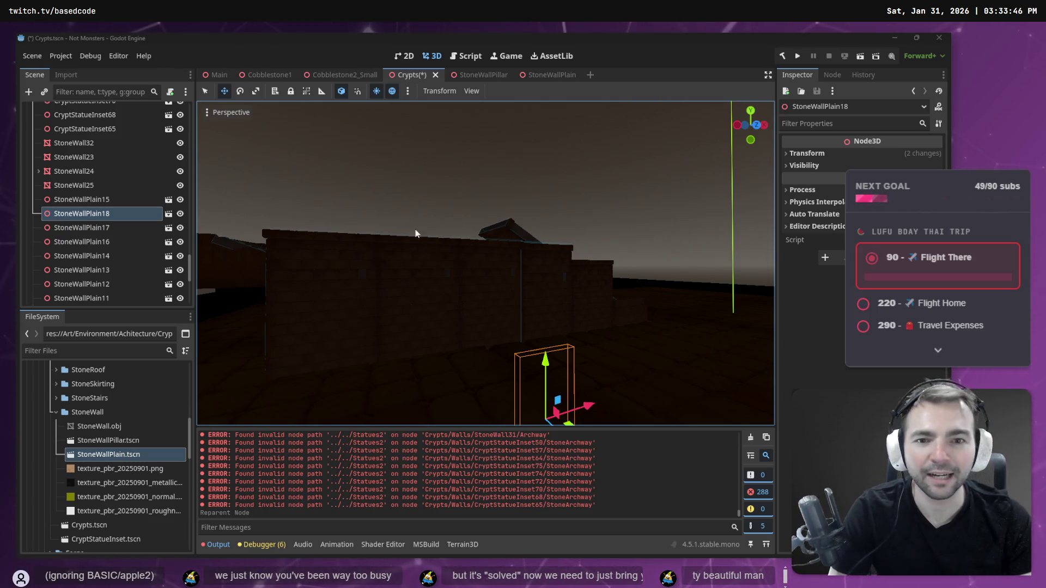
Select StoneWall25 and frame it from the front inside the crypt corridor.
left_click(482, 295)
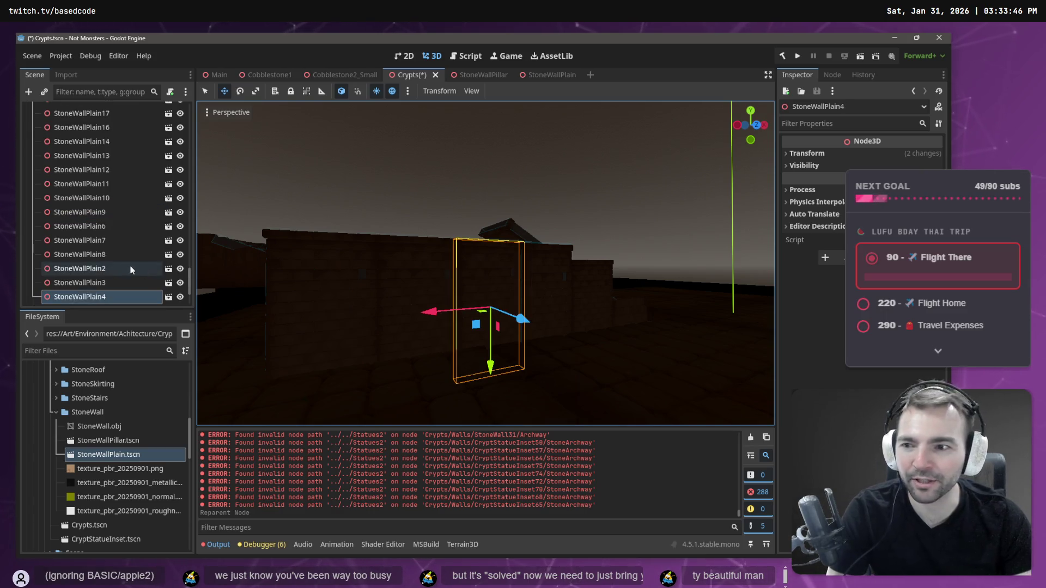
scroll(103, 253, "down", 2)
scroll(101, 247, "up", 5)
scroll(95, 252, "down", 3)
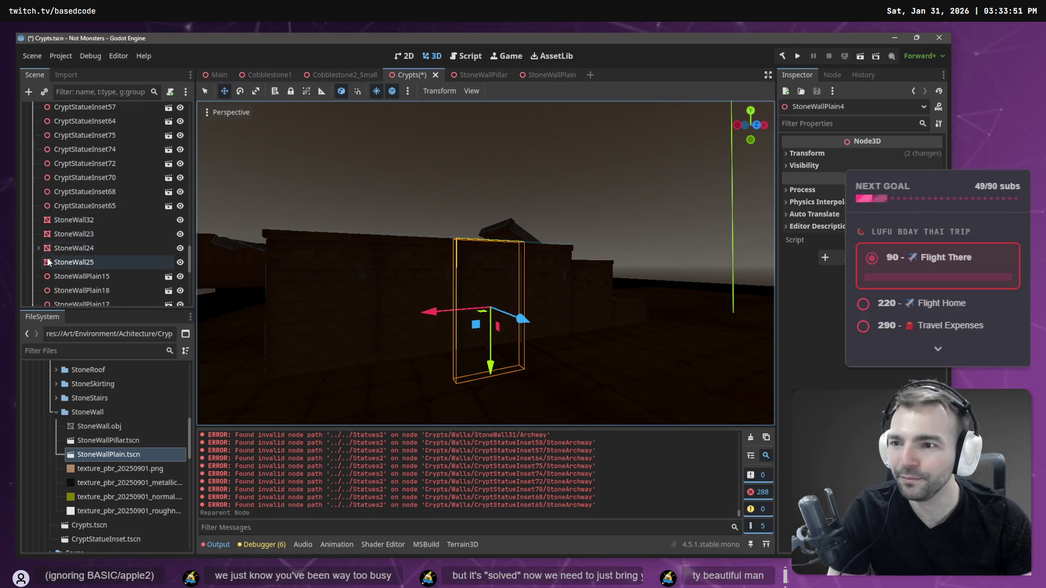
left_click(93, 262)
key("f")
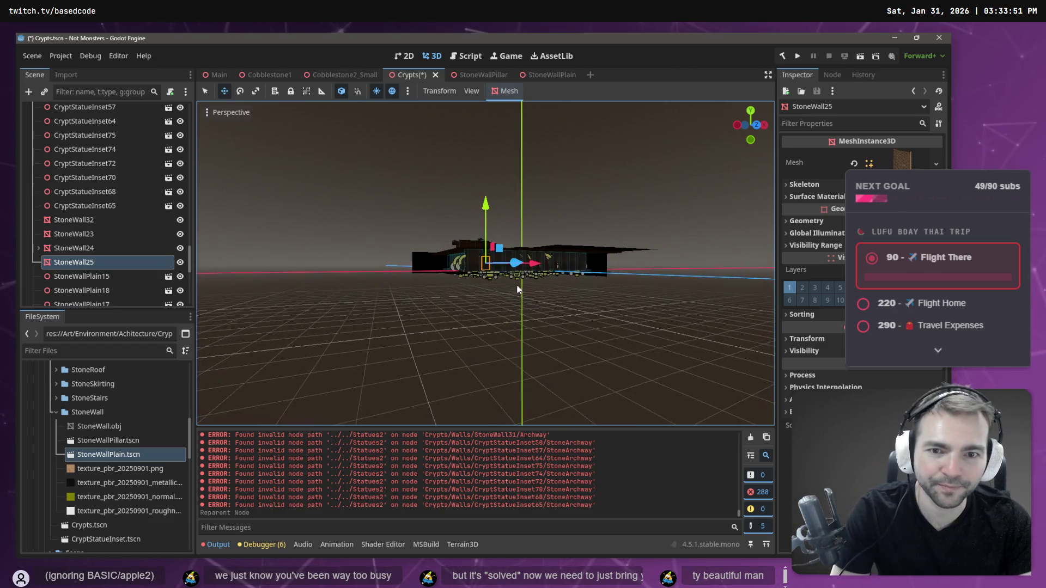
key("w")
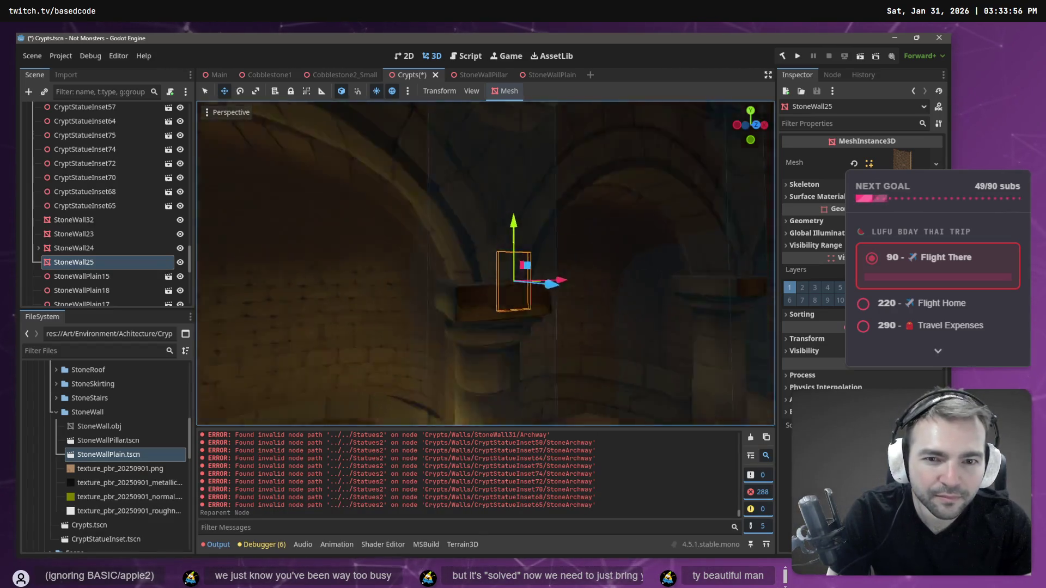
key("s")
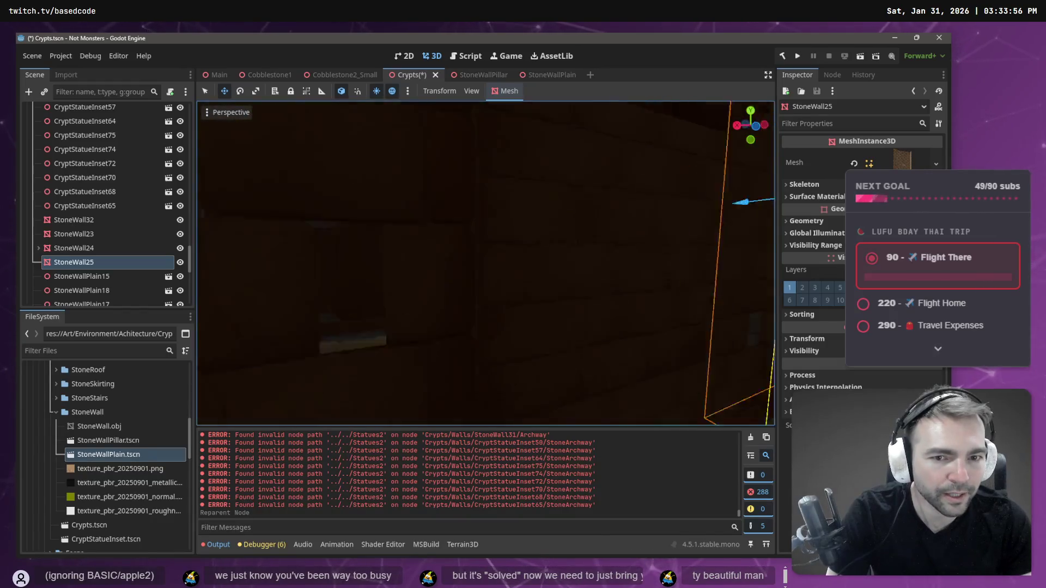
key("s")
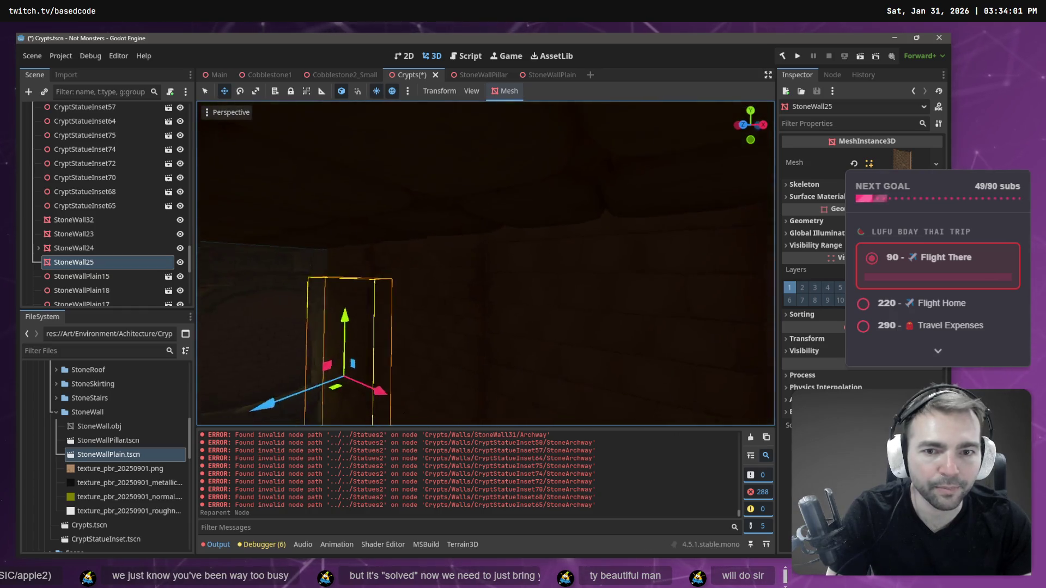
Instance StoneWallPlain.tscn as a child of StoneWall25, undoing a misplaced reparent.
right_click(89, 264)
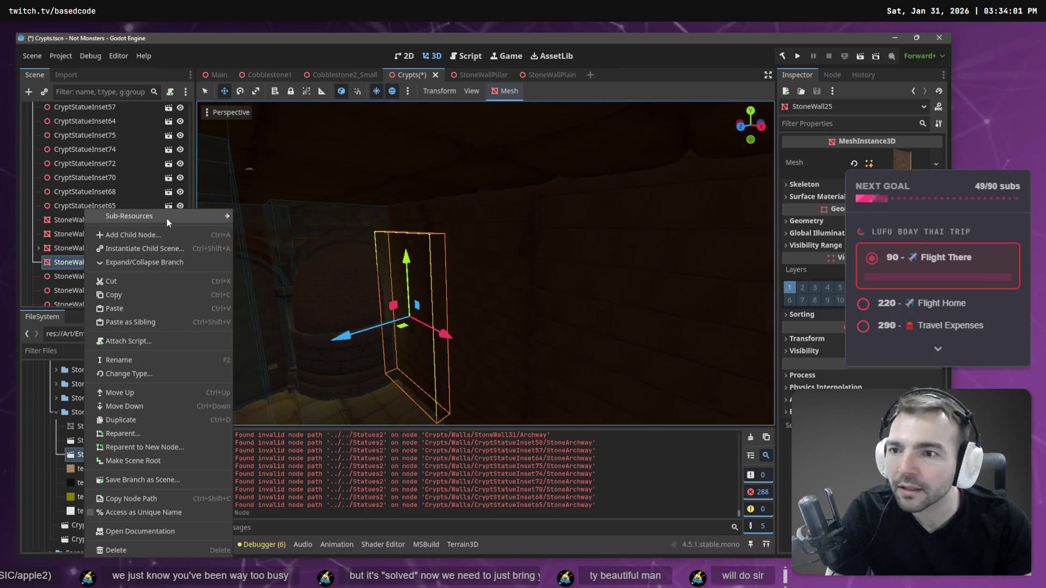
left_click(185, 234)
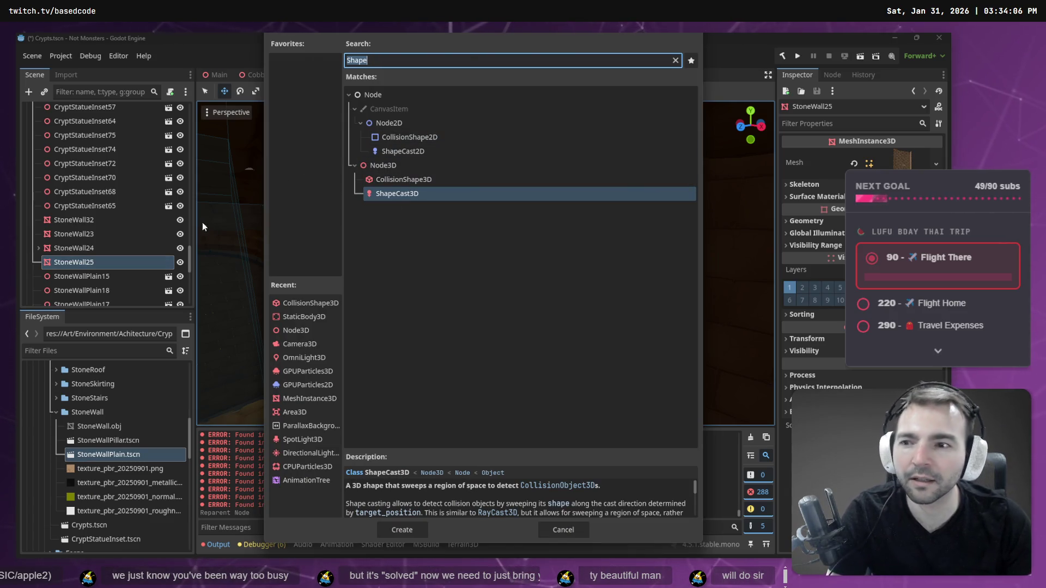
key("Escape")
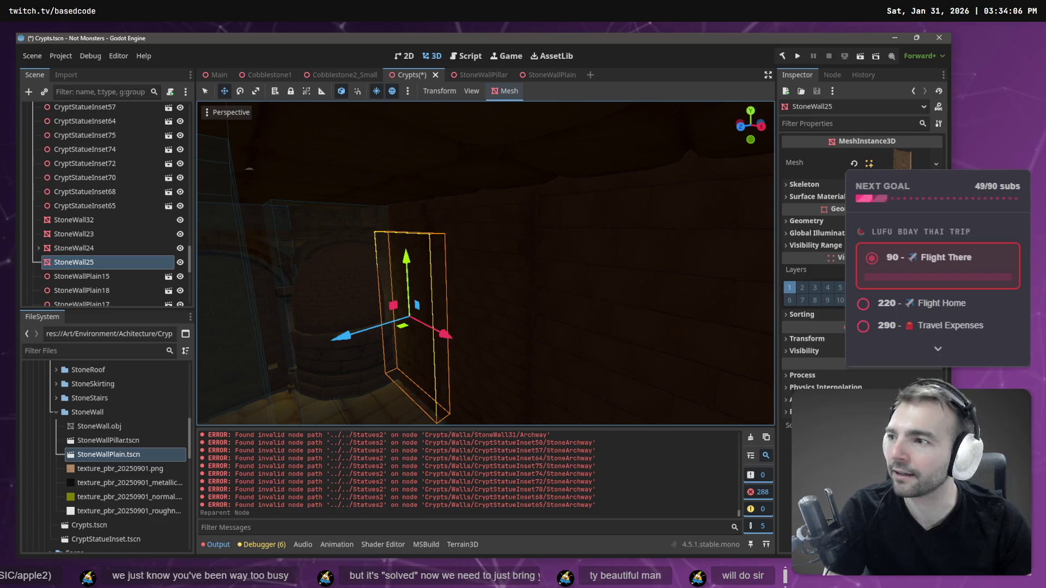
right_click(92, 262)
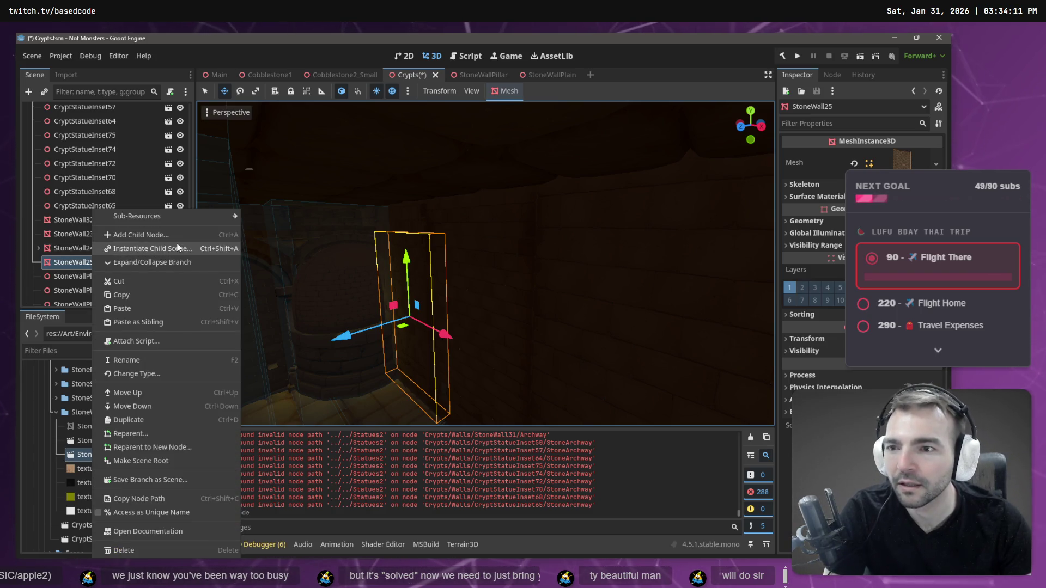
left_click(137, 241)
double_click(348, 175)
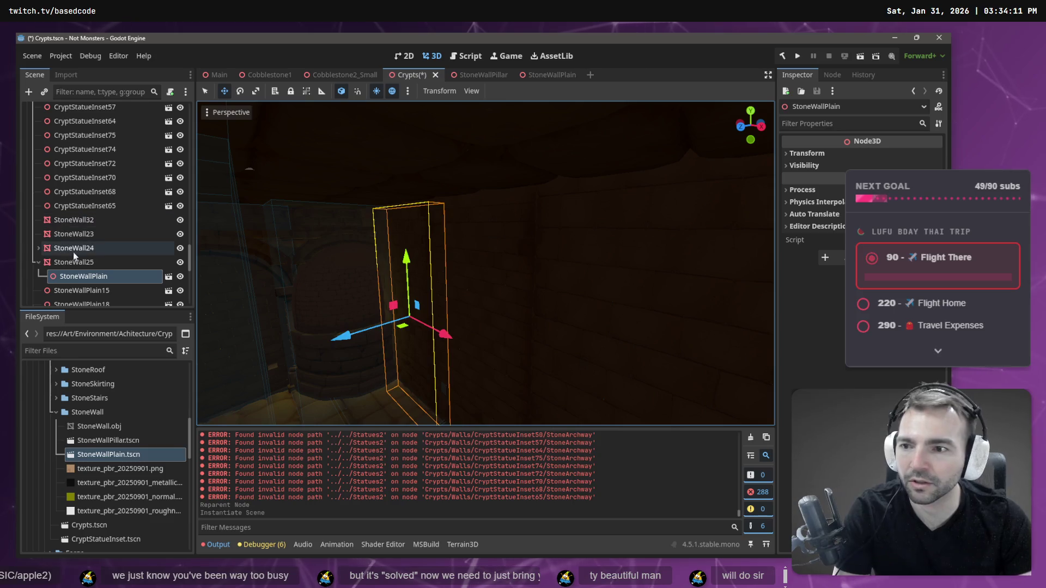
mouse_move(82, 276)
left_mouse_down()
mouse_move(20, 287)
mouse_move(41, 284)
left_mouse_up()
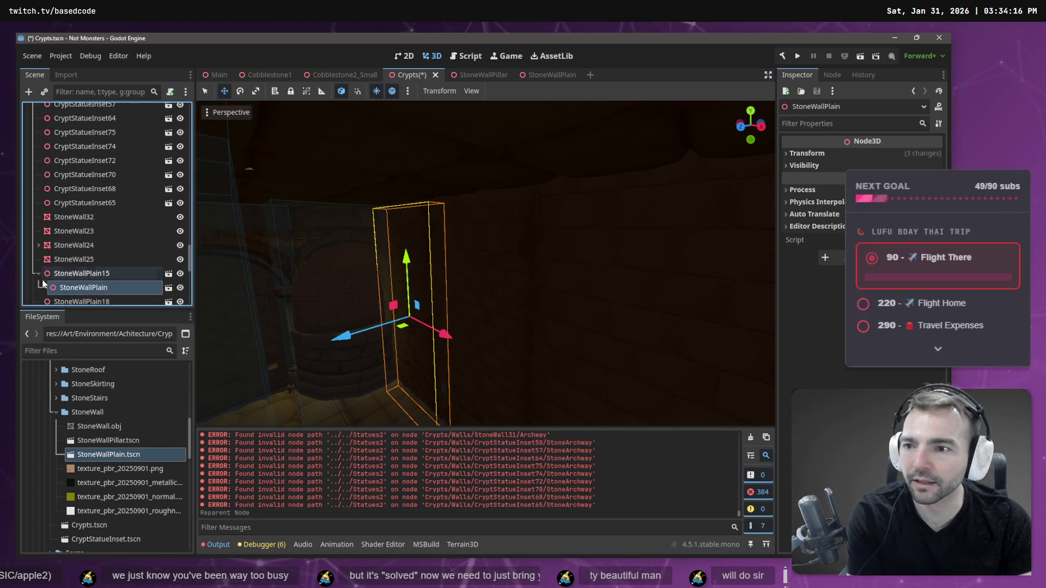
key("ctrl+z")
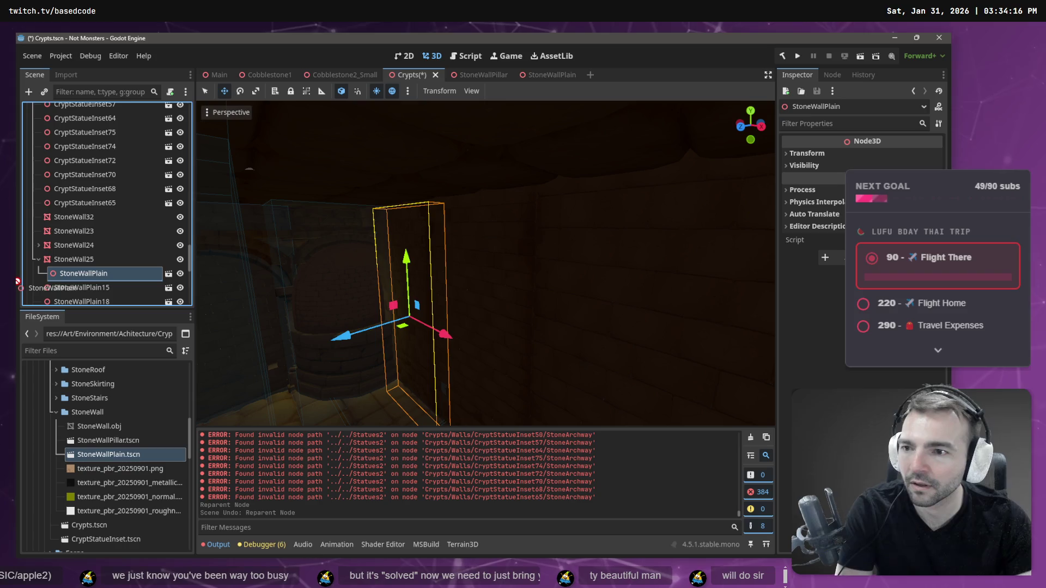
Move the new StoneWallPlain below StoneWallPlain5 in Walls and collapse the Walls group.
scroll(79, 267, "down", 4)
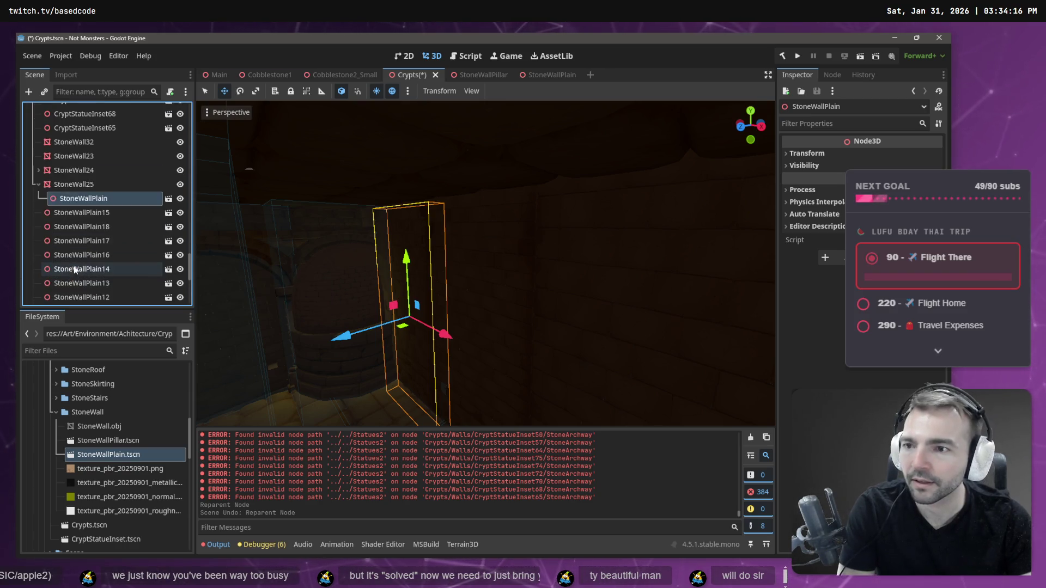
mouse_move(86, 256)
left_mouse_down()
mouse_move(95, 227)
mouse_move(100, 237)
left_mouse_up()
scroll(103, 218, "up", 10)
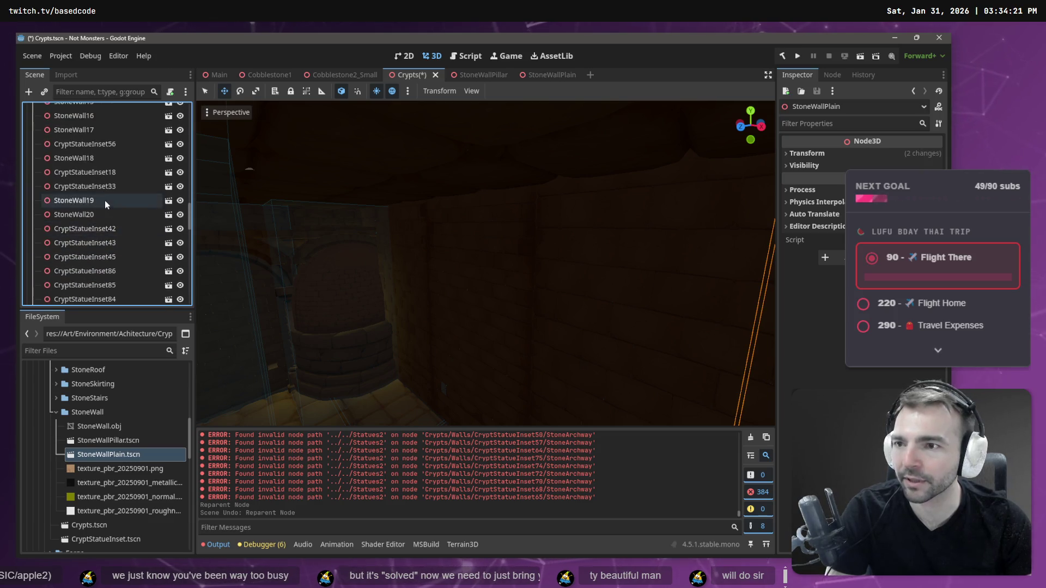
scroll(106, 198, "up", 15)
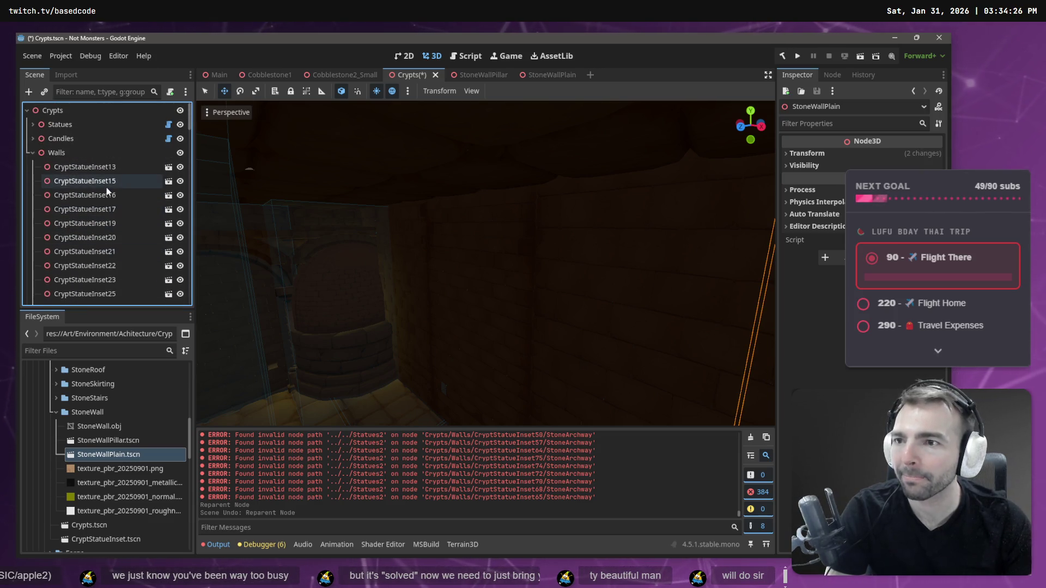
left_click(33, 151)
Create an empty Node3D under Walls and expand its Transform in the Inspector.
left_click(32, 152)
right_click(67, 152)
left_click(152, 161)
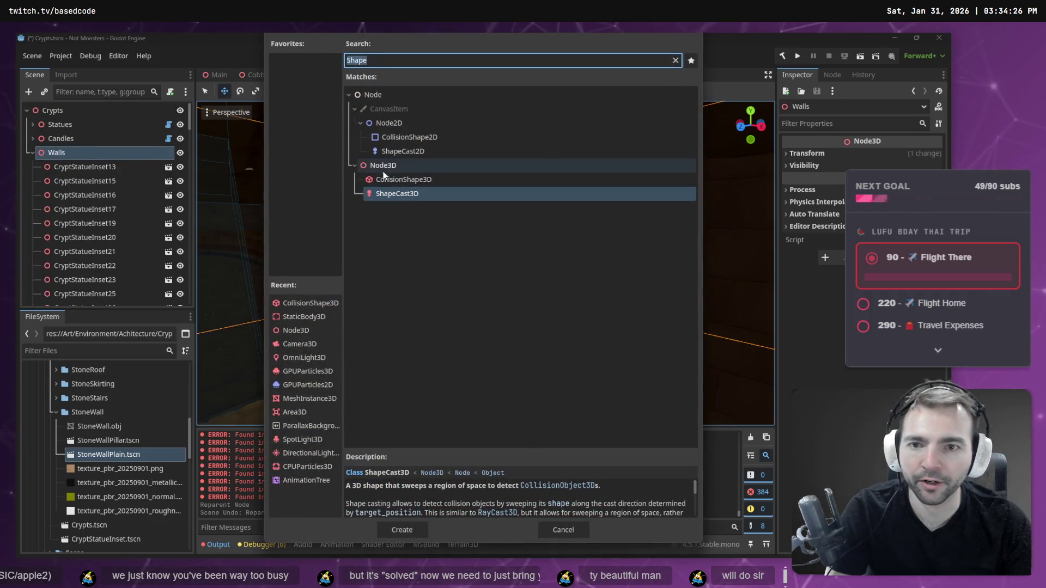
double_click(405, 165)
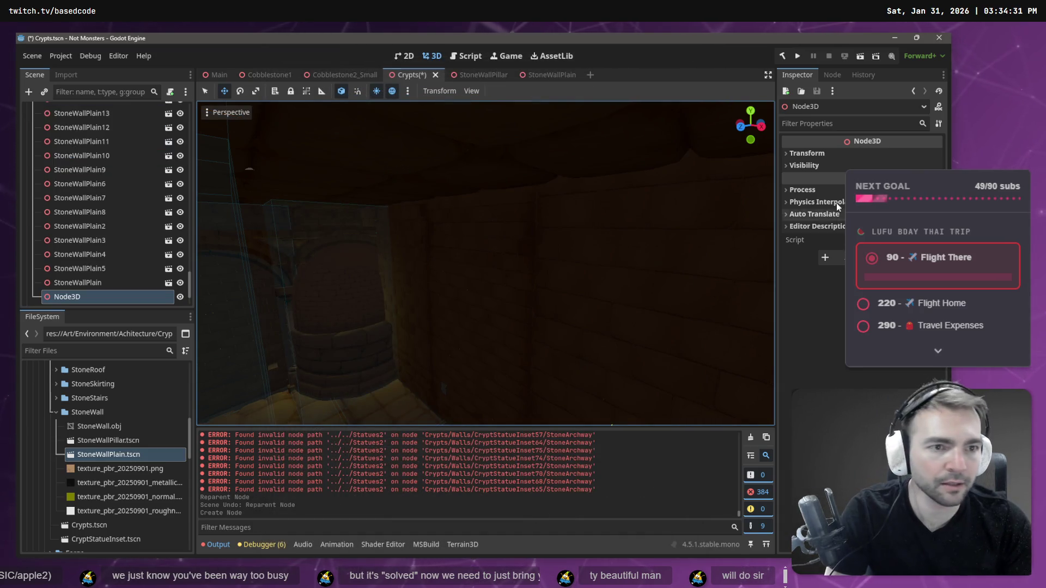
left_click(810, 154)
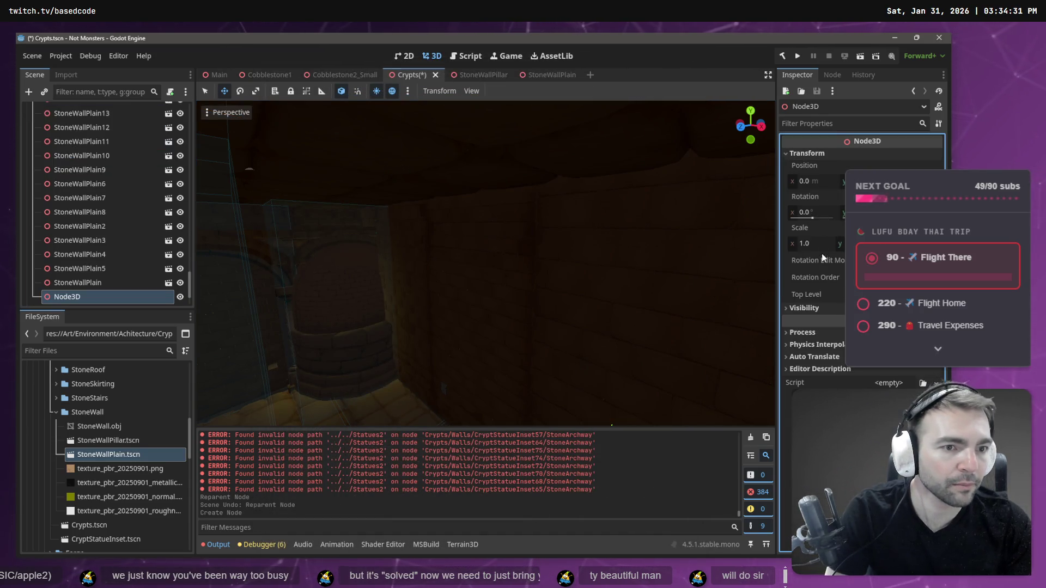
Select and frame the new StoneWallPlain, then select StoneWallPlain3.
left_click(78, 283)
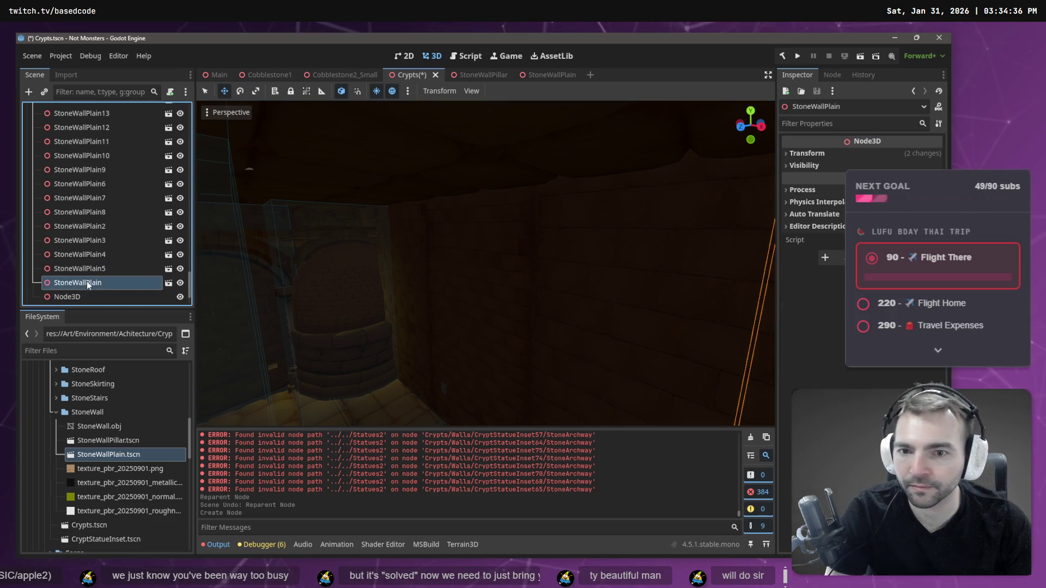
key("f")
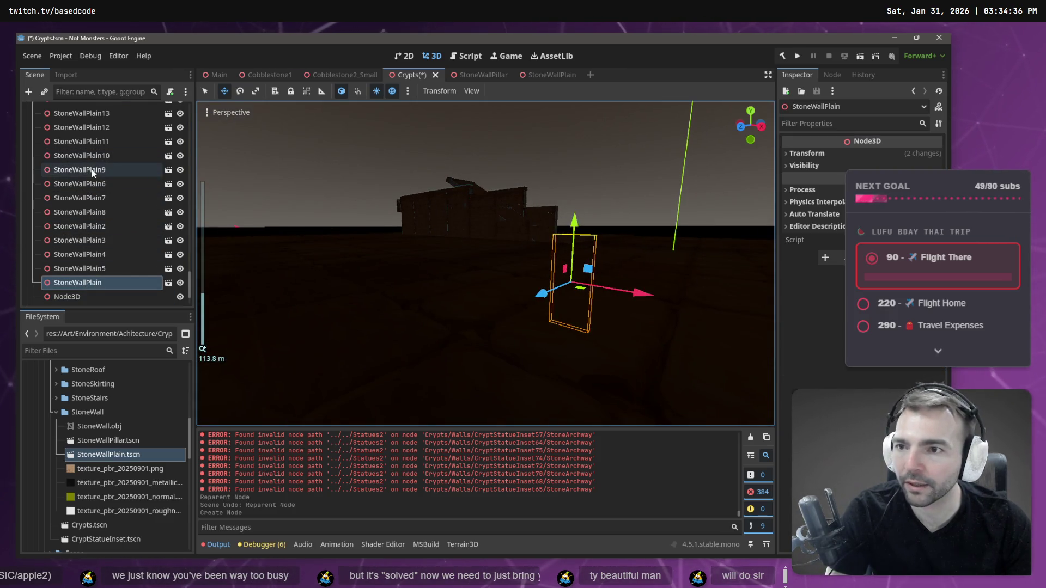
left_click(423, 201)
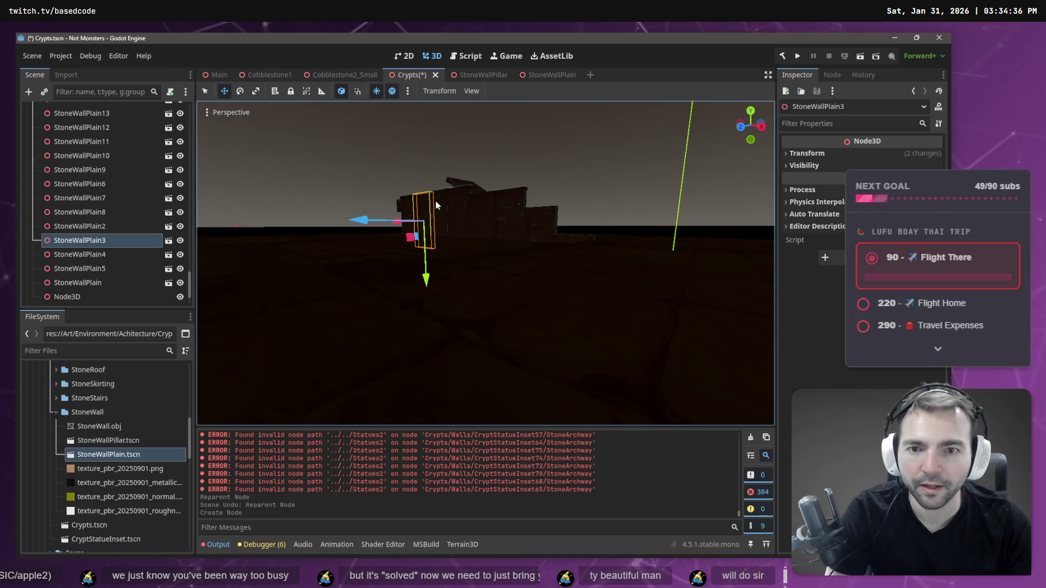
Add StoneWallPlain2 and StoneWallPlain8 through StoneWallPlain18 to the selection.
left_click(101, 212, "shift")
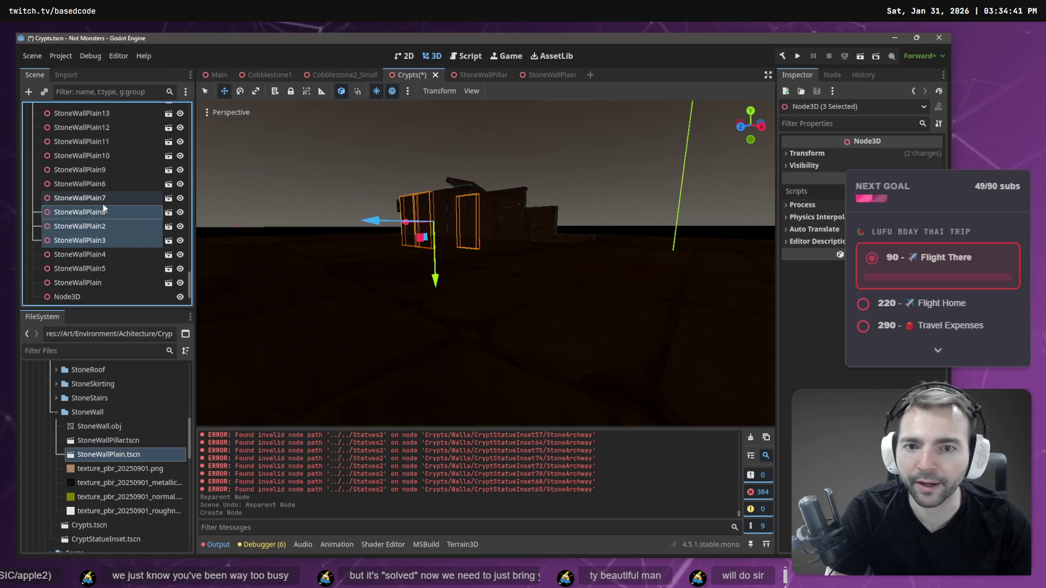
left_click(103, 202, "shift")
left_click(100, 185, "shift")
left_click(104, 173, "shift")
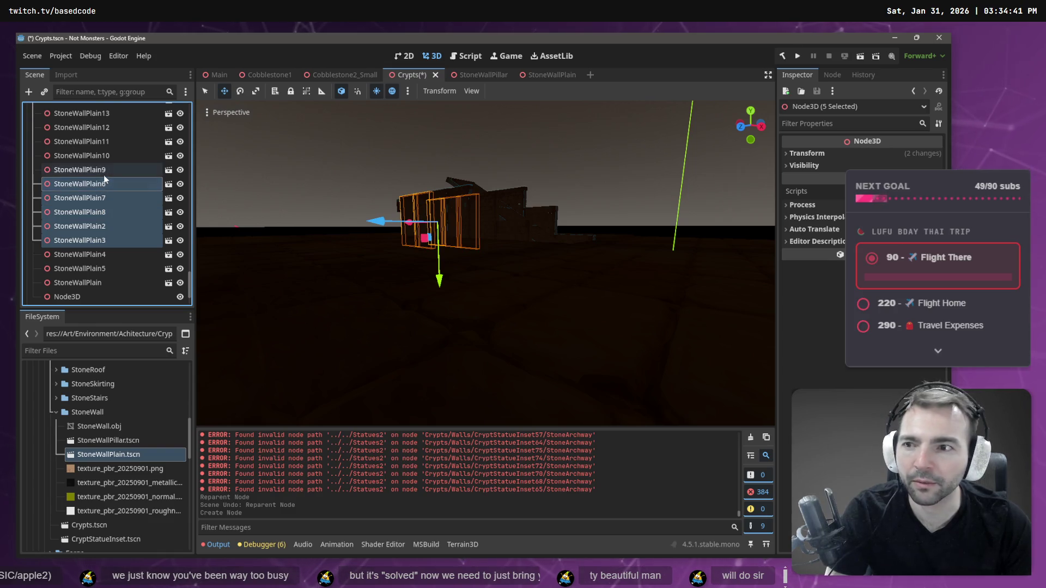
left_click(102, 155, "shift")
left_click(105, 146, "shift")
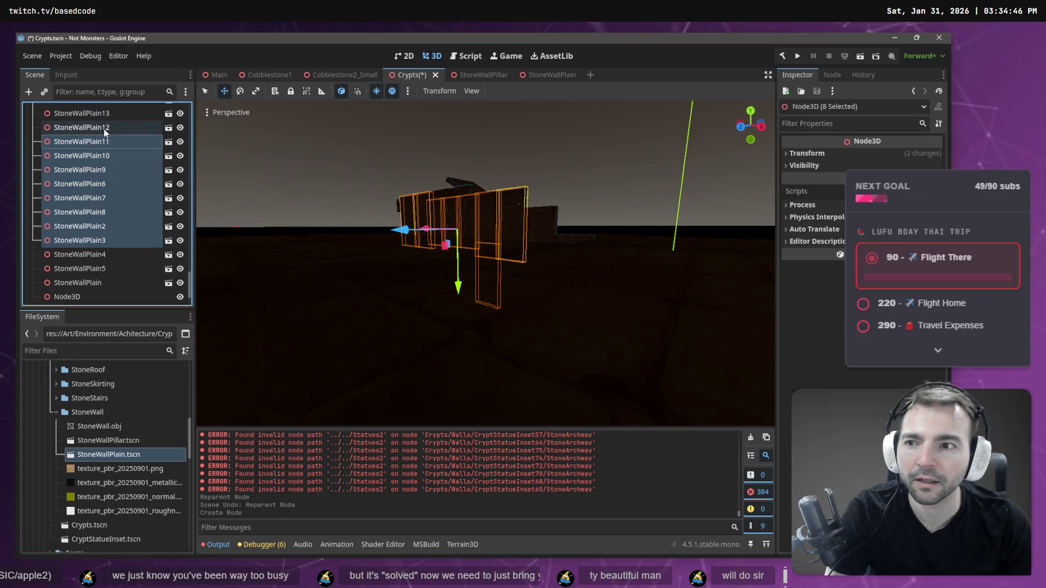
left_click(103, 129, "shift")
left_click(105, 114, "shift")
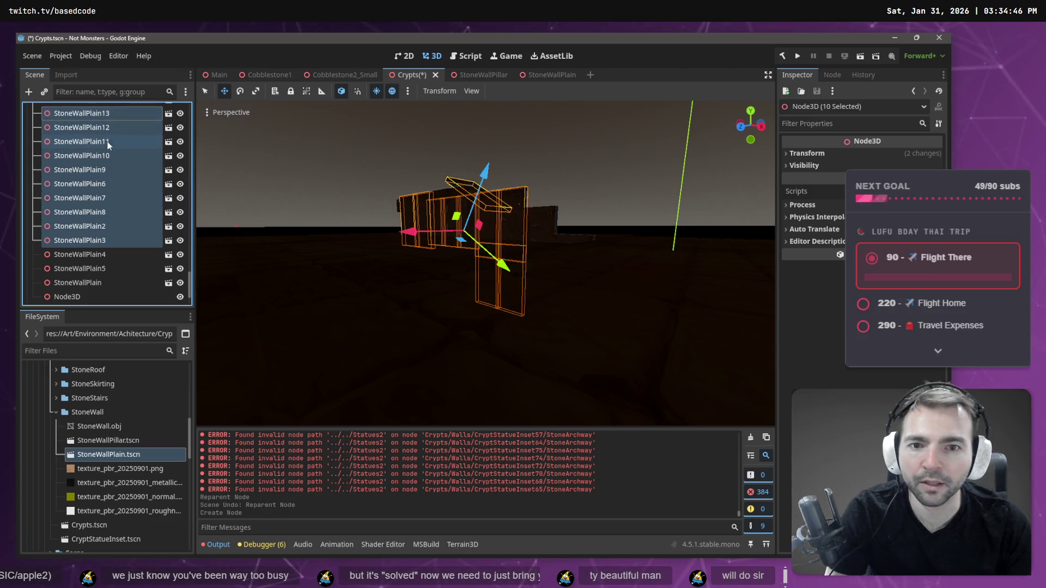
scroll(103, 164, "up", 3)
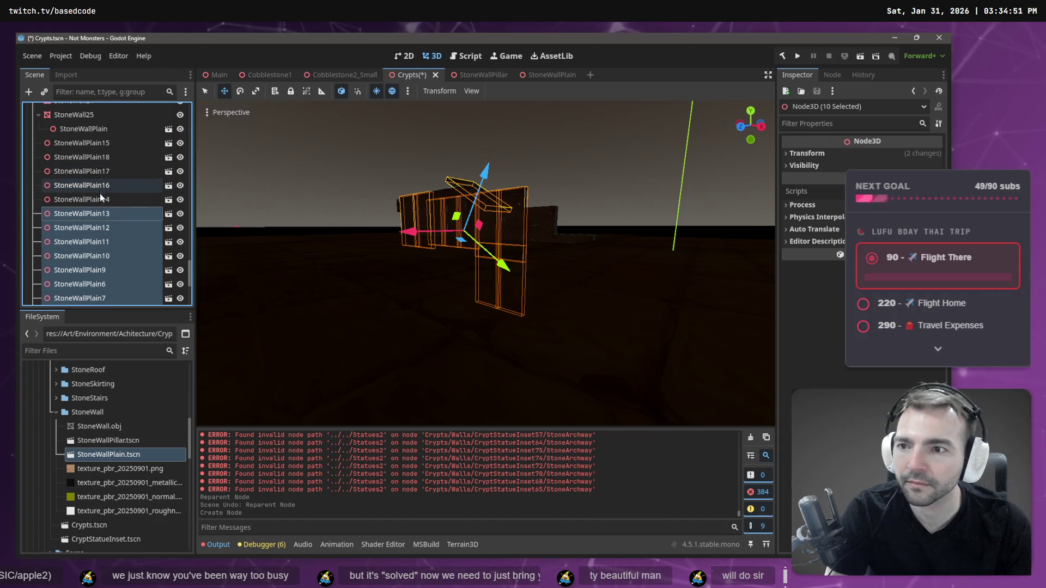
left_click(100, 197, "shift")
left_click(101, 185, "shift")
left_click(102, 171, "shift")
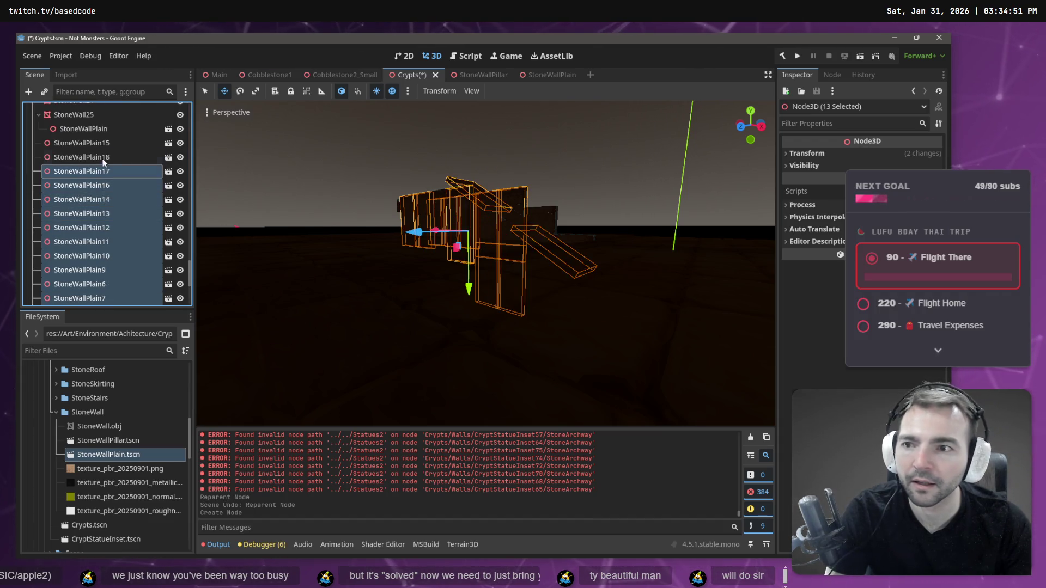
left_click(103, 156, "shift")
left_click(100, 143, "shift")
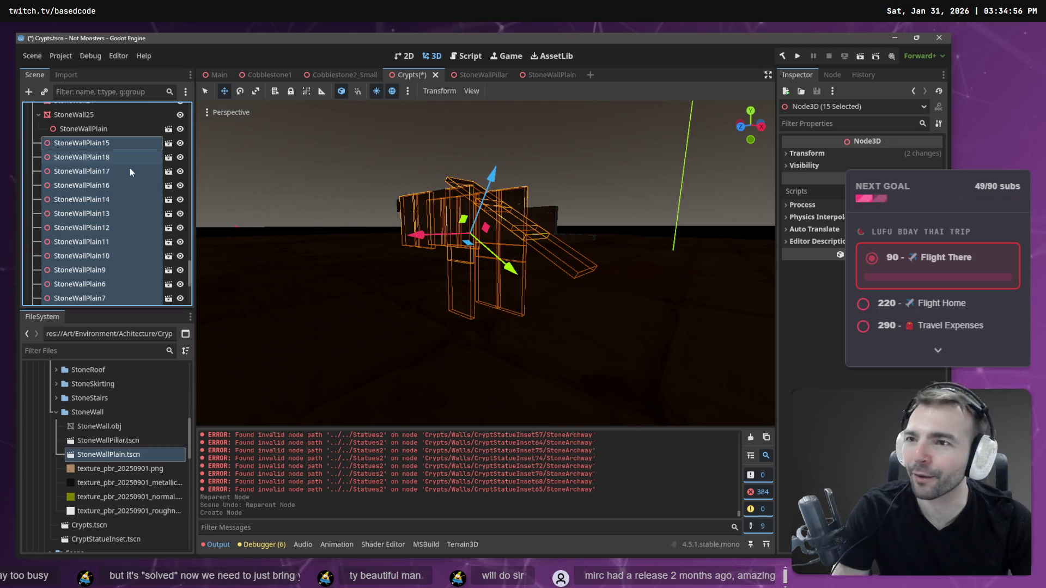
Add StoneWallPlain4, 5 and StoneWallPlain, drag all eighteen under Node3D, and select Node3D.
scroll(120, 173, "down", 3)
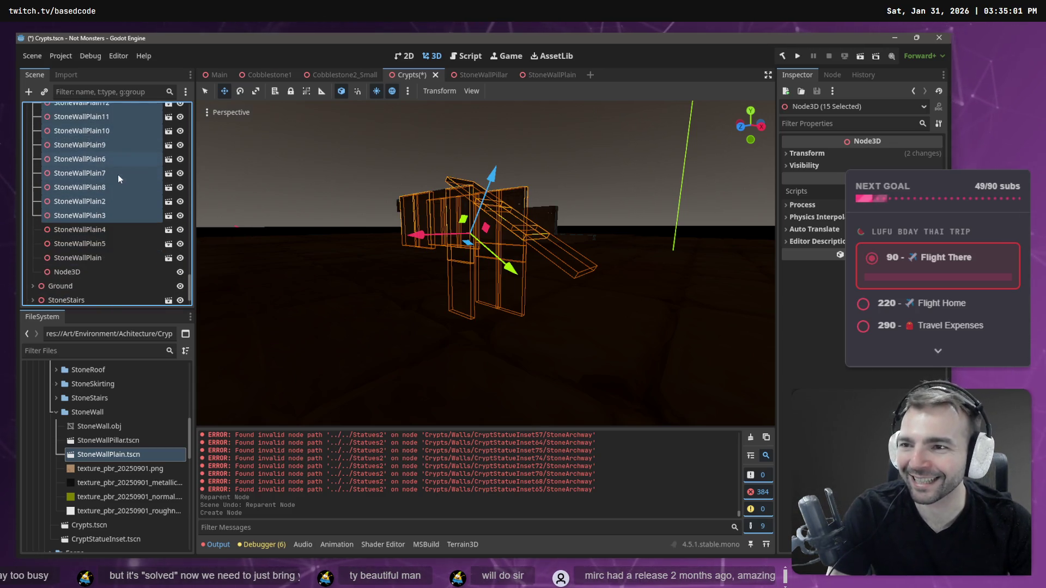
scroll(118, 175, "down", 1)
left_click(100, 205, "ctrl")
left_click(98, 219, "ctrl")
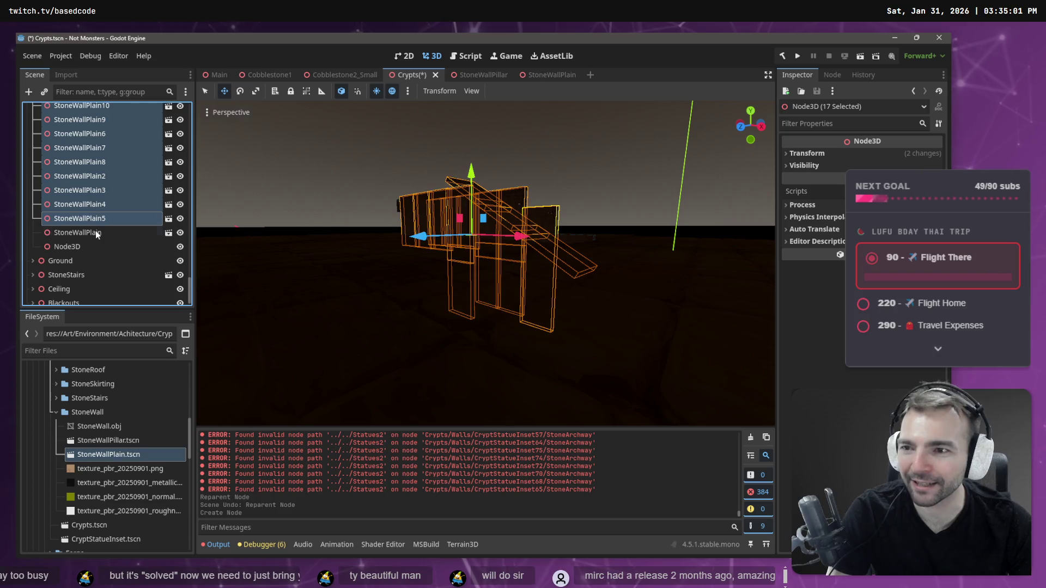
left_click(97, 232, "ctrl")
left_click_drag(83, 243, 74, 249)
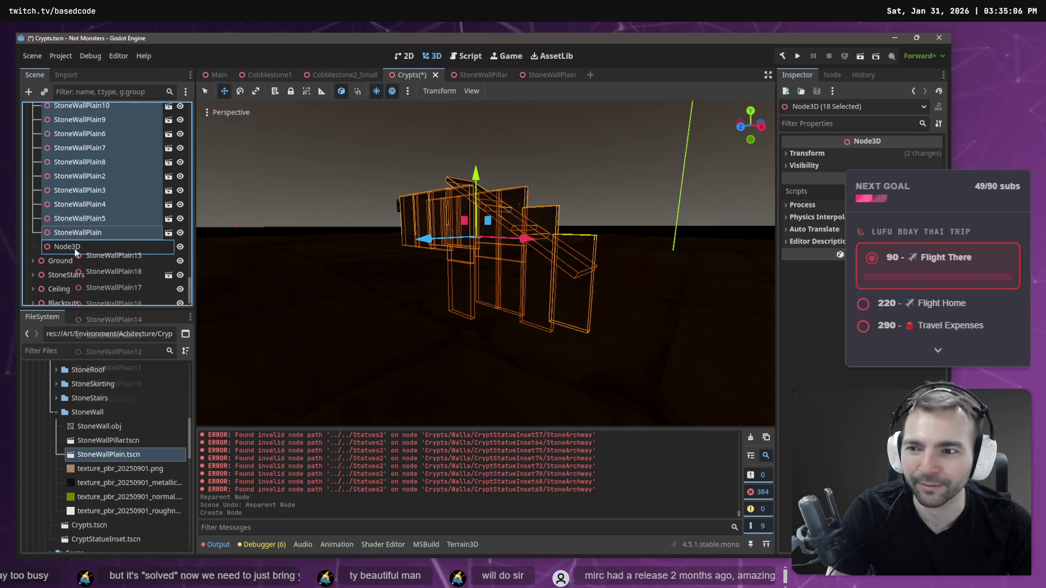
scroll(100, 203, "up", 5)
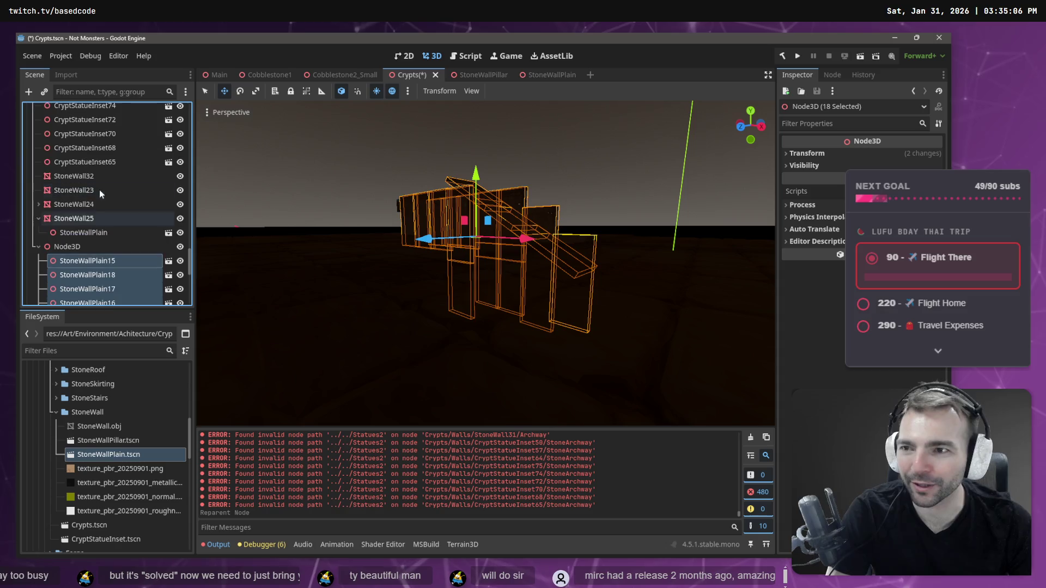
left_click(66, 248)
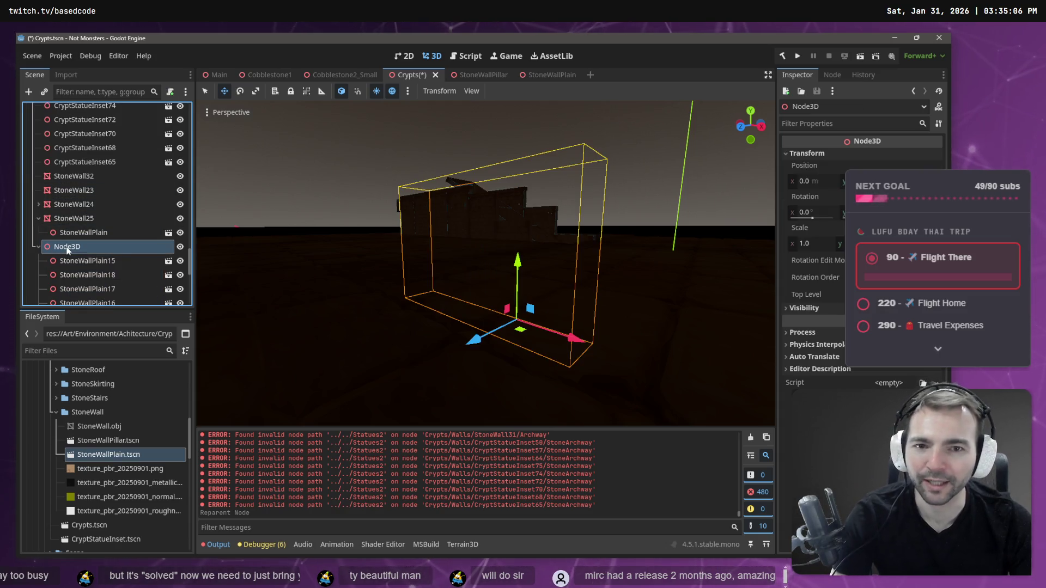
Rename Node3D to 'Enterance' and drag StoneWallPlain into it, becoming StoneWallPlain19.
double_click(67, 248)
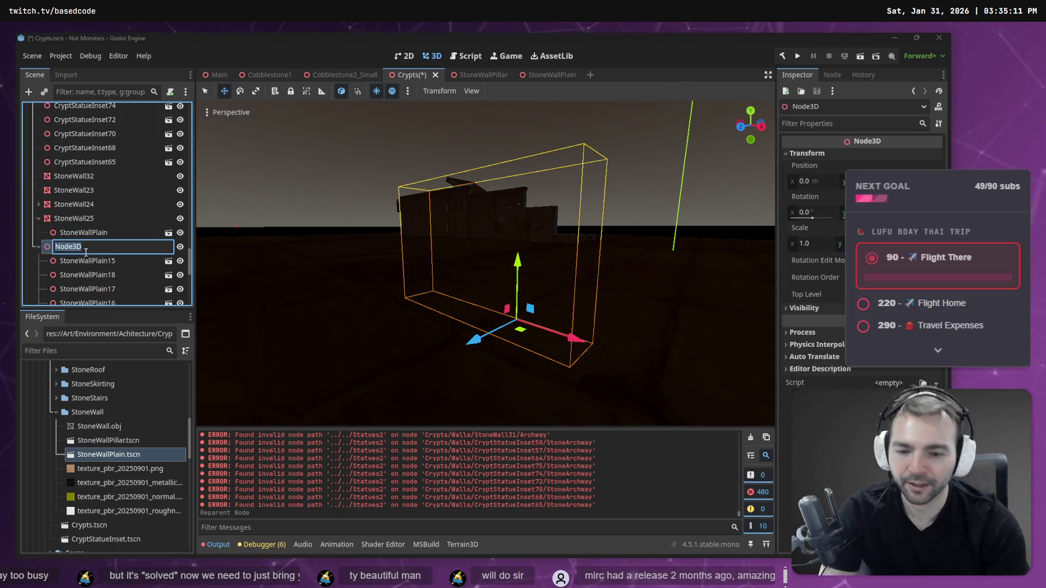
type("Enterance")
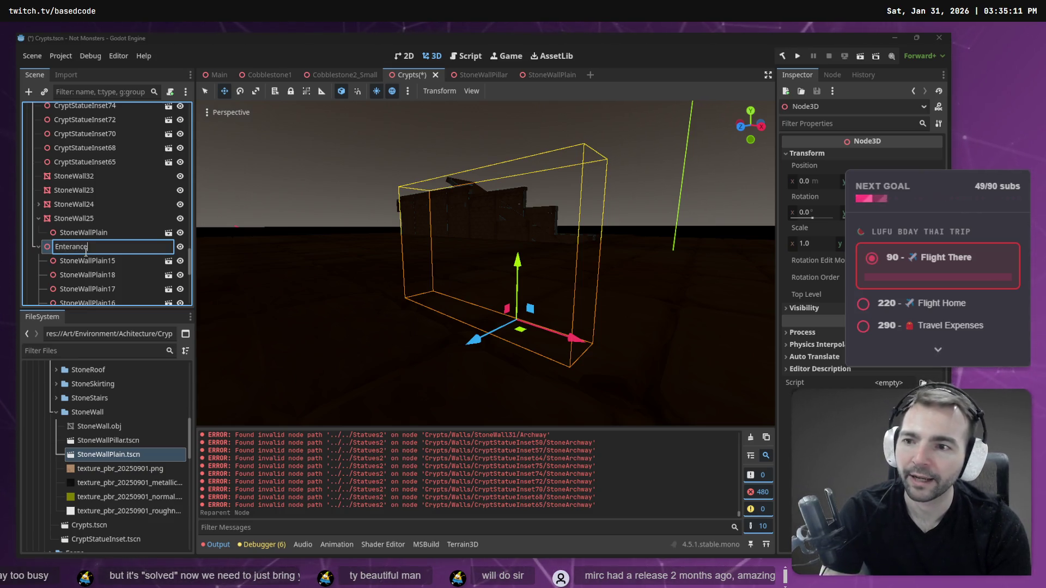
key("Return")
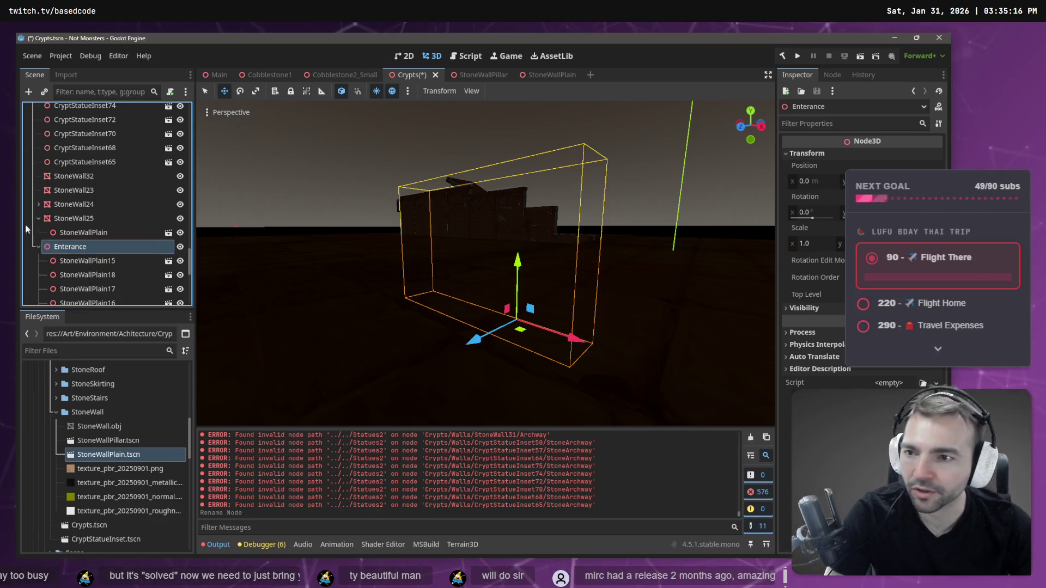
left_click(78, 231)
left_click_drag(77, 229, 64, 247)
scroll(96, 224, "up", 5)
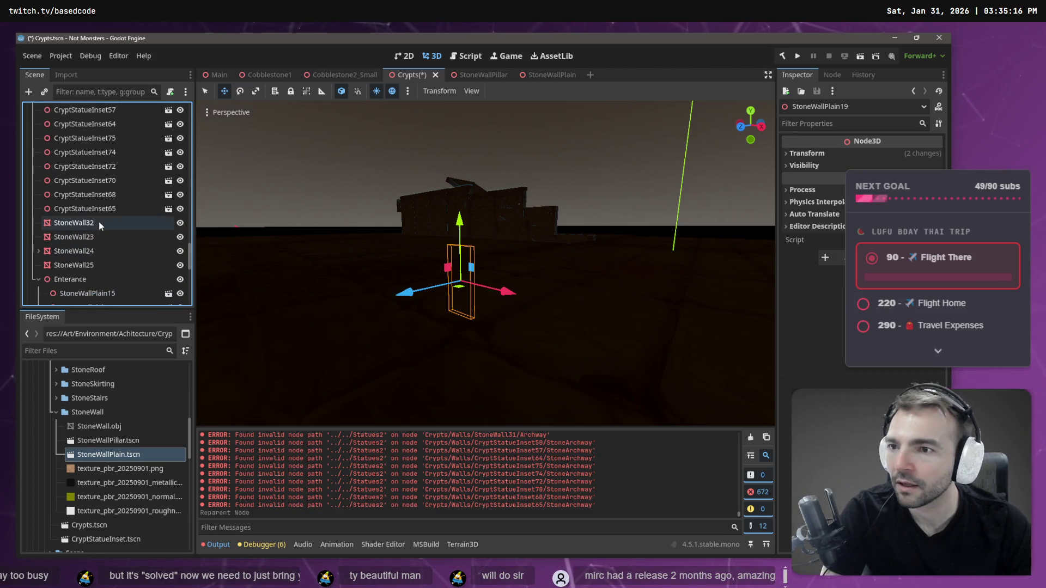
Pull the child wall out of StoneWall24 and move StoneWall32–StoneWall25 into Enterance.
left_click(75, 267)
left_click(38, 251)
left_click(68, 265)
mouse_move(67, 265)
left_mouse_down()
mouse_move(32, 248)
mouse_move(41, 246)
left_mouse_up()
left_click(79, 224)
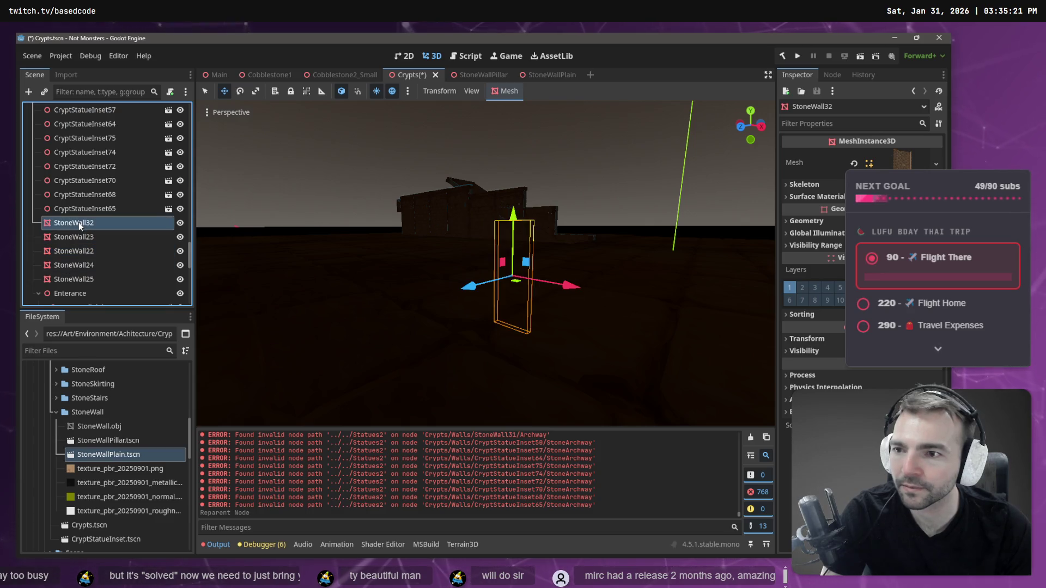
left_click(83, 278, "shift")
left_click_drag(83, 278, 81, 271)
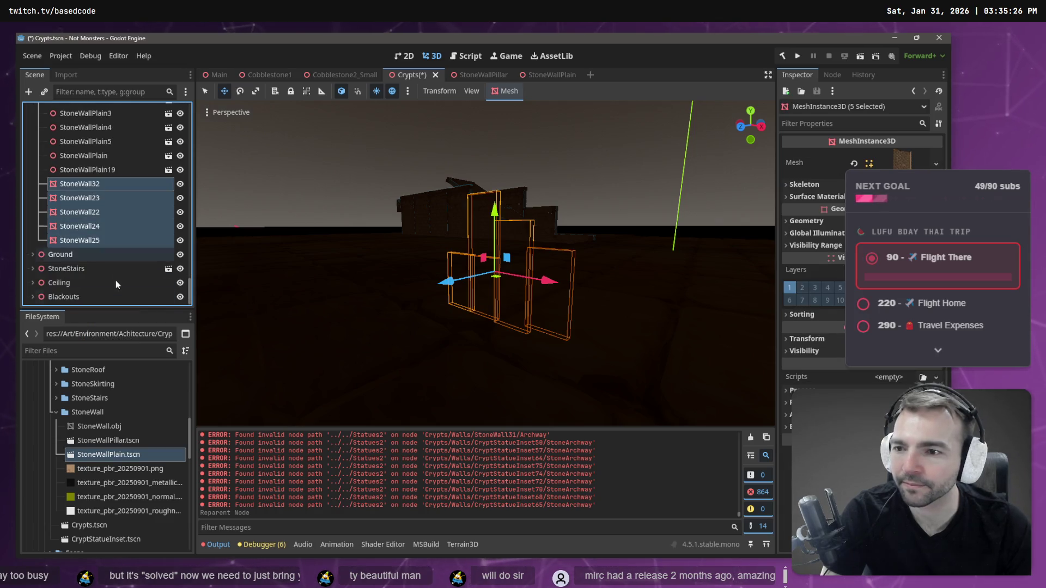
Add a StoneWallPlain instance under each of StoneWall32, 23, 22, 24 and 25.
double_click(103, 184)
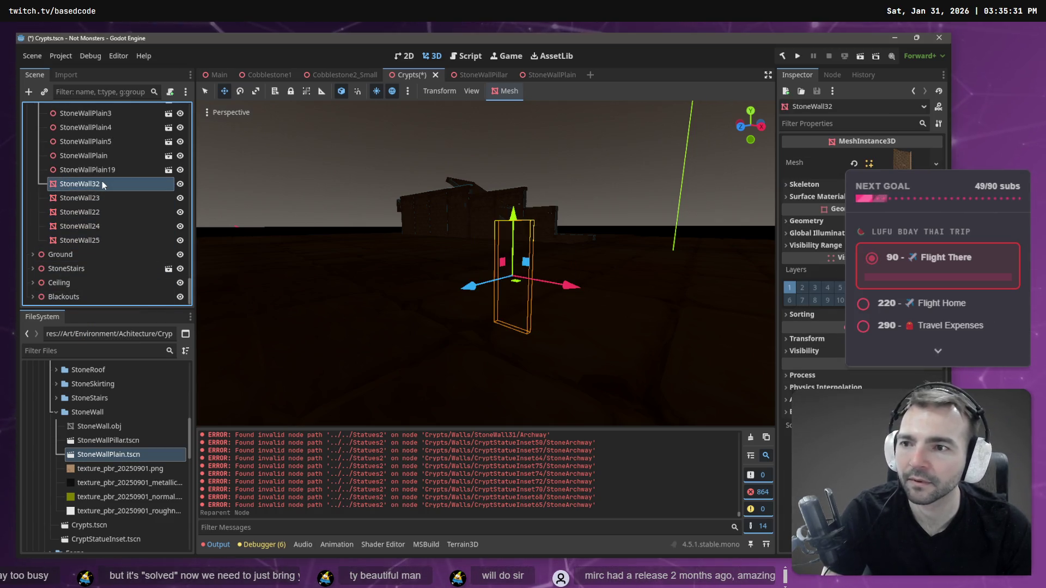
key("ctrl+shift+a")
key("Return")
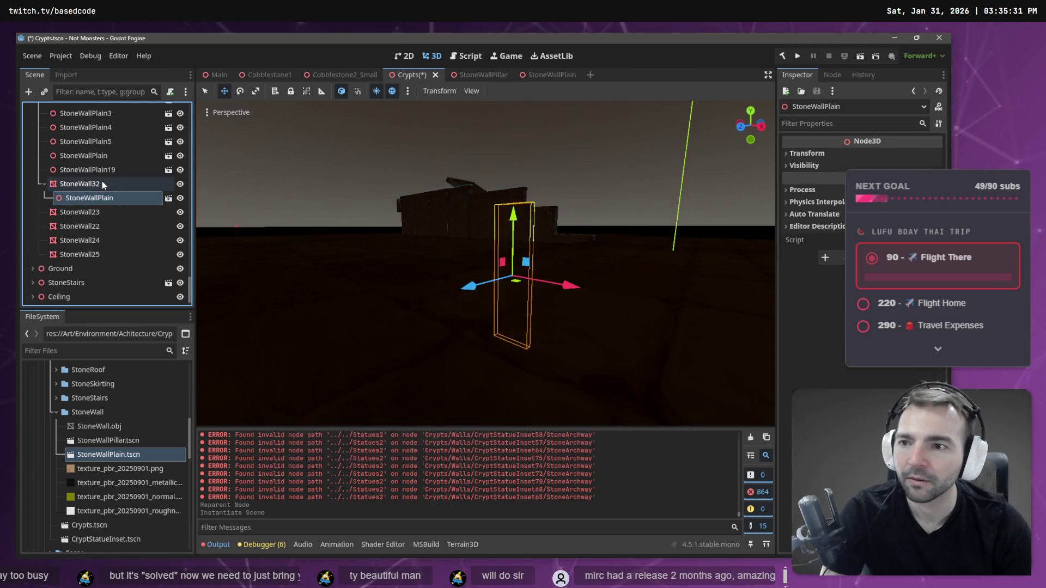
key("Down")
key("ctrl+shift+a")
key("Return")
key("Down")
key("ctrl+shift+a")
key("Return")
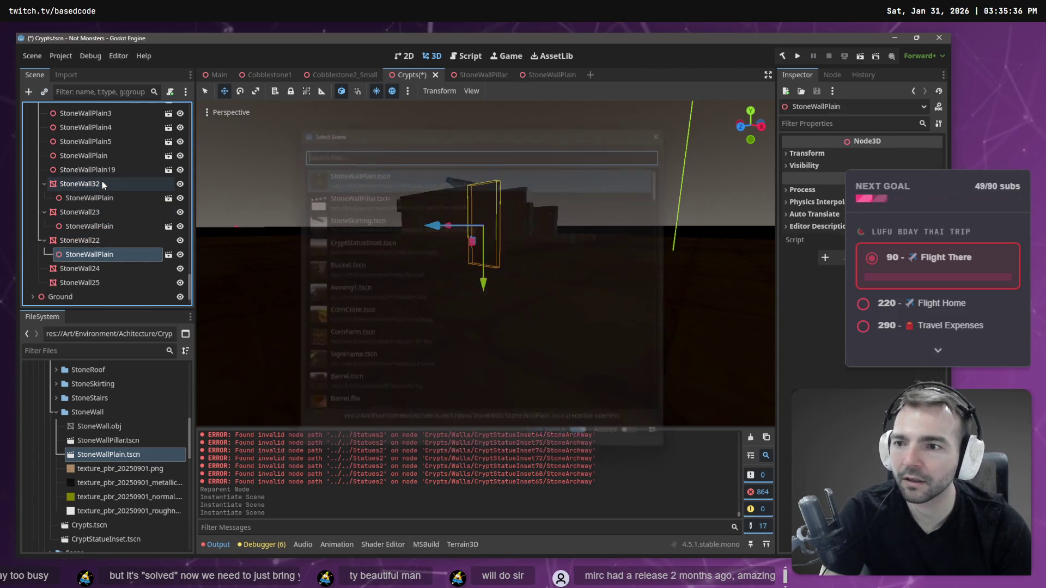
key("Down")
key("ctrl+shift+a")
key("Return")
key("Down")
key("ctrl+shift+a")
key("Return")
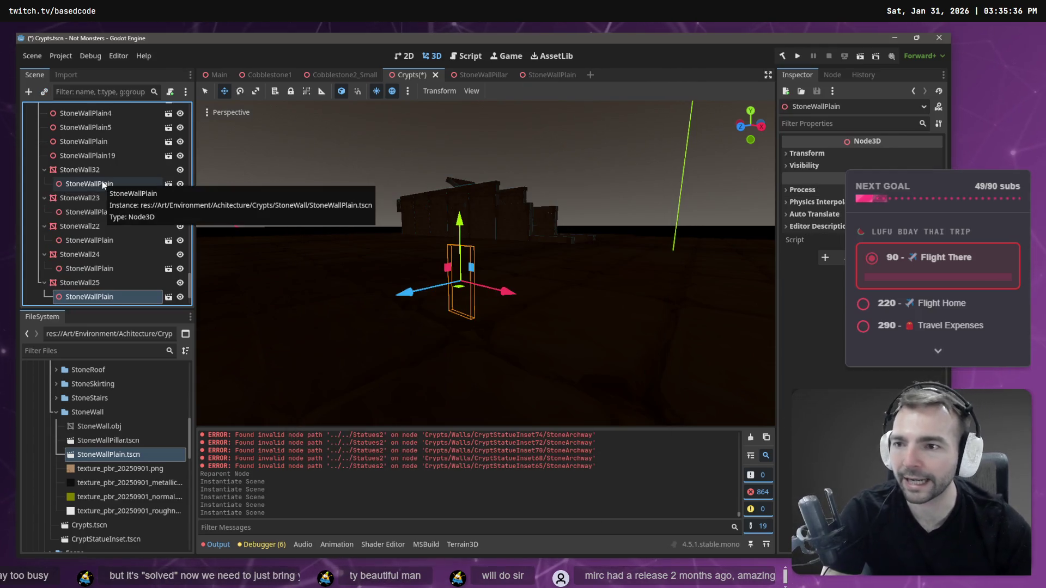
Move the five new StoneWallPlain instances out to sibling level beside the old walls.
left_click(122, 268, "ctrl")
left_click(96, 240, "ctrl")
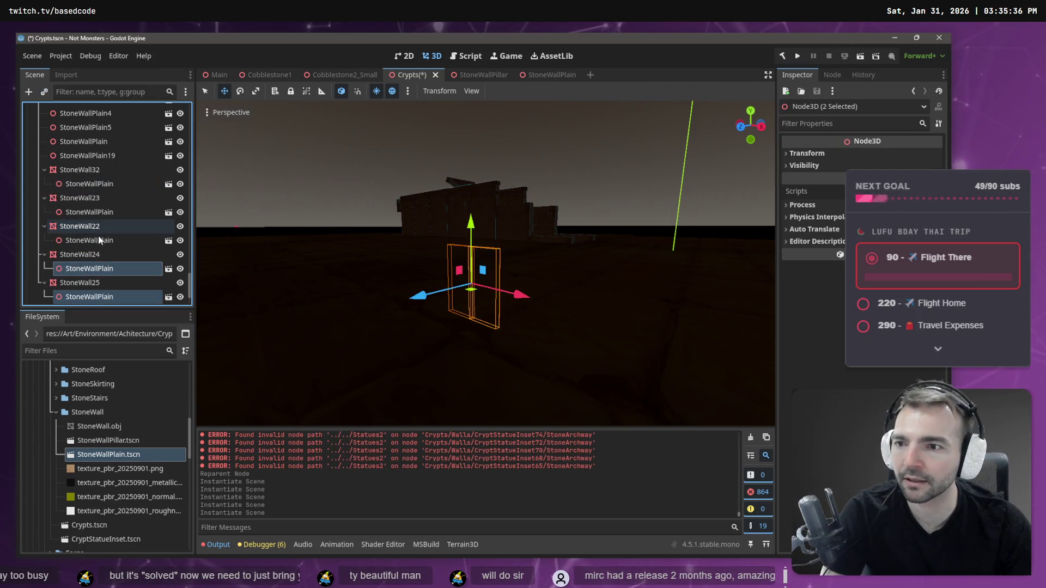
left_click(100, 212, "ctrl")
left_click(96, 184, "ctrl")
left_click_drag(78, 185, 109, 167)
Delete the five old StoneWall meshes, 32 through 25, and select the Enterance group.
left_click(118, 243)
scroll(116, 265, "down", 2)
left_click(97, 245, "shift")
key("Delete")
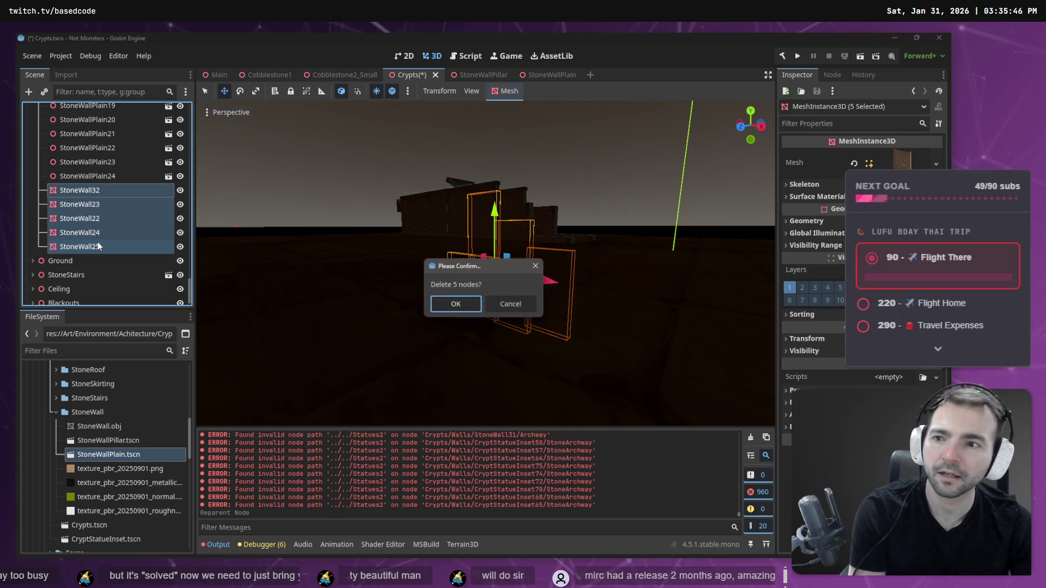
key("Return")
left_click(106, 241)
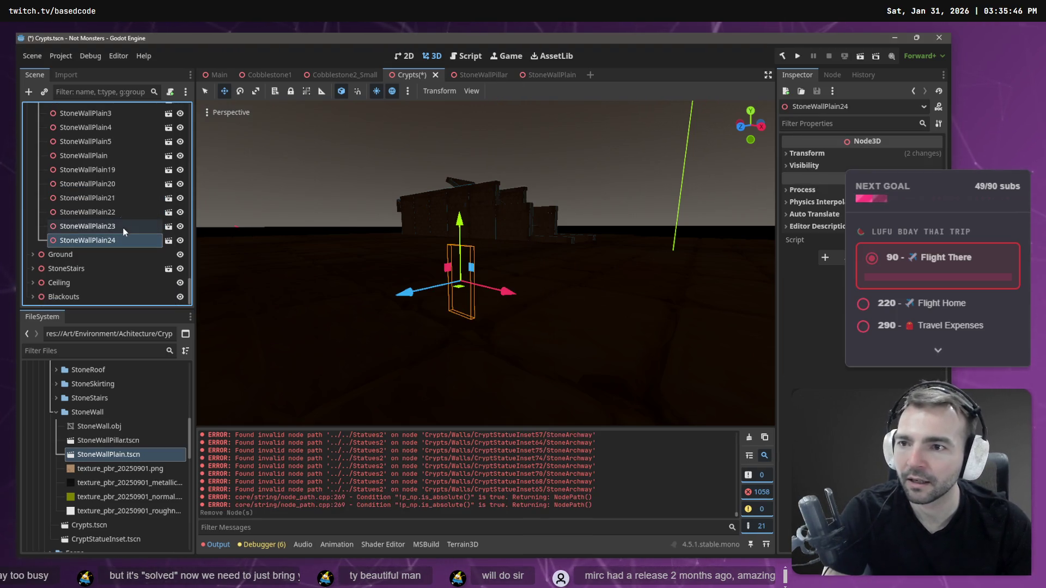
scroll(104, 218, "up", 10)
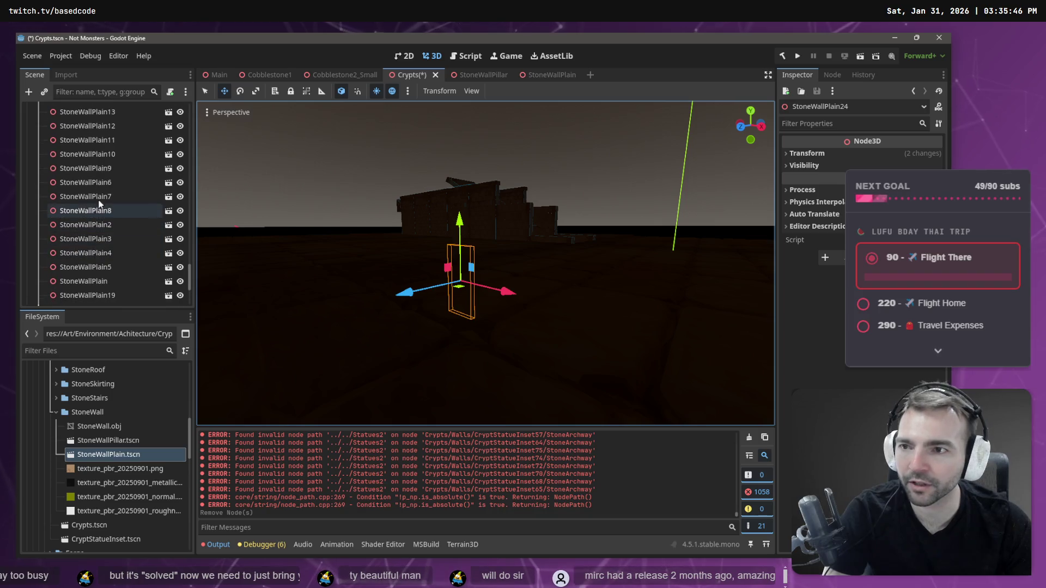
left_click(91, 205)
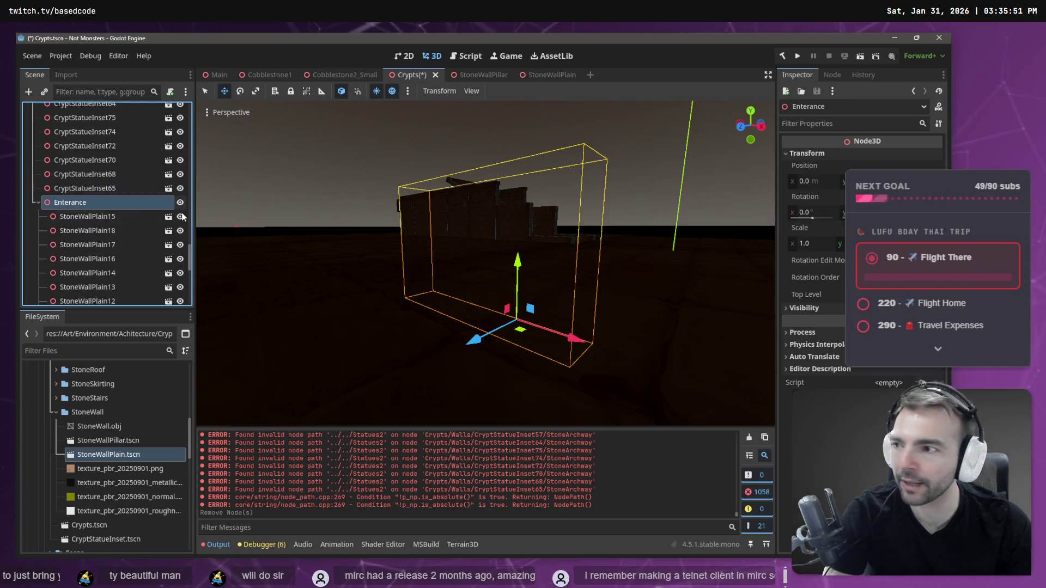
Hide the Enterance group, inspect the corridor, and frame the StoneStairs group.
left_click(180, 202)
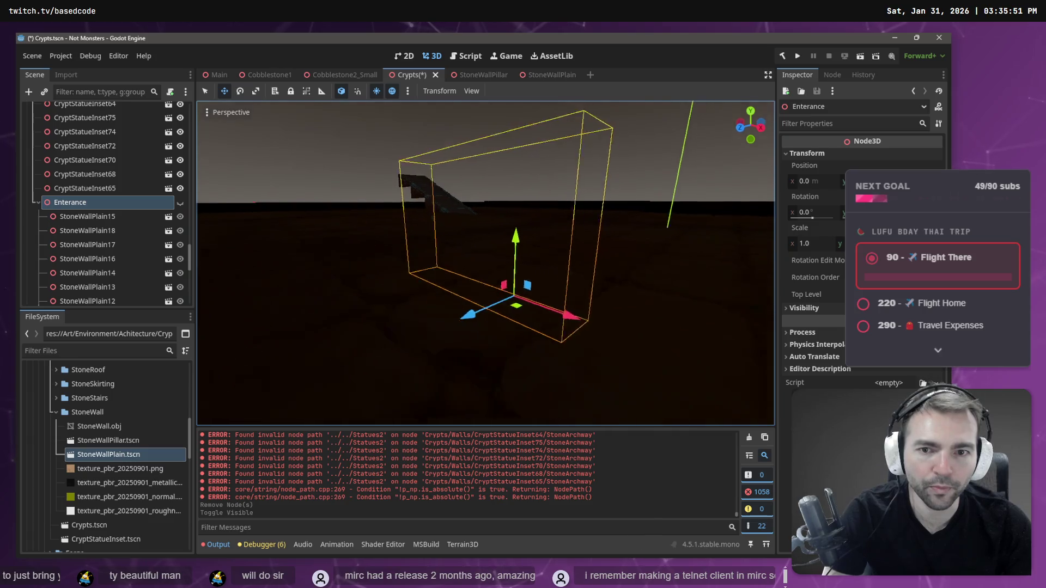
key("w")
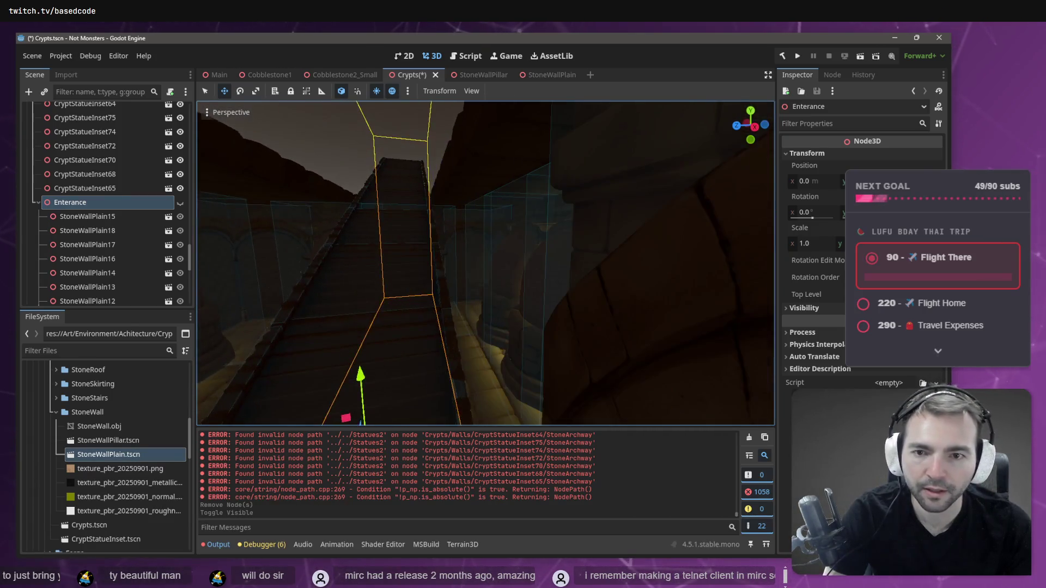
key("s")
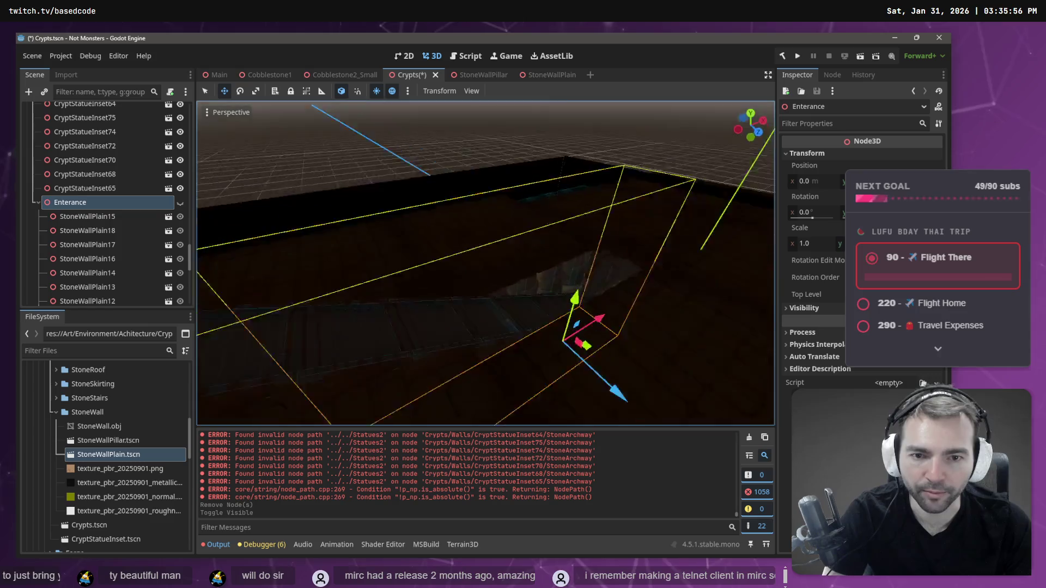
key("a")
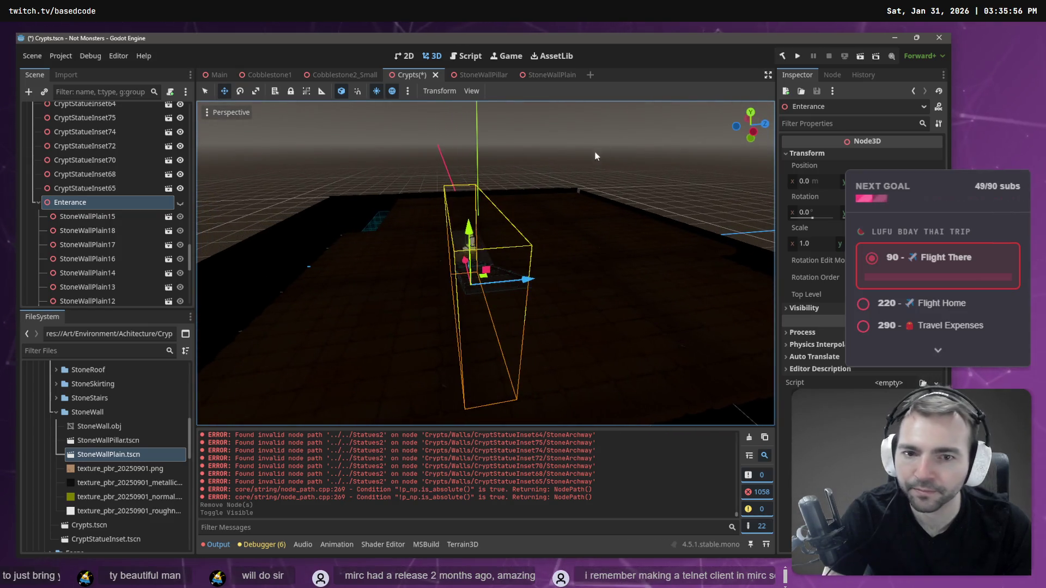
key("w")
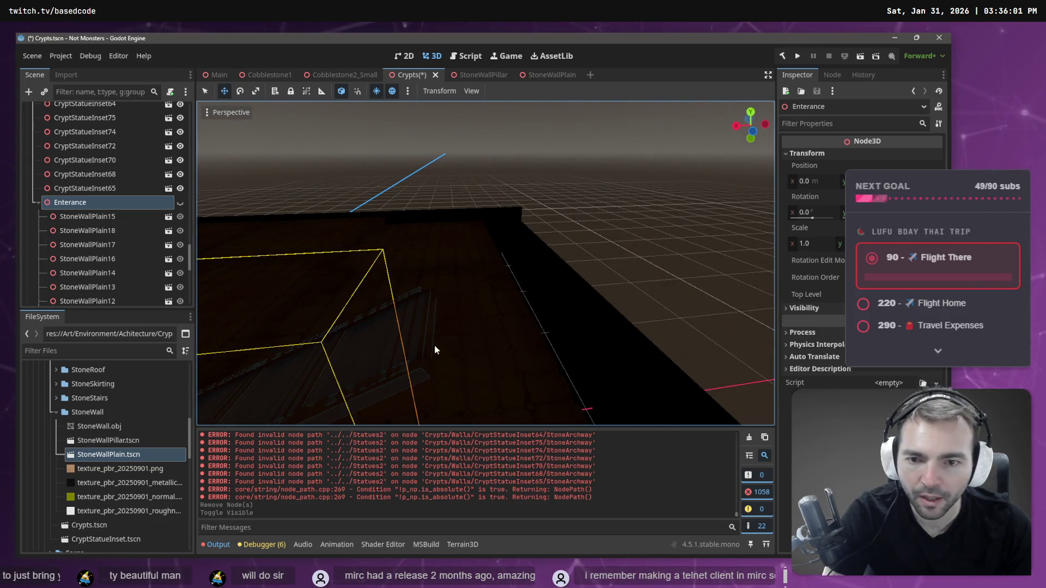
left_click(407, 345)
scroll(116, 272, "down", 1)
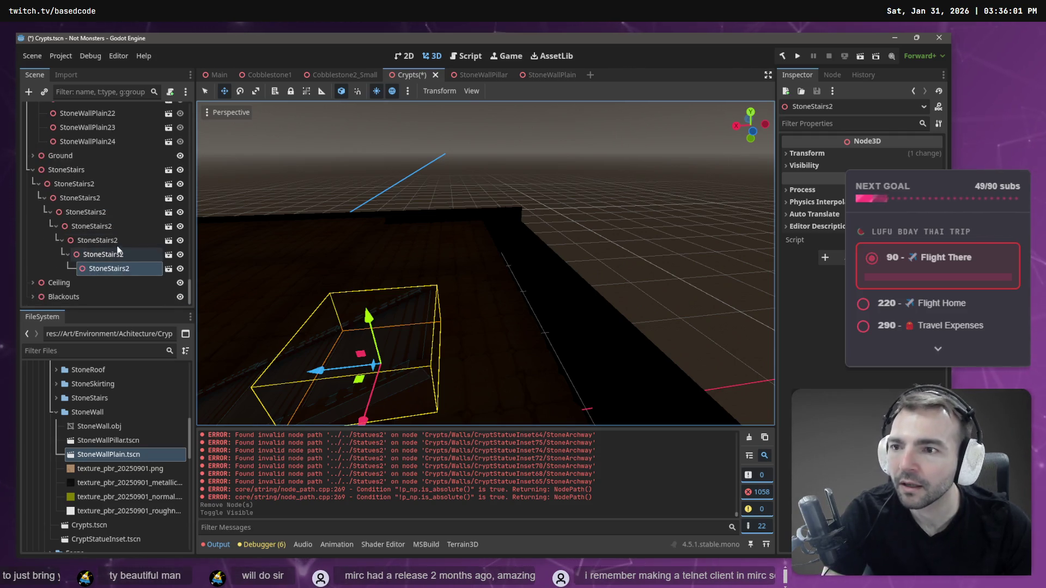
left_click(76, 170)
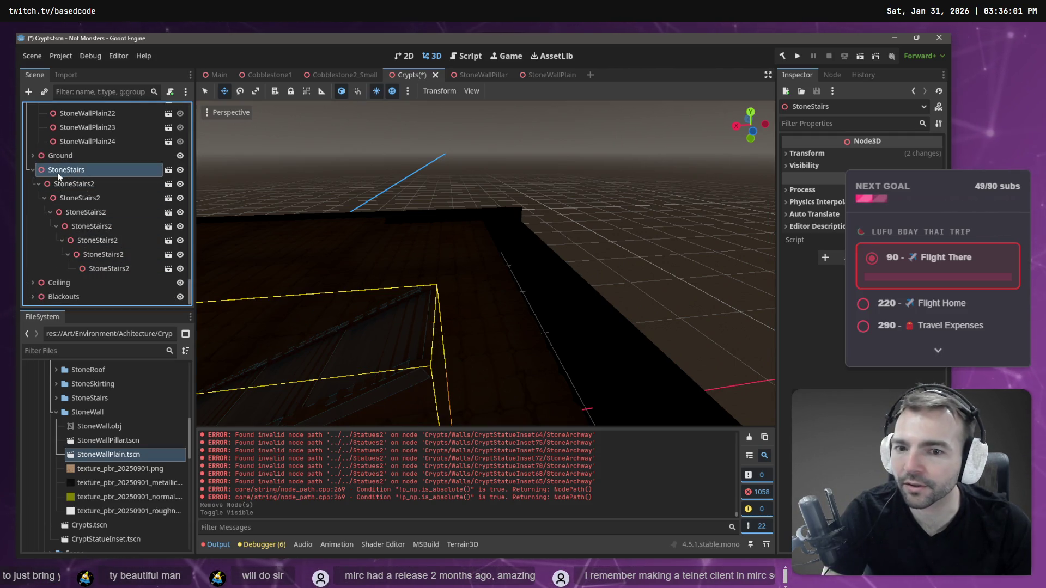
key("f")
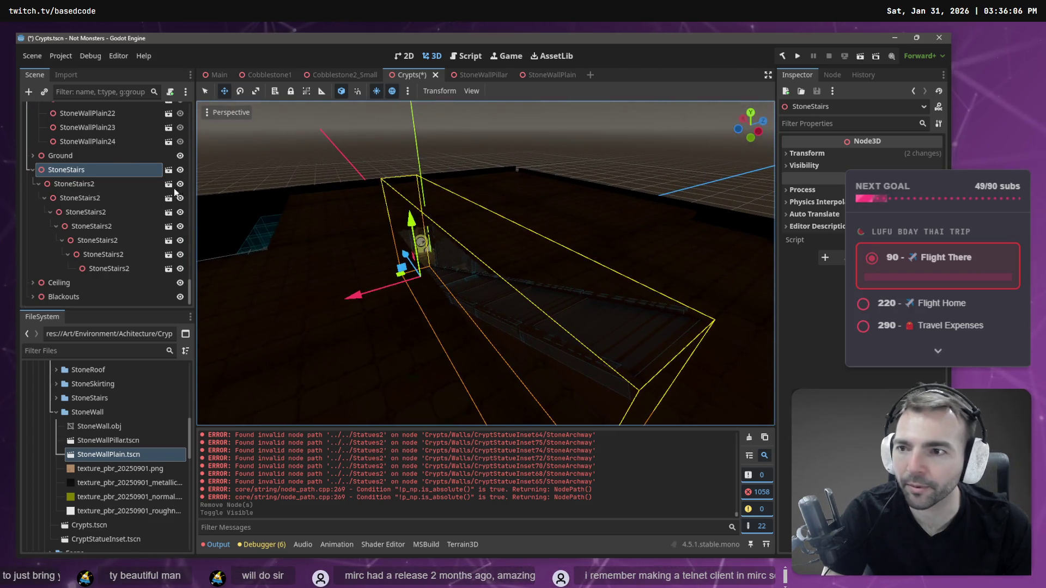
Drag nodes in the Scene dock, collapse Enterance, and turn its visibility back on.
mouse_move(77, 173)
left_mouse_down()
mouse_move(85, 161)
mouse_move(71, 259)
left_mouse_up()
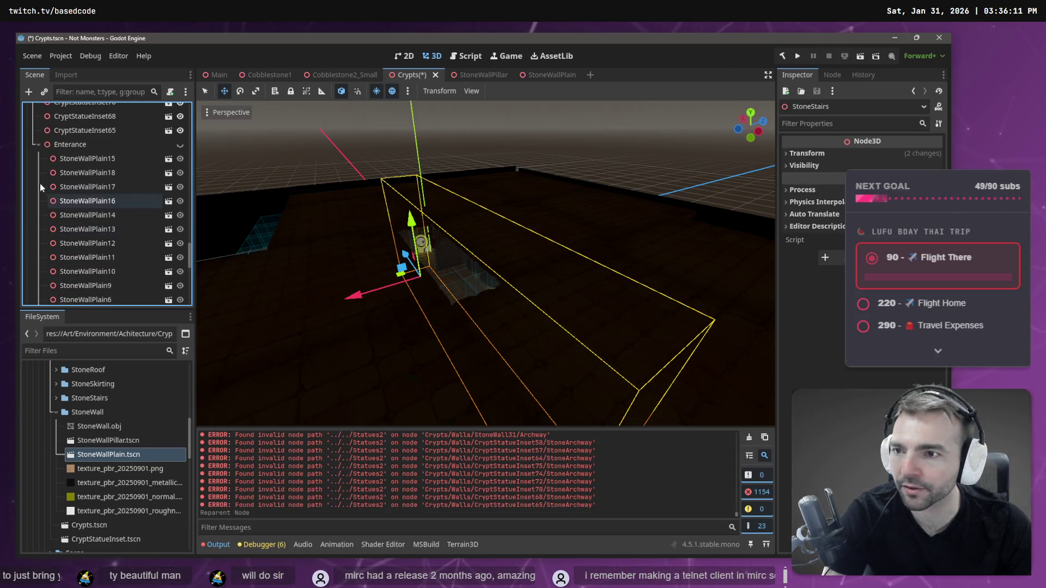
left_click_drag(79, 301, 67, 146)
left_click(42, 137)
left_click(39, 139)
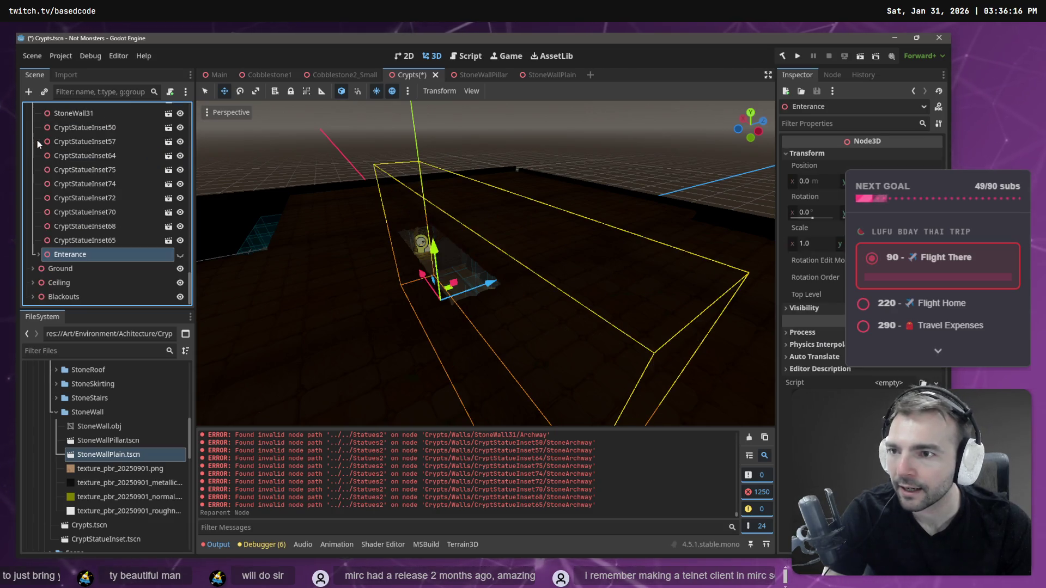
left_click(472, 137)
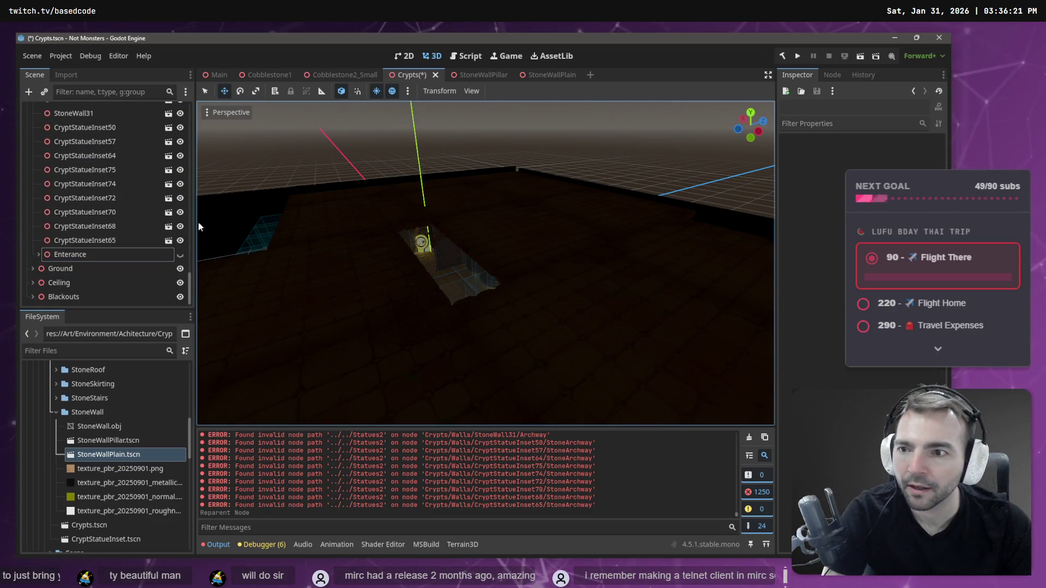
scroll(153, 199, "up", 3)
scroll(152, 205, "down", 3)
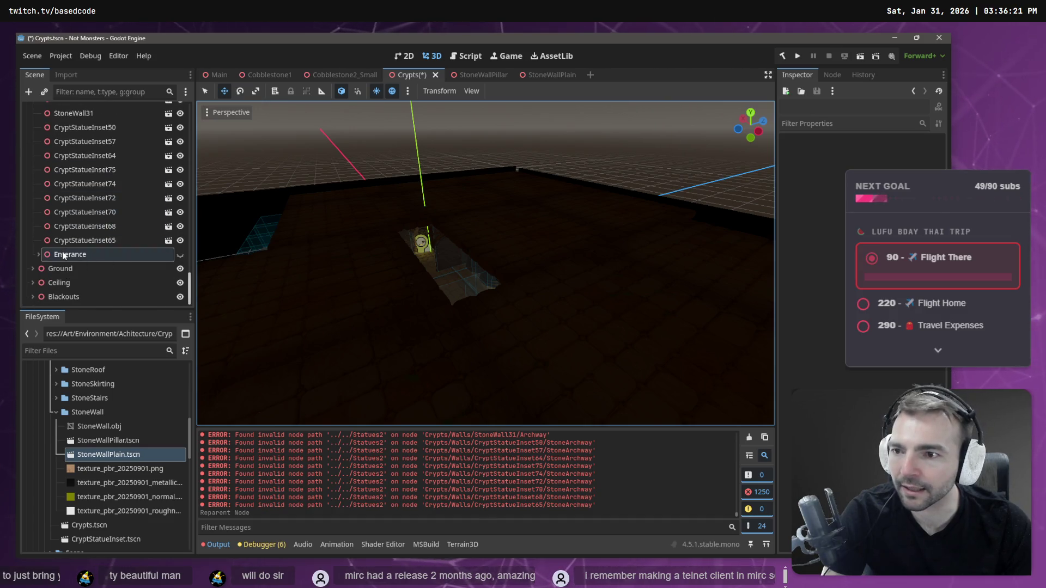
left_click(180, 254)
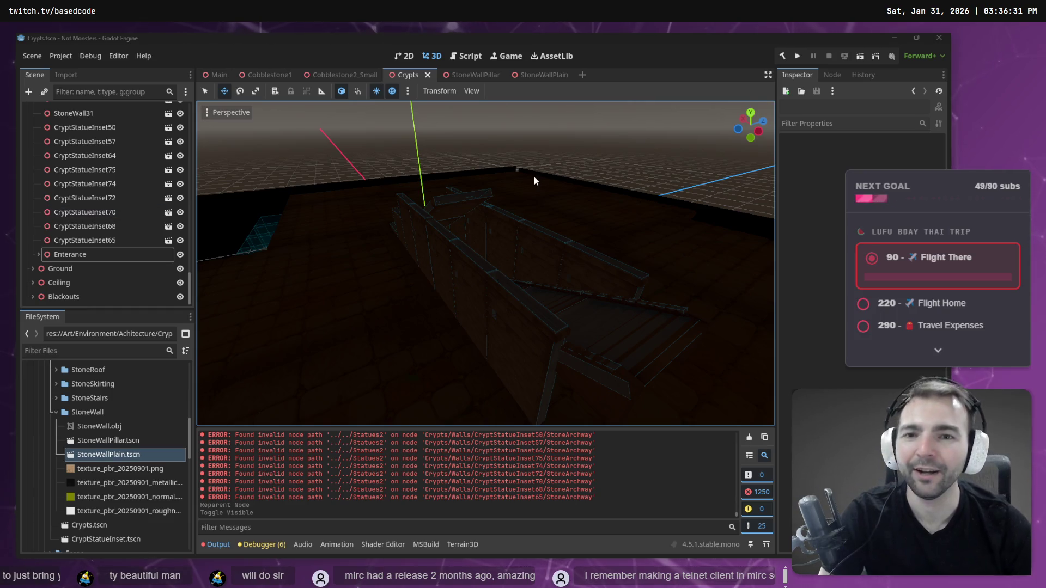
Freelook through the crypt's statue-lined corridors and brick arches, then run the game.
left_click(435, 143)
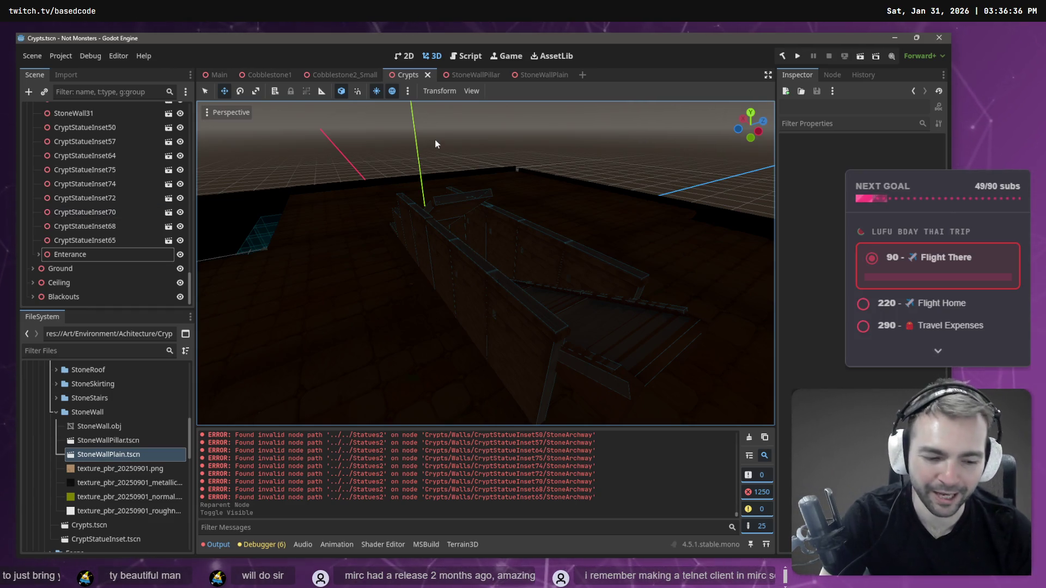
right_click(435, 141)
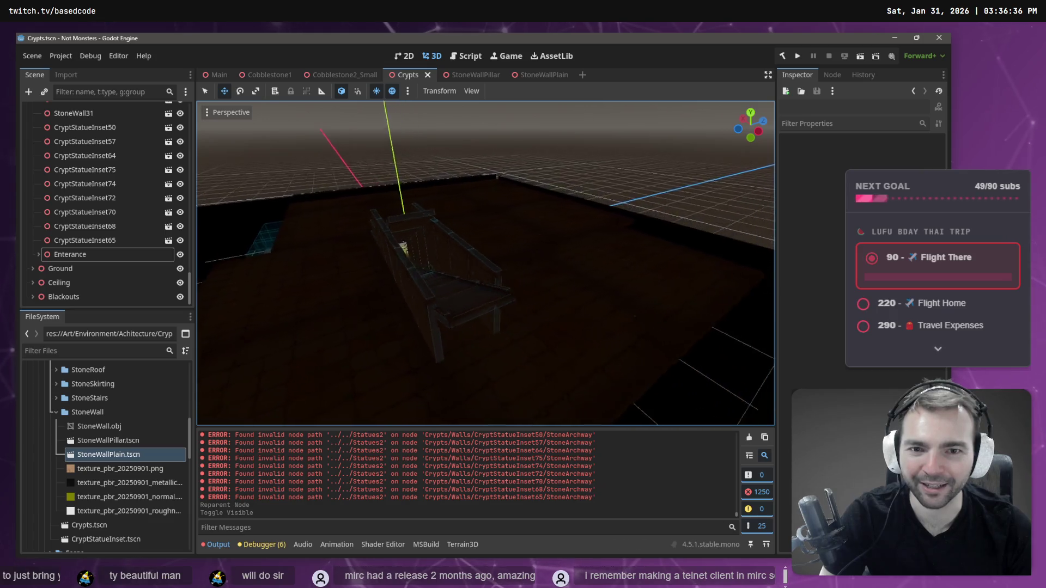
key("w")
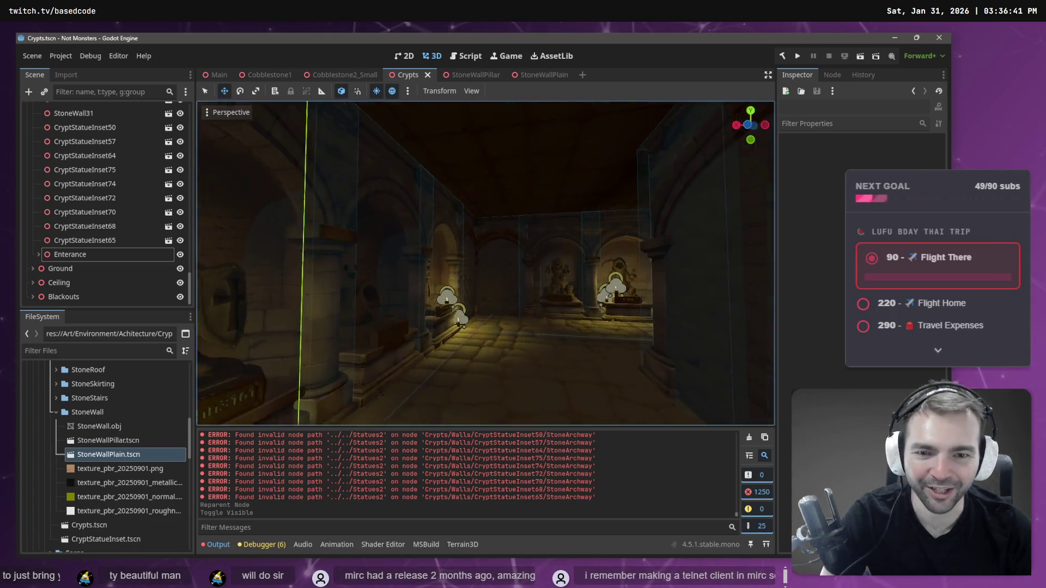
key("w")
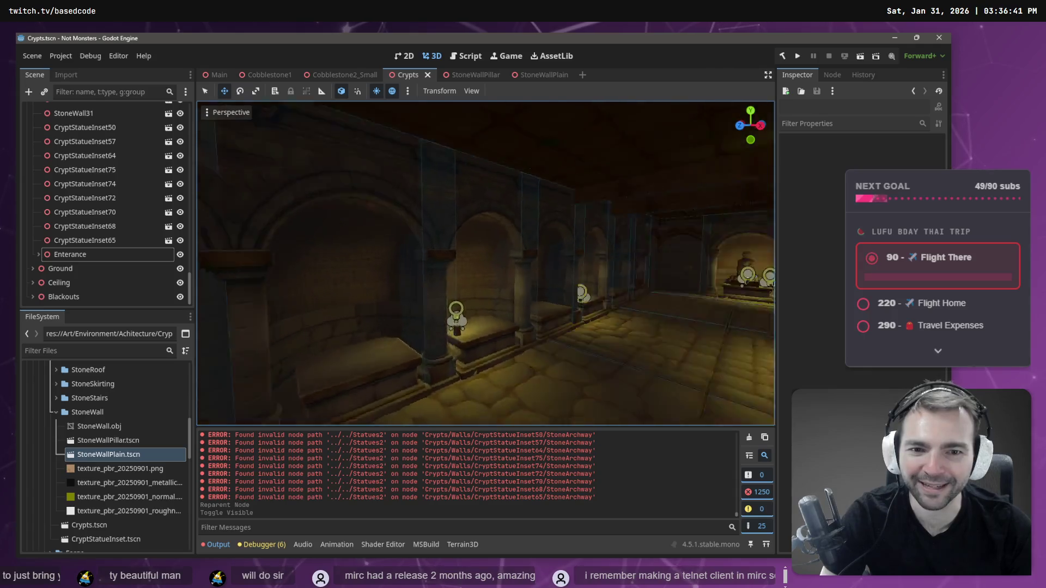
key("w")
key("w")
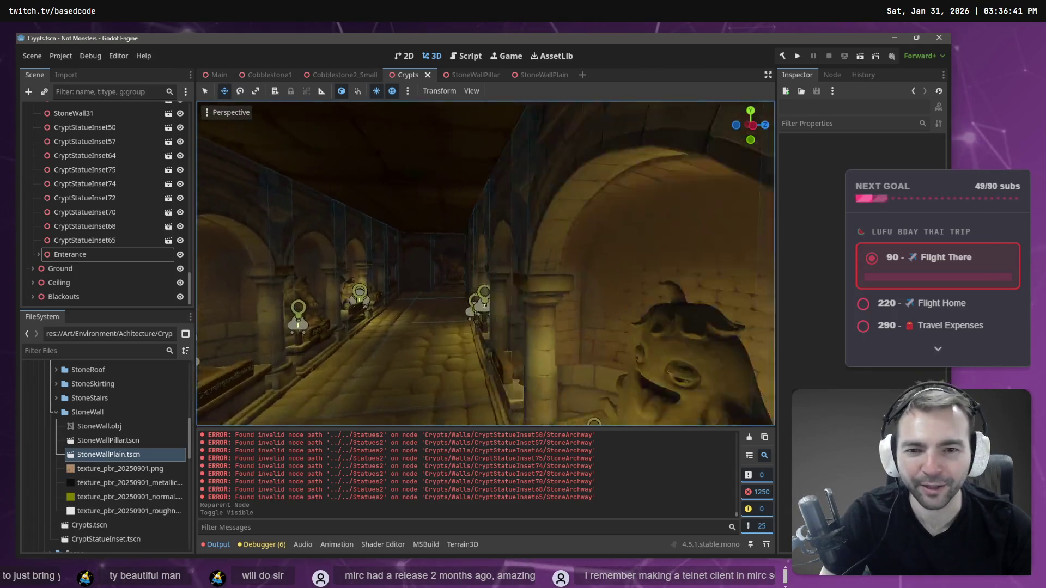
key("w")
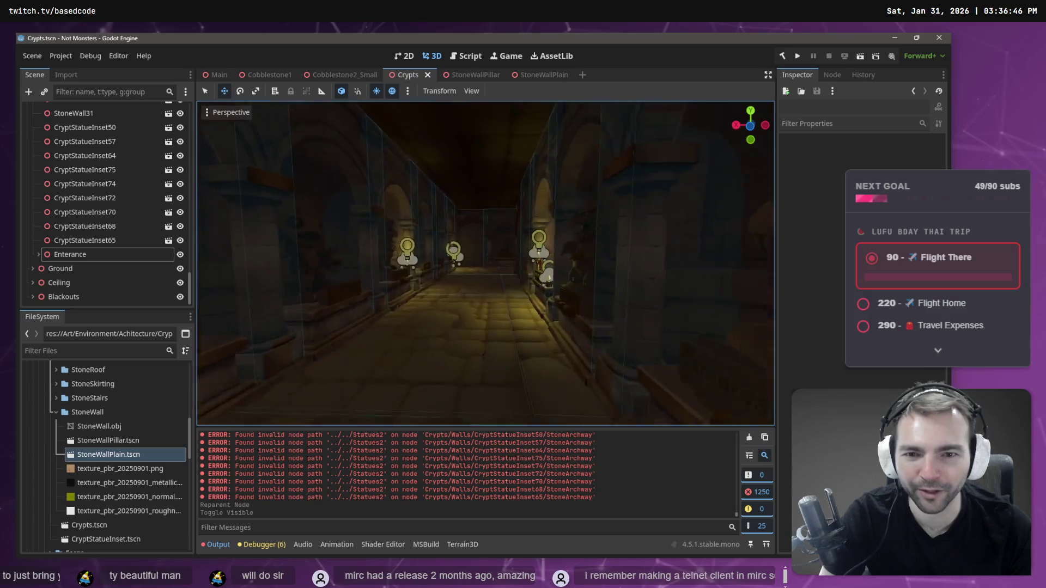
key("w")
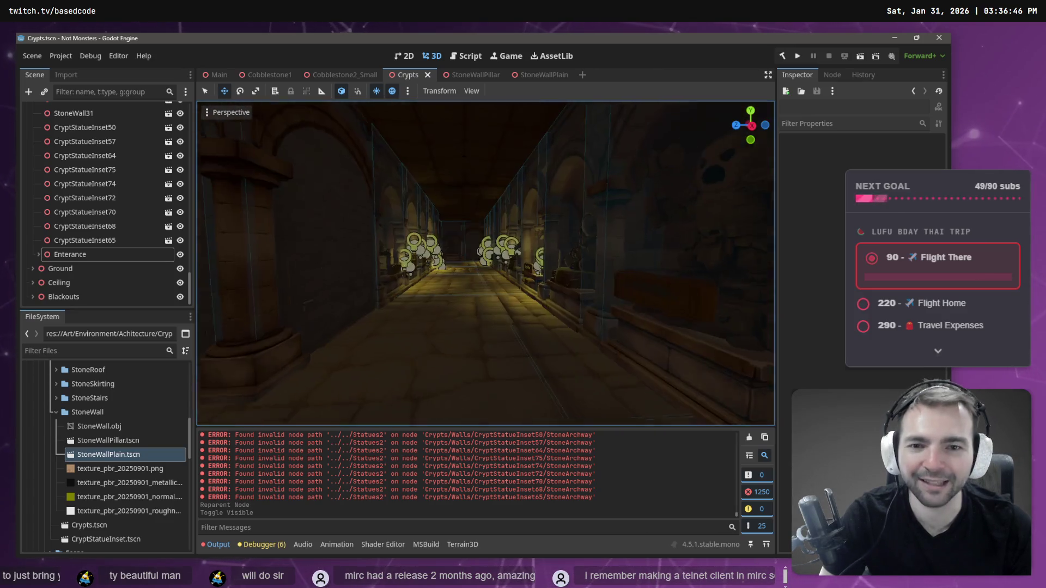
key("w")
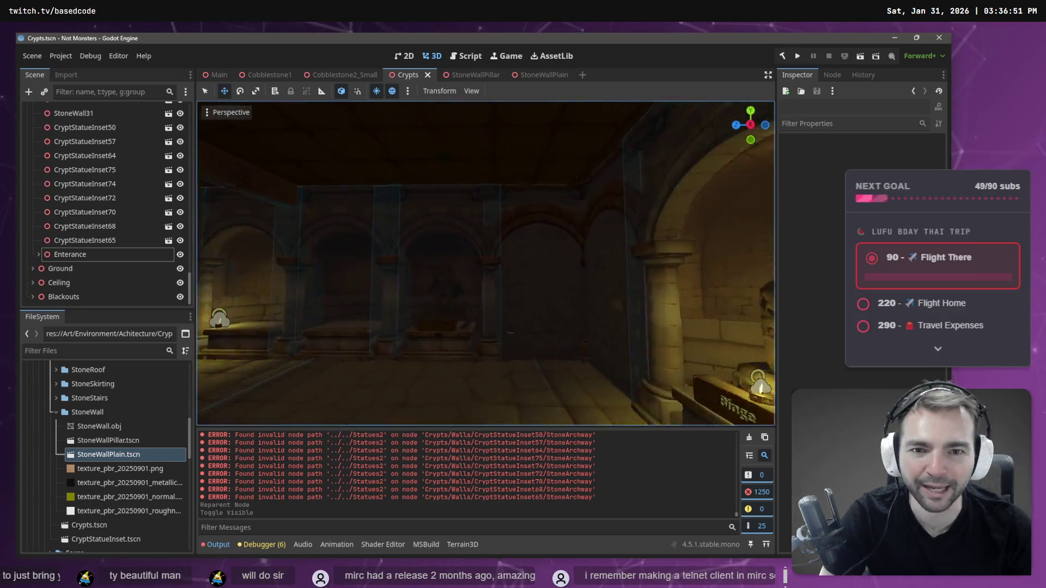
key("w")
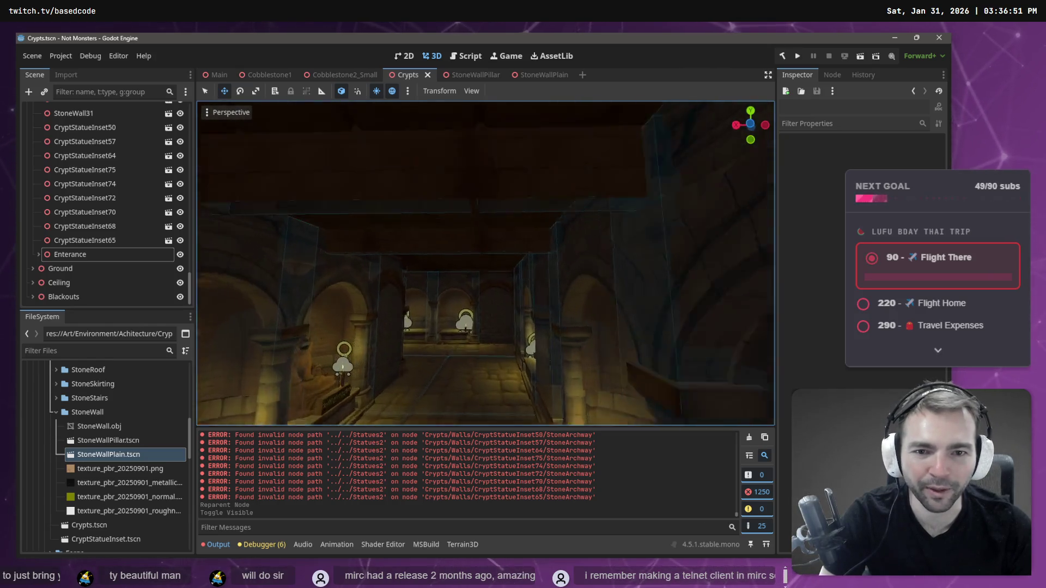
key("w")
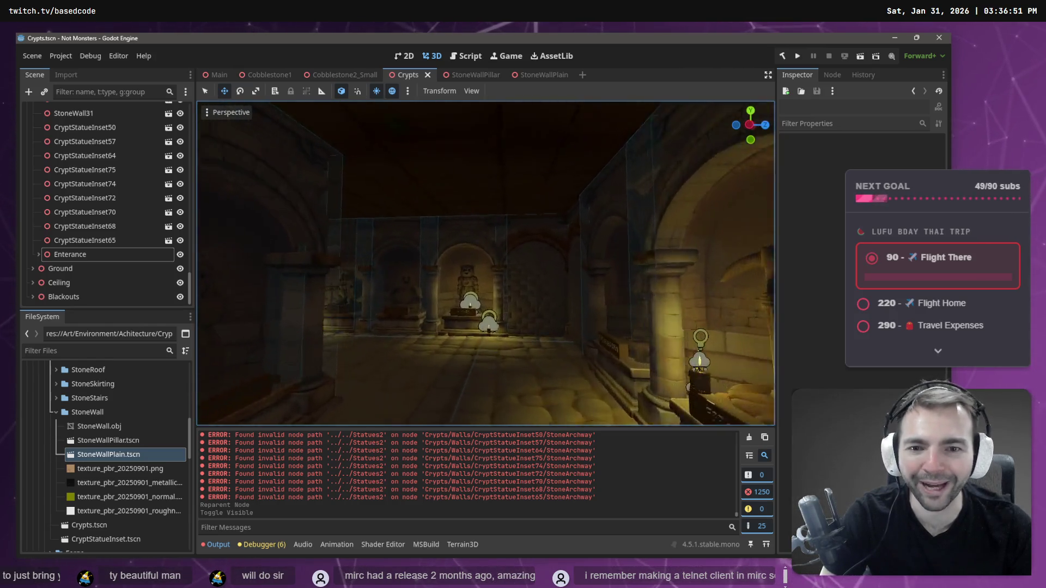
key("w")
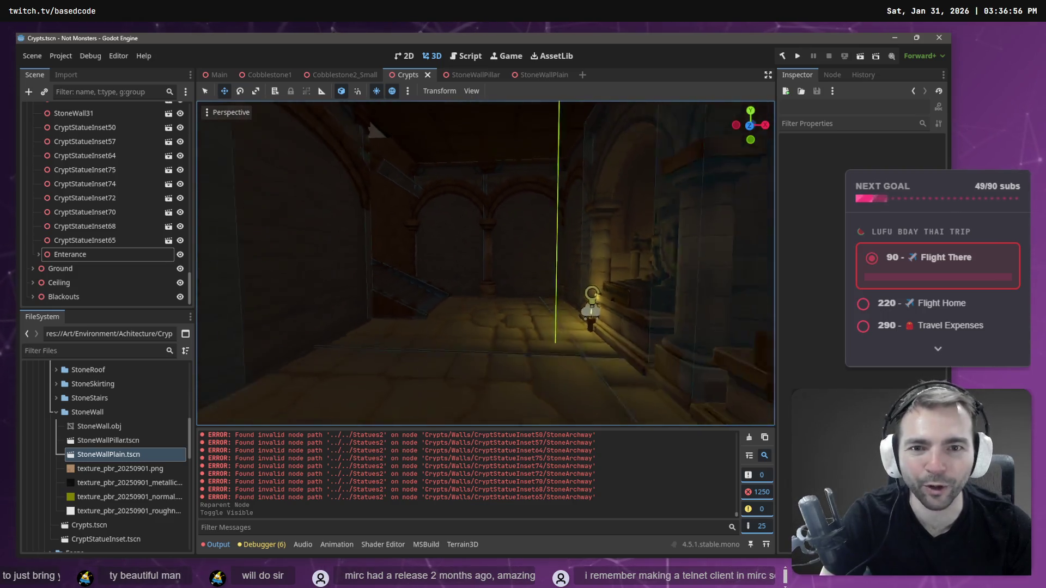
key("w")
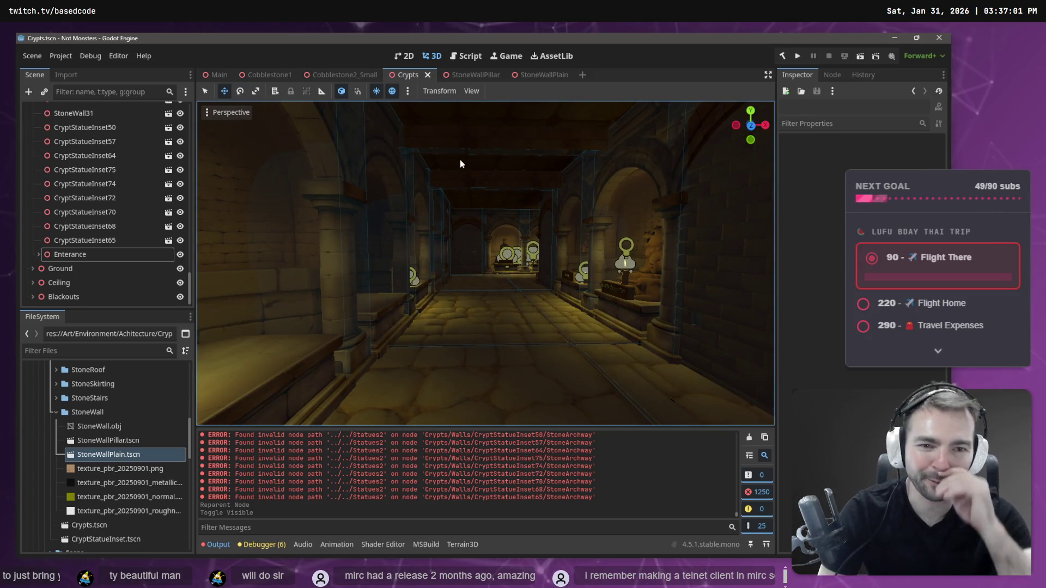
left_click(798, 55)
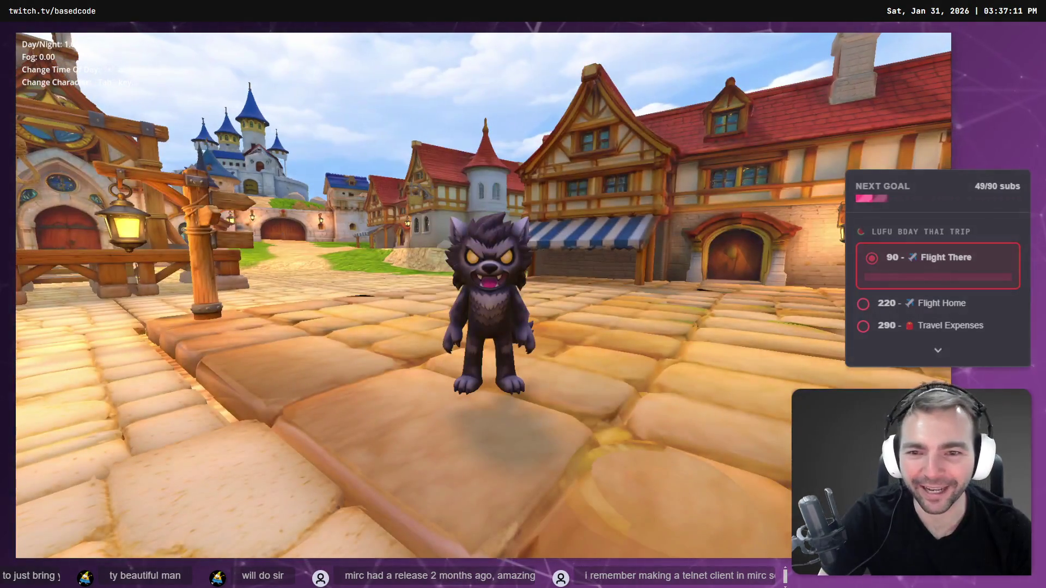
Walk the werewolf through the town, across the grass and cobbled path toward the castle gate.
key("w")
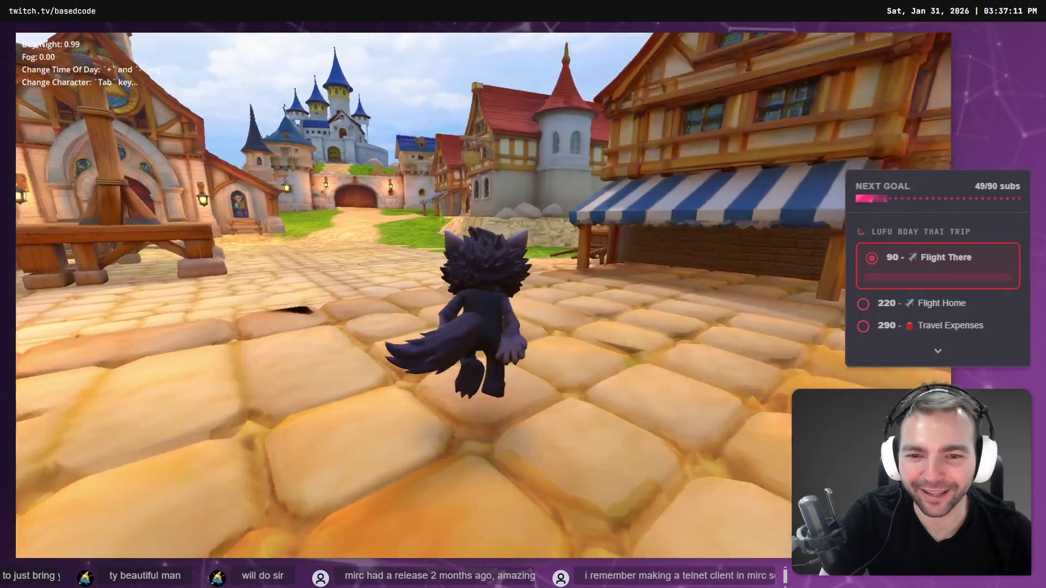
key("a")
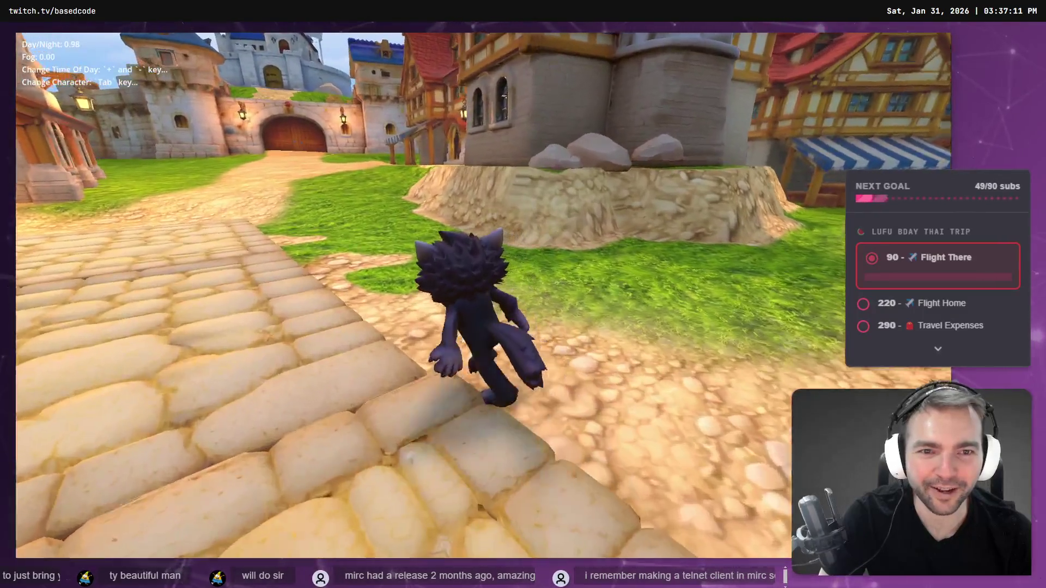
key("w")
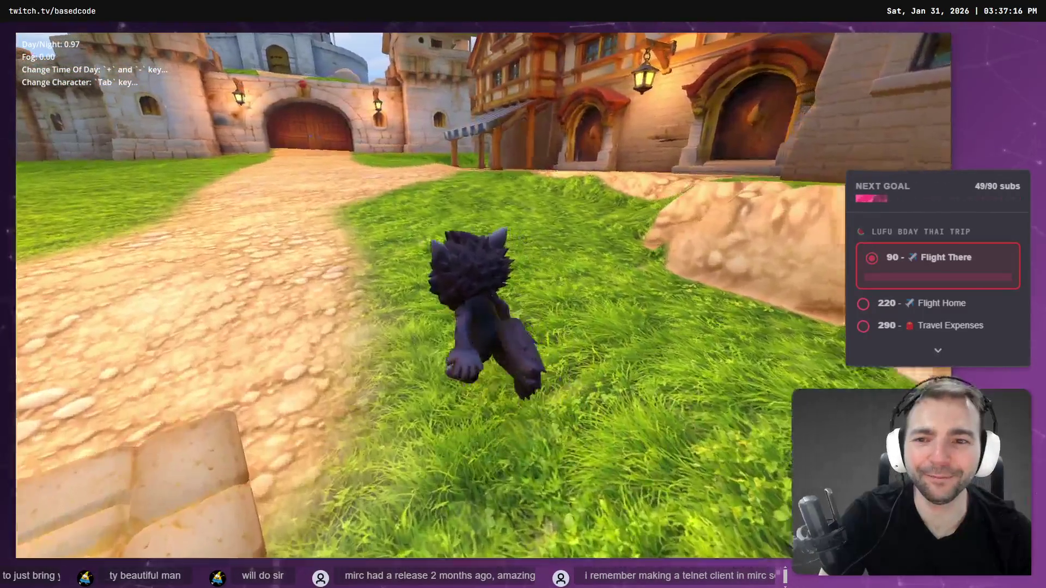
key("a")
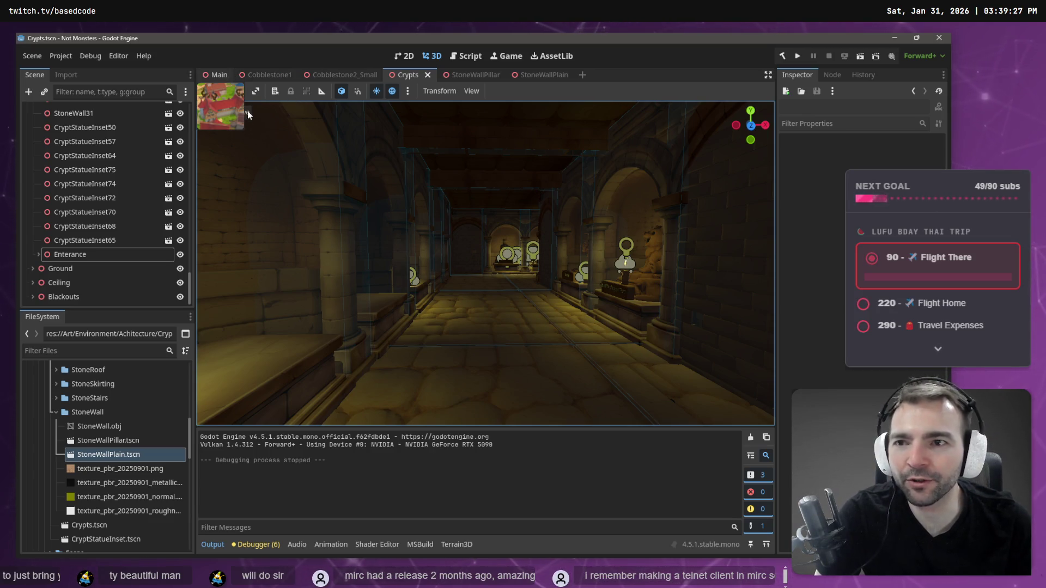
From the Main scene, open the Environment scene for editing.
left_click(215, 75)
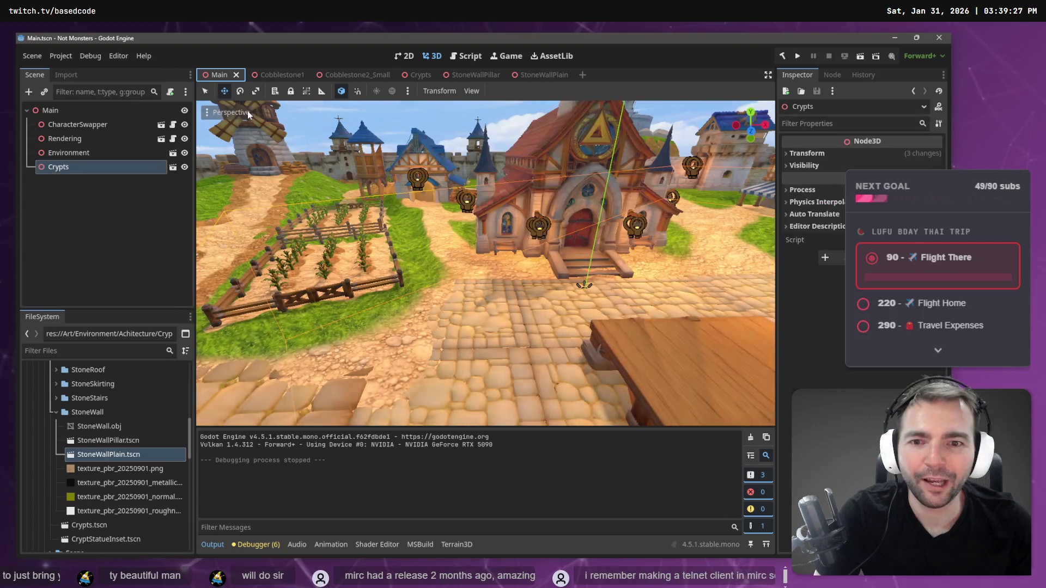
mouse_move(247, 110)
left_mouse_down()
mouse_move(441, 228)
mouse_move(225, 86)
left_mouse_up()
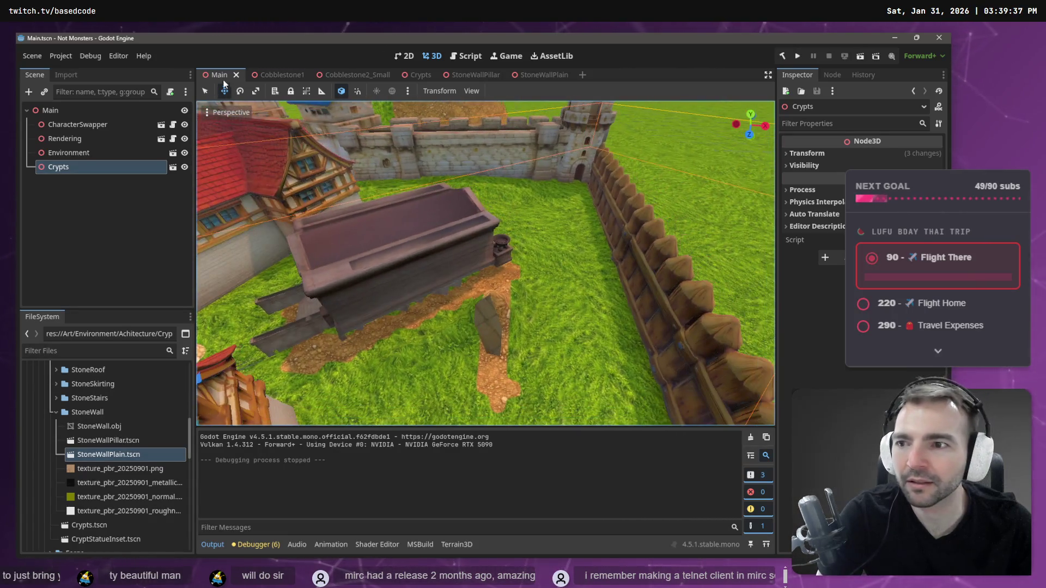
left_click(78, 155)
left_click(173, 152)
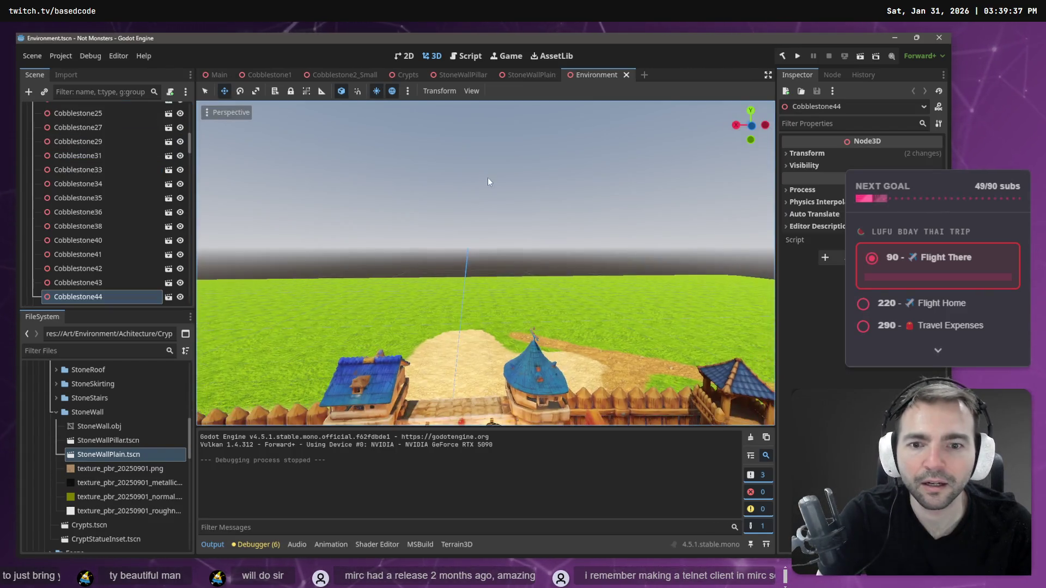
Select Terrain3D near the crypt building and choose the Add Holes tool.
left_click_drag(488, 177, 483, 184)
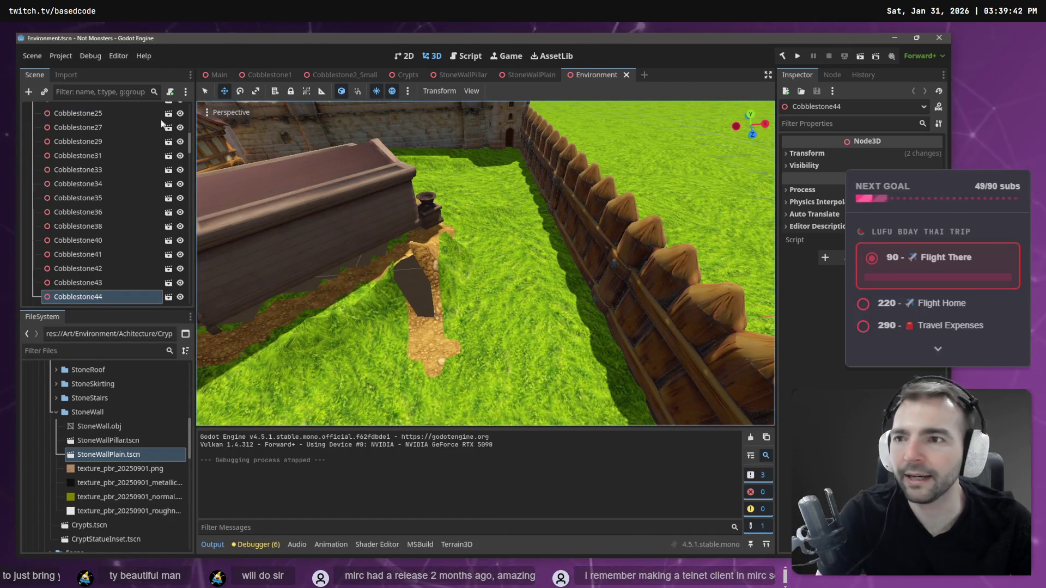
scroll(187, 116, "up", 5)
left_click(86, 123)
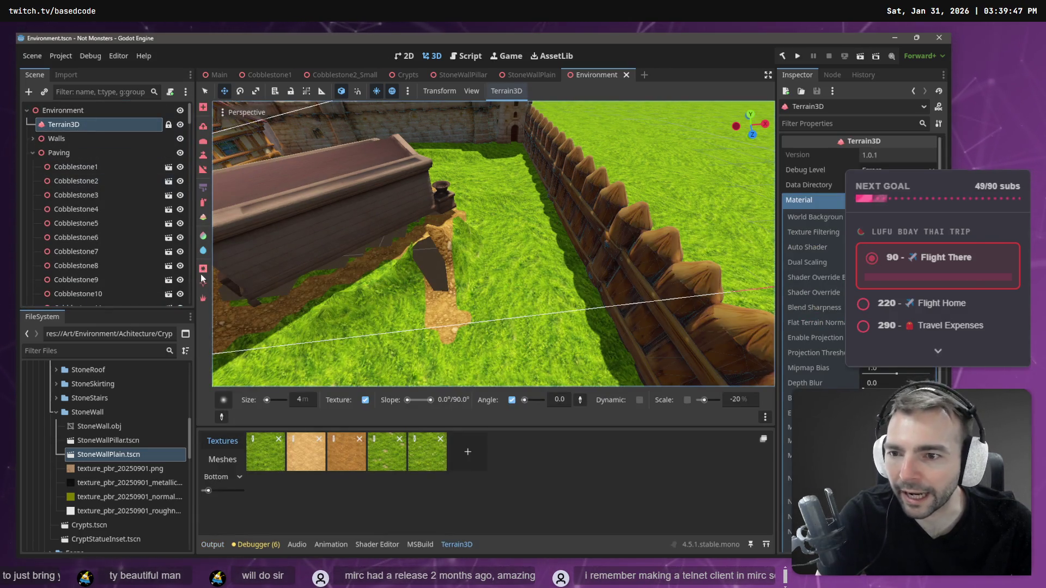
left_click(203, 270)
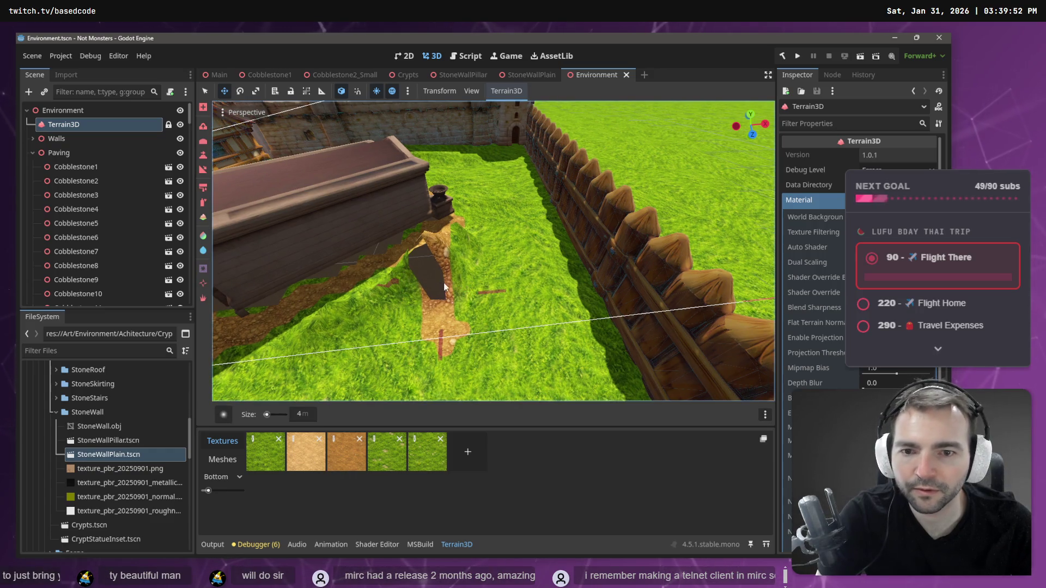
Remove the dark hole from the dirt path beside the crypt.
left_click(427, 286)
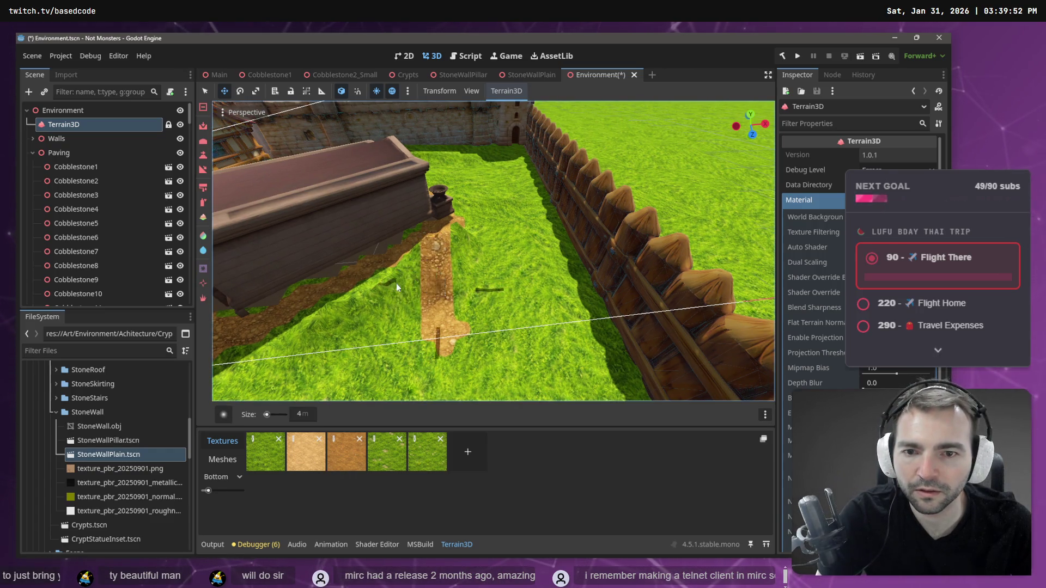
left_click(431, 280)
key("w")
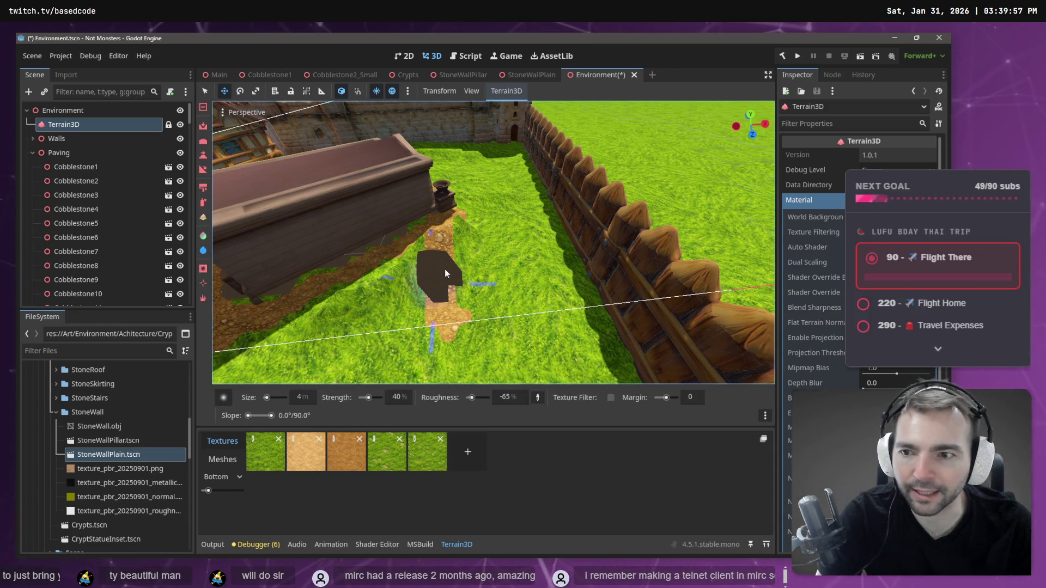
left_click(202, 271)
left_click(436, 259)
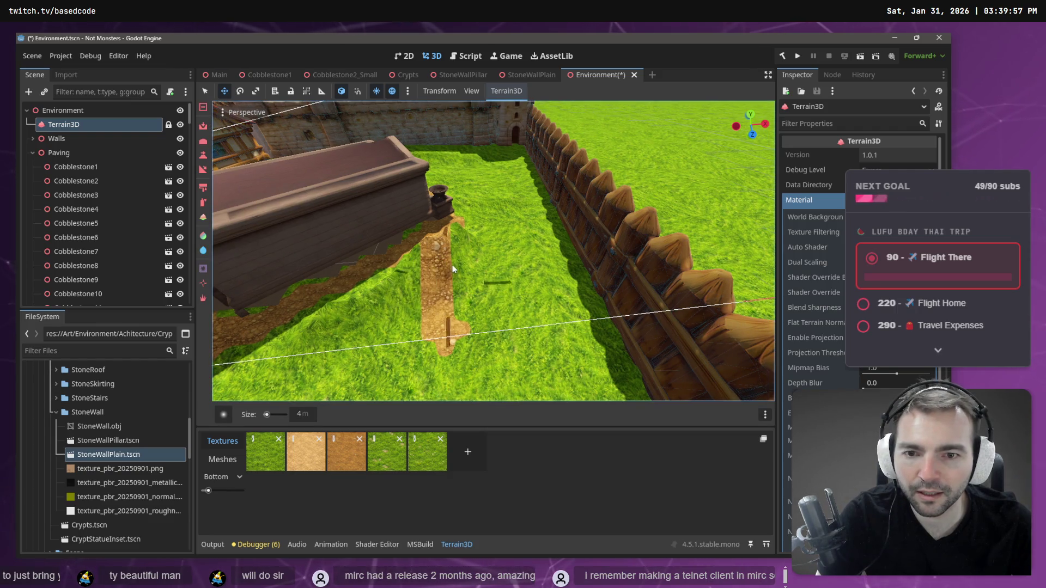
Repaint the dirt path and sculpt the ground along the wall's inner side with a 4 m brush.
left_click(203, 143)
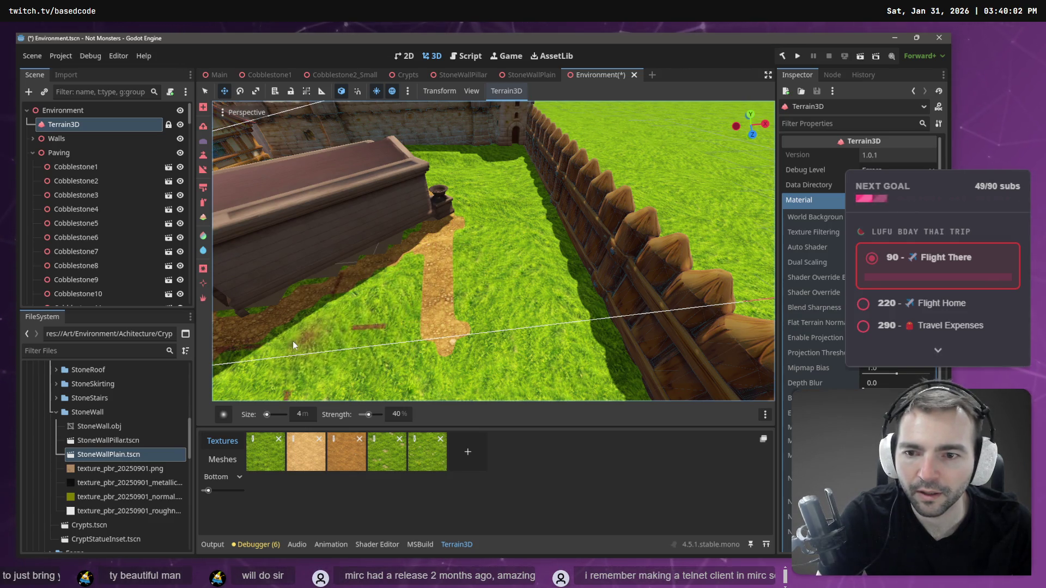
mouse_move(420, 287)
left_mouse_down()
mouse_move(360, 261)
mouse_move(390, 281)
left_mouse_up()
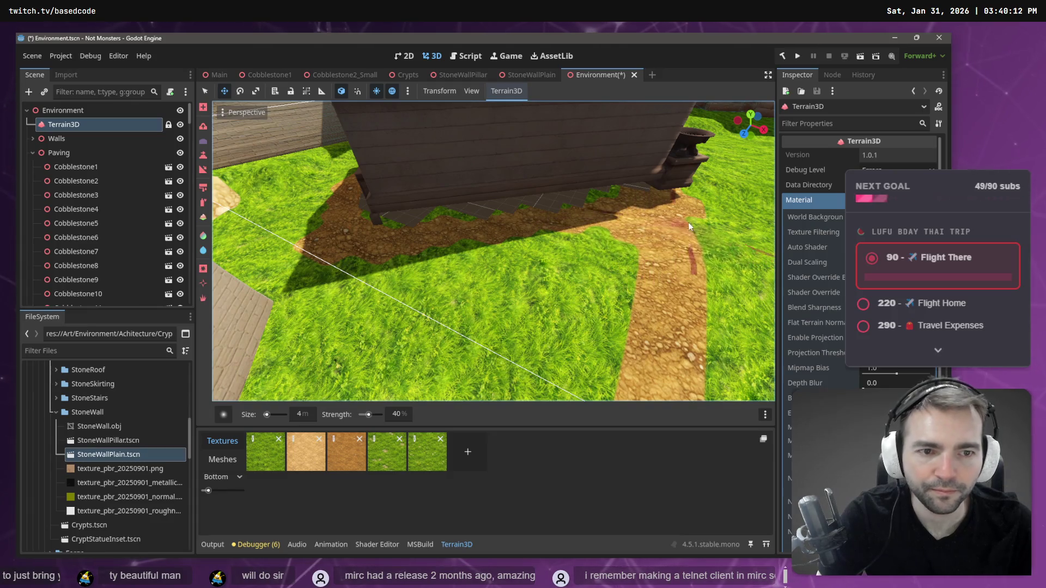
mouse_move(716, 209)
left_mouse_down()
mouse_move(626, 283)
mouse_move(560, 310)
mouse_move(690, 247)
mouse_move(632, 252)
mouse_move(670, 261)
mouse_move(707, 247)
left_mouse_up()
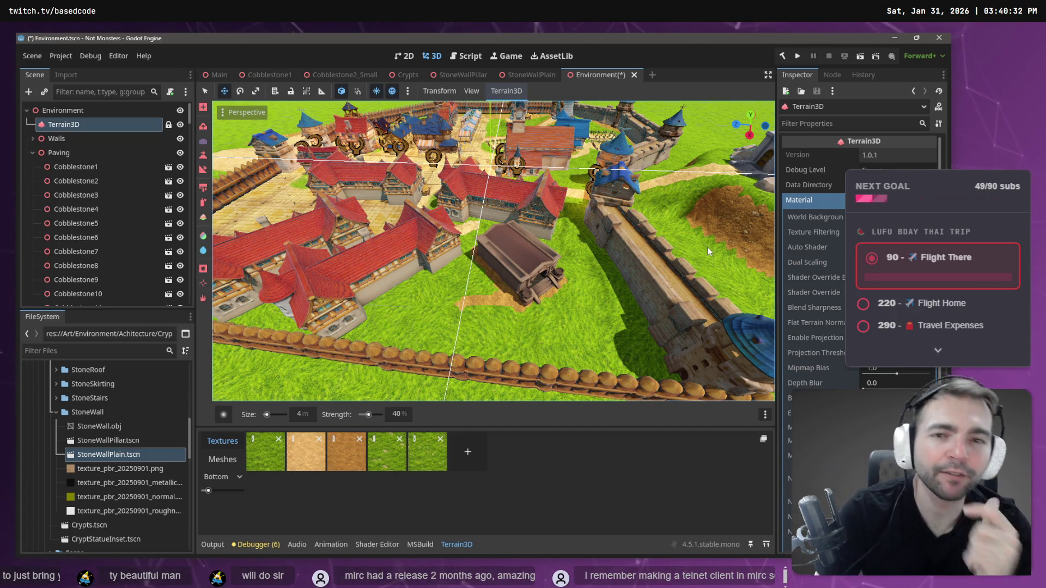
left_click_drag(701, 218, 626, 300)
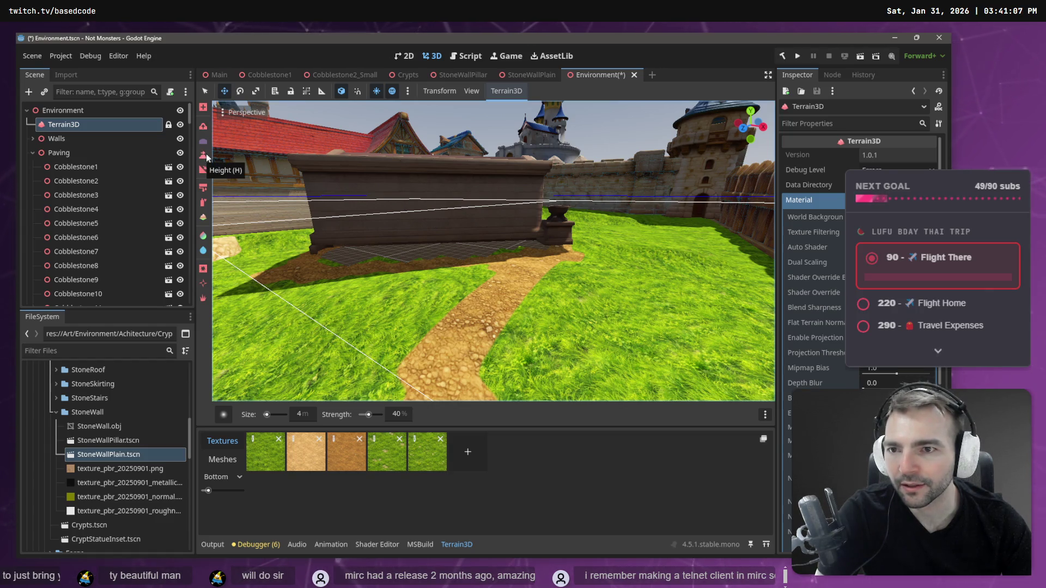
left_click(203, 157)
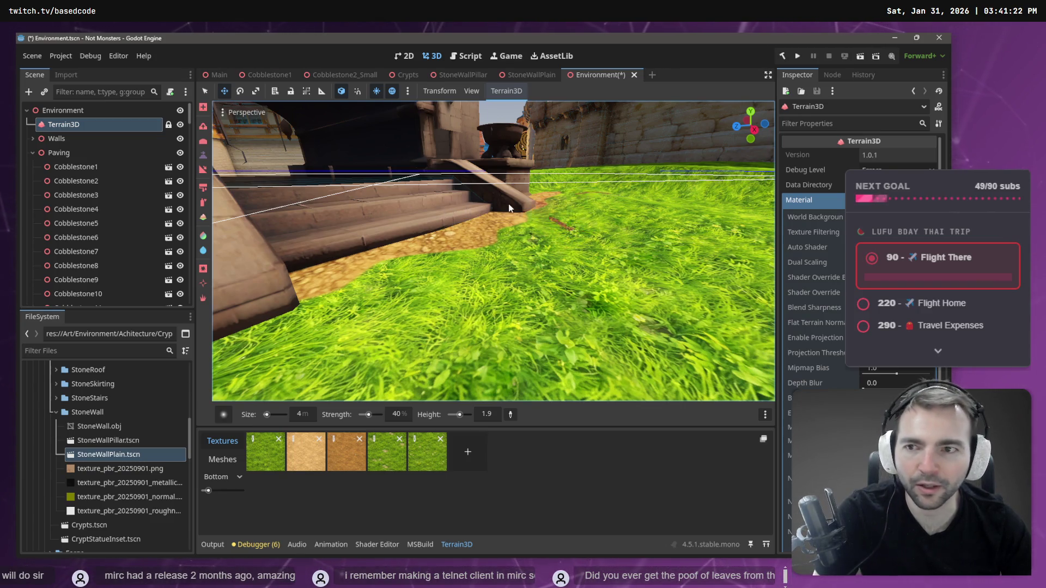
Sample a 2.6 terrain height and raise the grass over the sand edge.
left_click(511, 415)
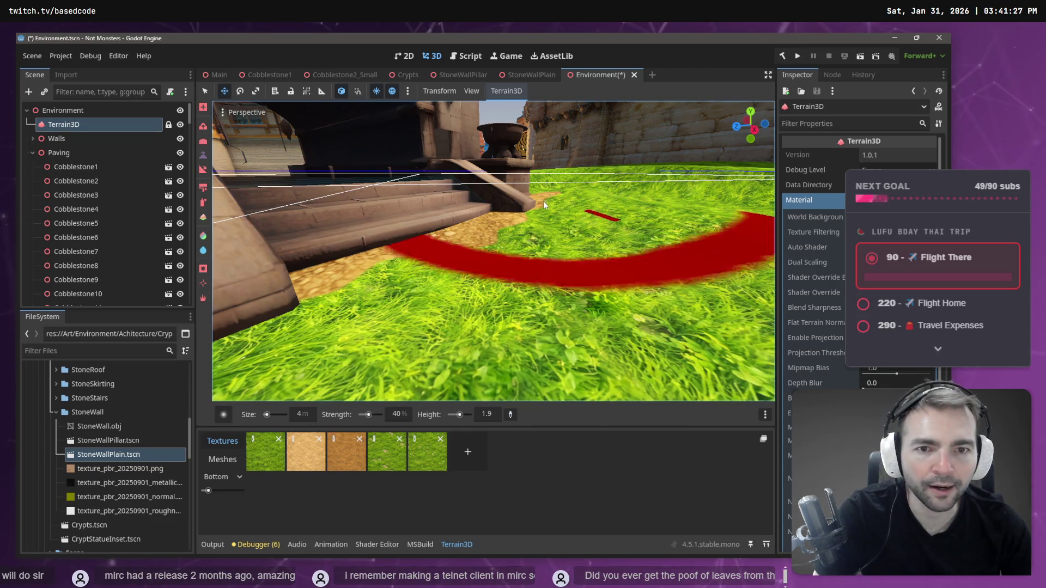
left_click(526, 216)
mouse_move(526, 216)
left_mouse_down()
mouse_move(365, 257)
mouse_move(343, 332)
left_mouse_up()
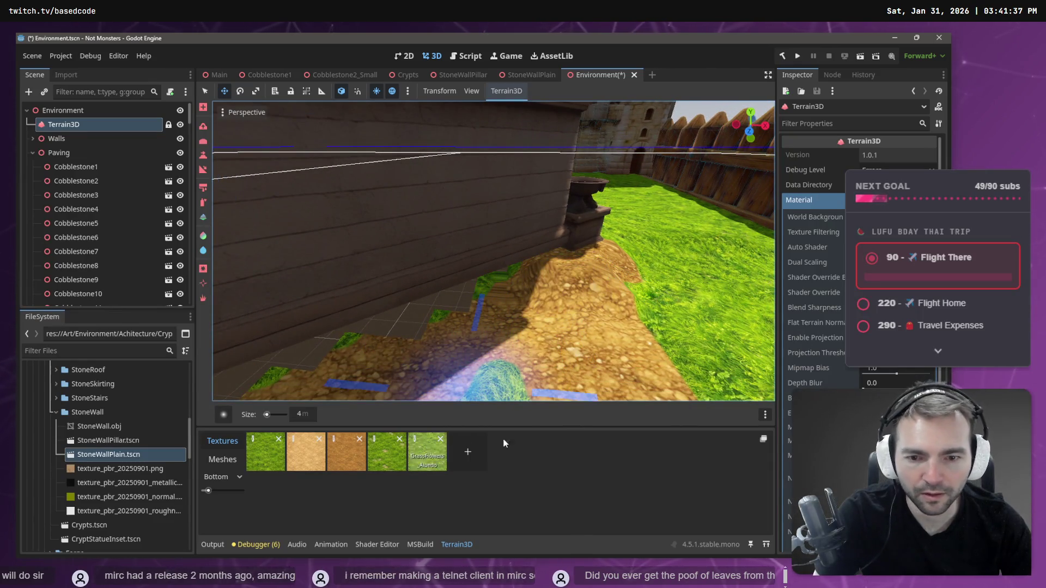
Paint a second height stroke down-left across the grass with a different brush.
left_click(202, 167)
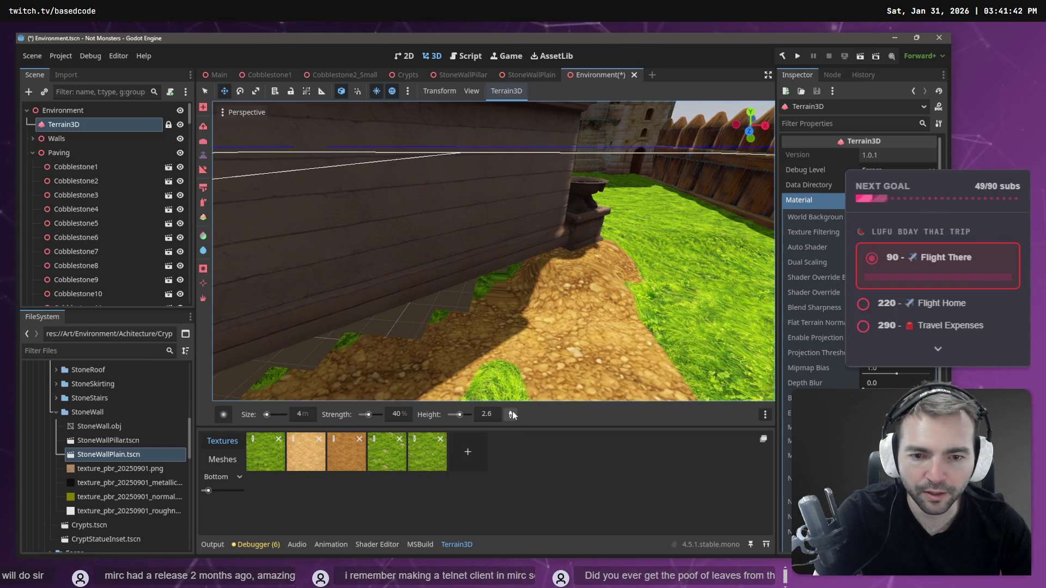
scroll(623, 265, "up", 3)
scroll(494, 252, "down", 3)
key("n")
mouse_move(385, 248)
left_mouse_down()
mouse_move(426, 280)
mouse_move(283, 376)
left_mouse_up()
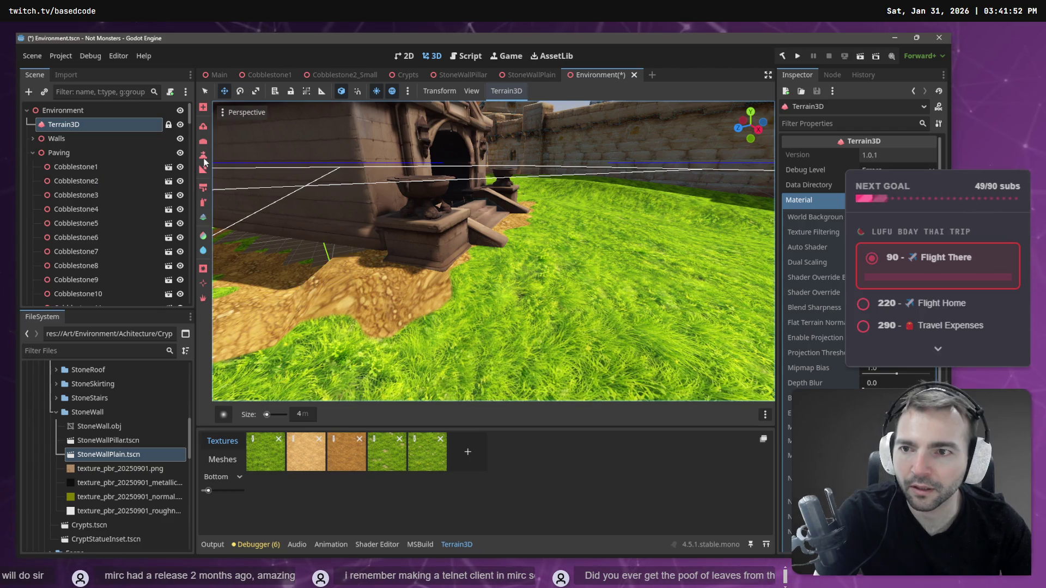
Raise the dirt ground beside the pedestal and the ridge against the wall base.
left_click(203, 154)
mouse_move(439, 253)
left_mouse_down()
mouse_move(327, 251)
mouse_move(252, 223)
mouse_move(315, 253)
left_mouse_up()
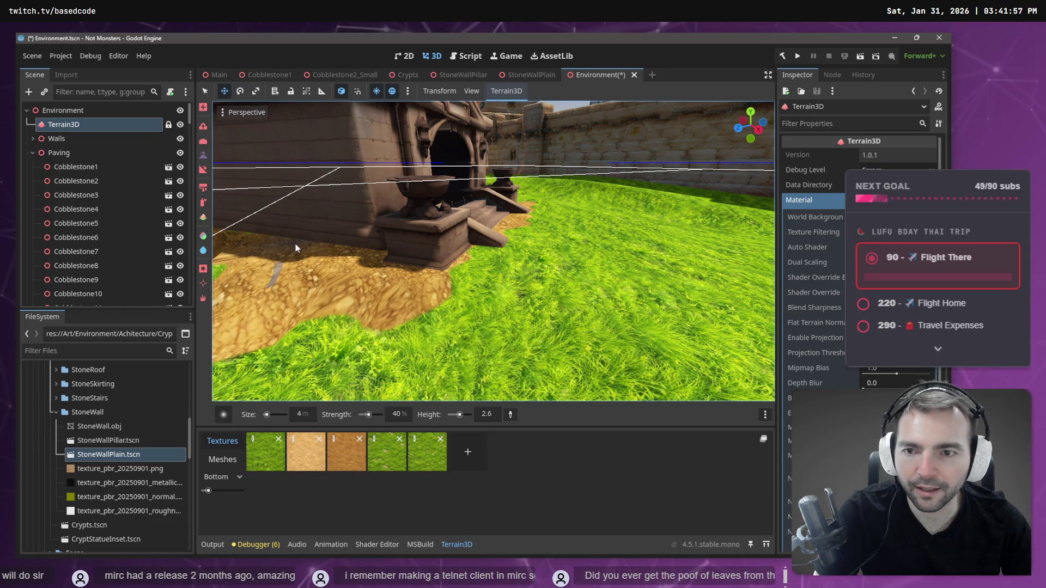
scroll(295, 244, "up", 5)
mouse_move(627, 205)
left_mouse_down()
mouse_move(299, 236)
mouse_move(395, 247)
mouse_move(561, 213)
mouse_move(354, 199)
mouse_move(443, 185)
left_mouse_up()
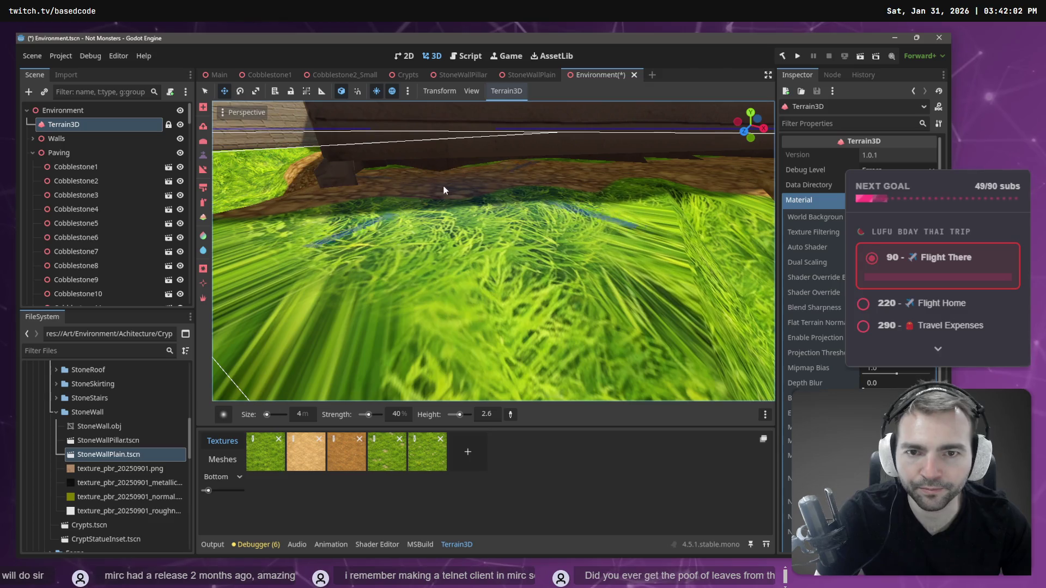
scroll(443, 185, "down", 2)
scroll(538, 269, "down", 5)
mouse_move(403, 222)
left_mouse_down()
mouse_move(385, 206)
mouse_move(370, 212)
mouse_move(388, 217)
mouse_move(427, 266)
mouse_move(515, 257)
mouse_move(468, 272)
mouse_move(383, 266)
mouse_move(352, 280)
mouse_move(442, 270)
mouse_move(422, 261)
mouse_move(411, 215)
mouse_move(471, 242)
left_mouse_up()
Paint dirt over the grass by the door and along the wall, then save the Environment scene.
left_click(203, 268)
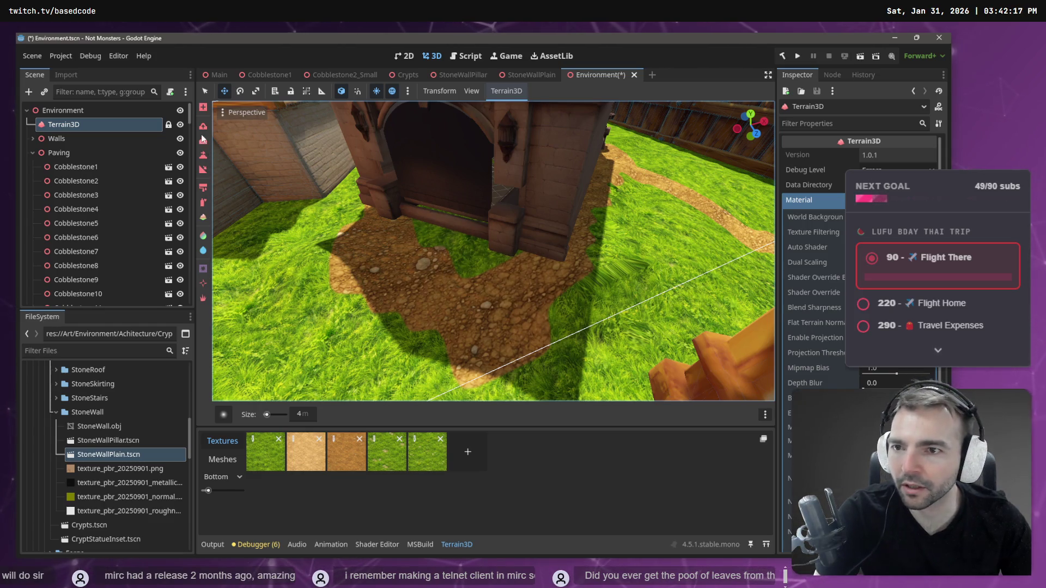
left_click(202, 131)
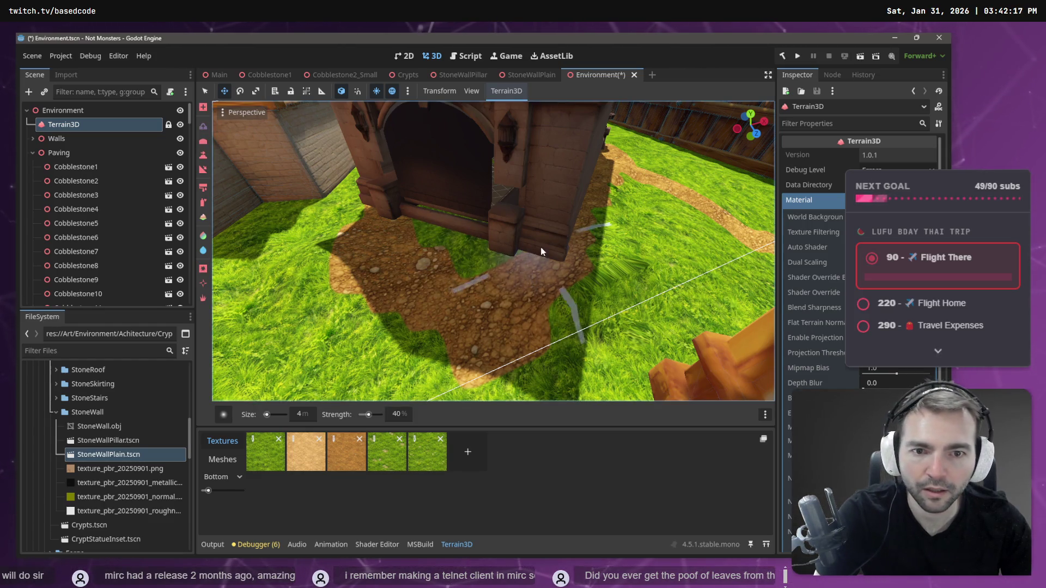
left_click_drag(456, 234, 436, 230)
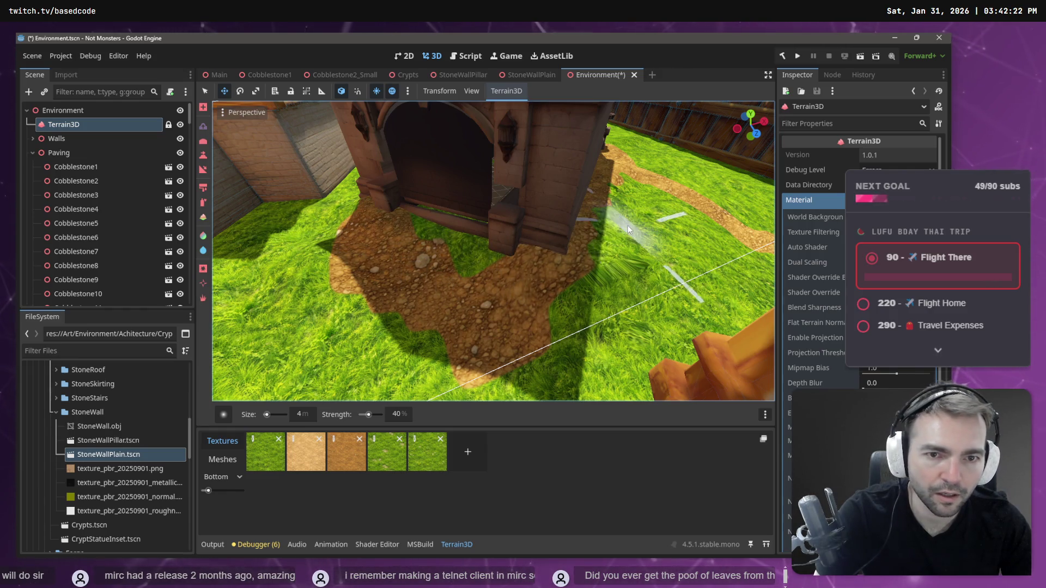
scroll(627, 225, "up", 5)
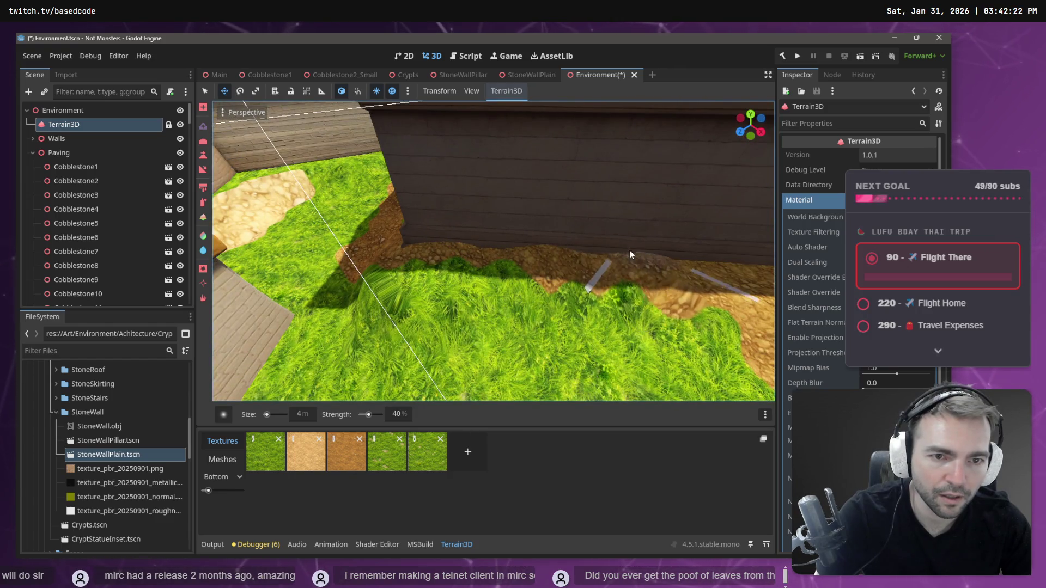
mouse_move(708, 263)
left_mouse_down()
mouse_move(709, 282)
mouse_move(697, 229)
mouse_move(723, 197)
mouse_move(592, 194)
mouse_move(383, 281)
mouse_move(414, 273)
mouse_move(266, 278)
mouse_move(394, 264)
left_mouse_up()
scroll(708, 279, "down", 3)
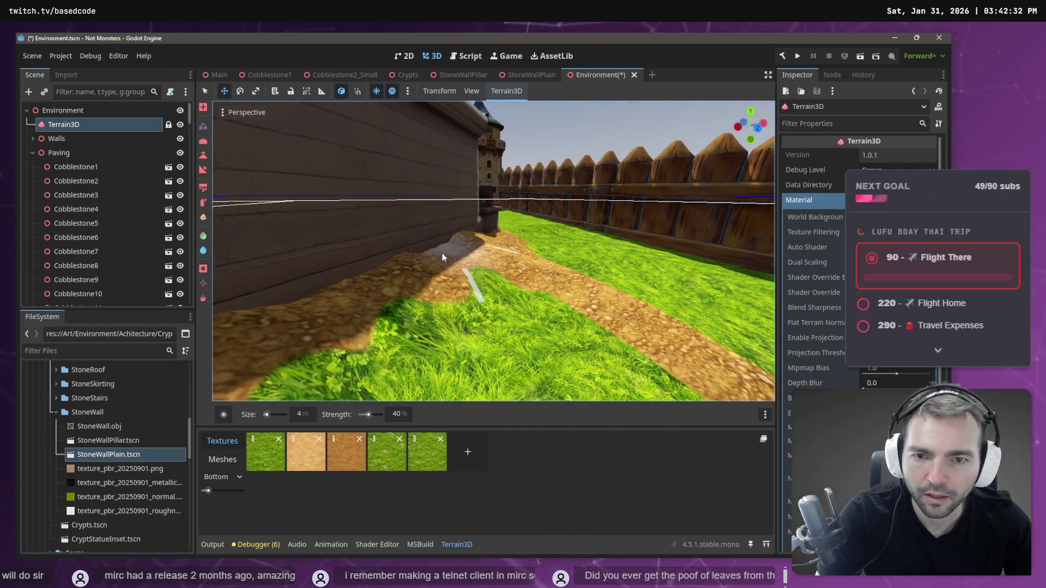
mouse_move(439, 246)
left_mouse_down()
mouse_move(437, 279)
mouse_move(293, 317)
mouse_move(335, 293)
mouse_move(311, 295)
mouse_move(276, 313)
mouse_move(478, 268)
mouse_move(492, 276)
mouse_move(486, 284)
mouse_move(513, 283)
mouse_move(391, 296)
mouse_move(401, 287)
left_mouse_up()
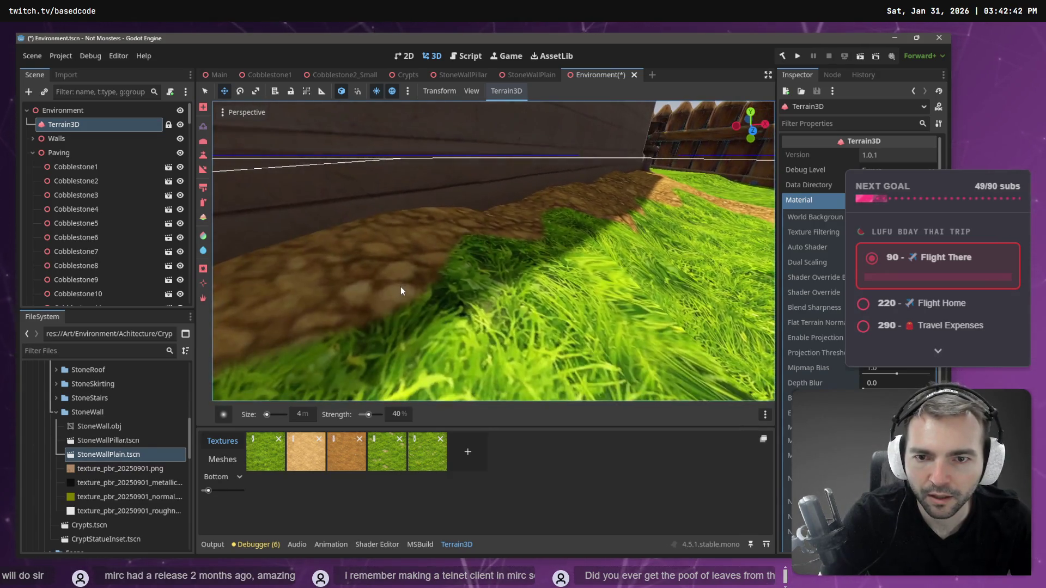
scroll(400, 286, "down", 8)
mouse_move(436, 254)
left_mouse_down()
mouse_move(396, 279)
mouse_move(616, 331)
mouse_move(350, 268)
mouse_move(595, 269)
mouse_move(534, 269)
left_mouse_up()
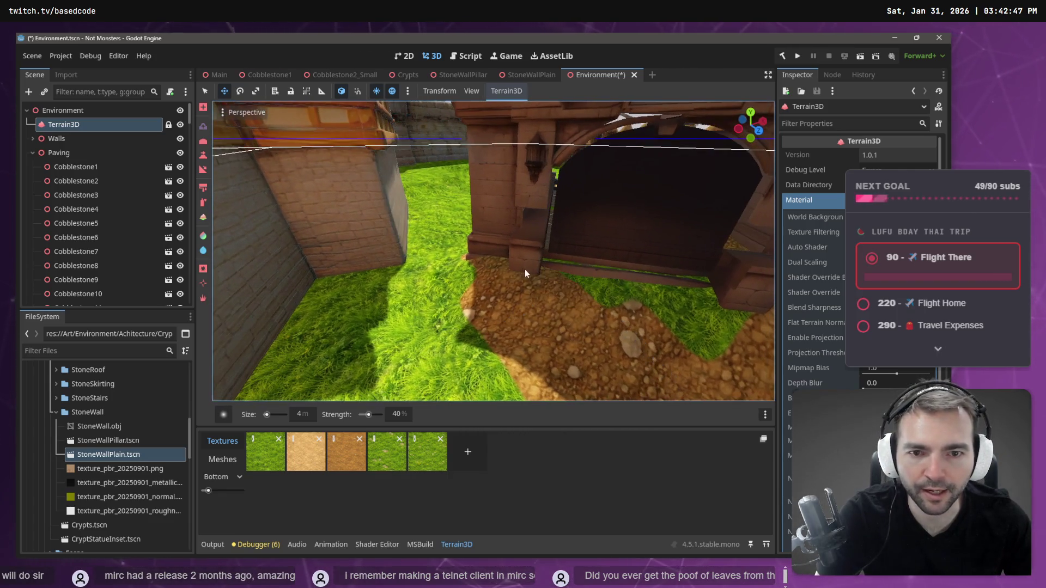
scroll(598, 263, "down", 5)
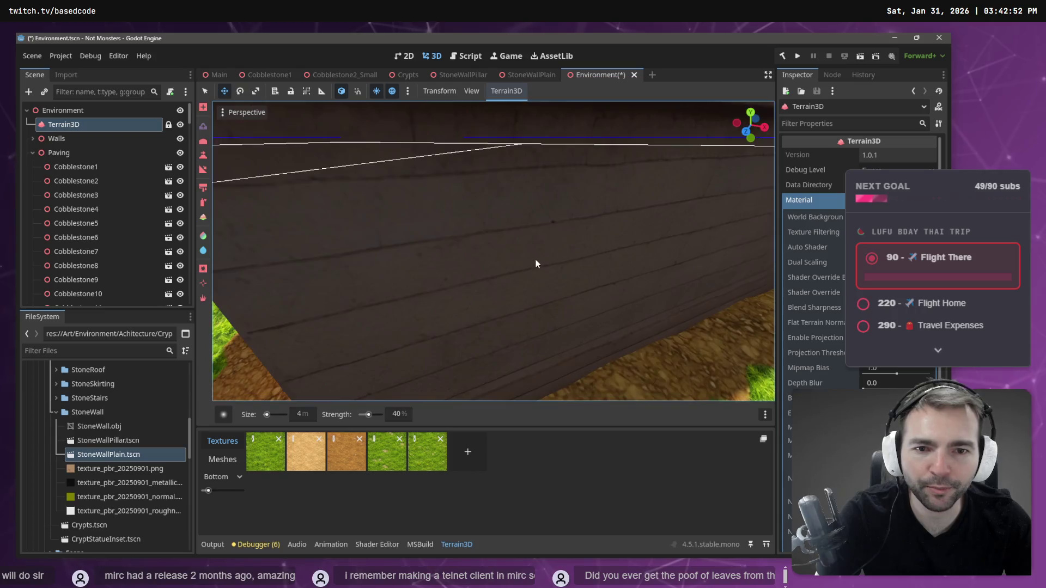
key("ctrl+s")
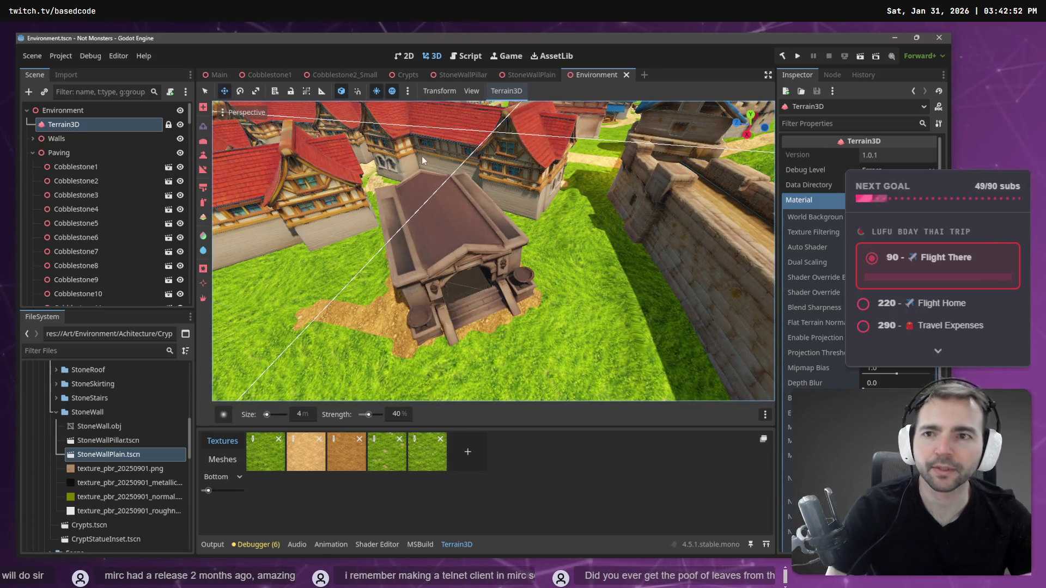
Run the game and move through the village, then undo the last terrain sculpt.
key("F5")
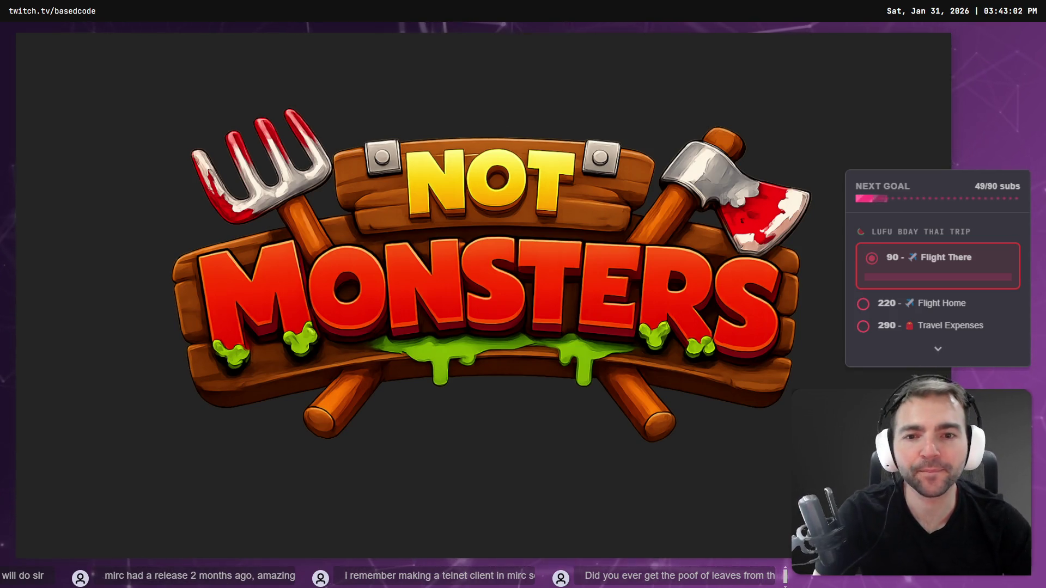
key("w")
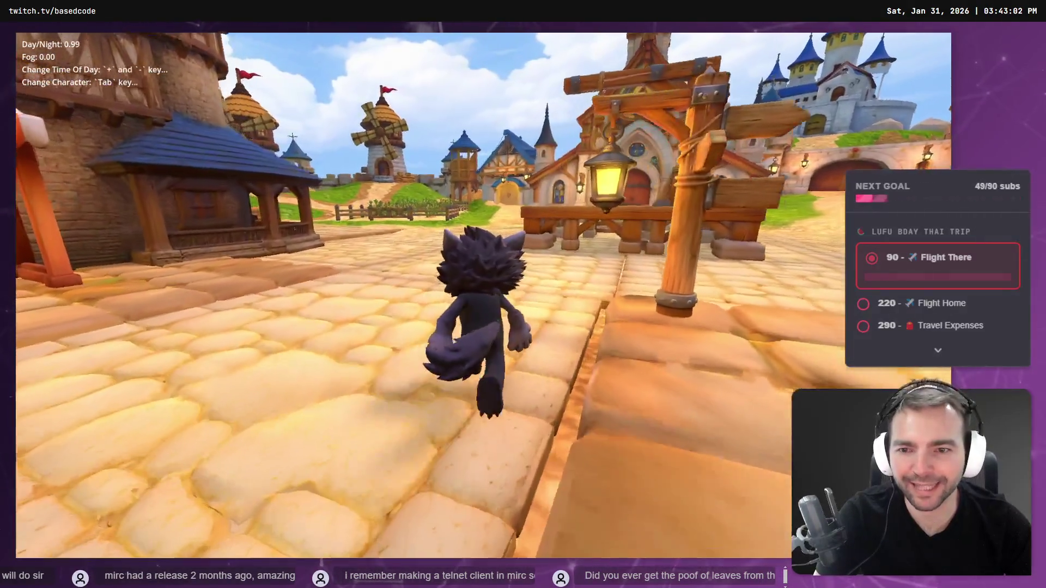
key("a")
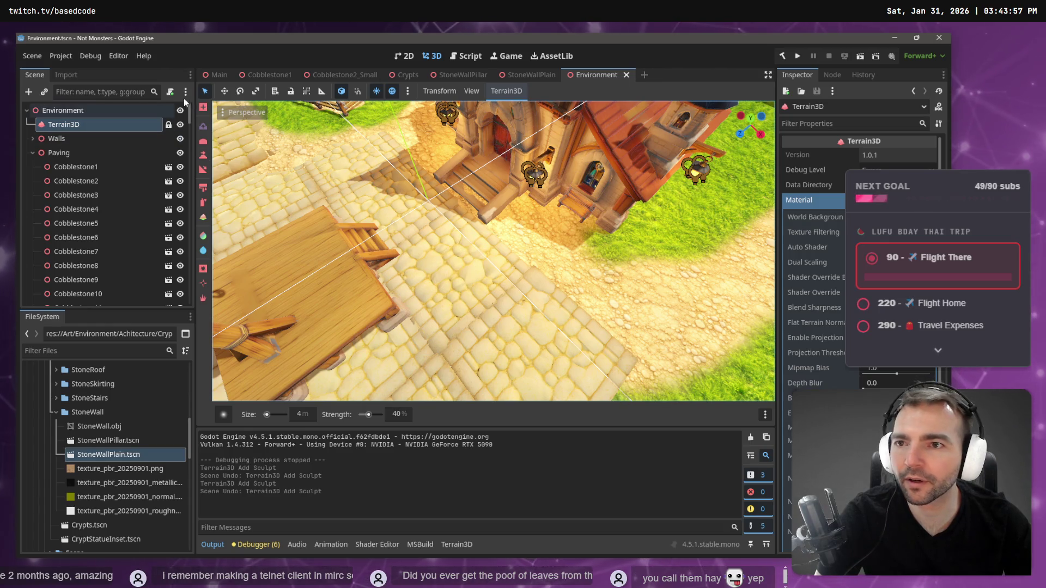
key("ctrl+z")
left_click(203, 97)
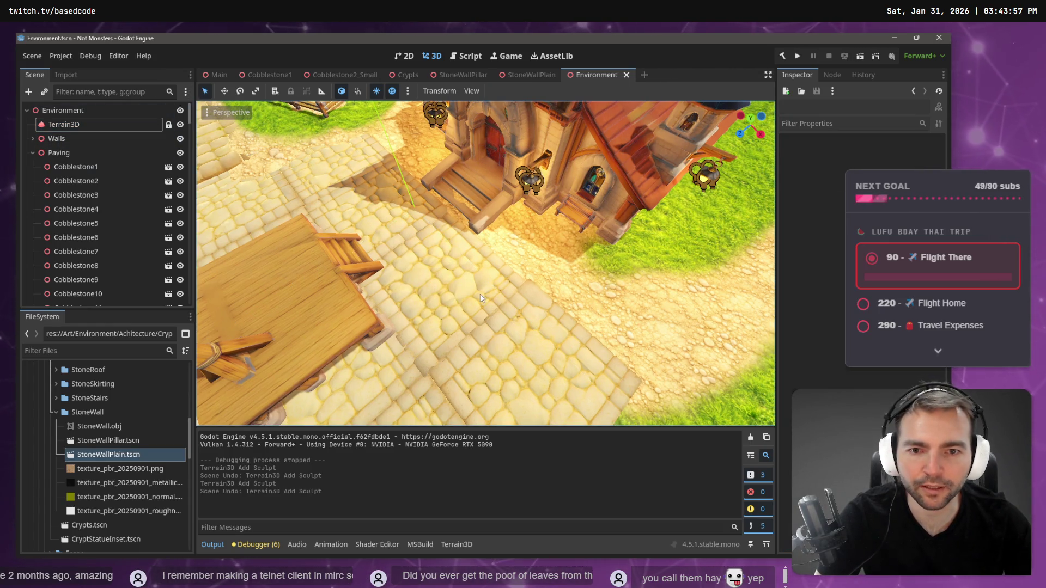
Nudge Cobblestone43 along Z and X, and slide Cobblestone45 along X to close the gap.
left_click(472, 297)
key("g")
key("z")
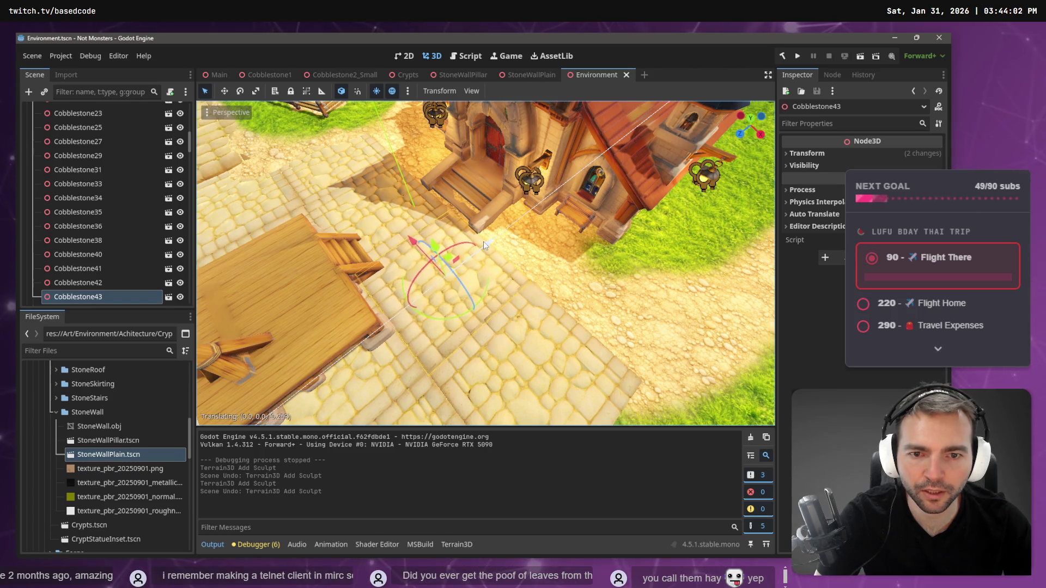
left_click(485, 241)
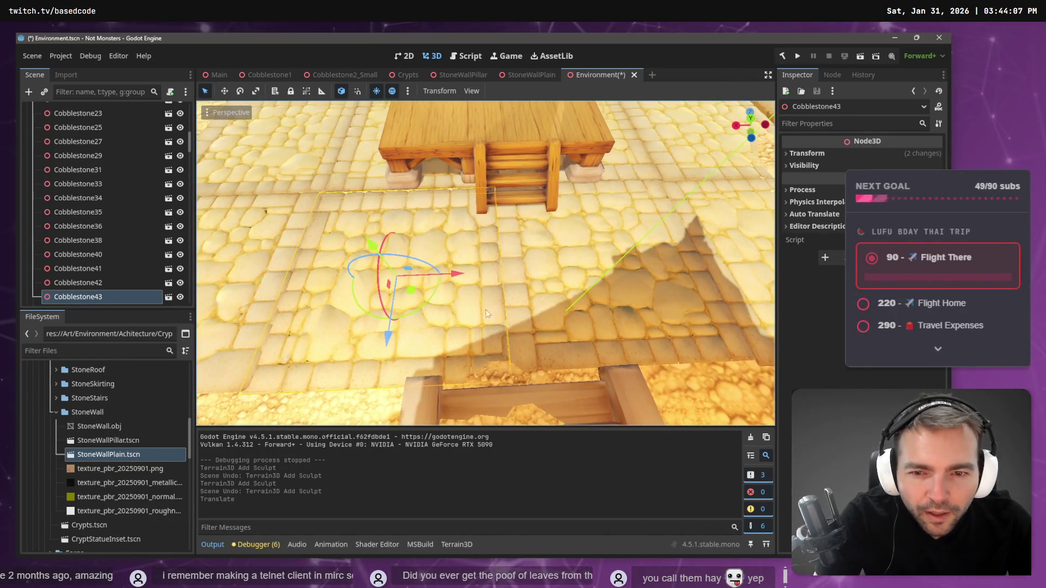
left_click_drag(456, 276, 452, 275)
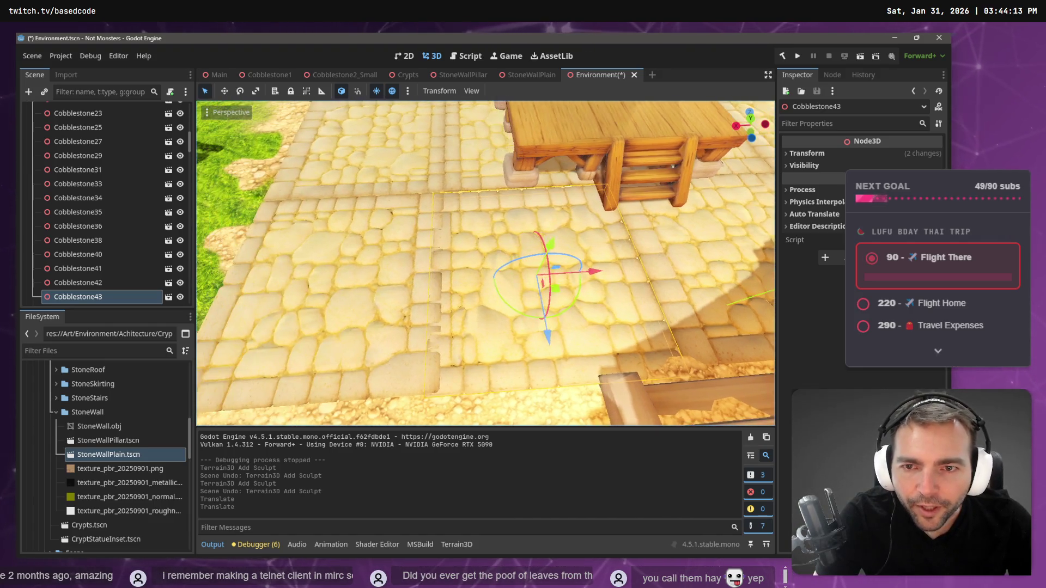
left_click(324, 248)
left_click(267, 287)
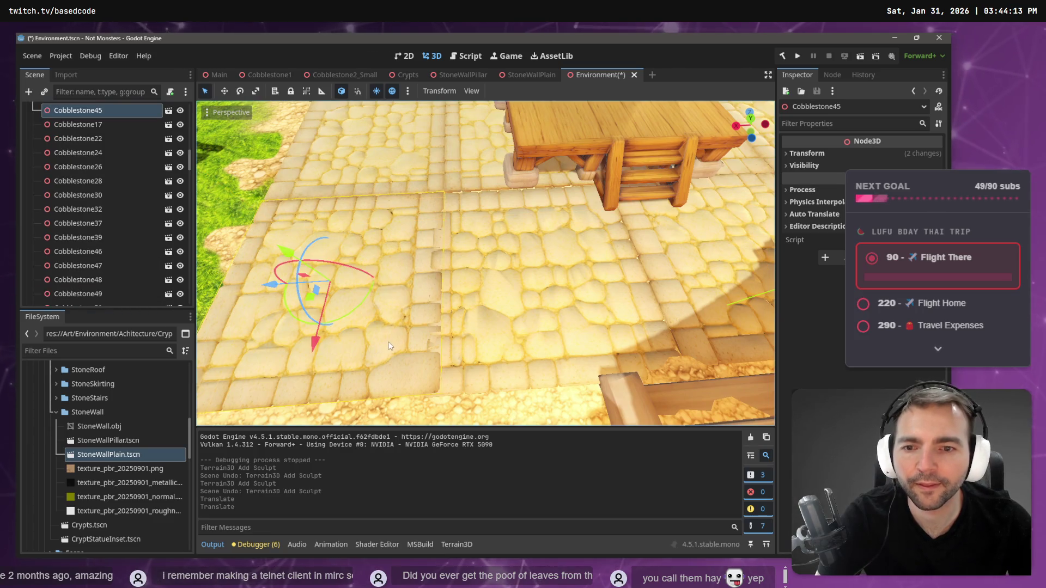
mouse_move(267, 287)
left_mouse_down()
mouse_move(253, 290)
mouse_move(262, 290)
left_mouse_up()
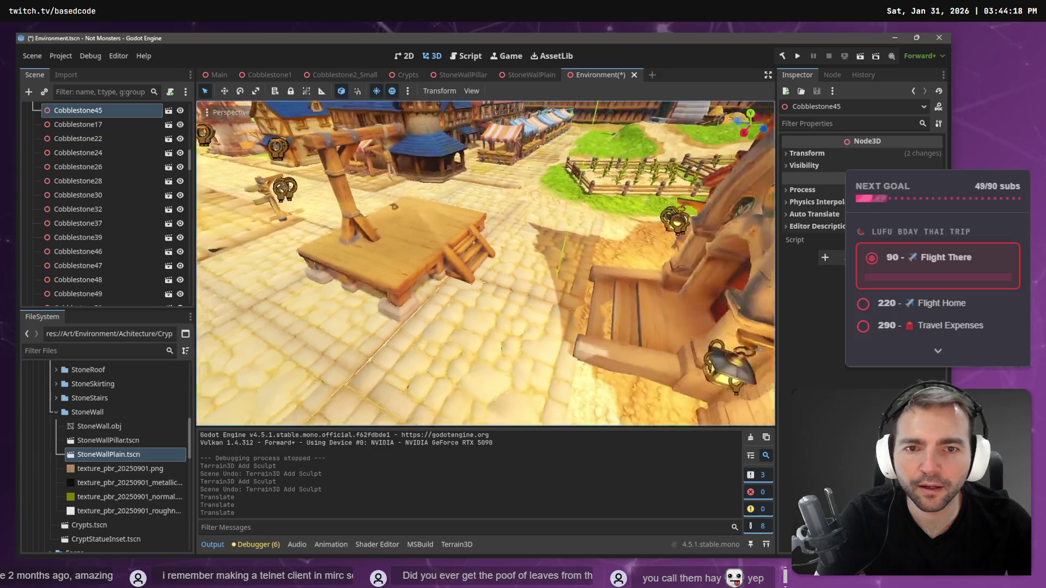
Nudge Cobblestone23 and two more tiles along world axes with Use Local Space off.
key("w")
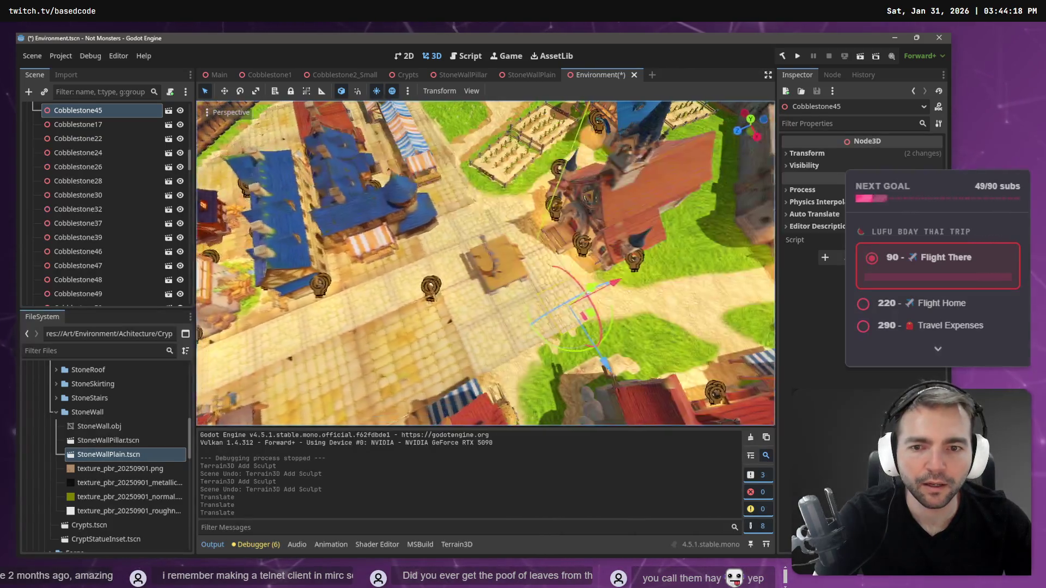
key("d")
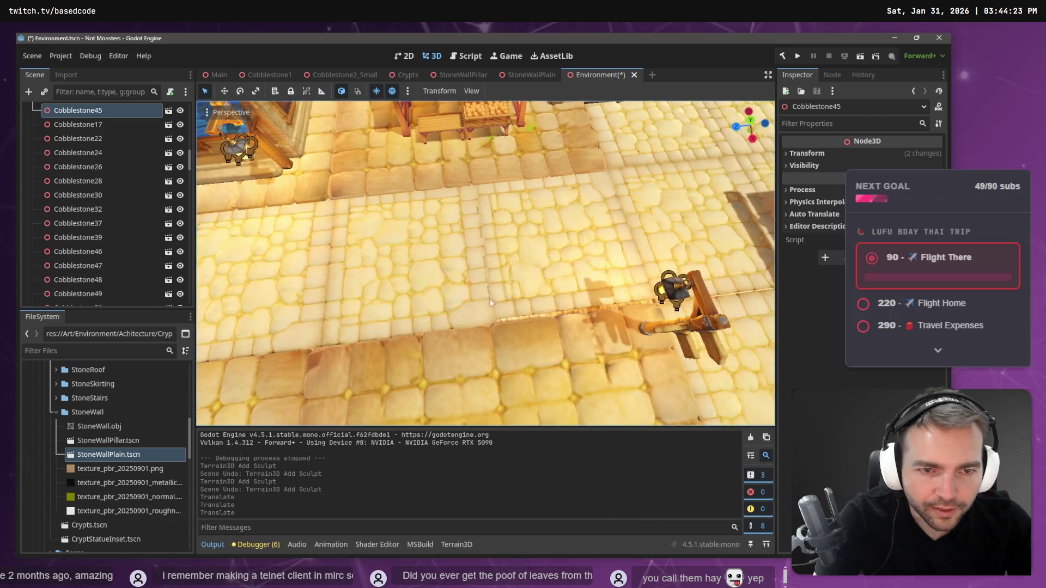
left_click(531, 274)
left_click_drag(609, 233, 614, 235)
left_click(412, 418, "shift")
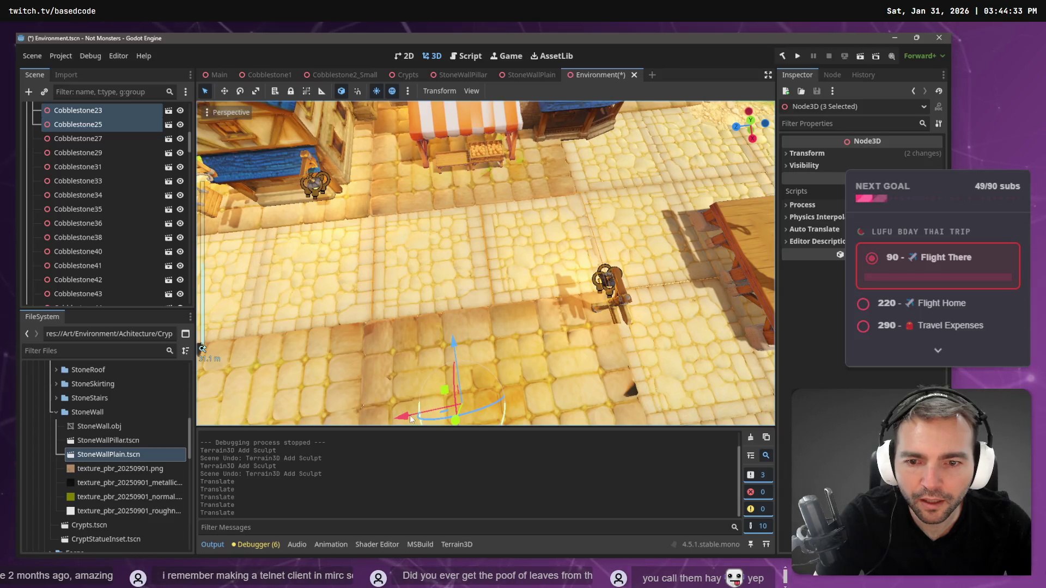
left_click_drag(405, 421, 404, 421)
key("ctrl+z")
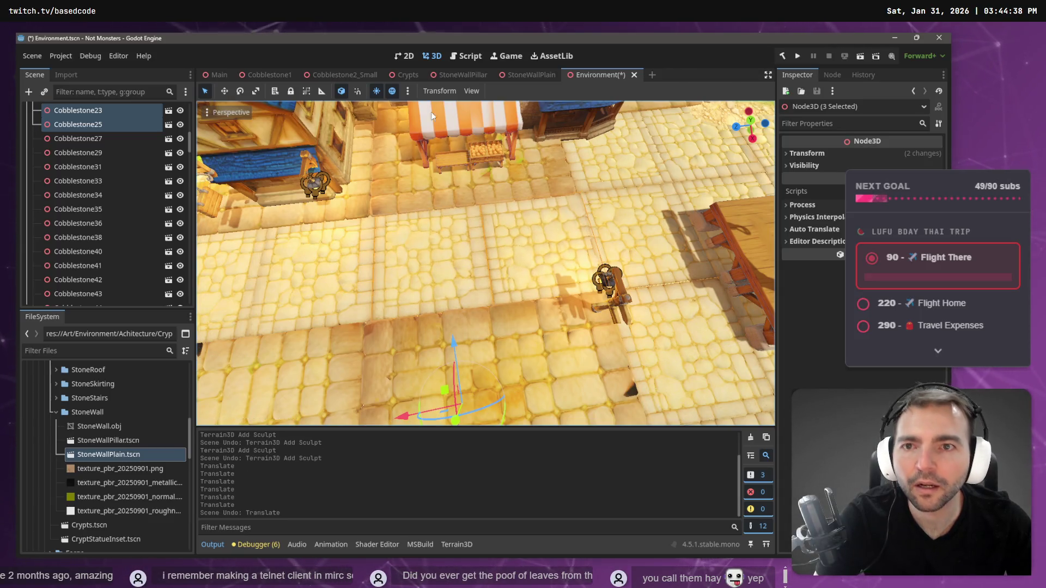
left_click(343, 91)
left_click_drag(399, 413, 394, 418)
Select six street pieces including Cobblestone27 and Cobblestone31 and slide them into place.
left_click(311, 289)
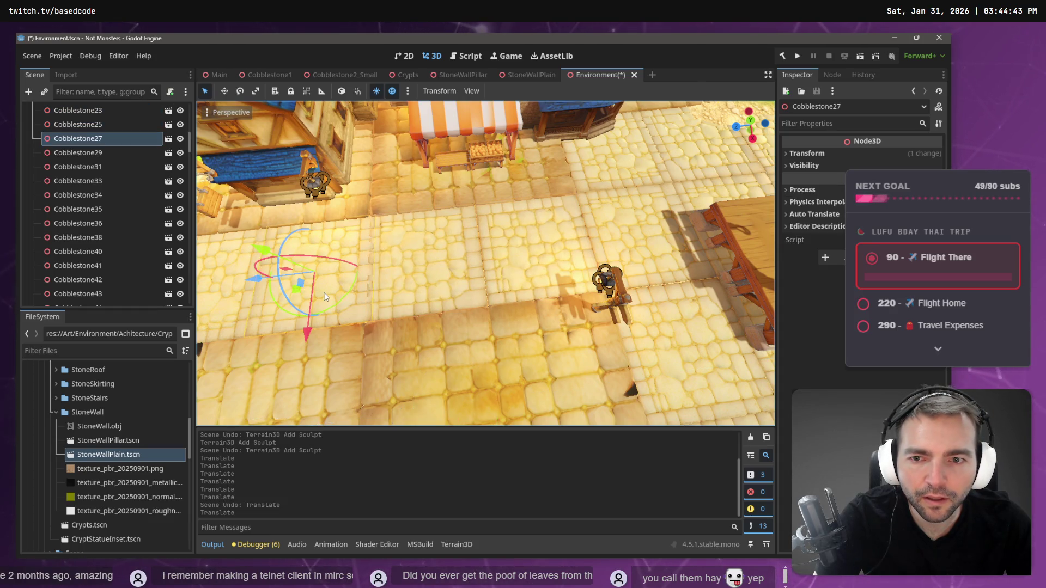
scroll(316, 286, "down", 5)
left_click_drag(316, 286, 360, 283)
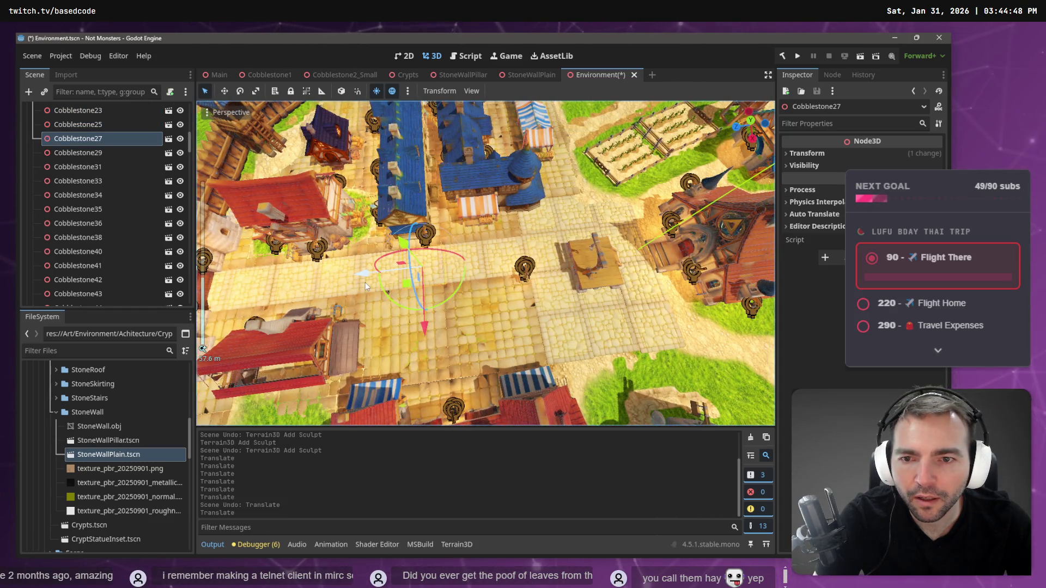
scroll(366, 283, "up", 6)
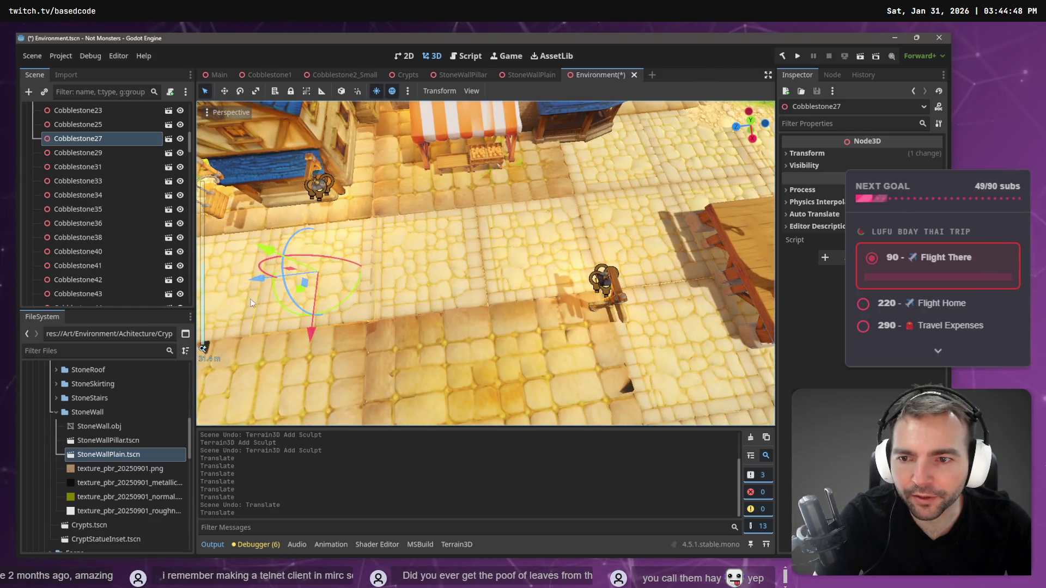
scroll(252, 303, "down", 2)
left_click(252, 297, "shift")
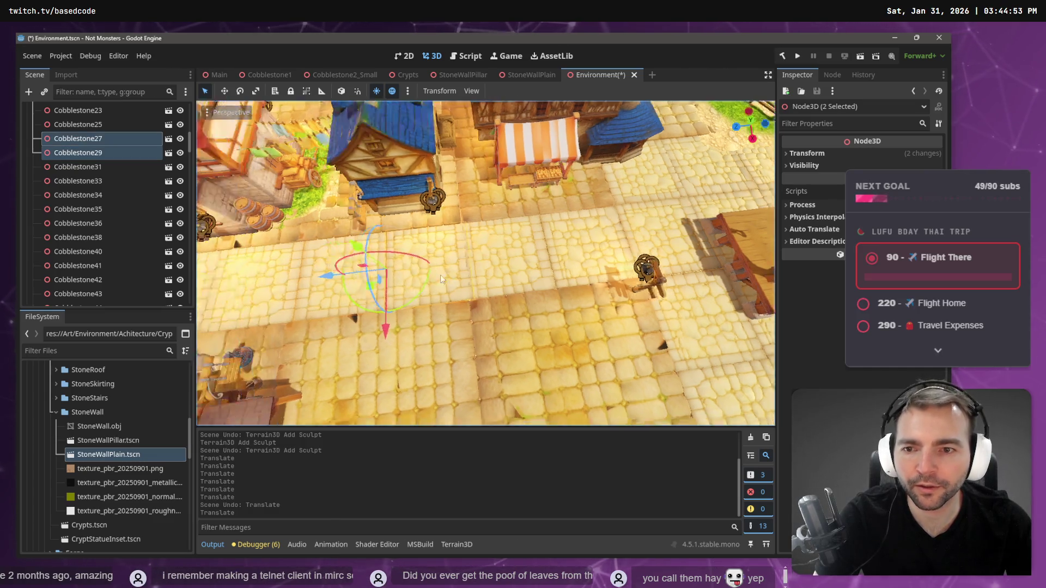
left_click(535, 265, "shift")
left_click(391, 277, "shift")
left_click(344, 276, "shift")
left_click(299, 292, "shift")
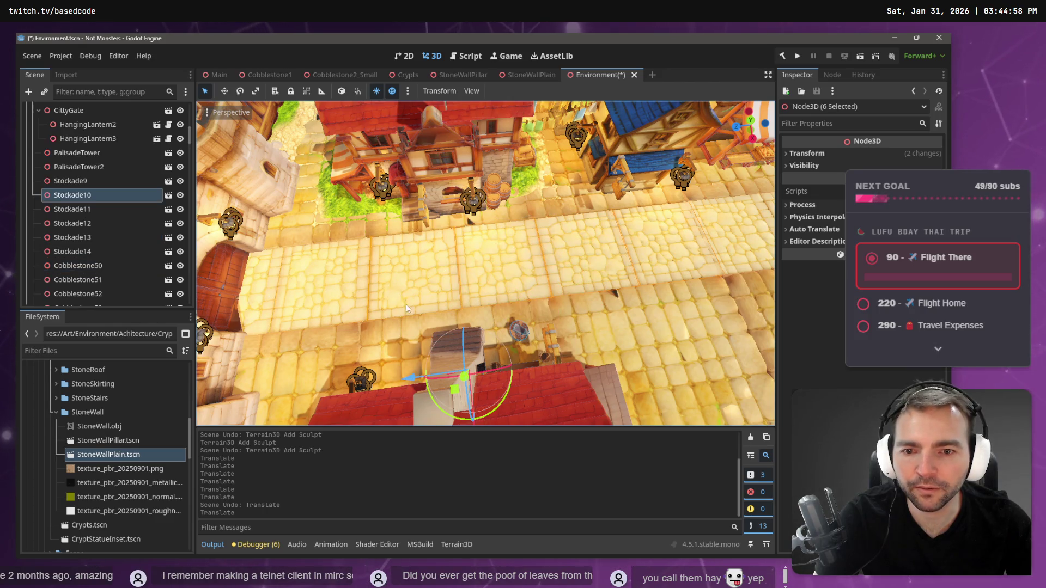
scroll(447, 345, "down", 4)
scroll(449, 342, "up", 2)
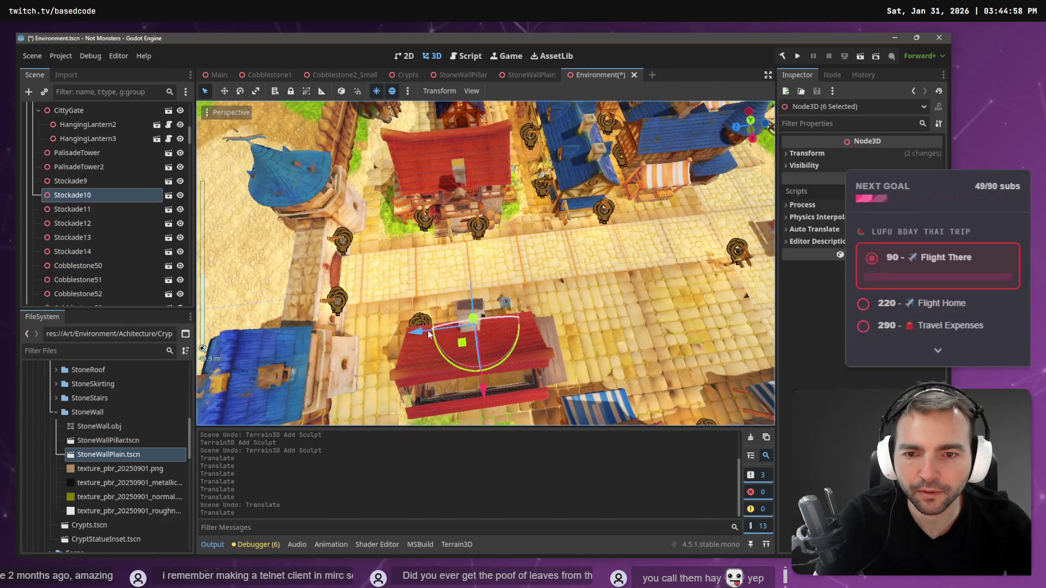
left_click_drag(420, 334, 421, 335)
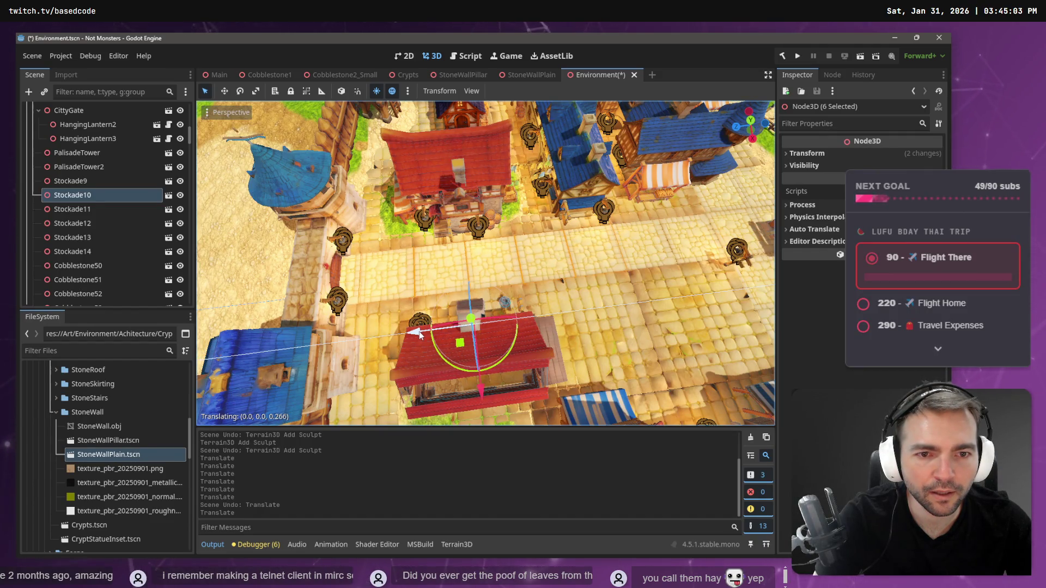
left_click_drag(419, 334, 417, 333)
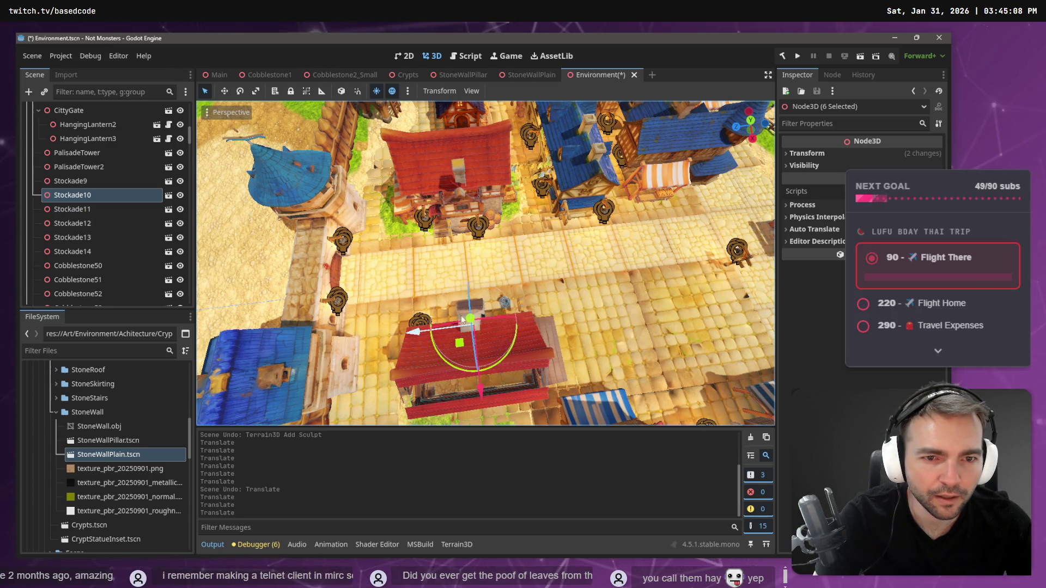
Select Cobblestone25, pull back to a wide town view, and save the Environment scene.
left_click(629, 253)
key("w")
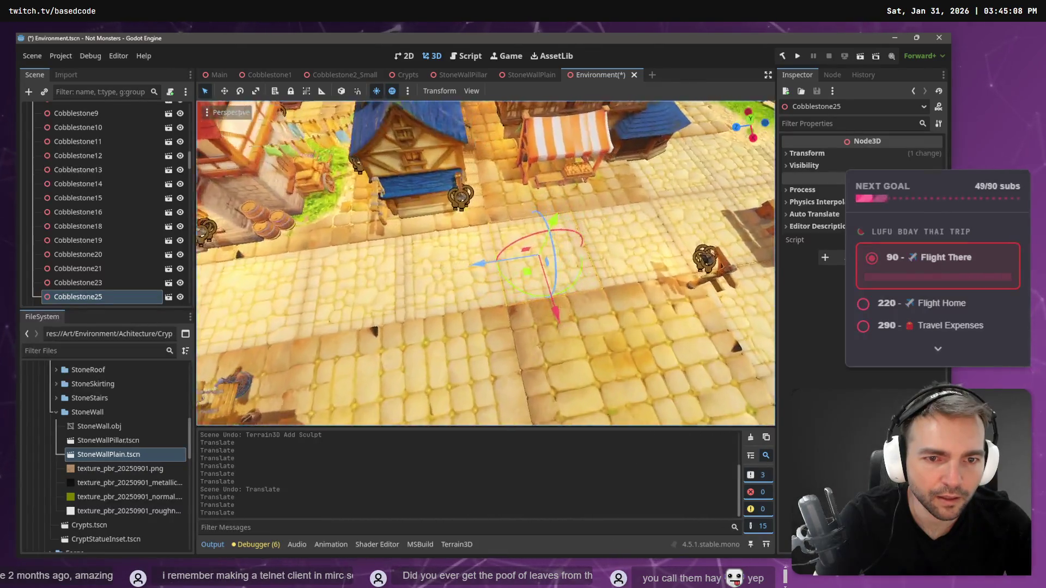
key("s")
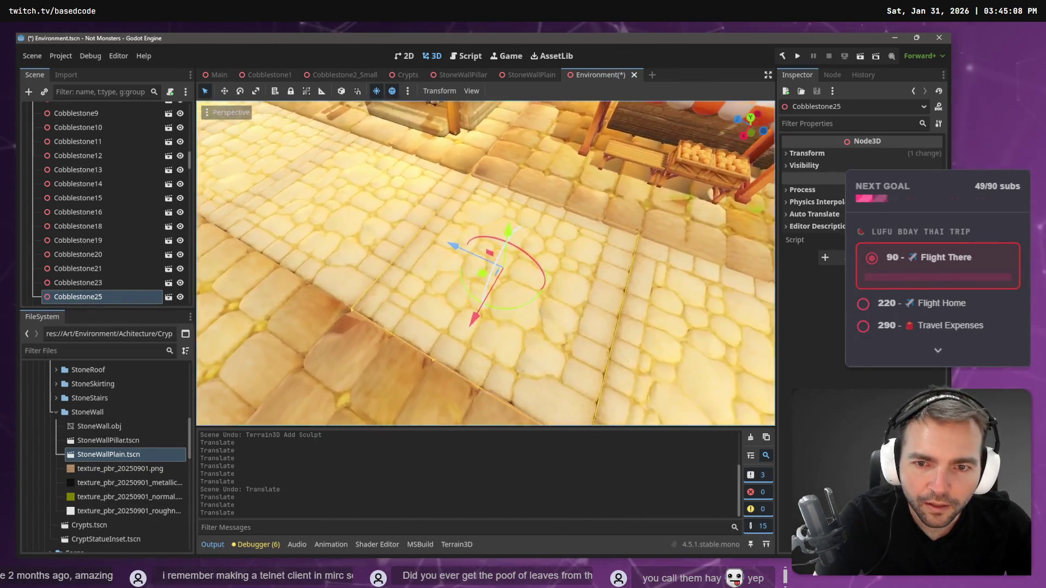
key("s")
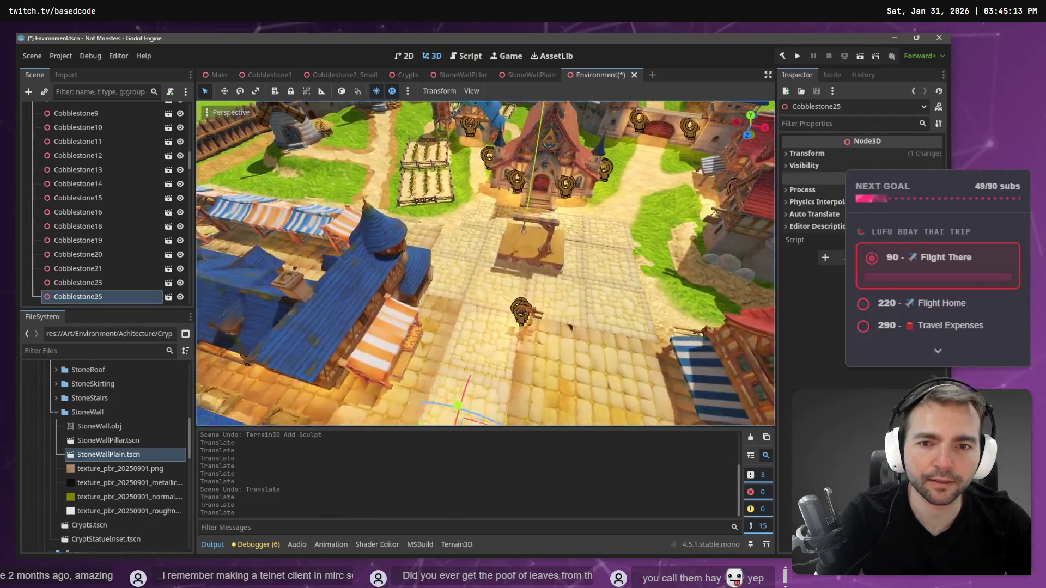
key("ctrl+s")
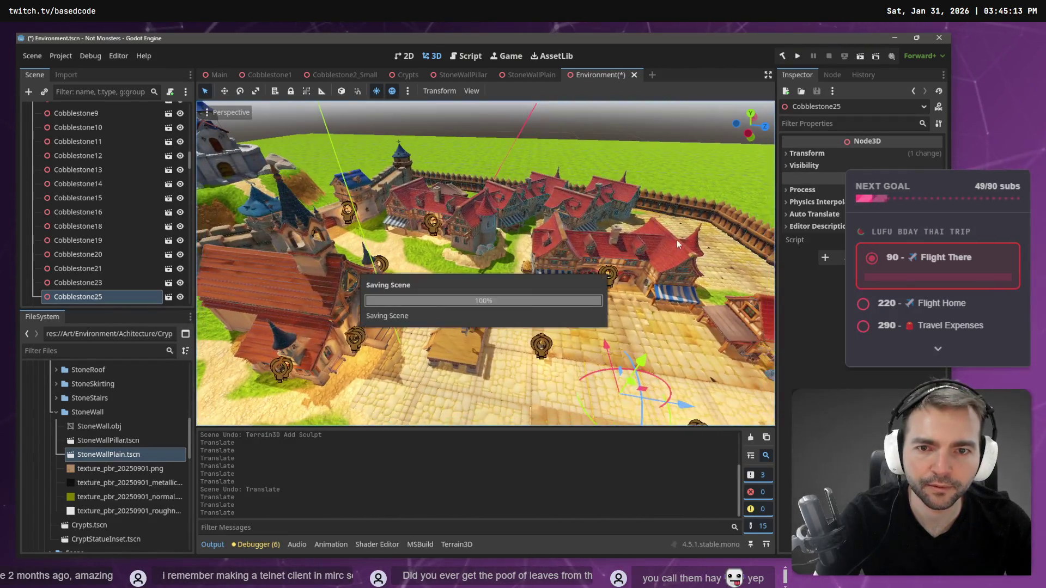
Fly past the wall tower and through the crypt to a town overview, then switch to Main.
left_click(557, 135)
key("w")
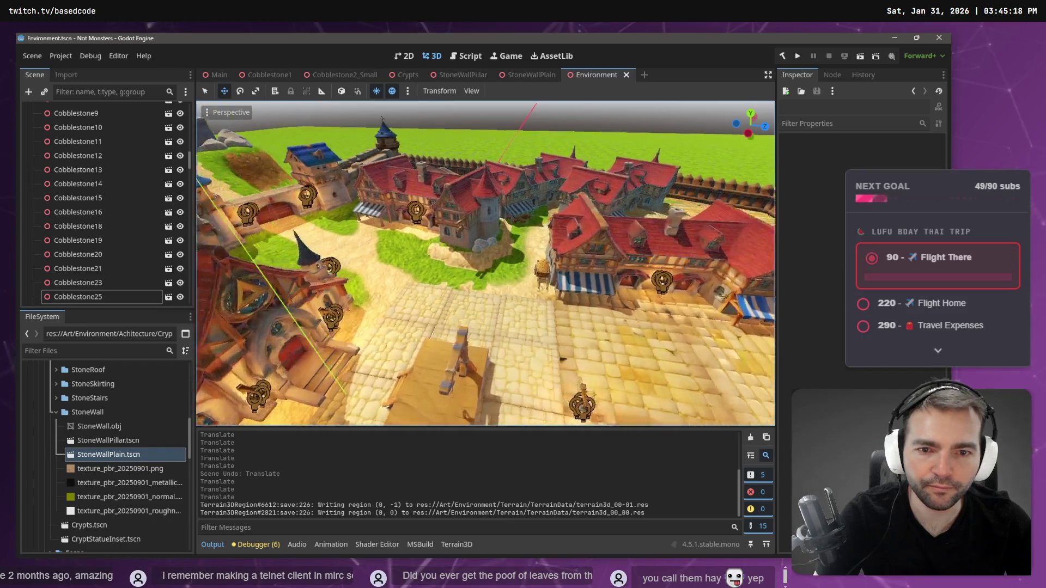
key("w")
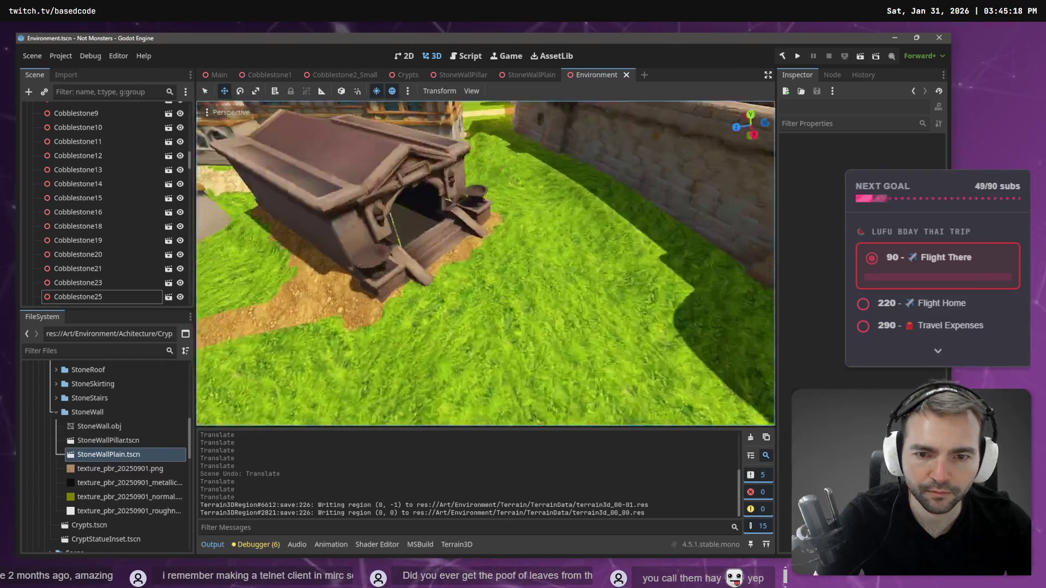
key("w")
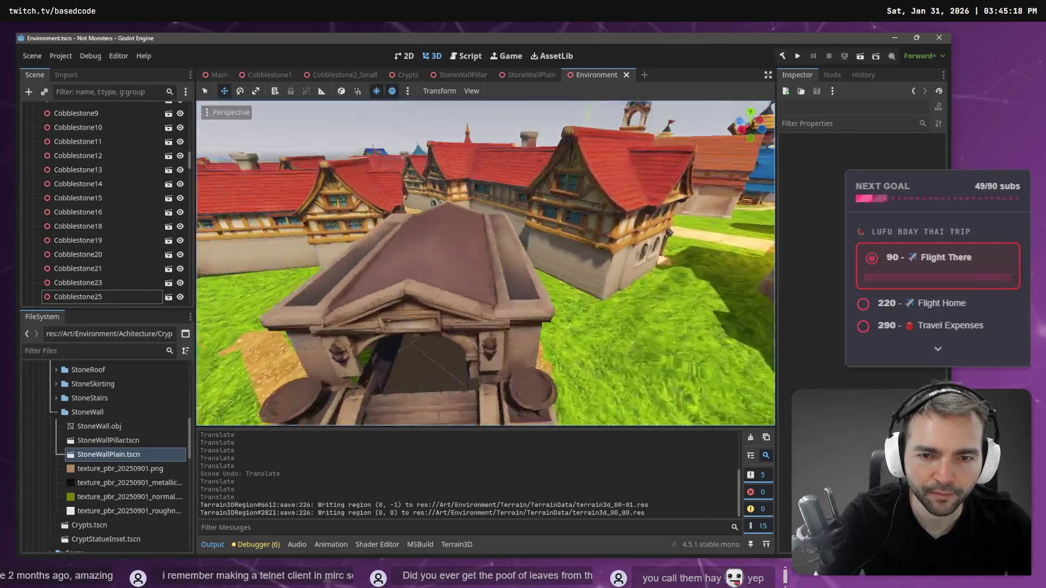
key("w")
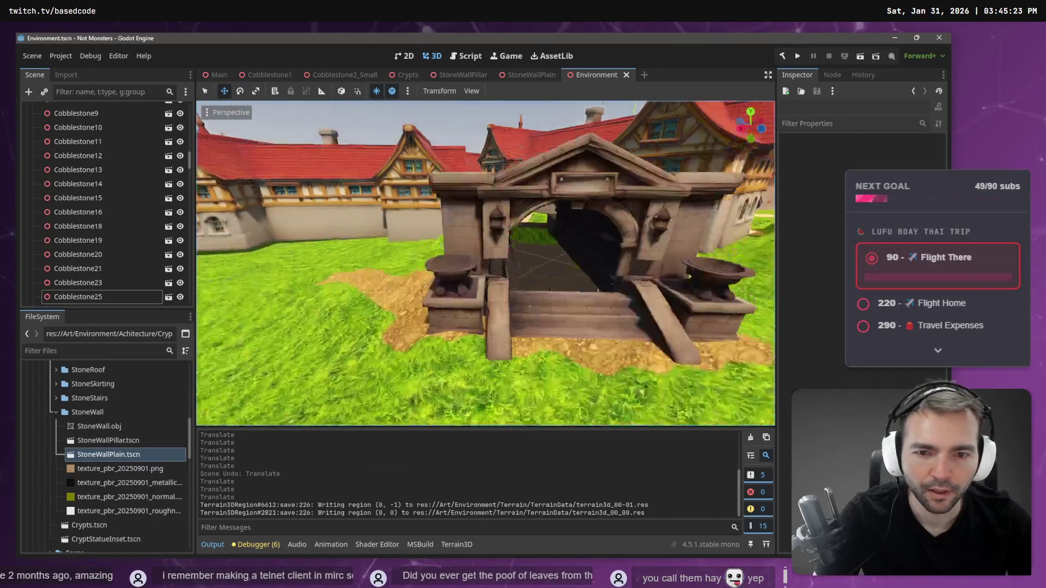
key("w")
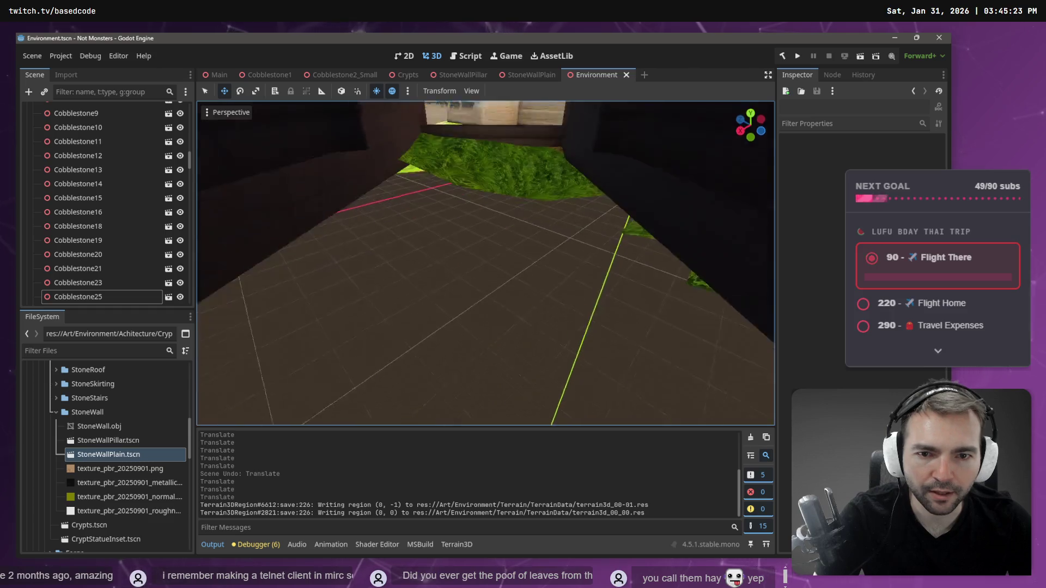
key("s")
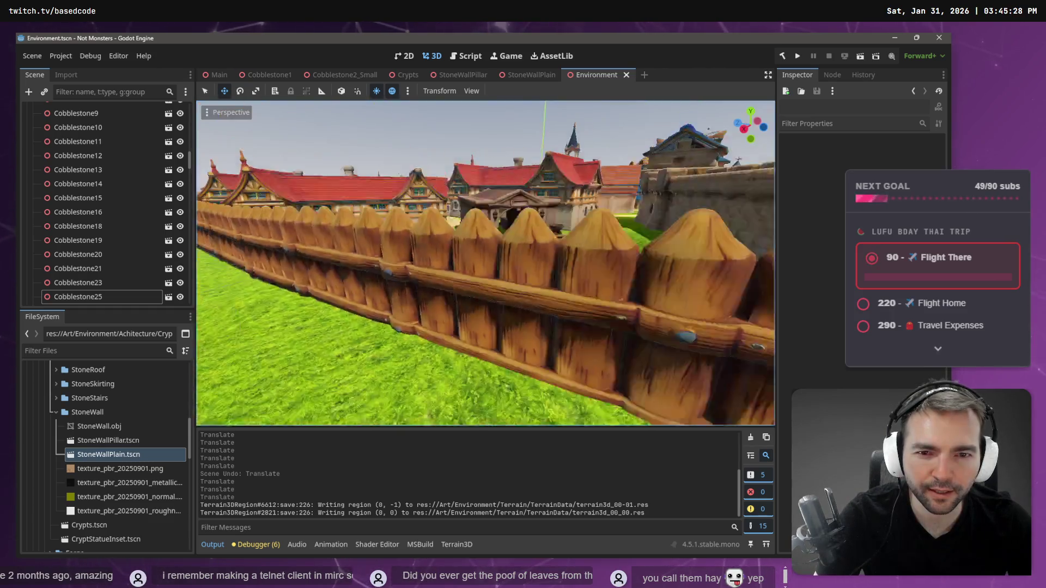
key("s")
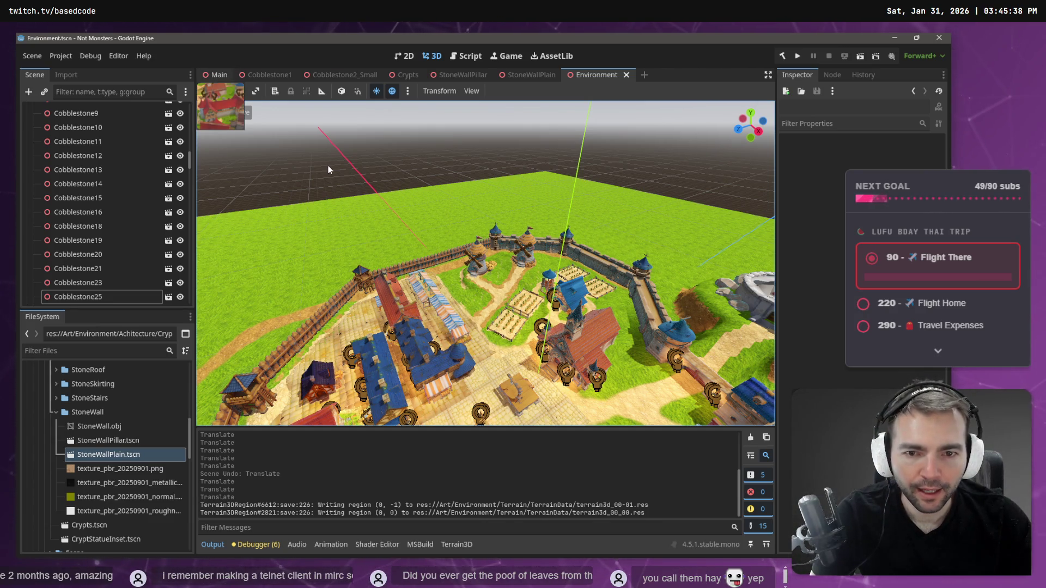
key("ctrl+Tab")
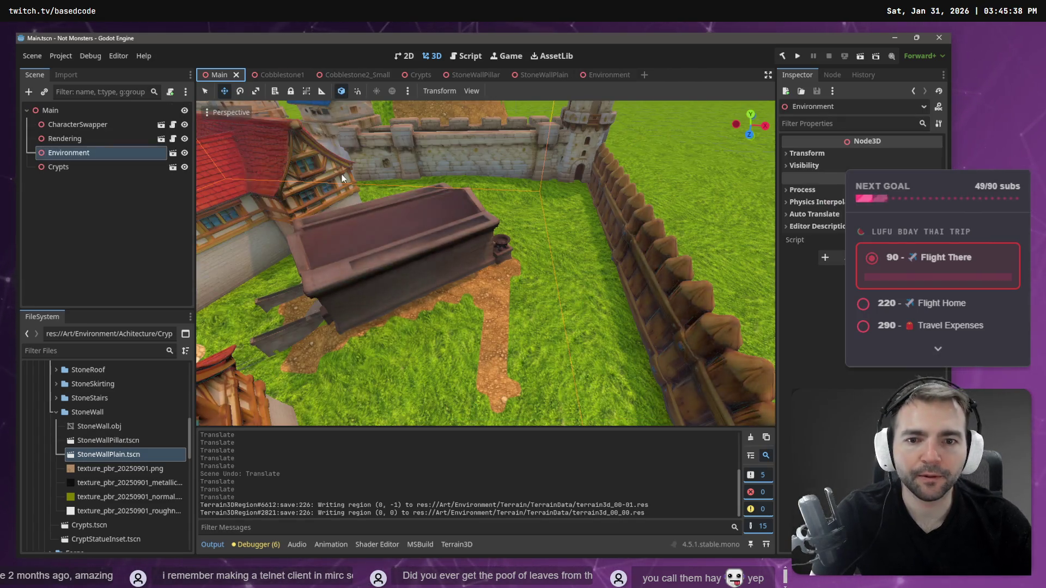
Select the CharacterSwapper node in the Main scene and open its scene in a new tab.
right_click(482, 247)
key("w")
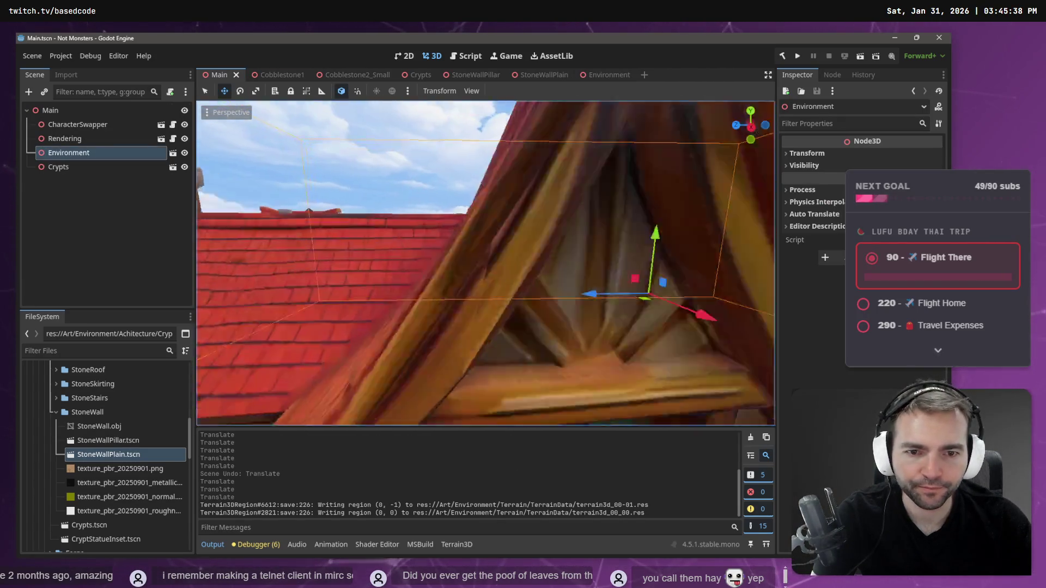
key("s")
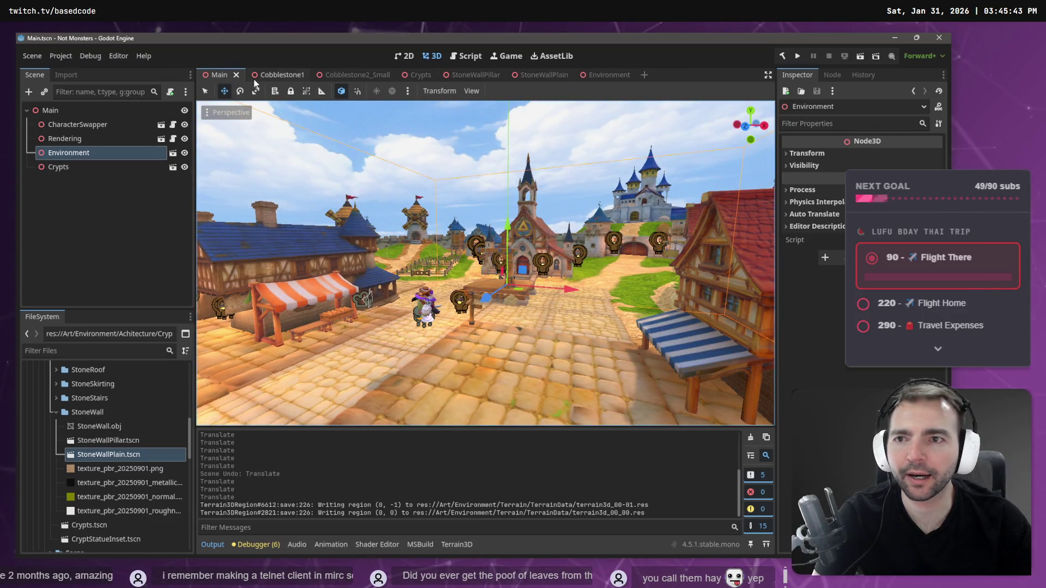
left_click(136, 124)
left_click(172, 125)
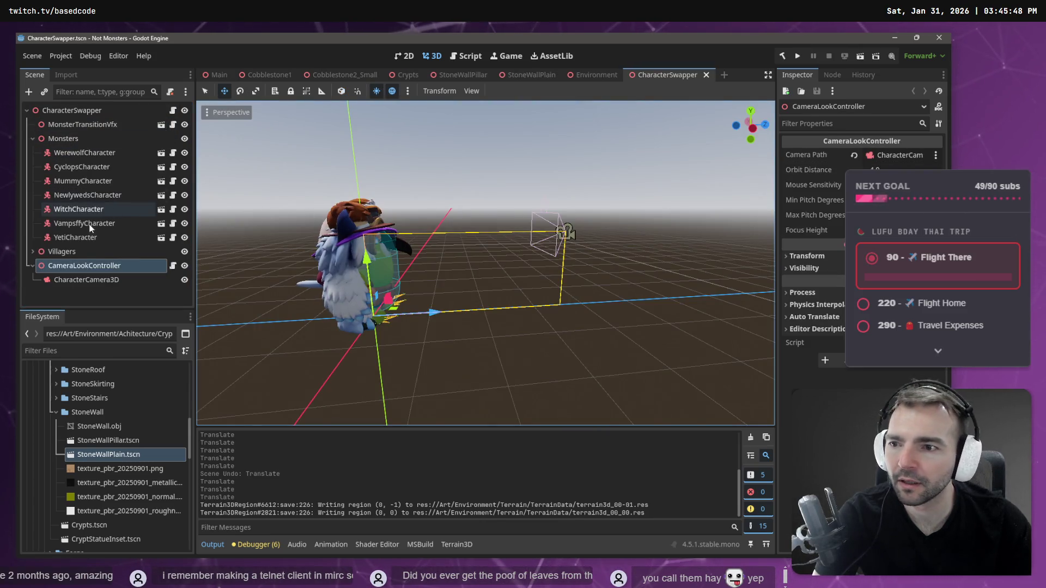
Inspect the CameraLookController and CharacterCamera3D nodes, then open the WerewolfCharacter scene.
left_click(33, 139)
left_click(90, 184)
left_click(94, 168)
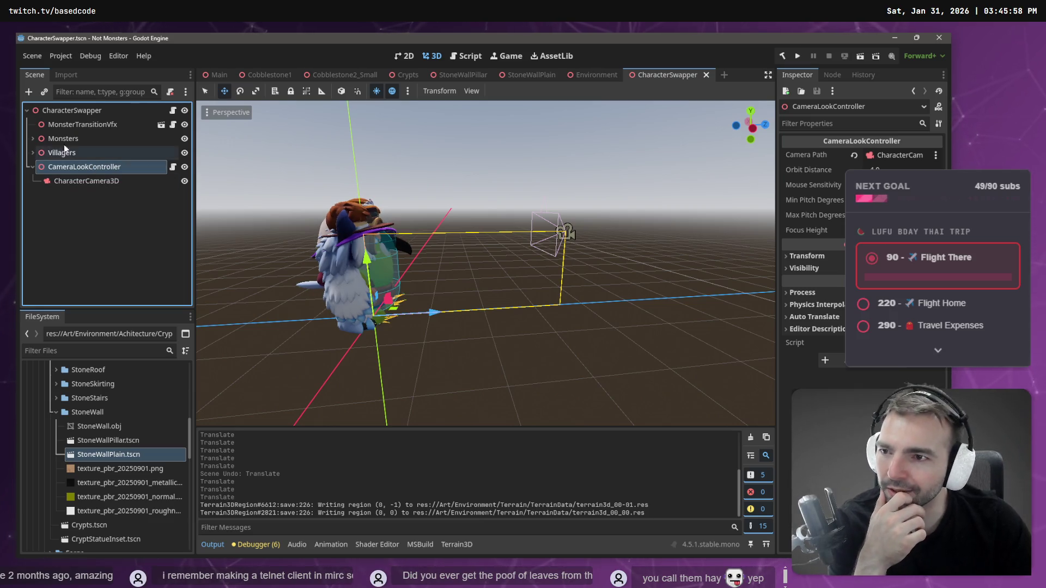
left_click(34, 139)
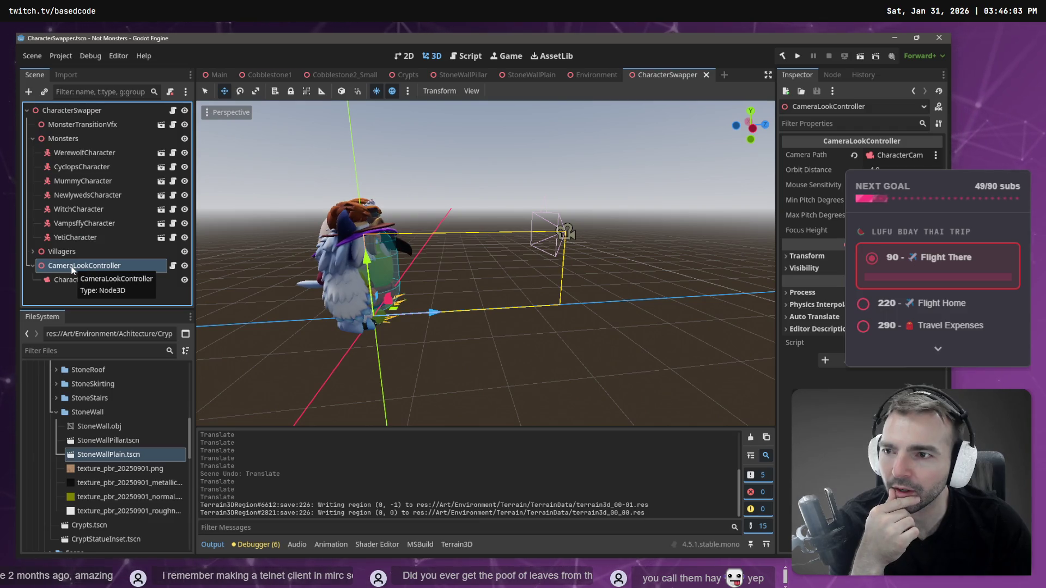
left_click(69, 110)
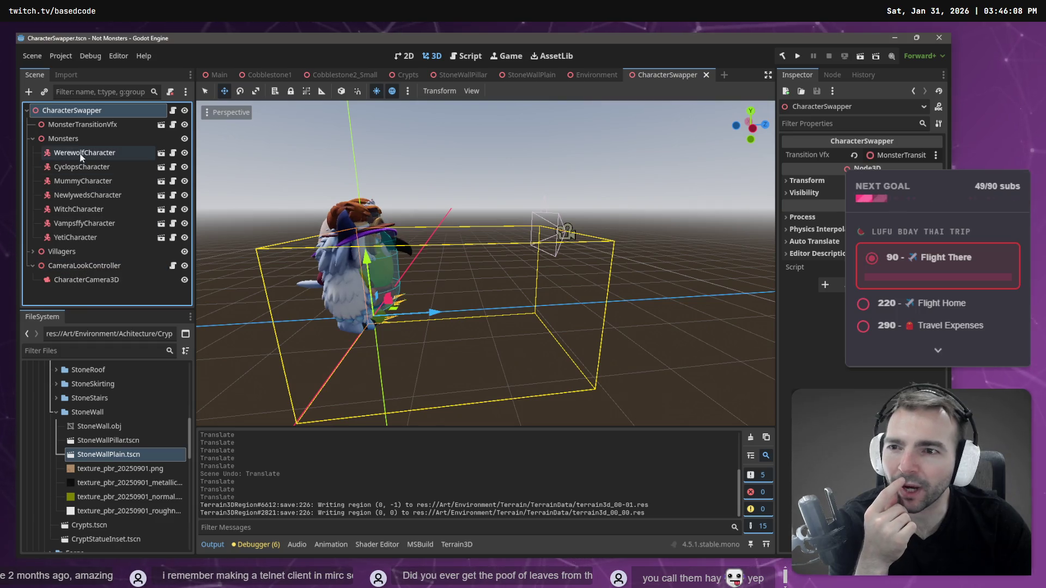
left_click(161, 155)
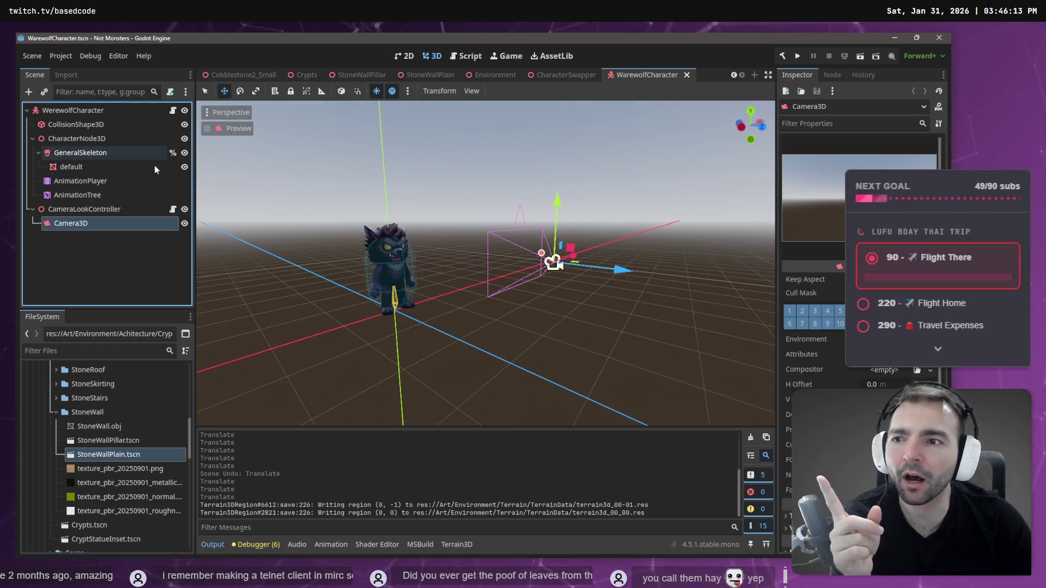
Delete the werewolf's CameraLookController along with its Camera3D, then save and run the game.
left_click(81, 210)
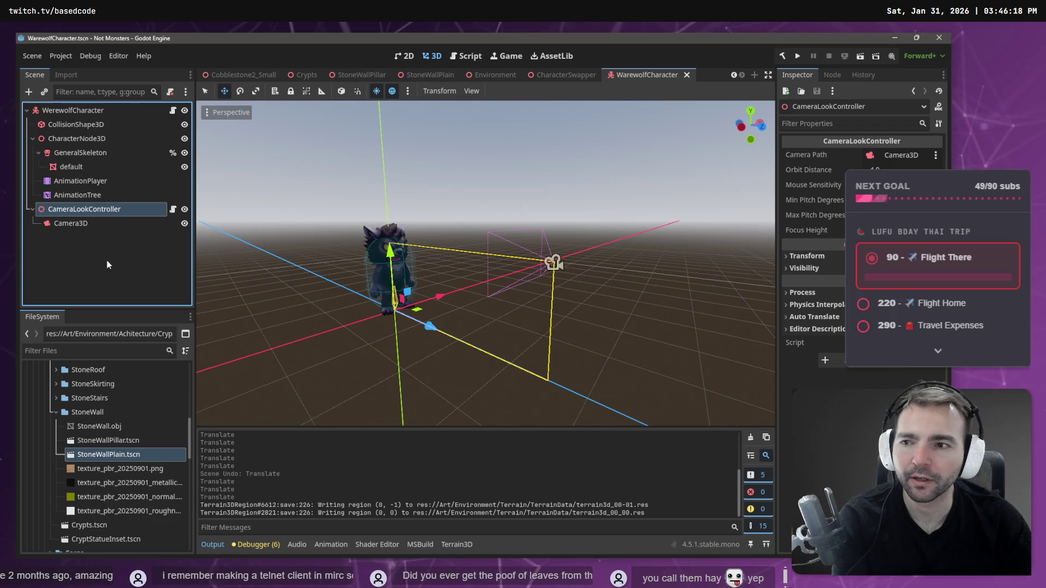
key("Delete")
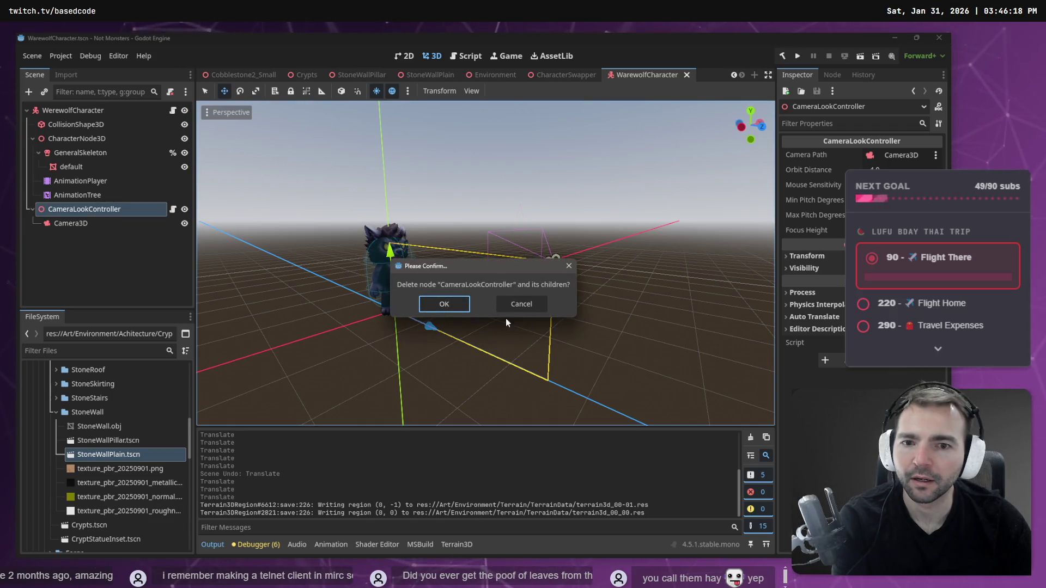
left_click(430, 309)
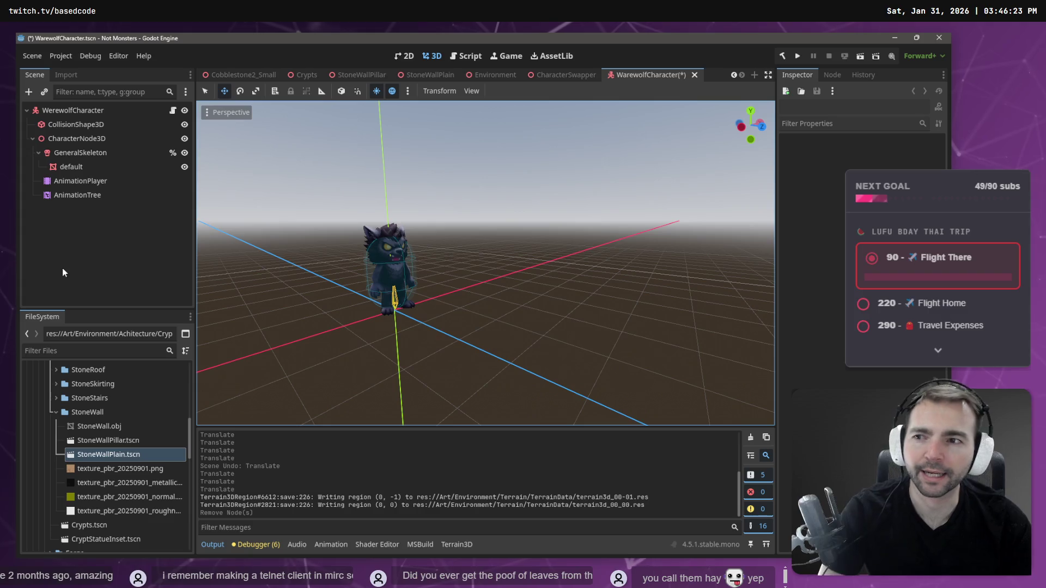
key("F5")
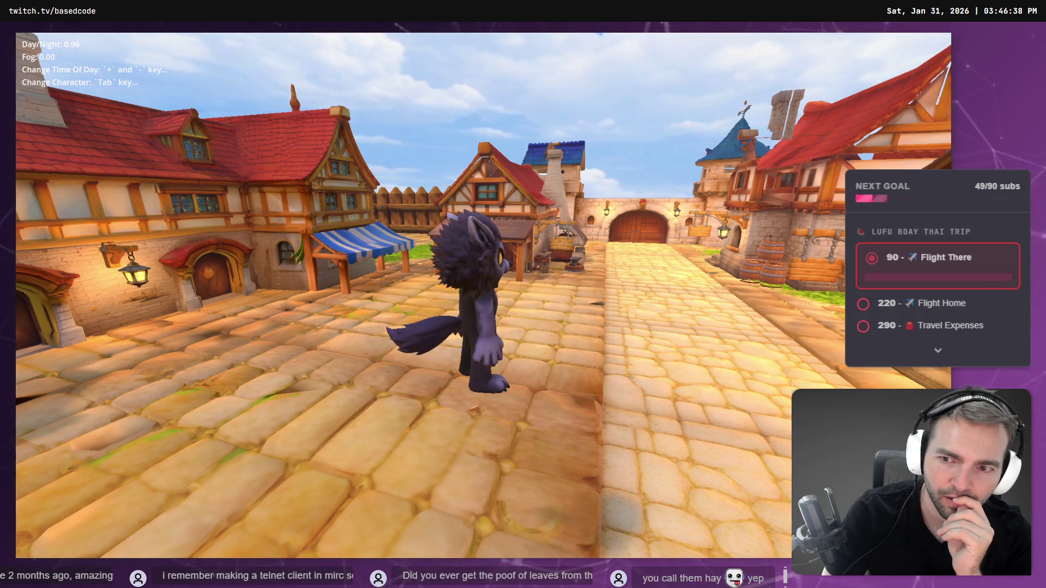
Stop the game with F8, undo the deletion to restore CameraLookController, then move to Fork.
key("F8")
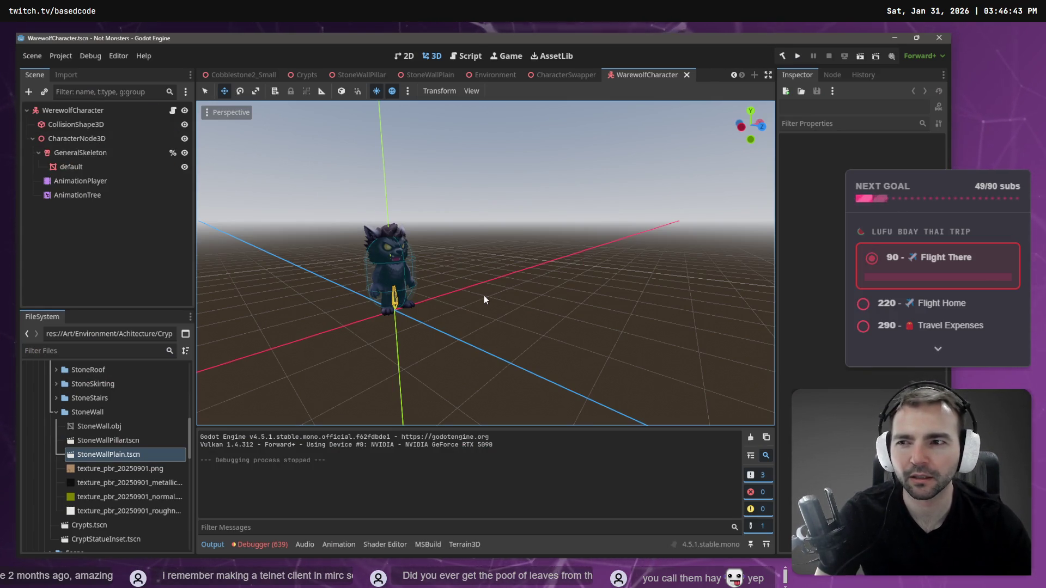
key("ctrl+z")
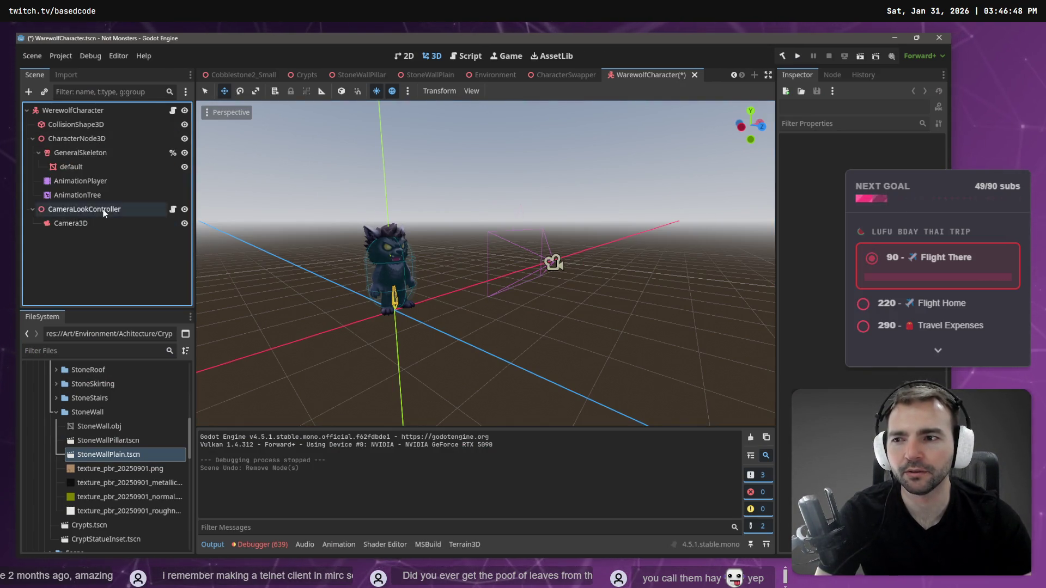
left_click(84, 209)
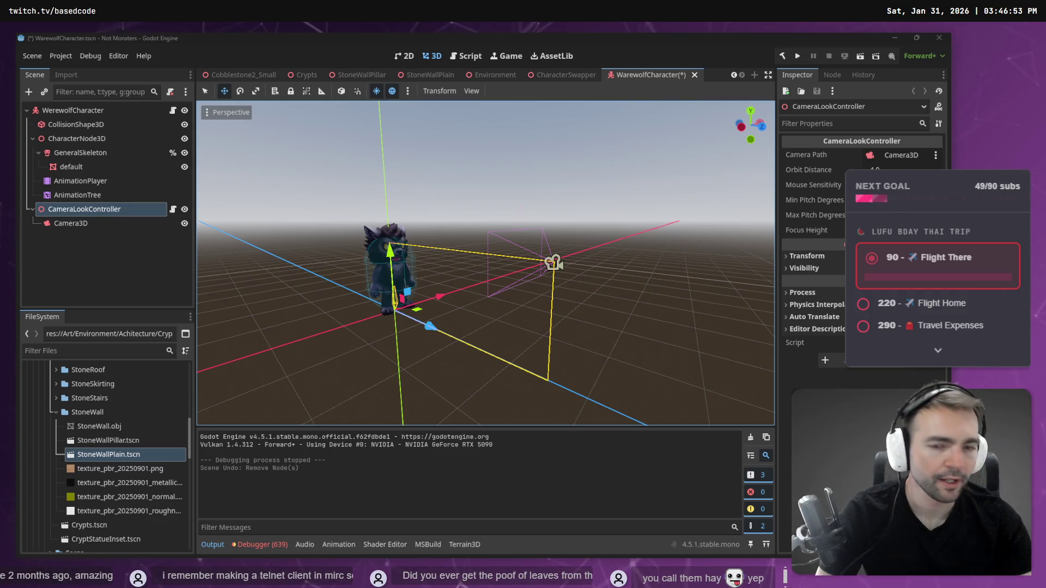
key("alt+Tab")
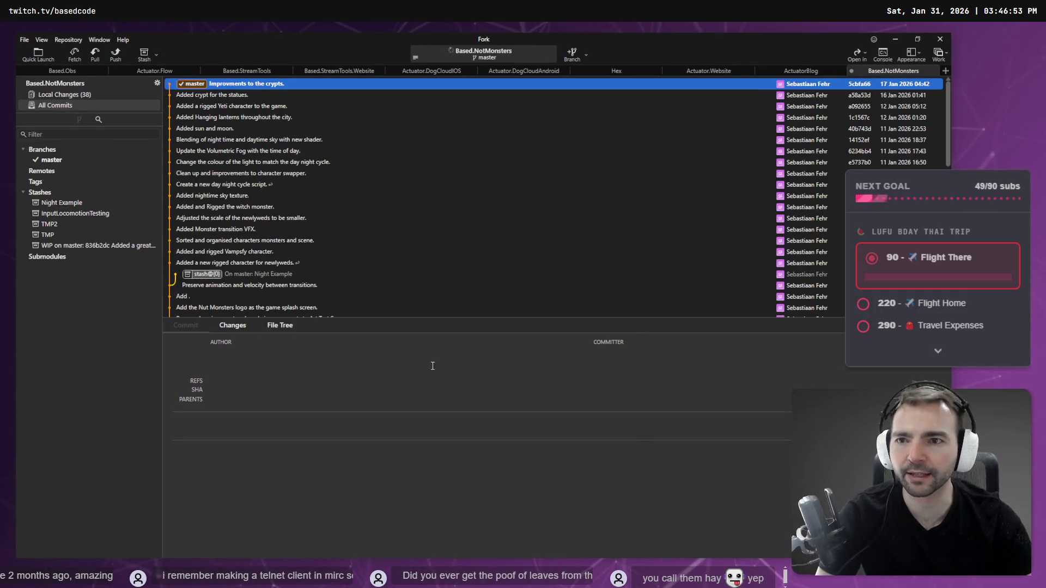
Show Fork's local changes and read the staged Character, Townsmen, Shepard, PlagueDoctor and NightWatchmen scene diffs.
left_click(92, 94)
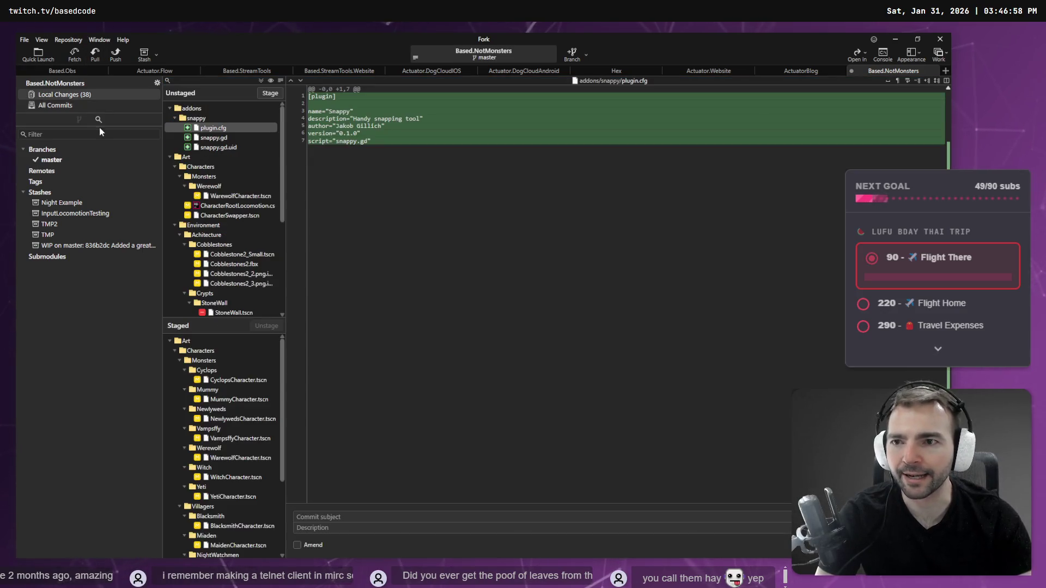
scroll(250, 218, "down", 6)
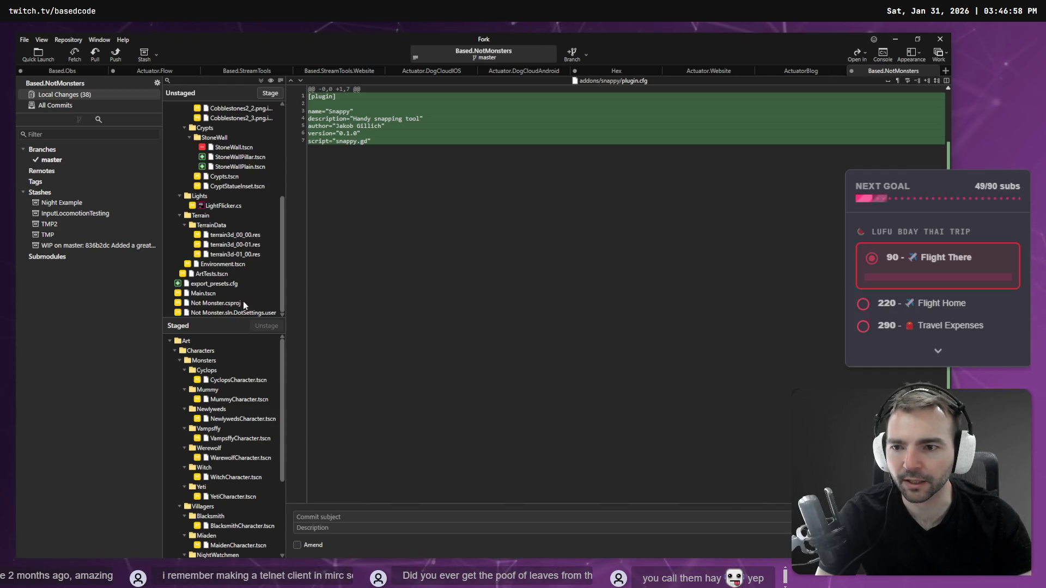
scroll(232, 436, "down", 4)
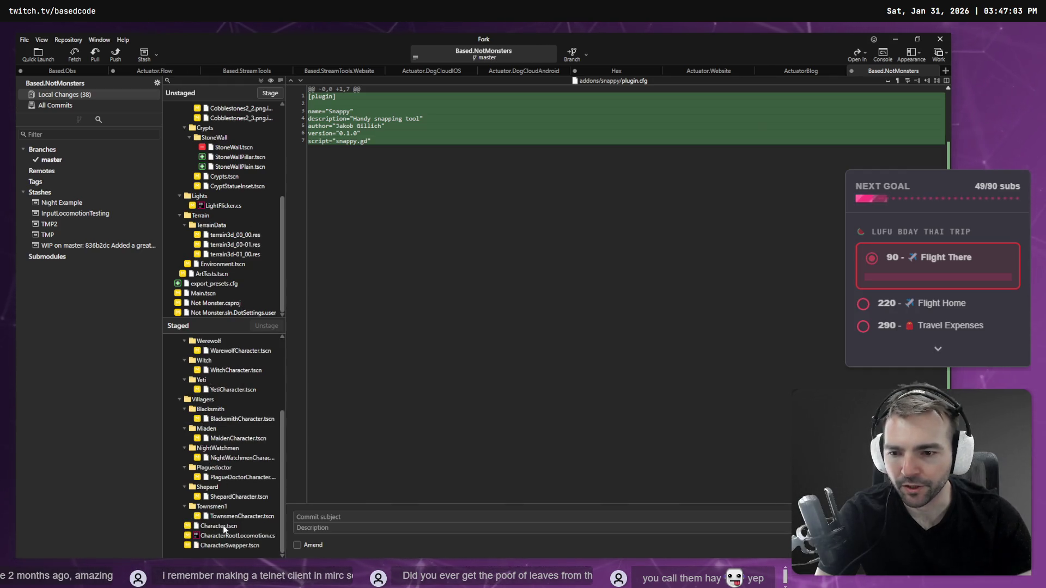
left_click(224, 536)
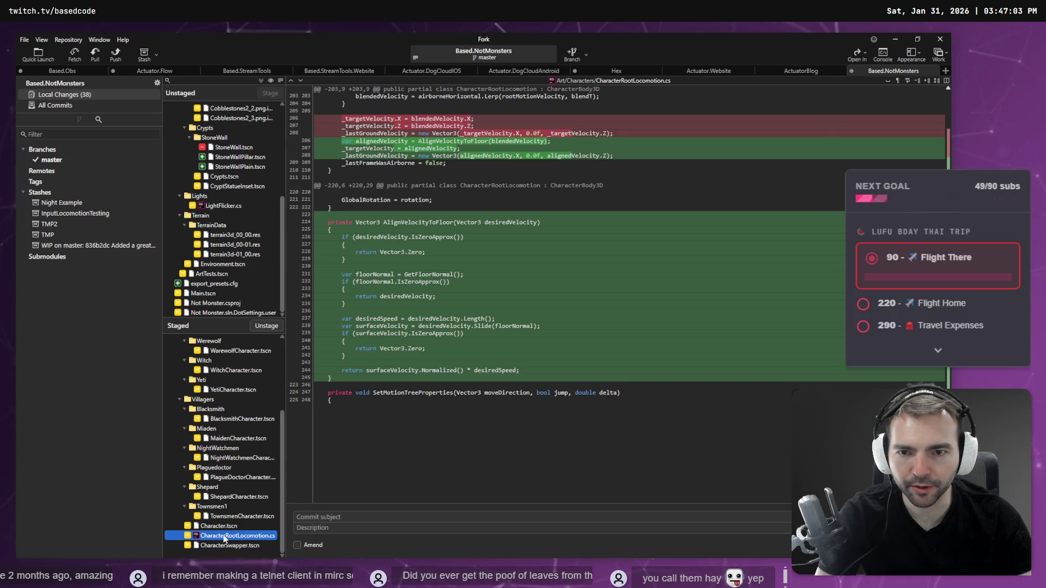
left_click(233, 517)
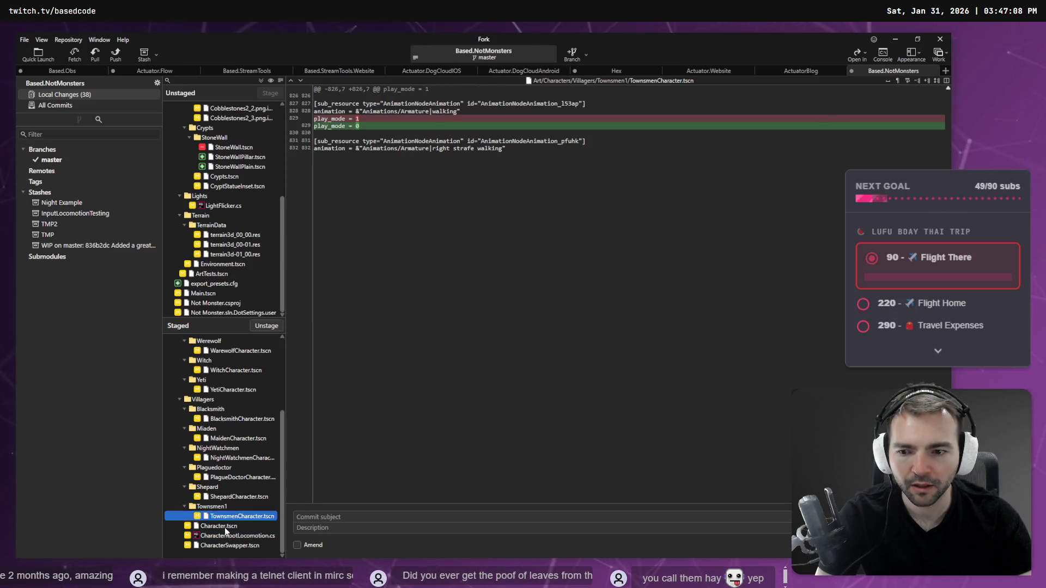
left_click(250, 525)
left_click(253, 517)
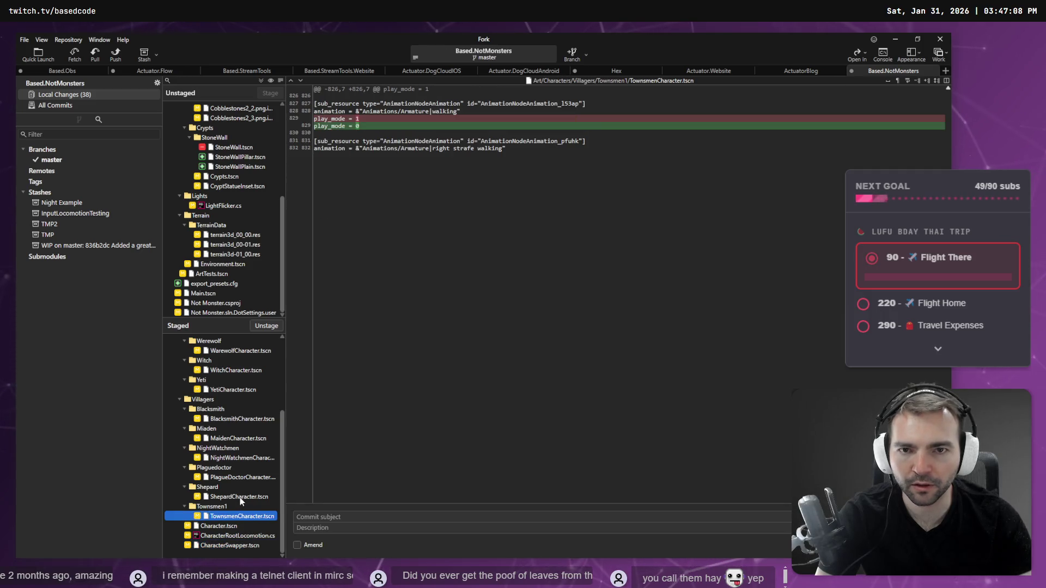
left_click(239, 498)
left_click(234, 478)
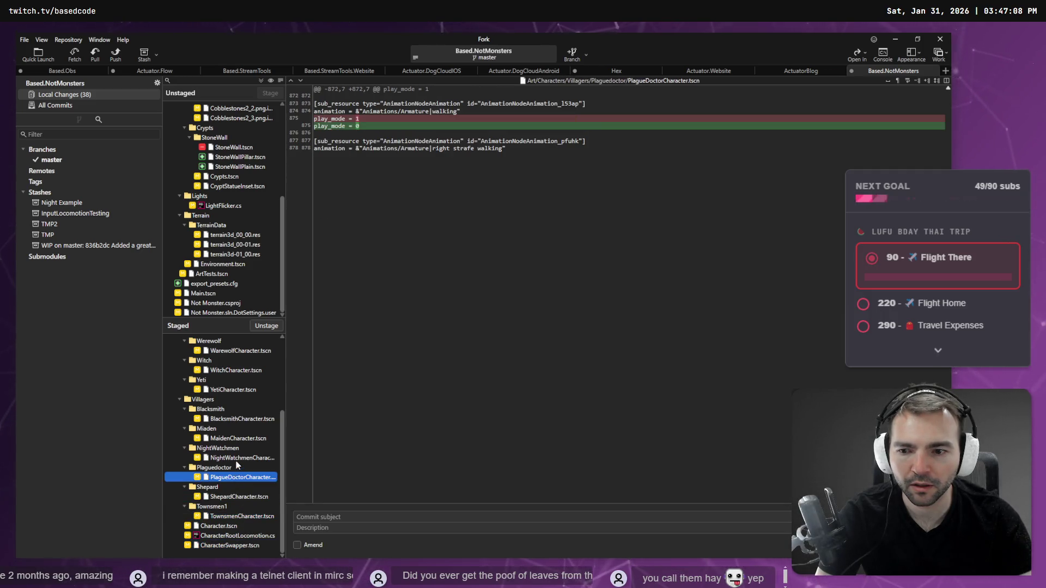
left_click(237, 459)
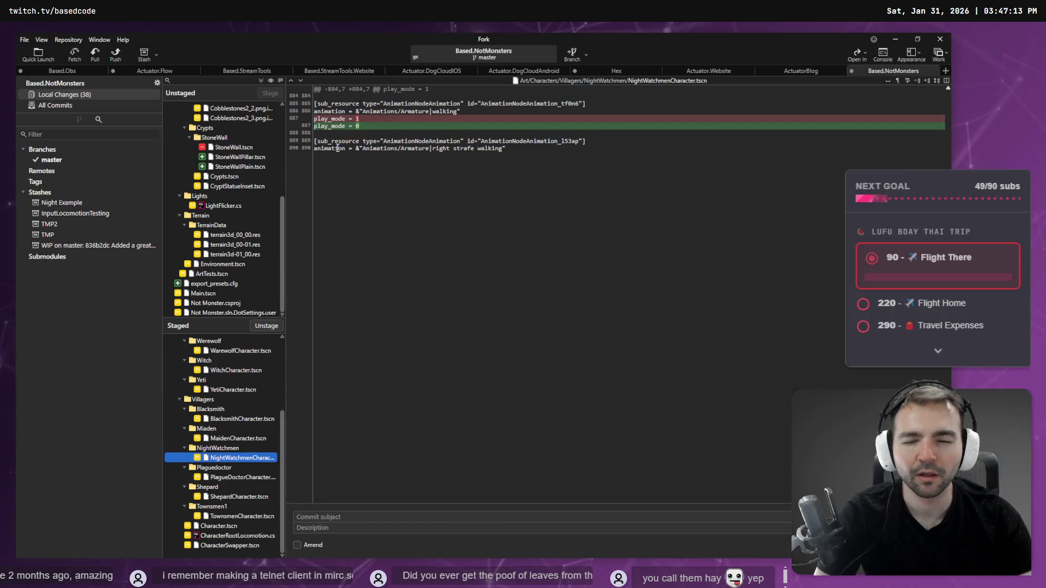
Read the staged Maiden, Blacksmith, Yeti, Witch, Cyclops and Mummy character scene diffs.
left_click(224, 439)
left_click(229, 418)
left_click(230, 390)
left_click(231, 370)
left_click(234, 341)
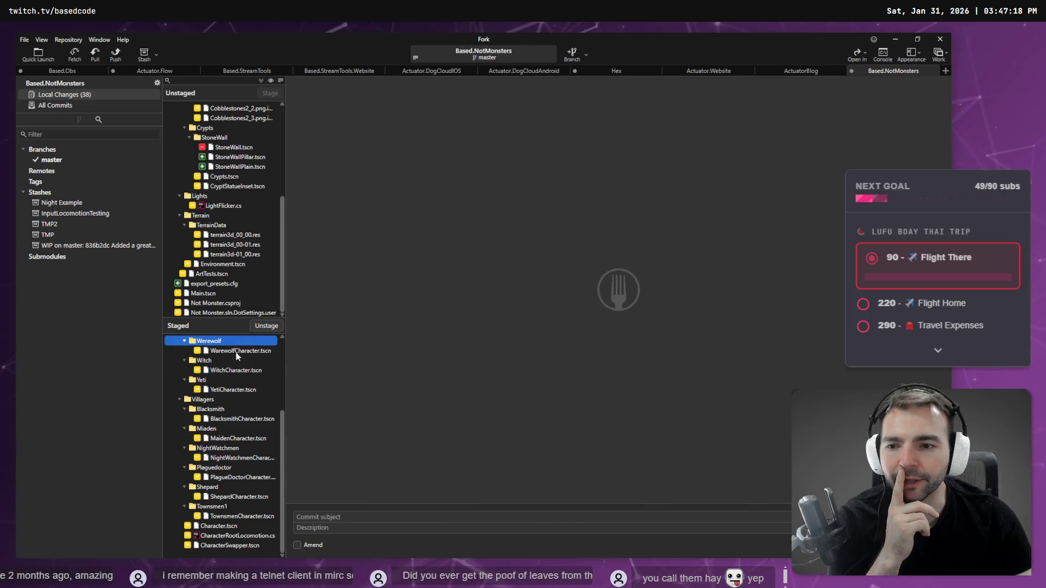
scroll(236, 354, "up", 3)
left_click(238, 361)
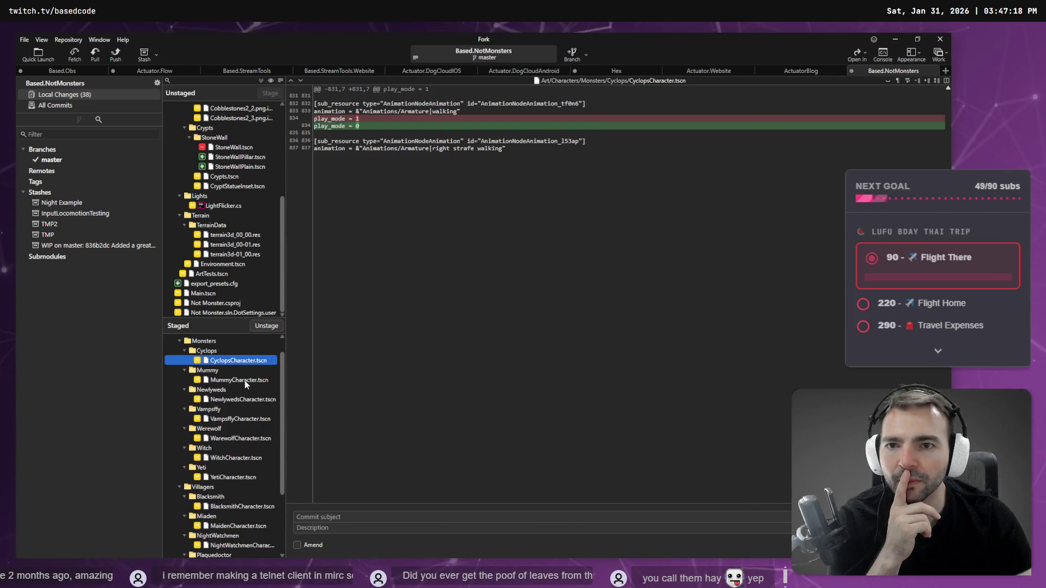
left_click(248, 381)
scroll(247, 387, "up", 1)
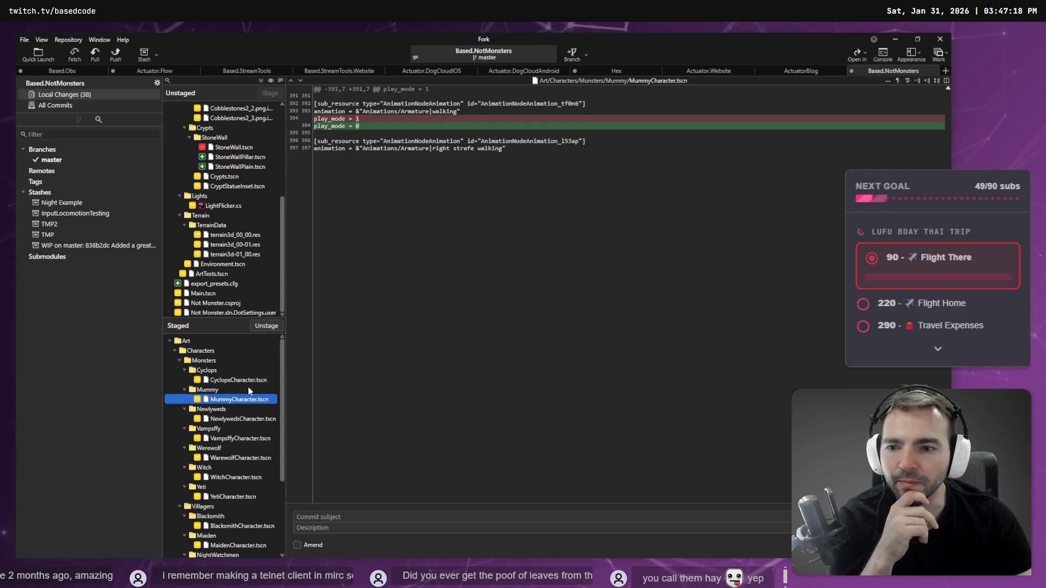
scroll(212, 289, "up", 6)
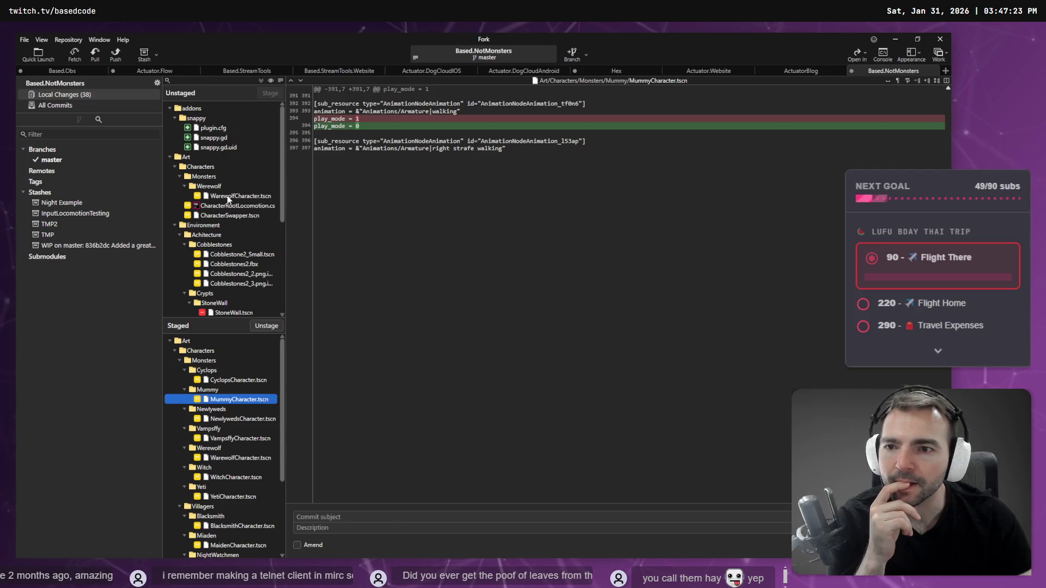
Review the unstaged CharacterRootLocomotion.cs step-up smoothing and camera-look-root changes, then return to VS Code.
left_click(230, 205)
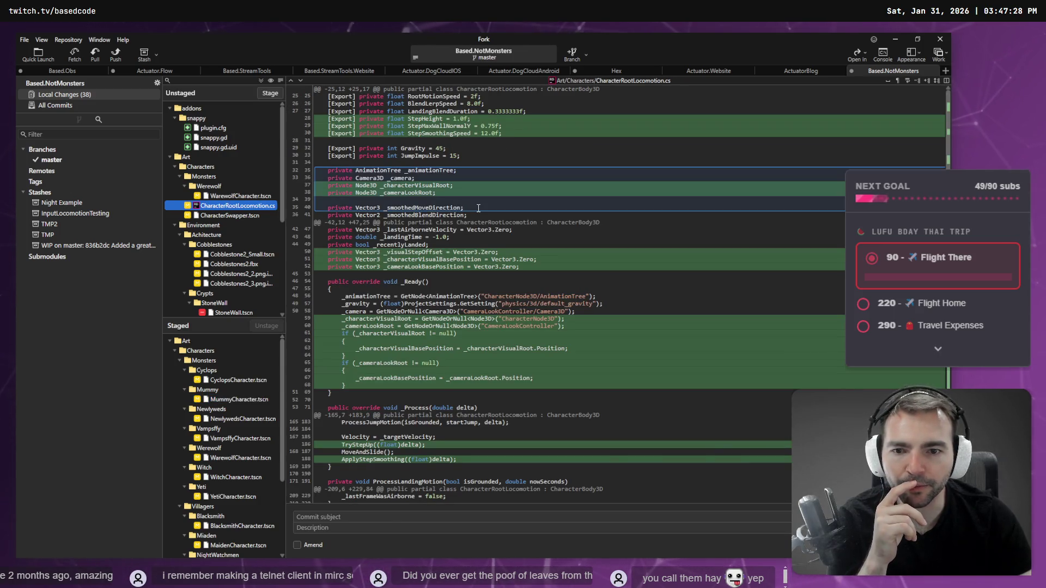
scroll(482, 221, "down", 3)
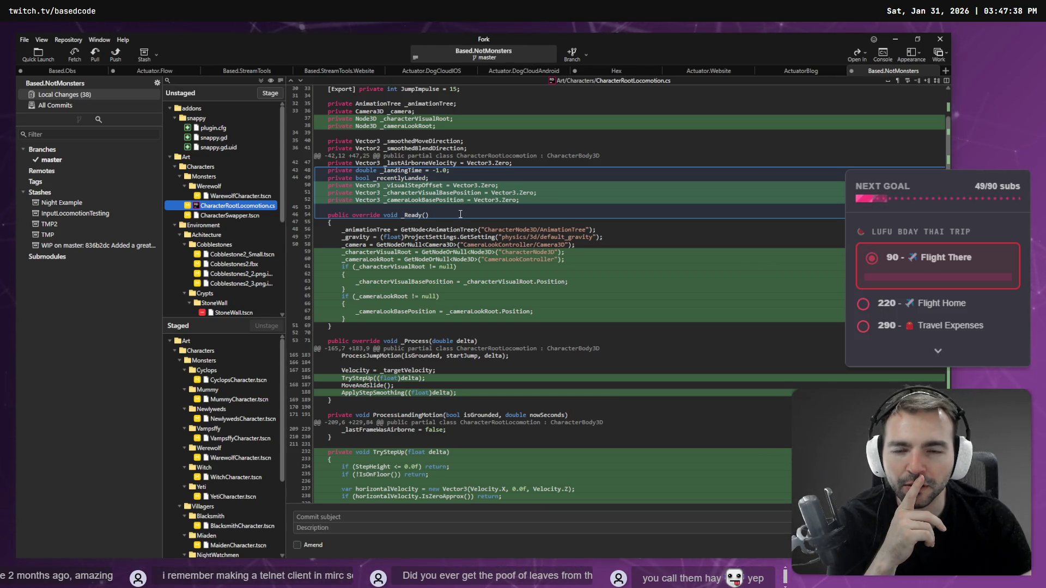
left_click(461, 214)
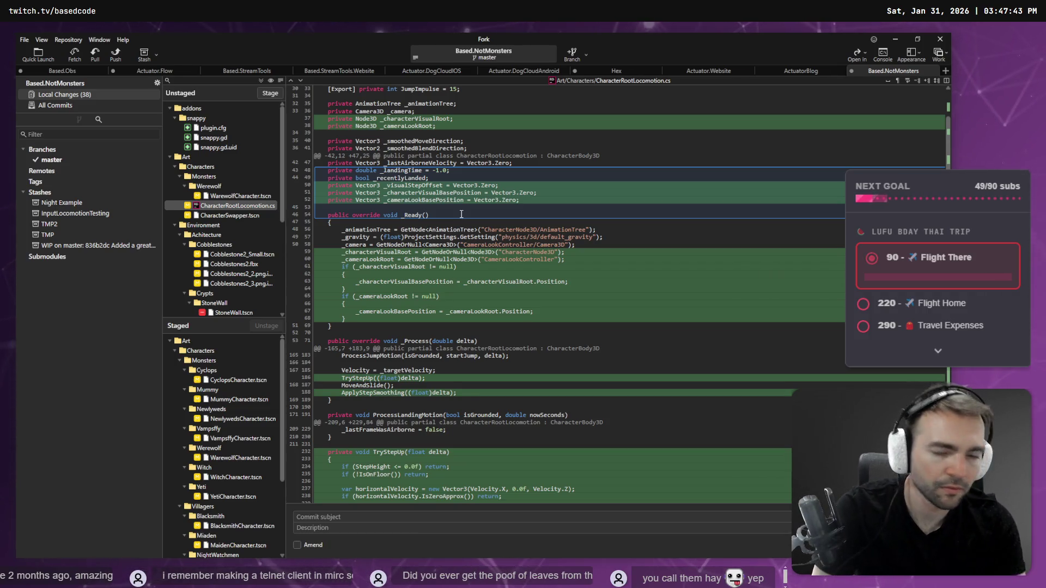
key("alt+Tab")
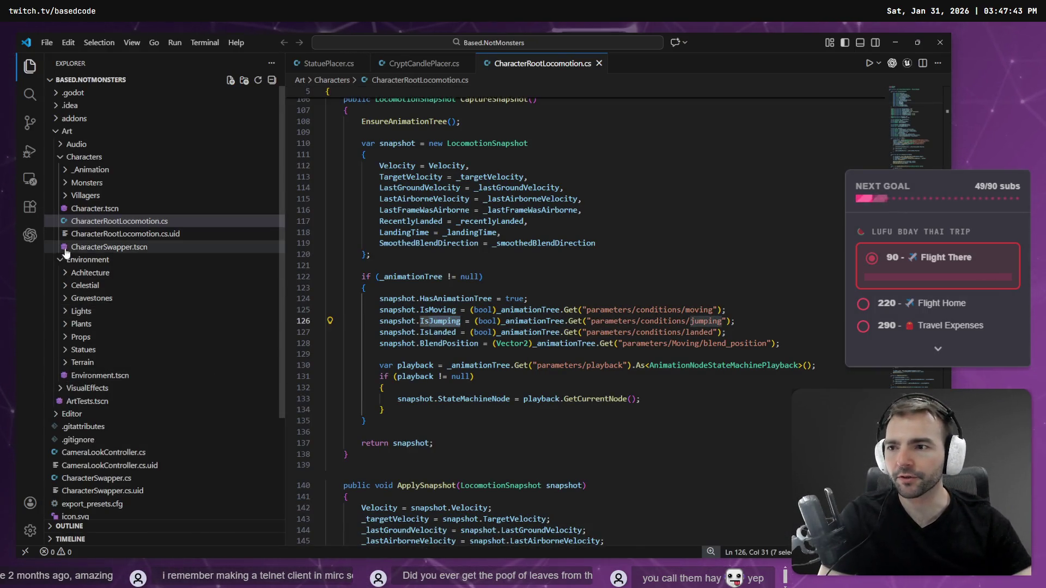
Check the Codex panel's list of all 25 past tasks, then go back to Fork's diff.
left_click(30, 263)
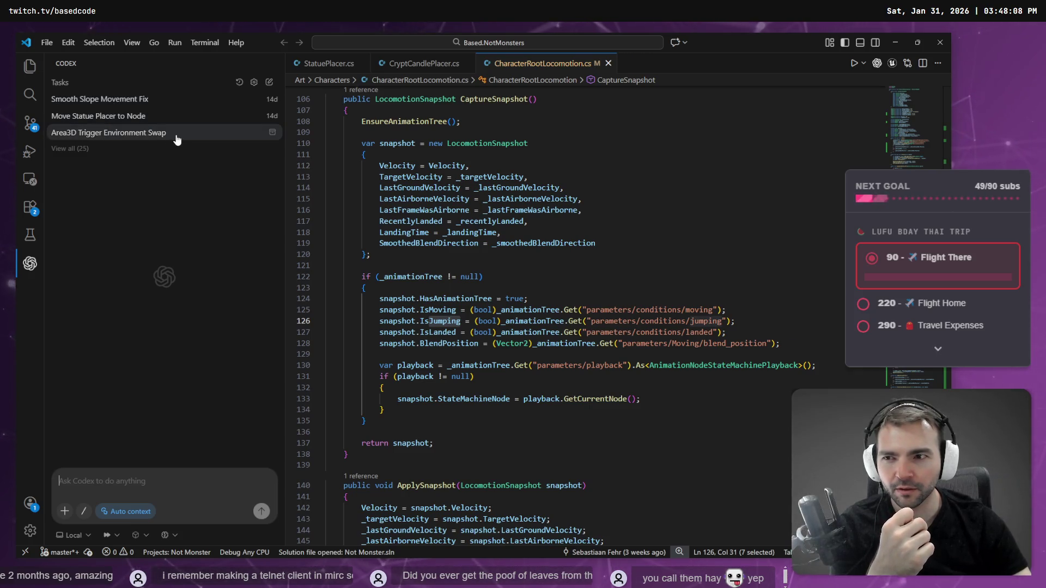
left_click(71, 150)
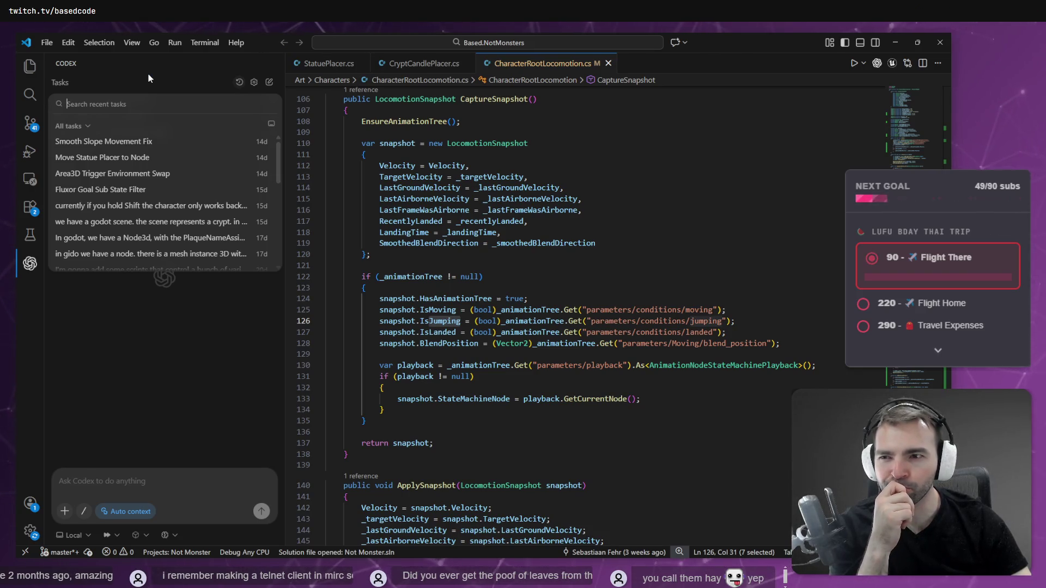
key("Escape")
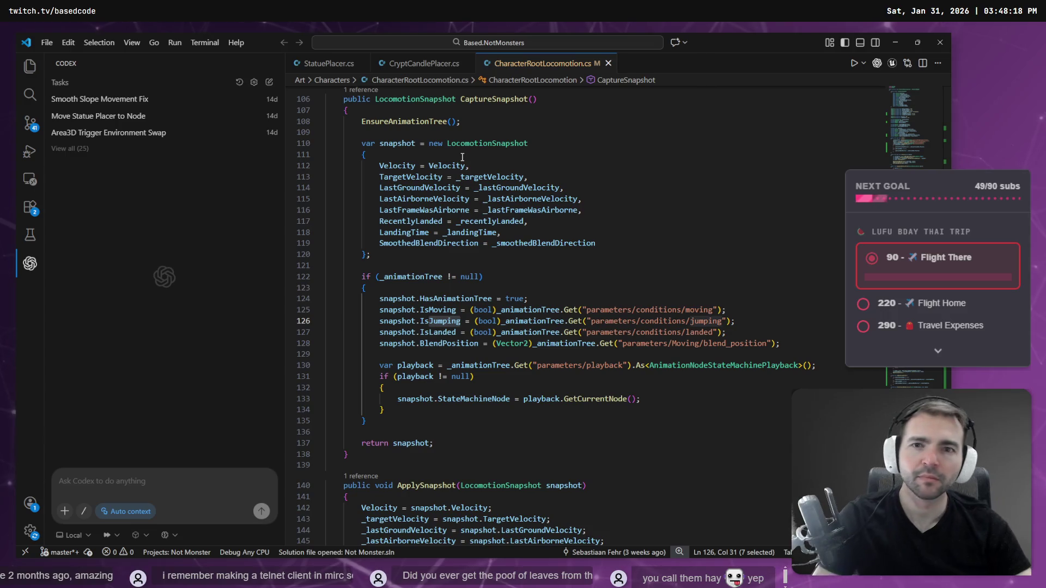
key("alt+Tab")
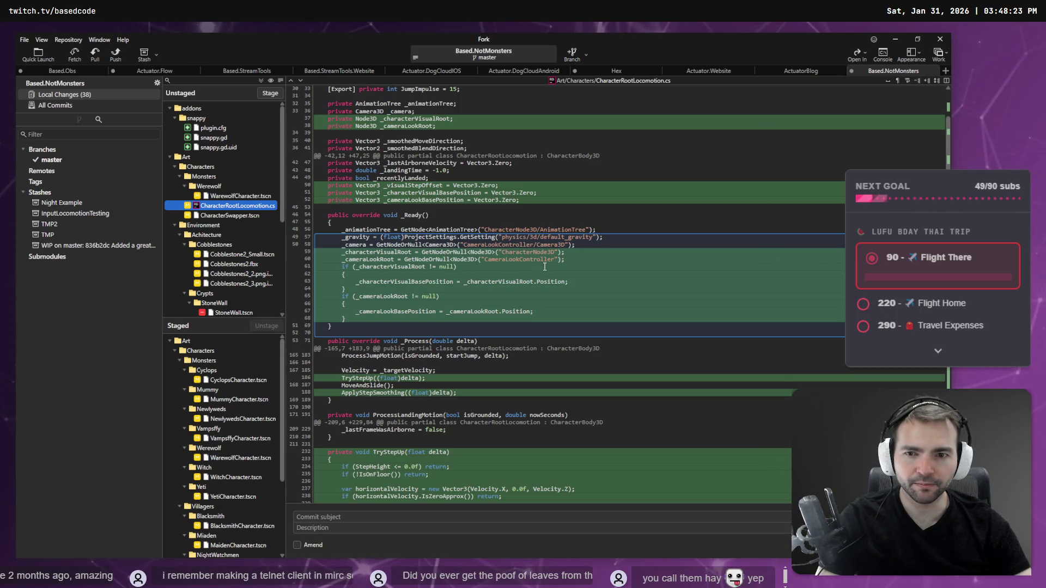
Scroll through the CharacterRootLocomotion.cs diff, then cycle windows toward the Godot editor.
scroll(409, 306, "down", 5)
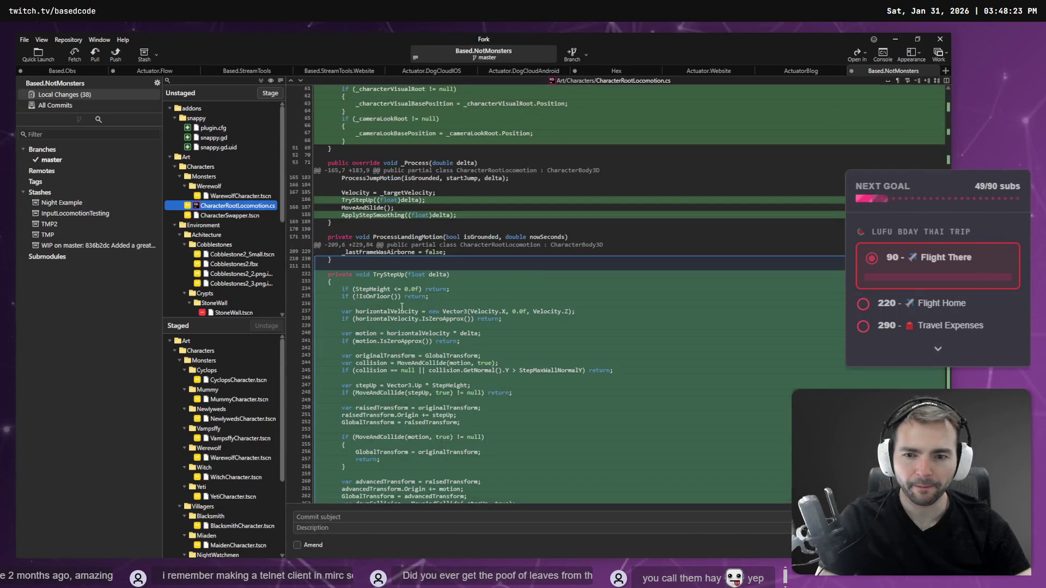
scroll(397, 308, "down", 3)
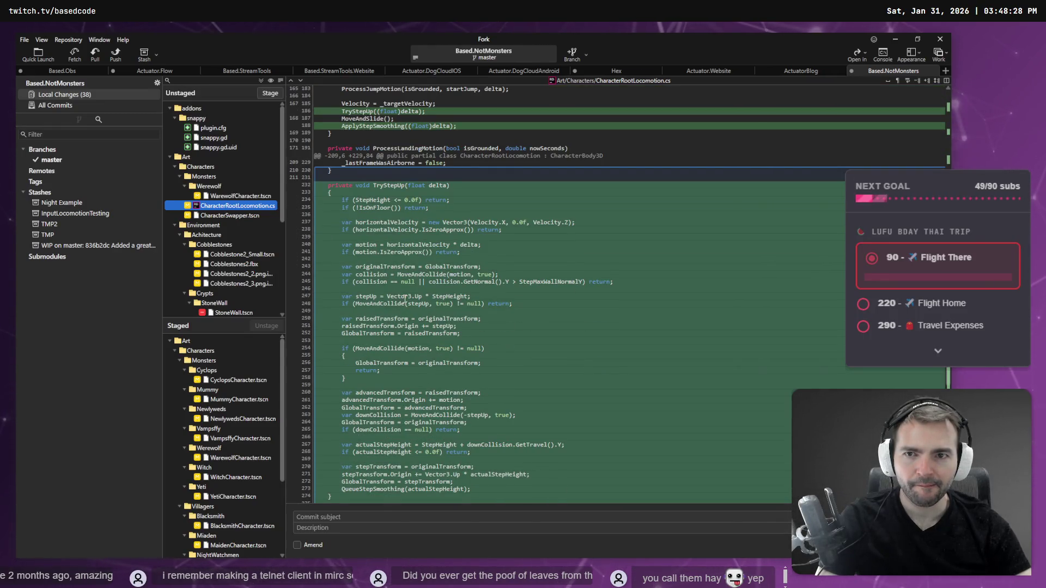
scroll(427, 294, "up", 1)
scroll(426, 294, "up", 5)
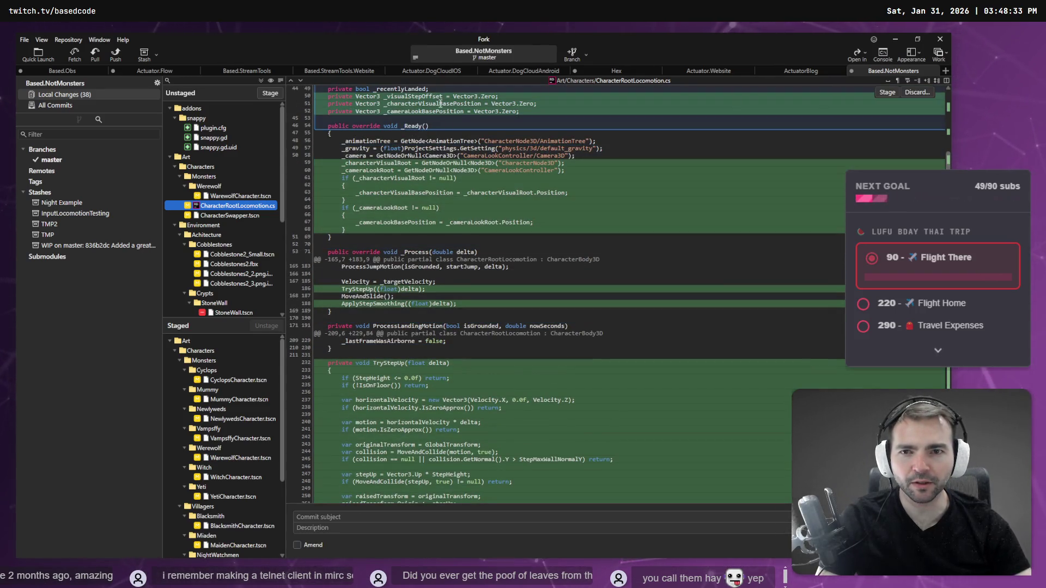
scroll(559, 223, "up", 3)
scroll(551, 220, "up", 3)
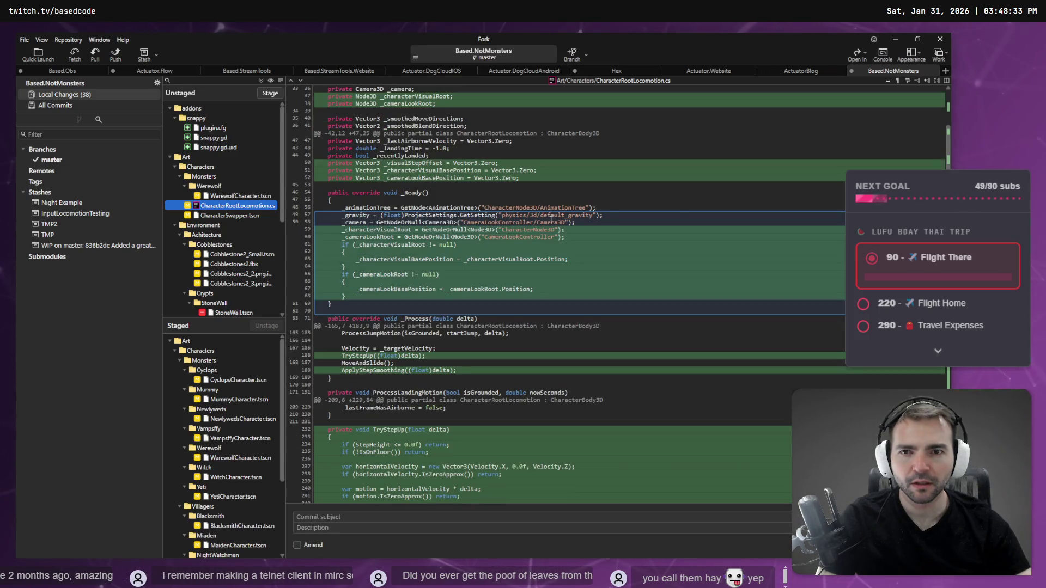
scroll(554, 221, "down", 20)
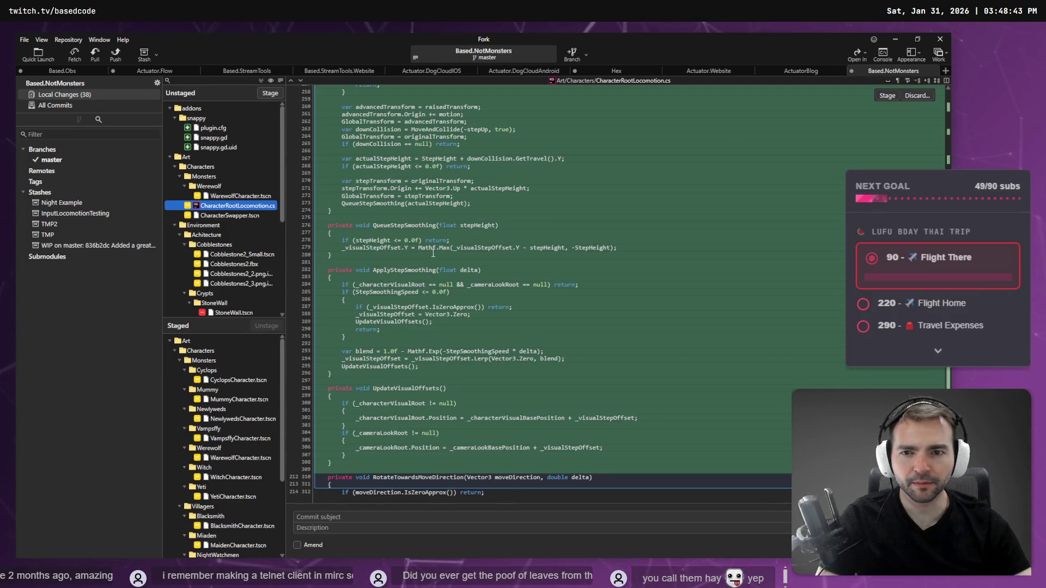
key("alt+Tab")
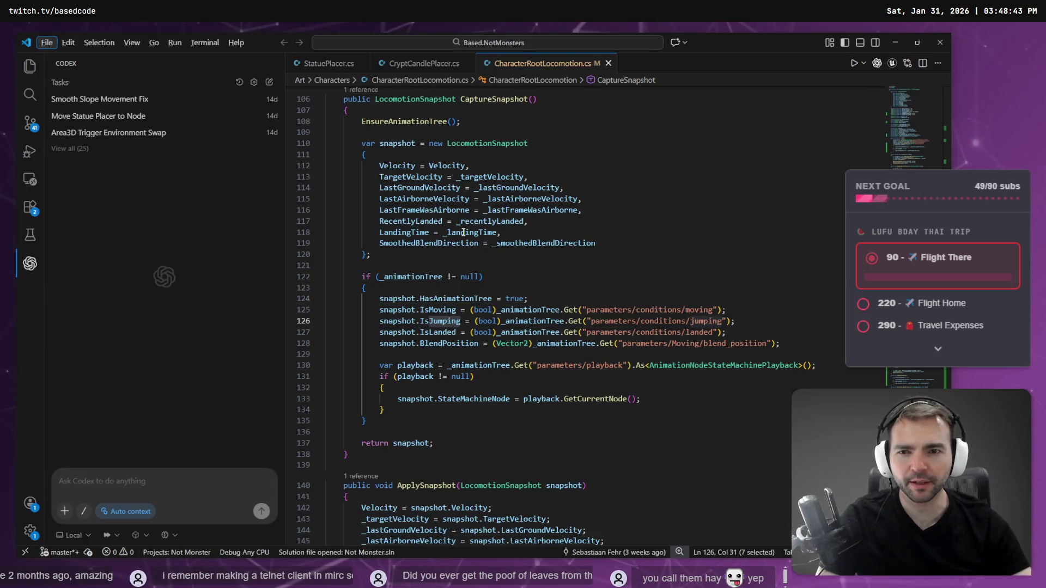
key("alt+Tab")
key("alt+Tab")
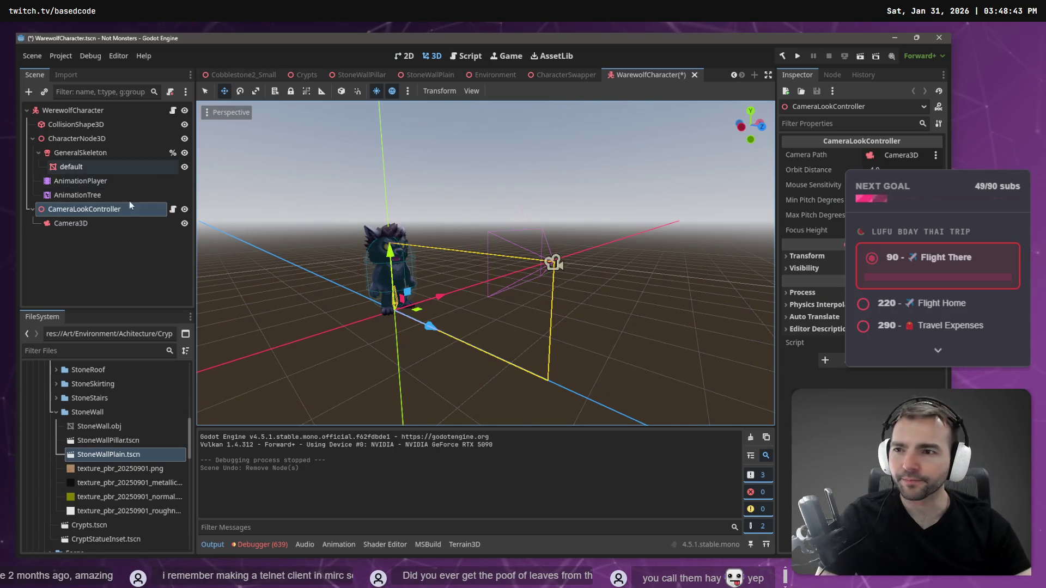
Open CyclopsCharacter.tscn and compare its CameraLookController with the werewolf scene's, then switch to Fork.
left_click(71, 217, "ctrl")
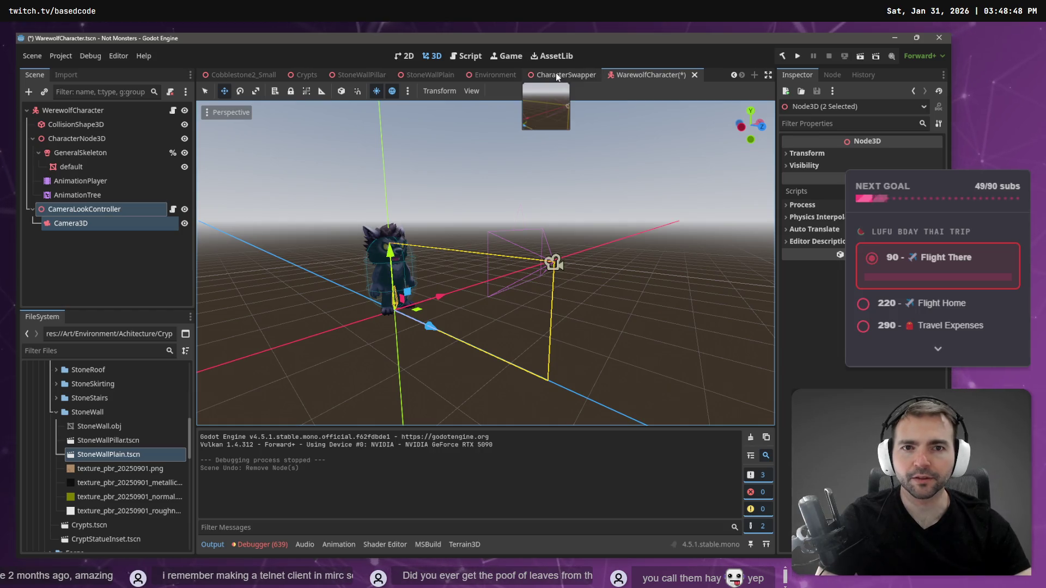
left_click(556, 77)
left_click(161, 168)
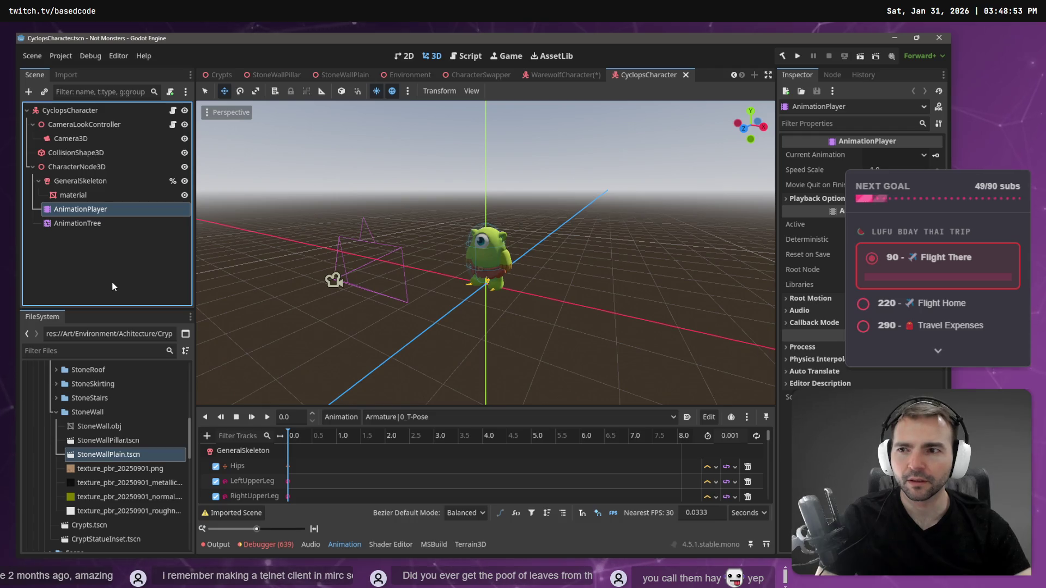
left_click(106, 125)
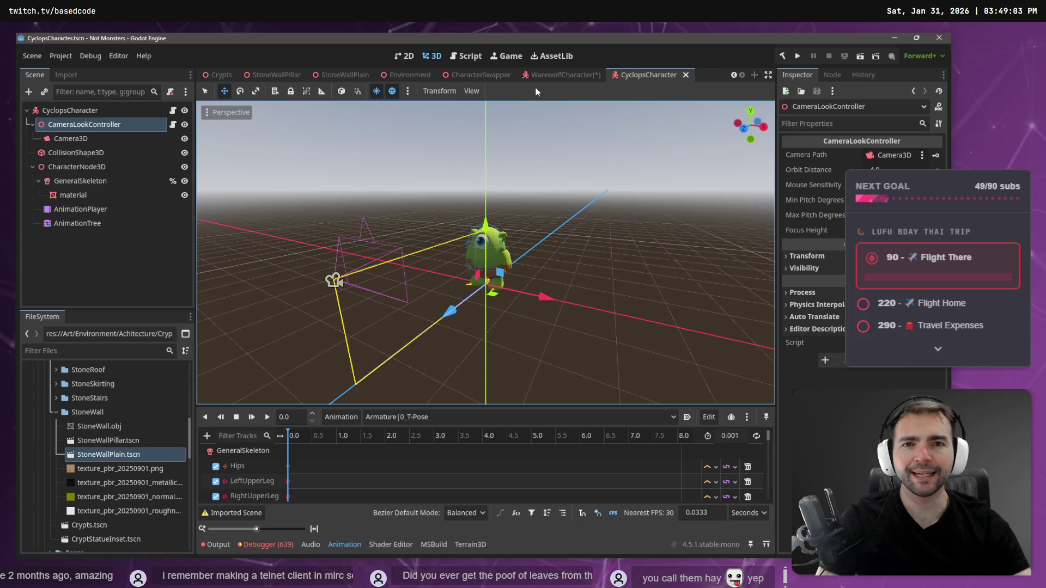
left_click(551, 77)
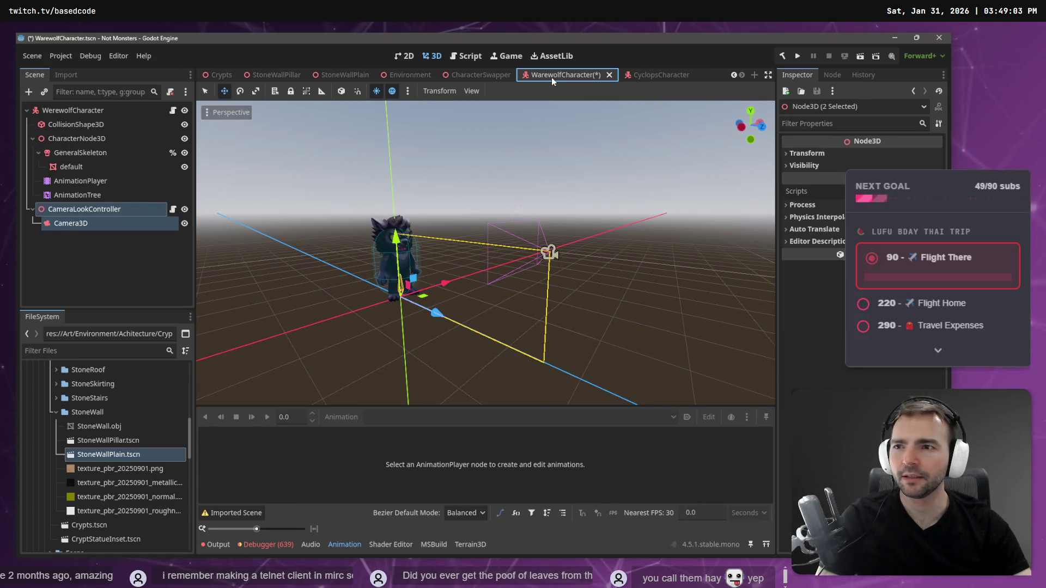
left_click(641, 76)
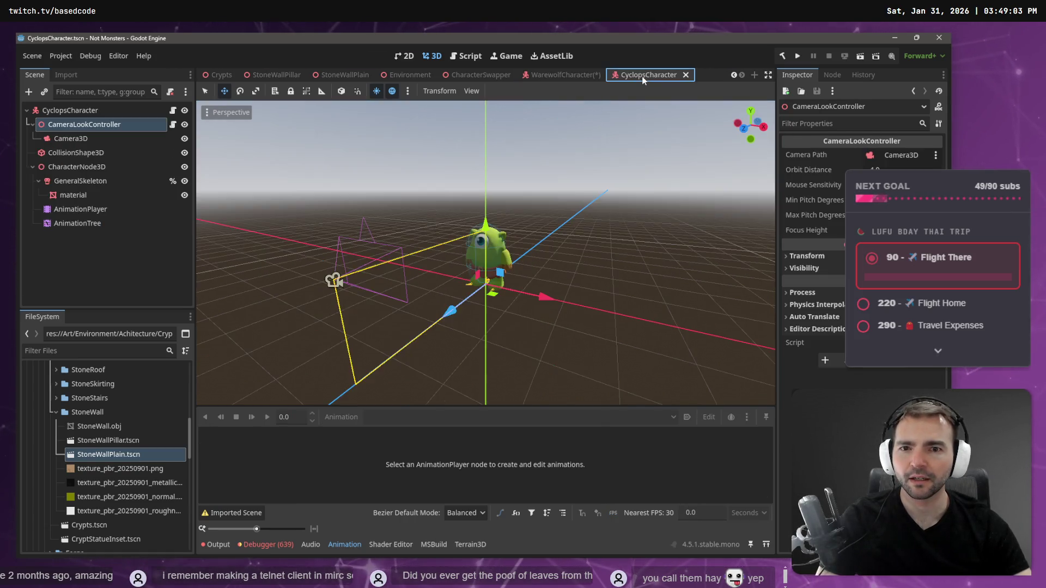
left_click(554, 75)
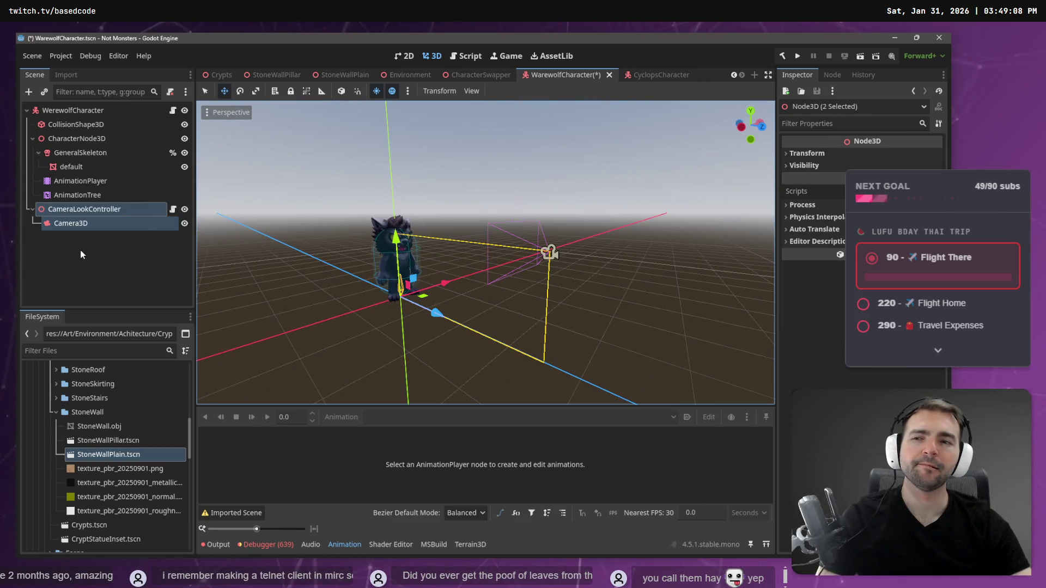
left_click(658, 76)
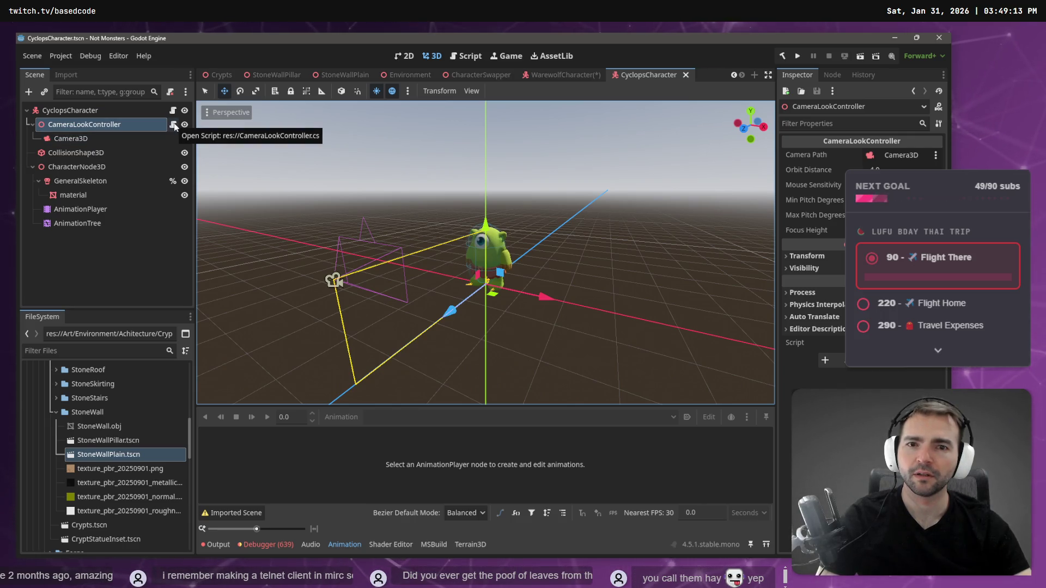
key("alt+Tab")
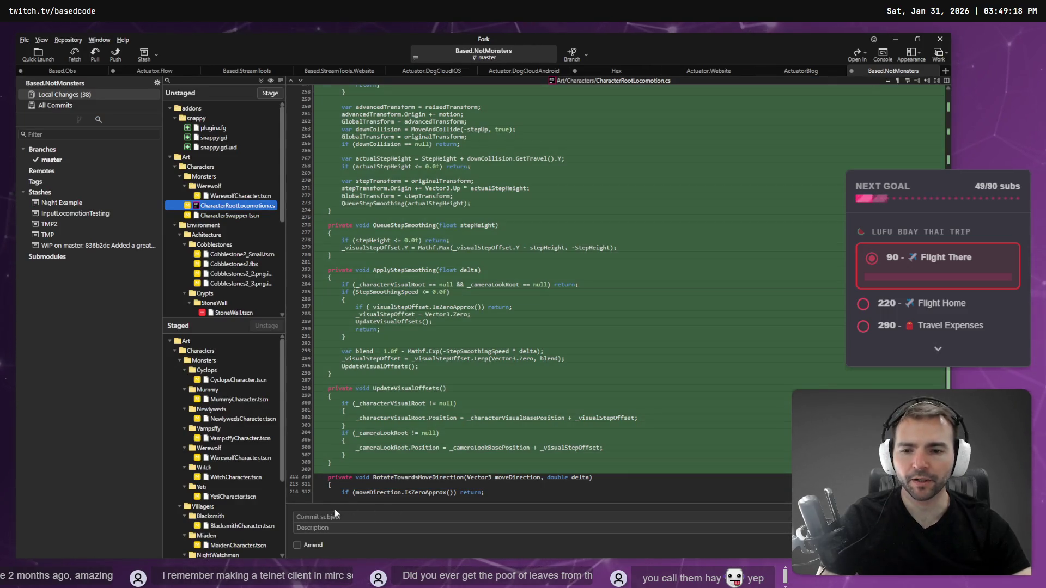
Dictate a Codex note that the camera seems to turn off when changing characters.
key("alt+Tab")
key("alt+Tab")
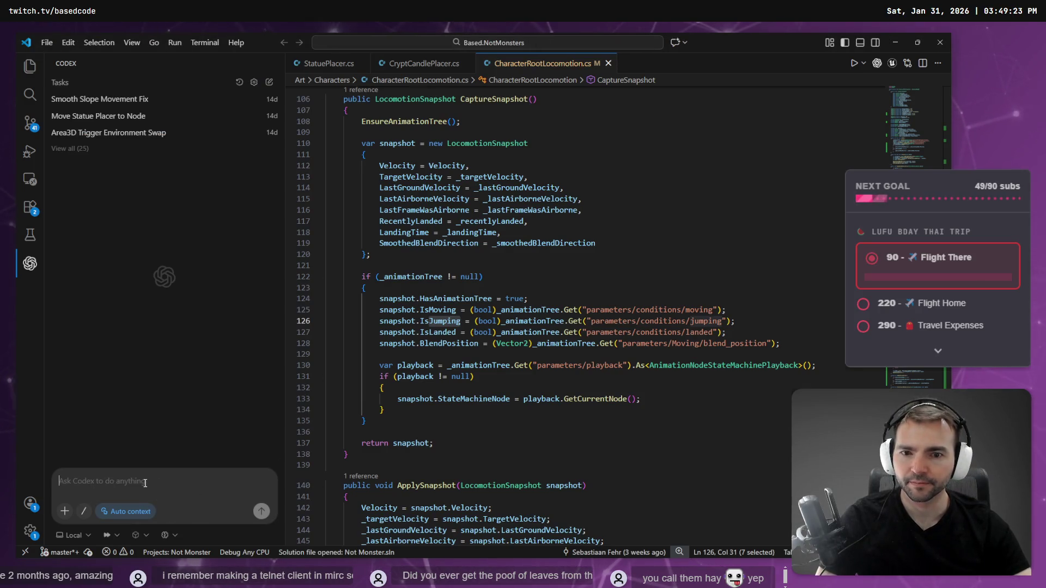
key("super+h")
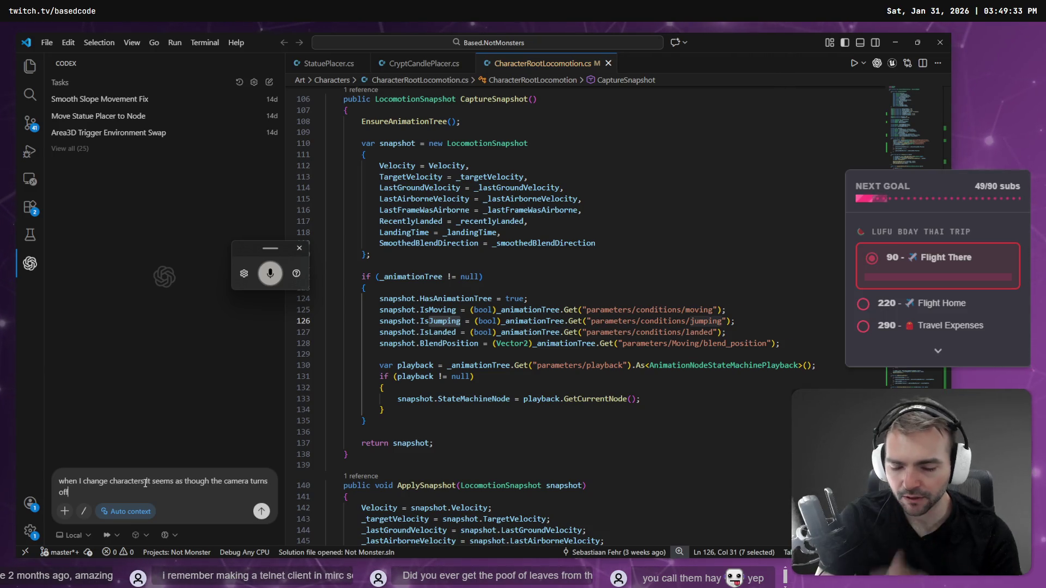
key("alt+Tab")
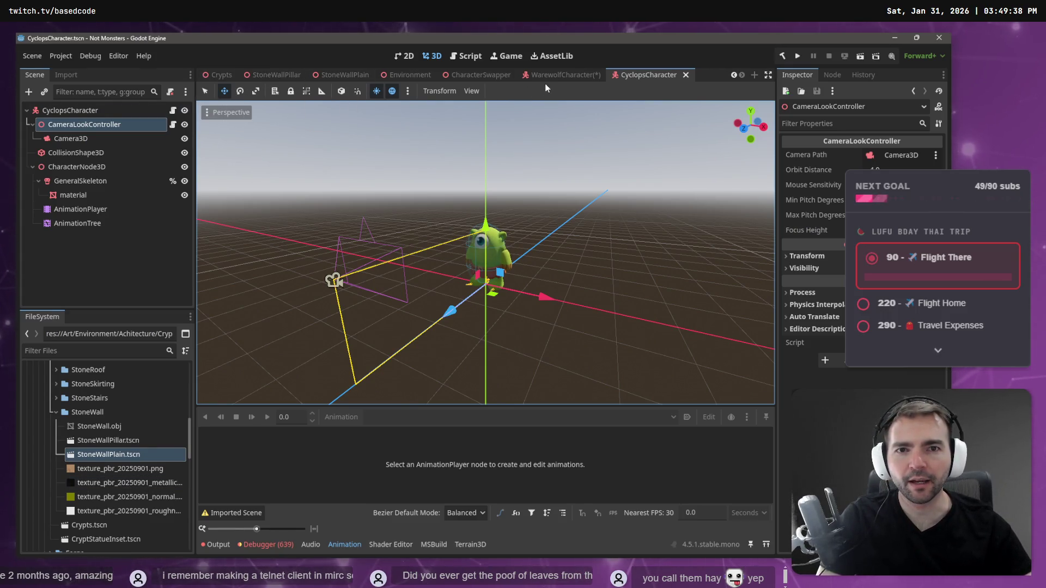
Look over the Environment scene and try filtering its scene tree for 'Camera'.
left_click(401, 78)
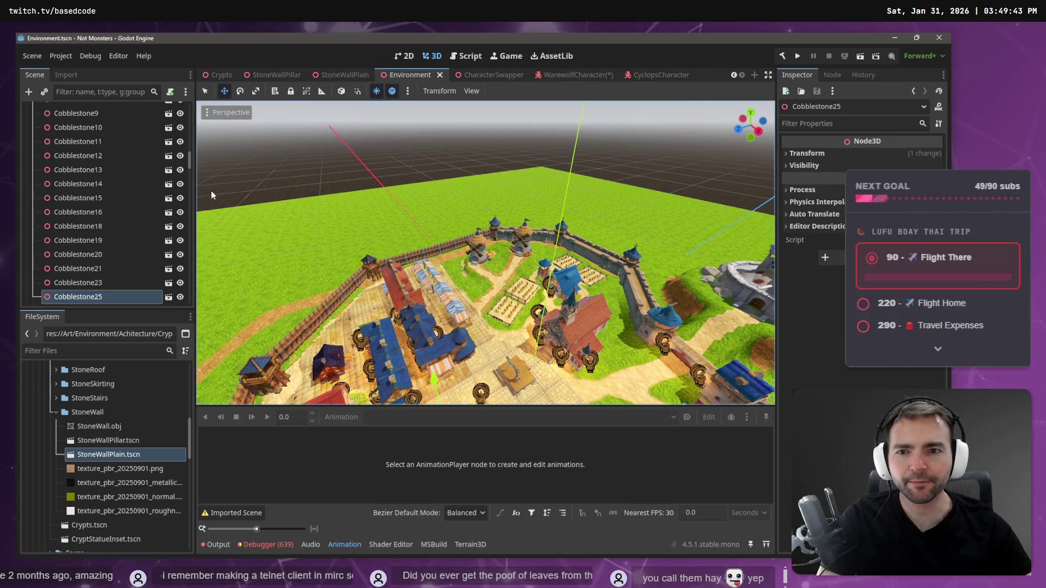
left_click_drag(381, 211, 414, 229)
scroll(485, 253, "up", 6)
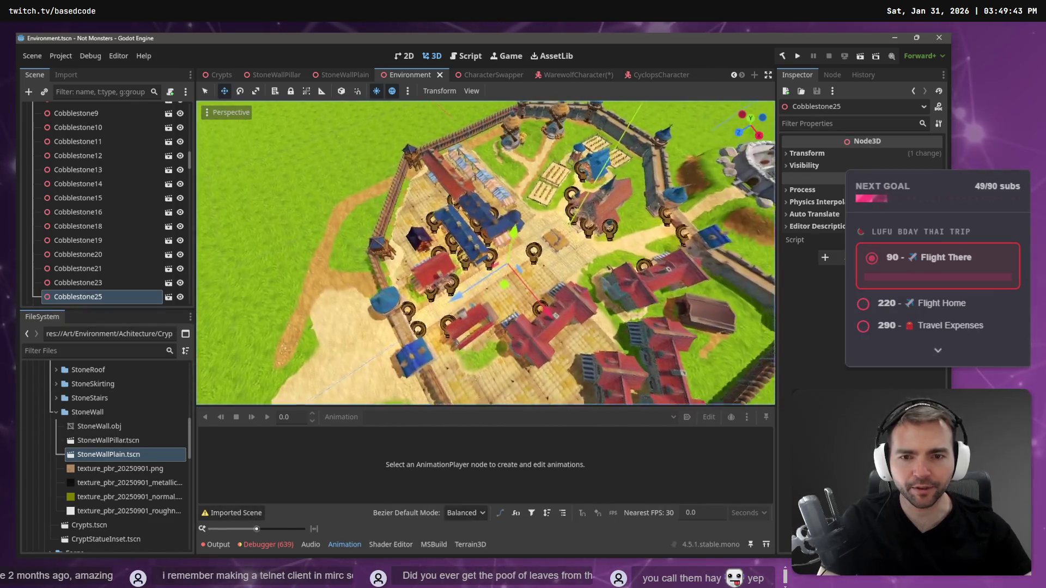
scroll(485, 252, "up", 5)
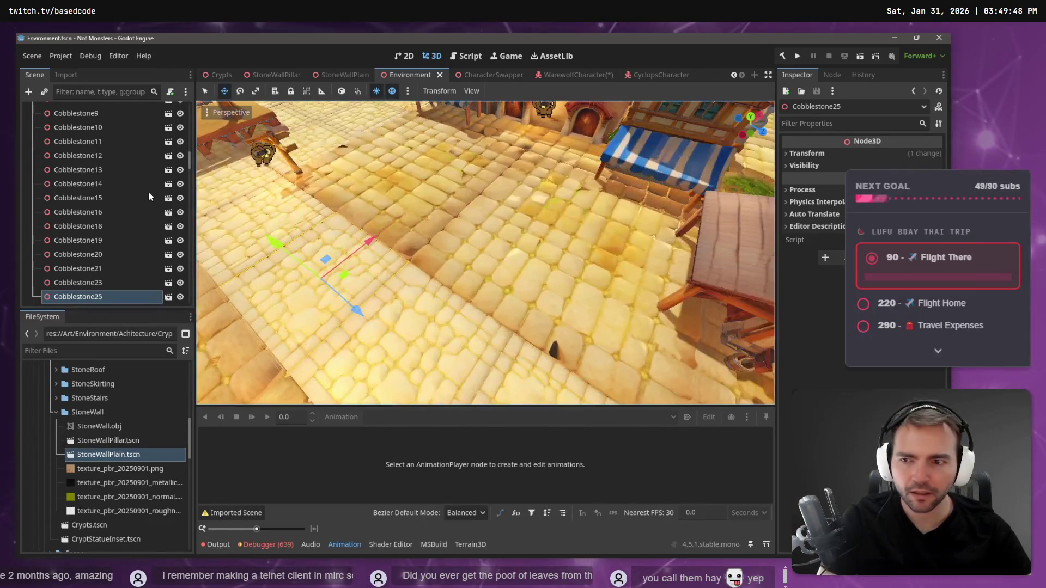
left_click_drag(190, 161, 199, 314)
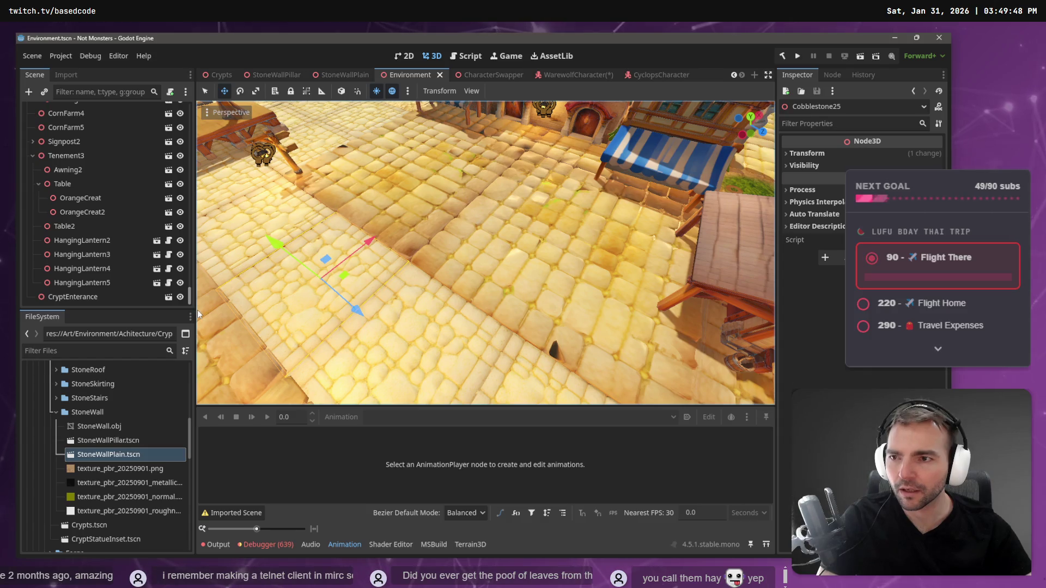
left_click(79, 91)
type("Camera")
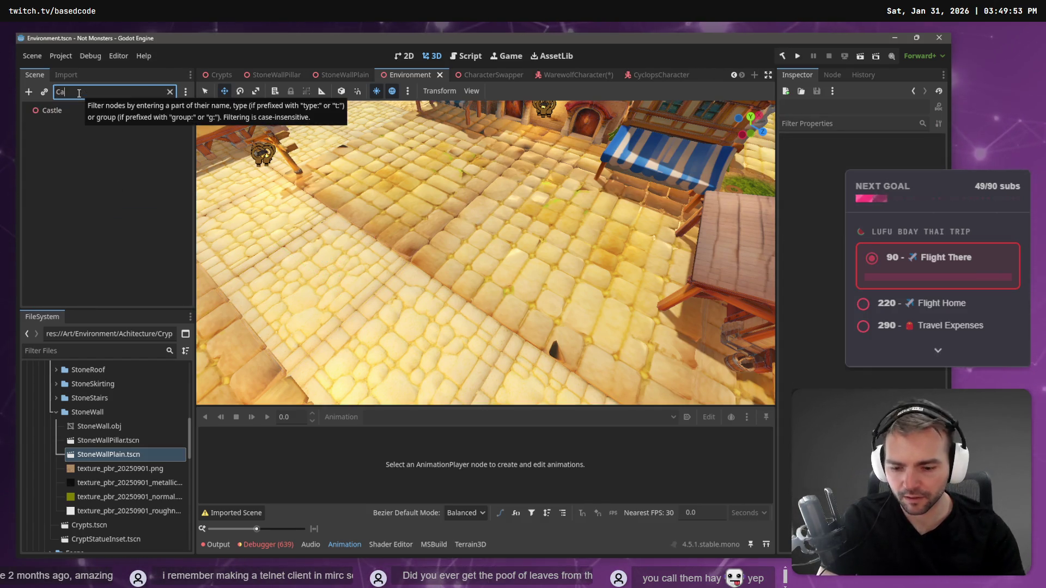
left_click(170, 91)
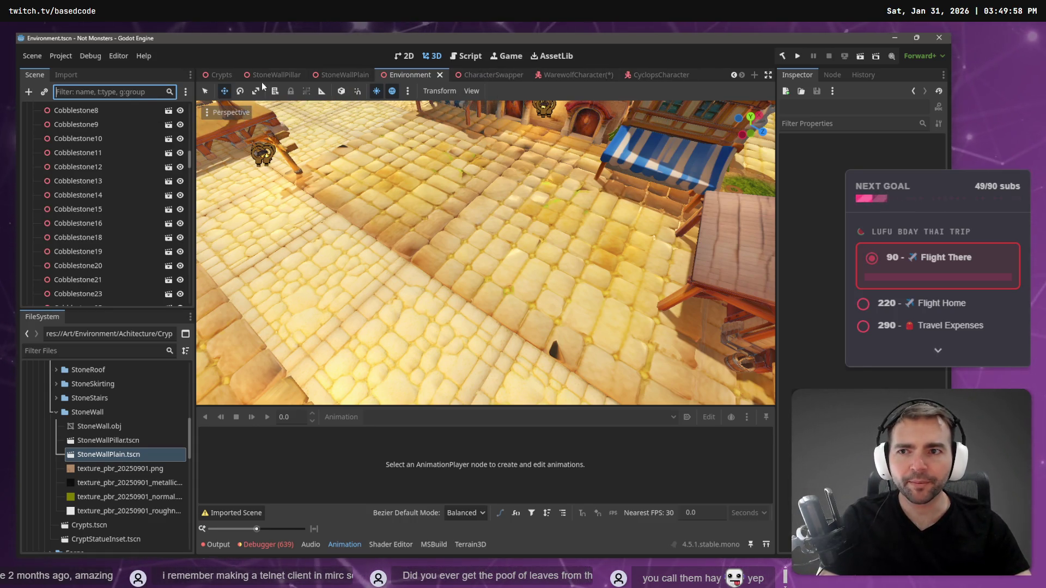
scroll(230, 77, "up", 1)
Filter the FileSystem dock for 'Main' and open Main.tscn.
left_click(82, 349)
type("Main")
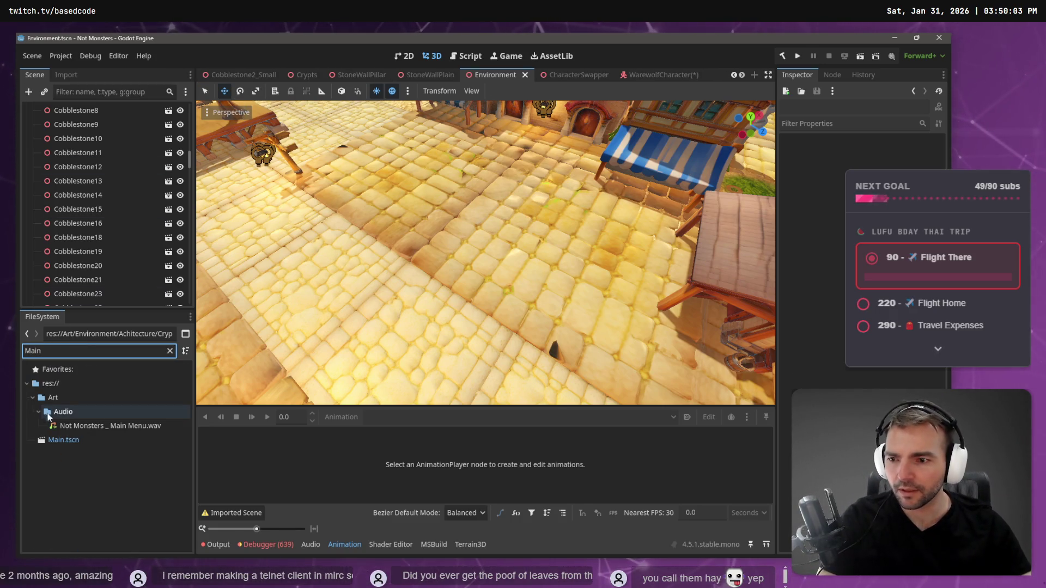
left_click(109, 440)
key("Return")
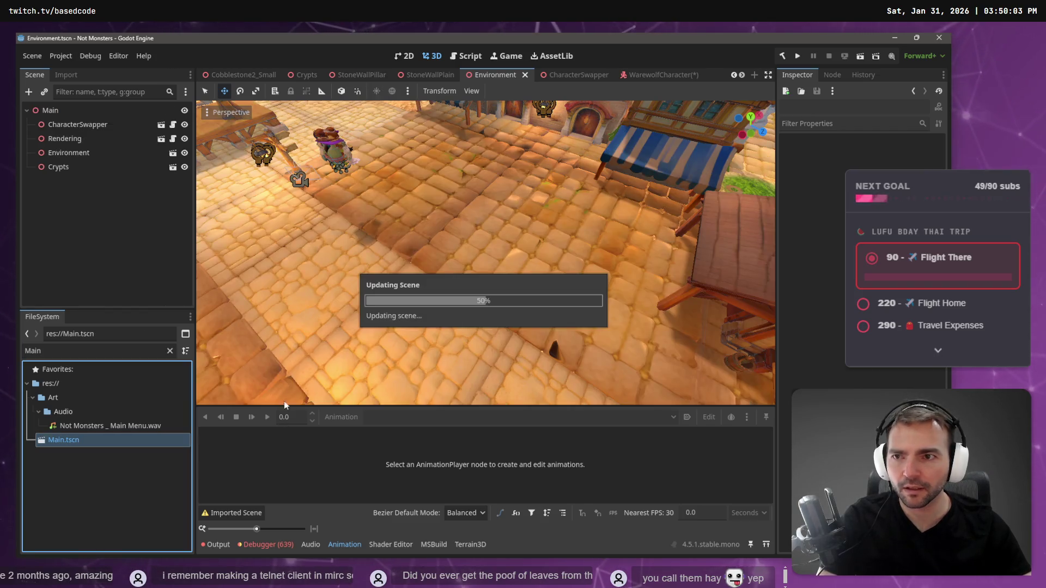
Inspect the Main scene's Rendering and Environment nodes, then switch to the CharacterSwapper tab.
left_click(77, 141)
left_click(69, 153)
left_click(70, 177)
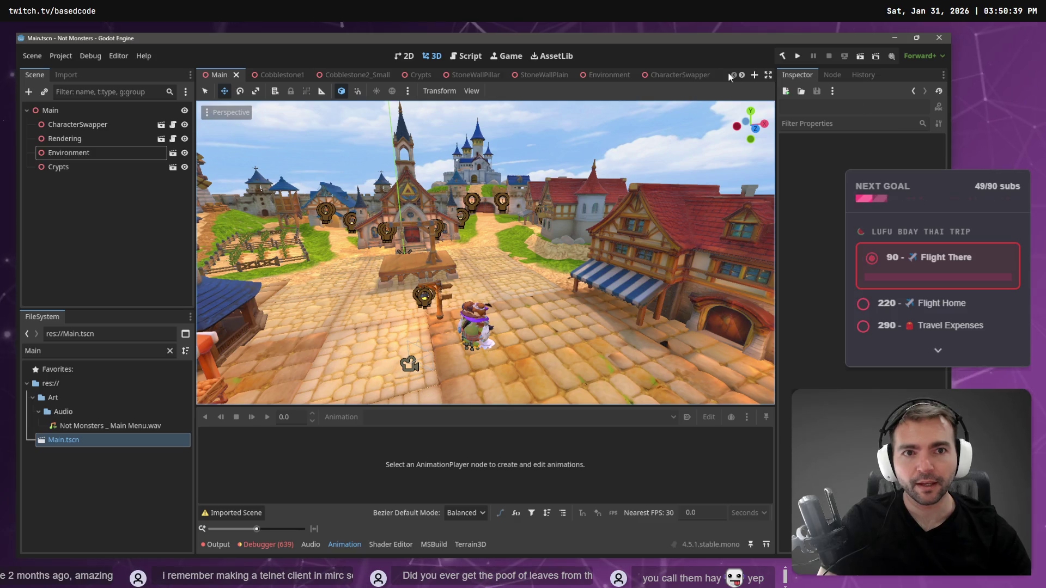
left_click(688, 74)
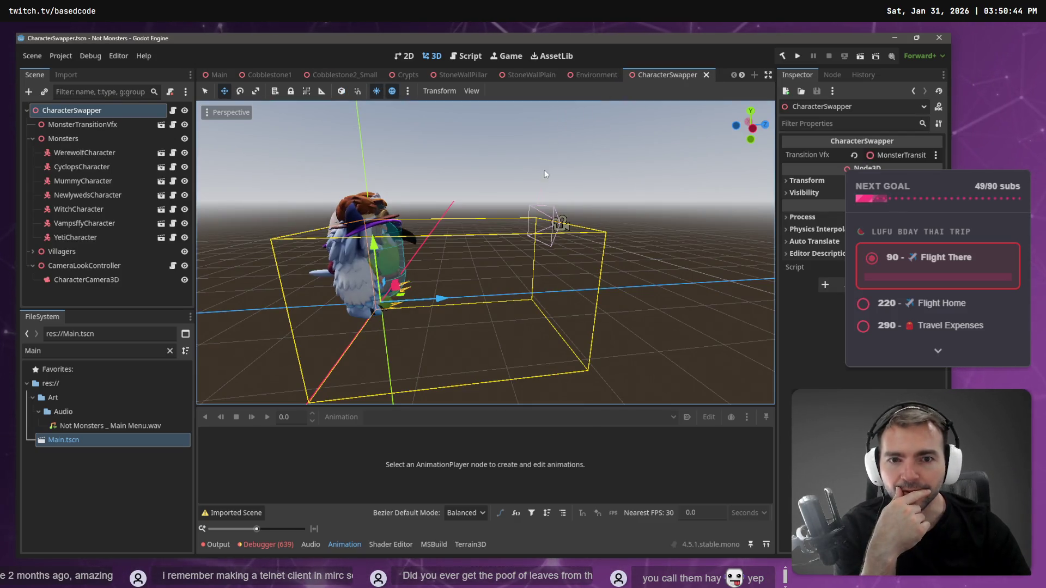
Browse the CharacterSwapper's Blacksmith, Plague Doctor, transition effect and camera look controller nodes.
left_click(560, 228)
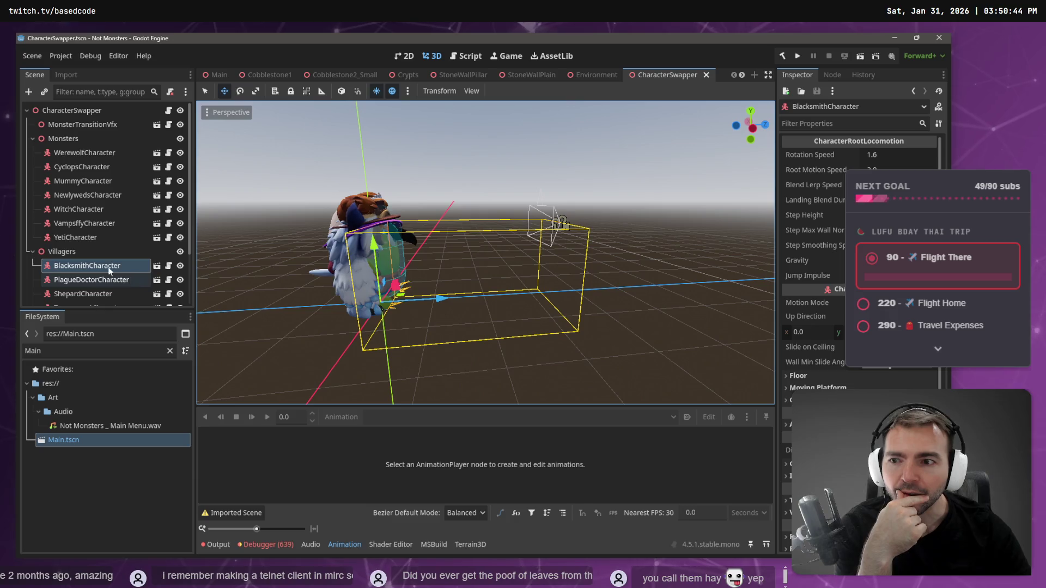
left_click(96, 279)
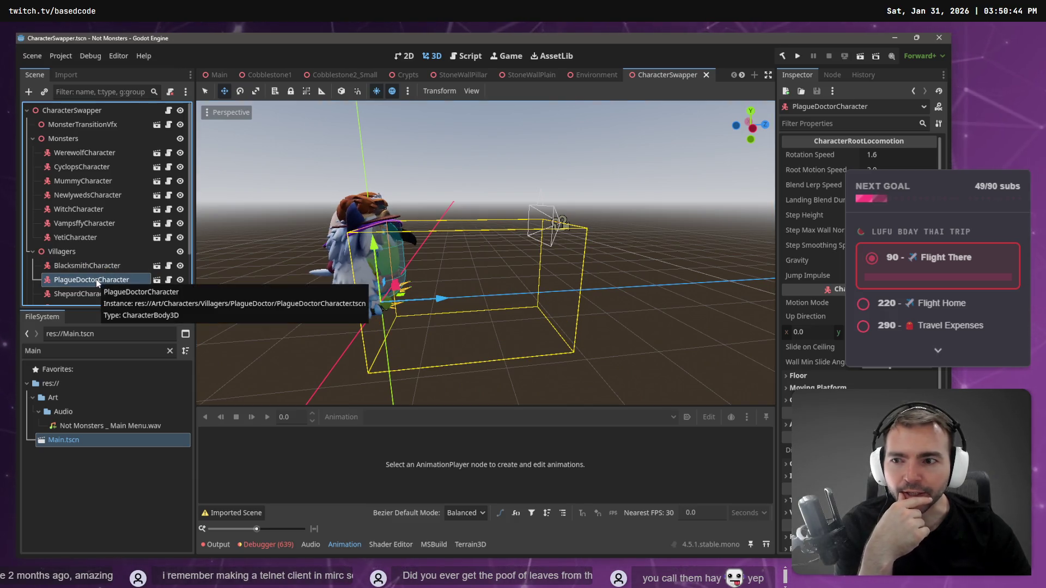
left_click(99, 270)
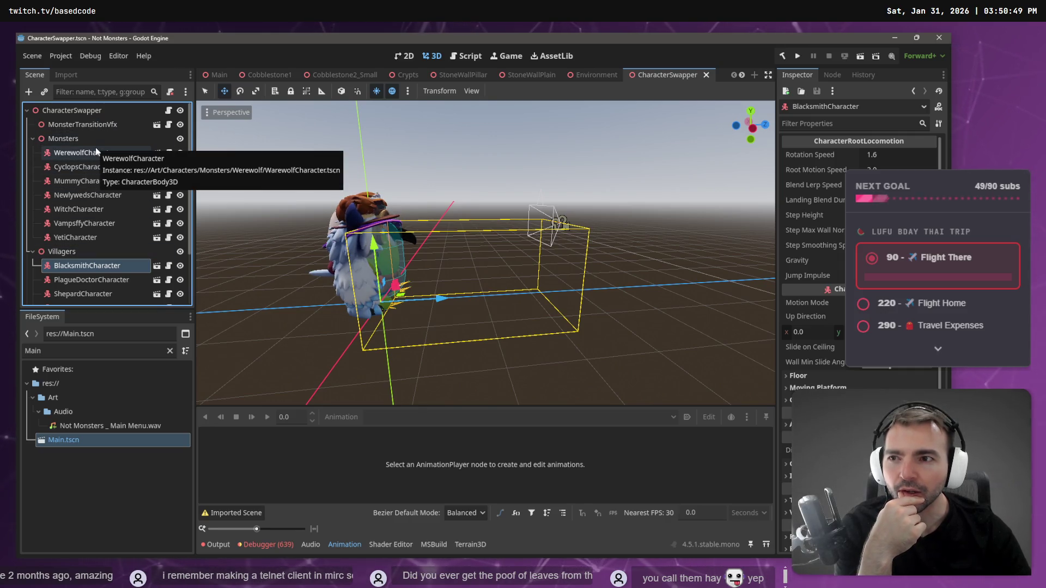
left_click(99, 124)
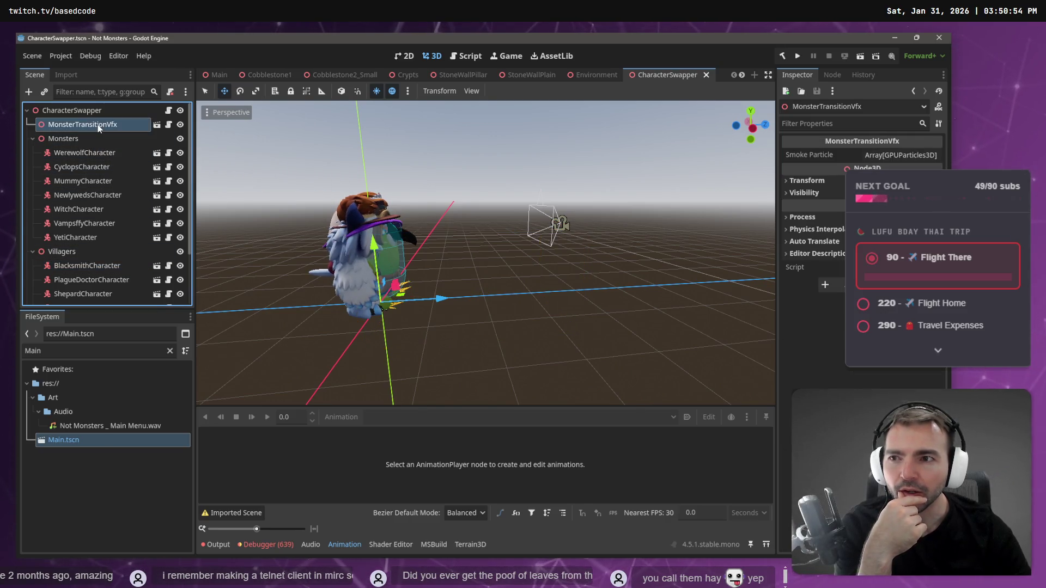
scroll(104, 136, "down", 3)
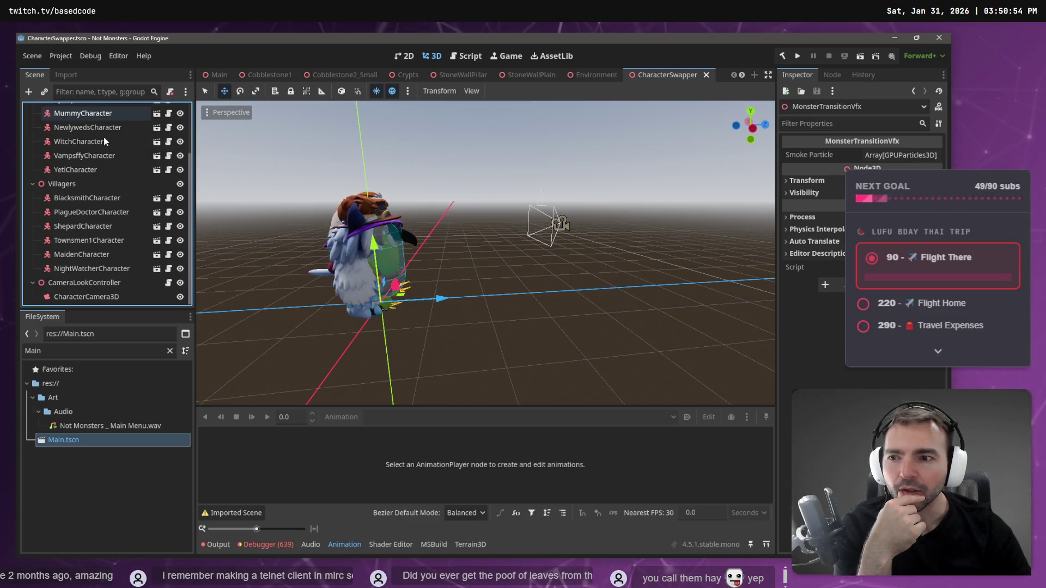
left_click(93, 284)
scroll(93, 283, "up", 3)
scroll(96, 266, "down", 3)
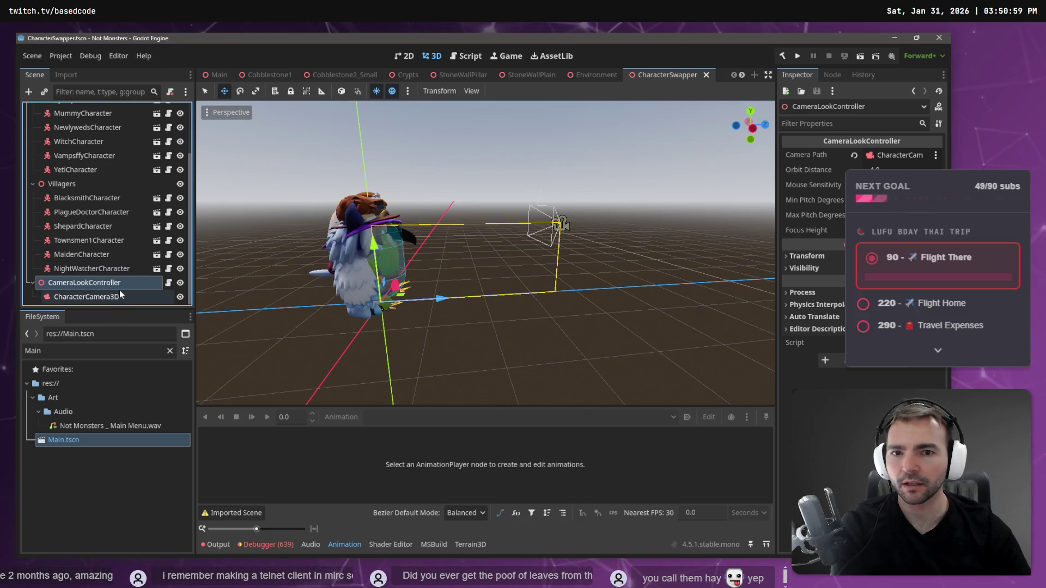
scroll(120, 234, "up", 3)
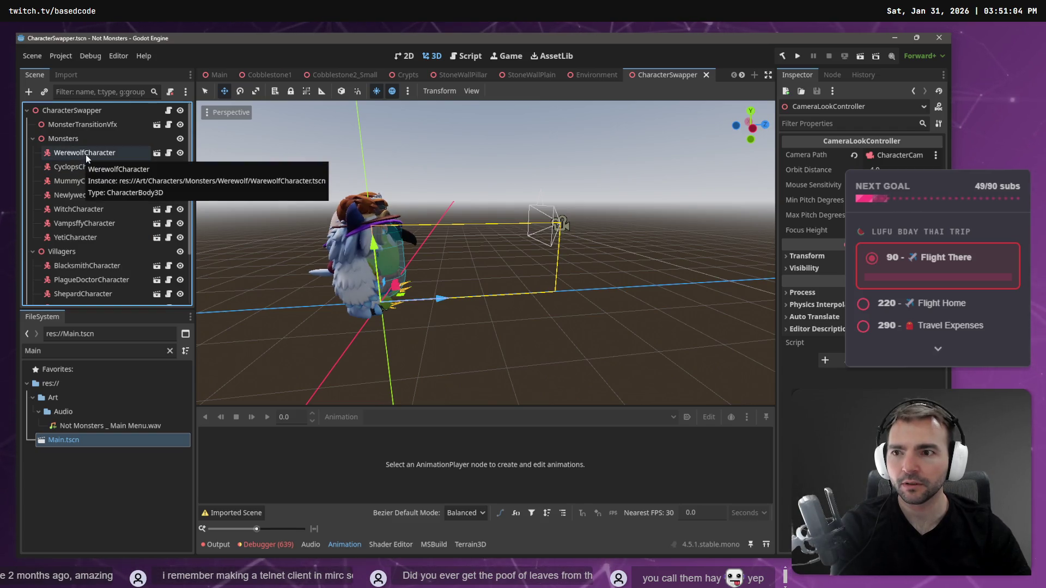
Open the WerewolfCharacter instance's scene in its own editor tab.
scroll(68, 291, "down", 3)
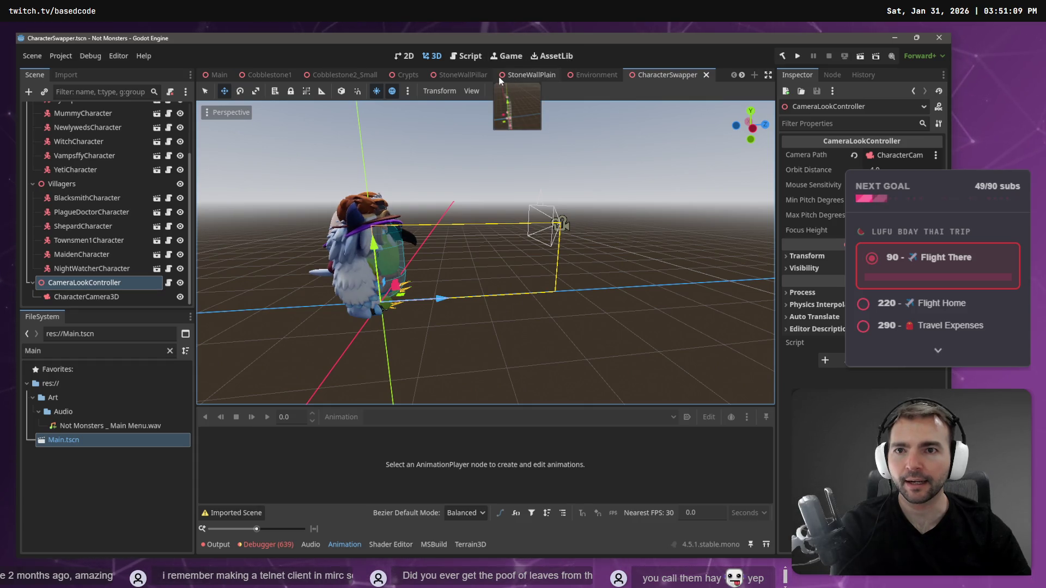
scroll(108, 157, "up", 3)
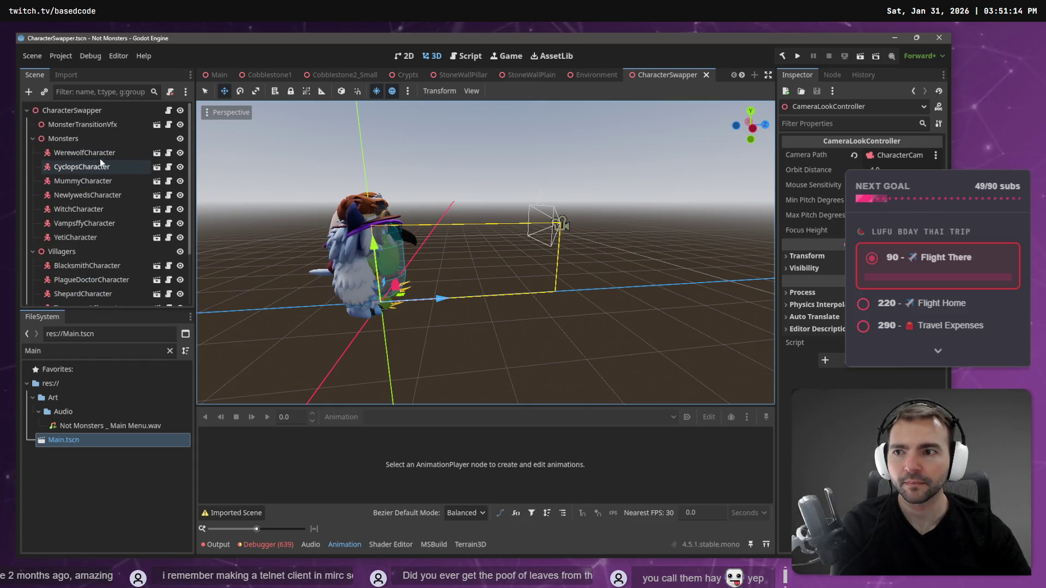
left_click(109, 154)
left_click(166, 155)
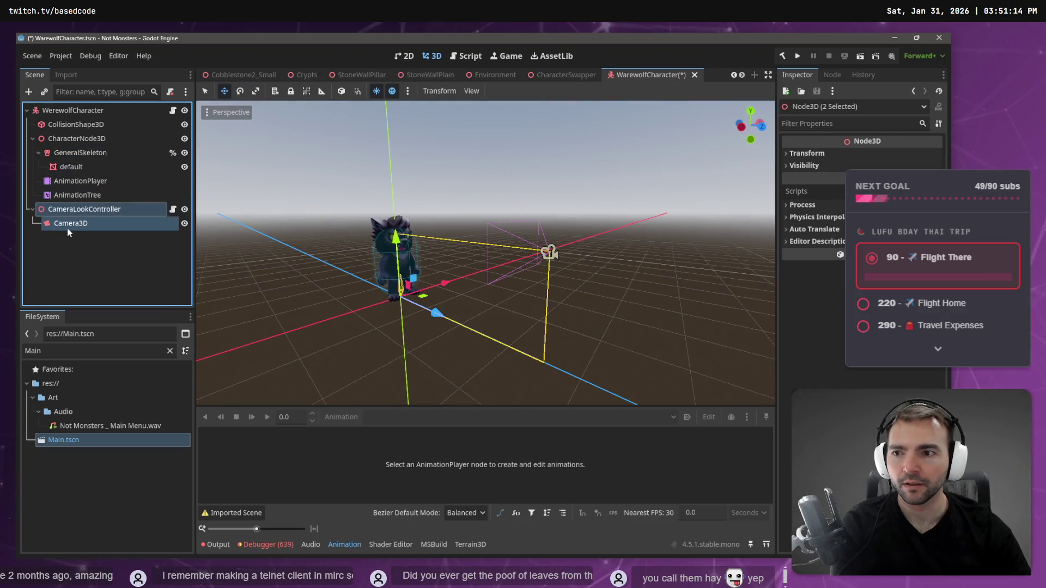
Delete CameraLookController and its Camera3D from WerewolfCharacter, then clear the debugger's 639 errors.
left_click(75, 210)
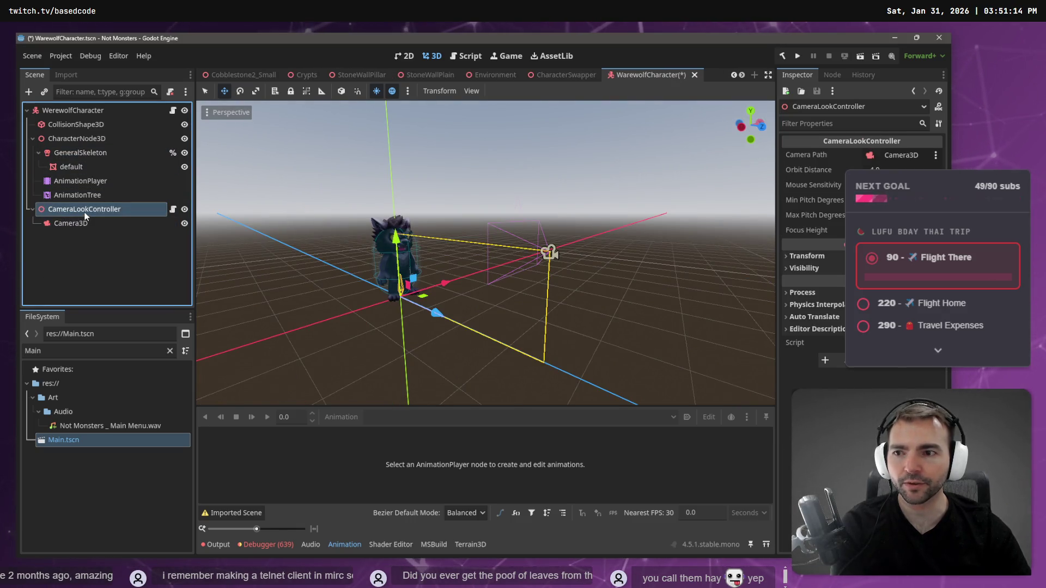
key("Delete")
left_click(445, 303)
left_click(124, 241)
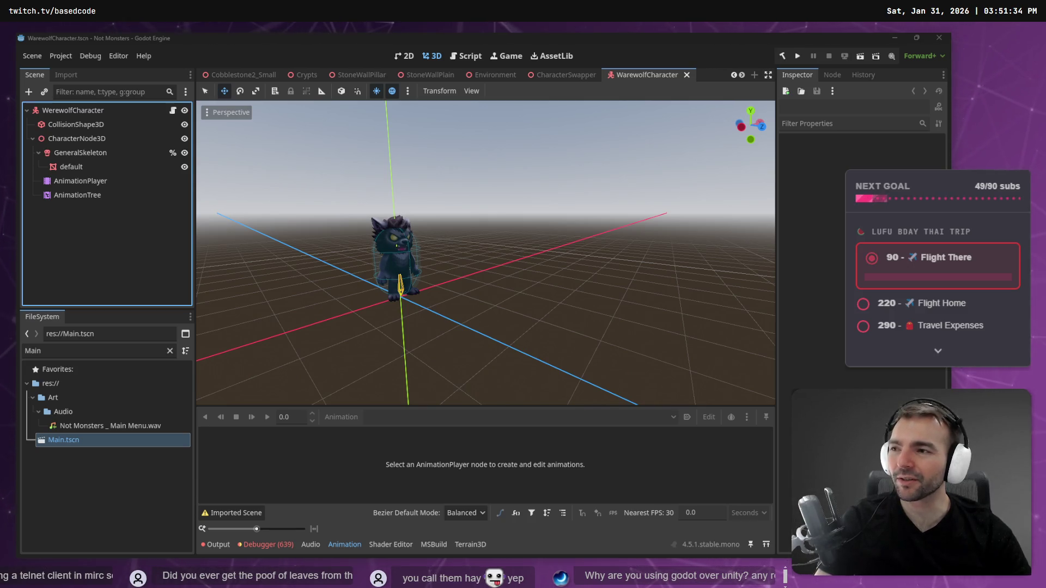
left_click(294, 50)
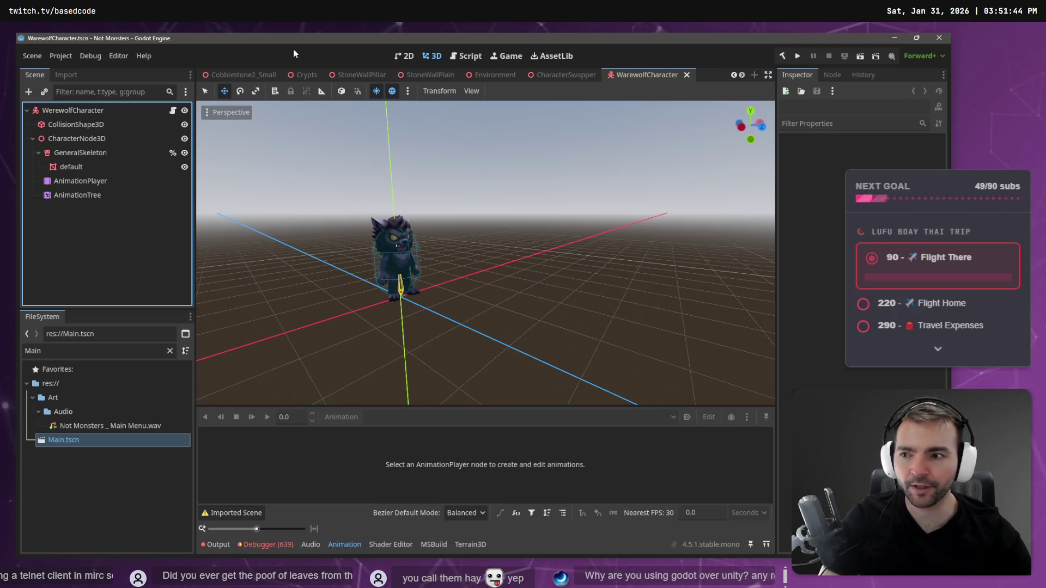
left_click(269, 544)
left_click(765, 444)
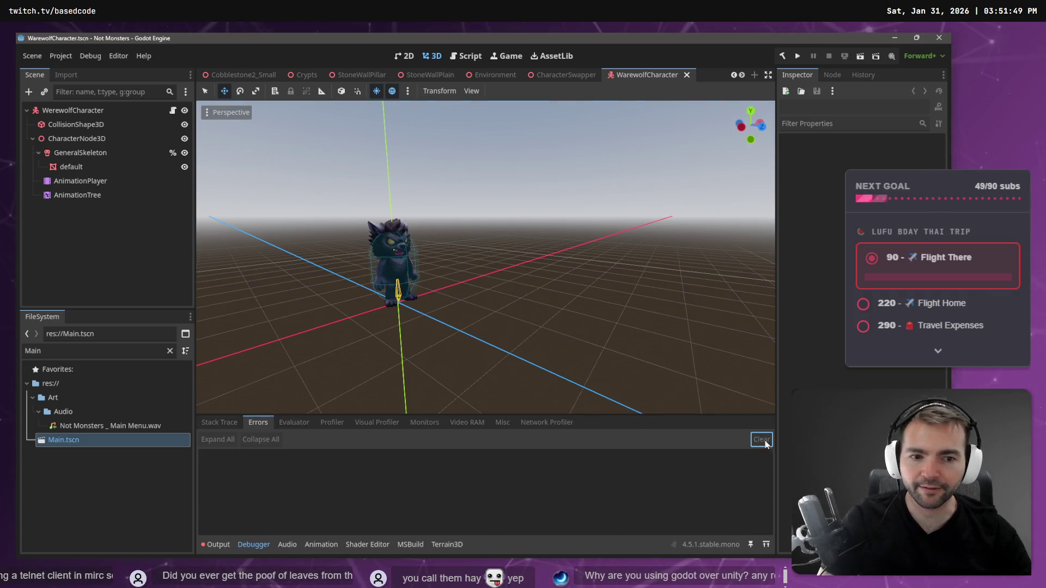
left_click(120, 255)
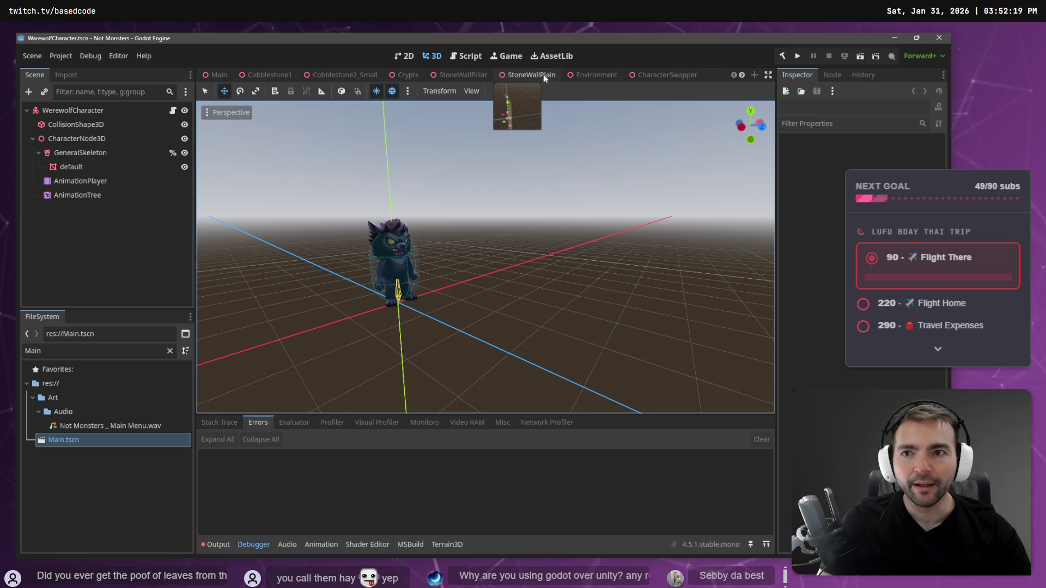
scroll(543, 74, "up", 2)
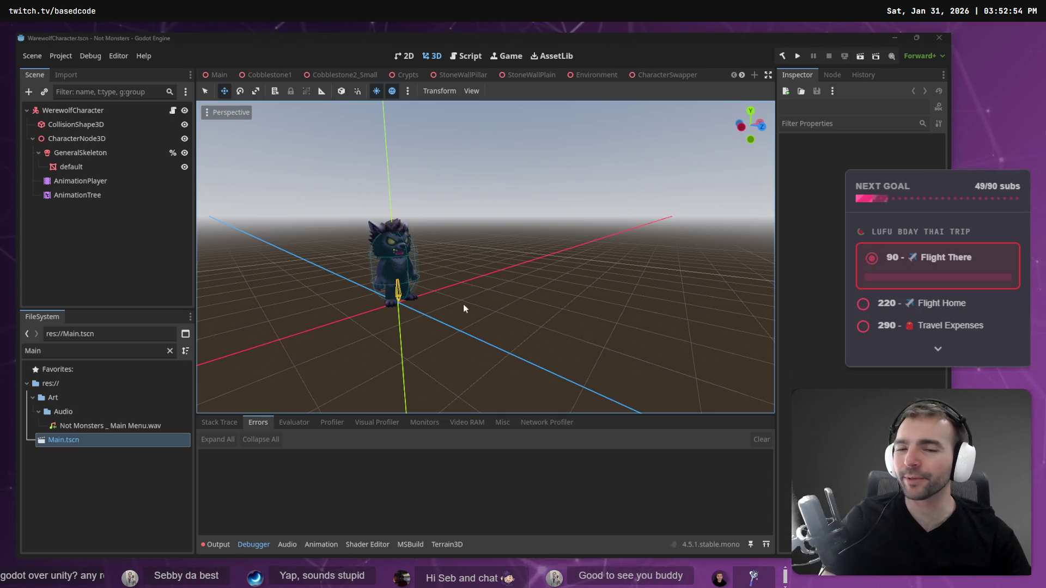
left_click(113, 238)
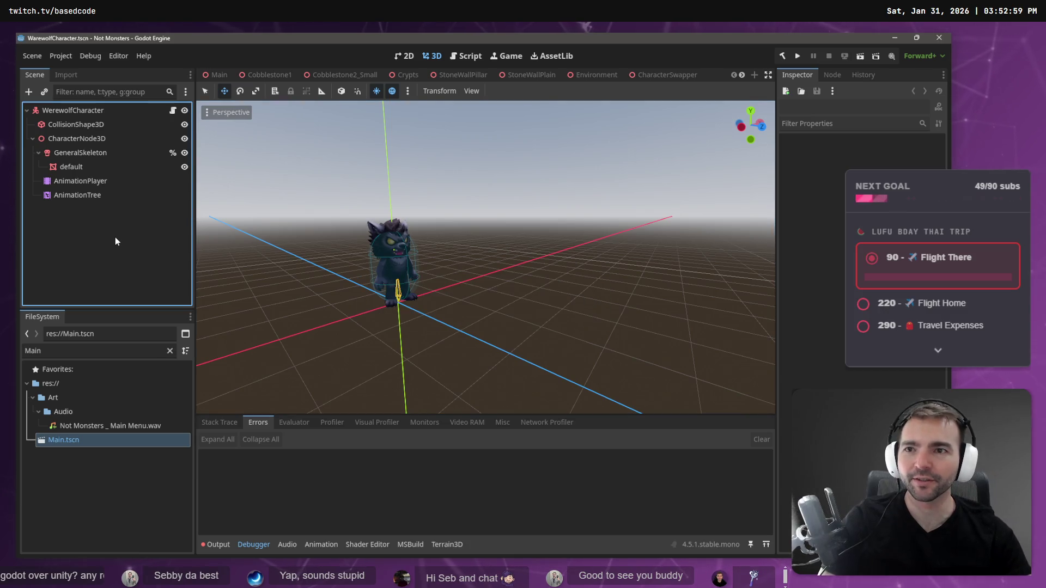
Playtest the werewolf with F5, check the 654 GetForwardInputDirection errors, and stop the game.
key("F5")
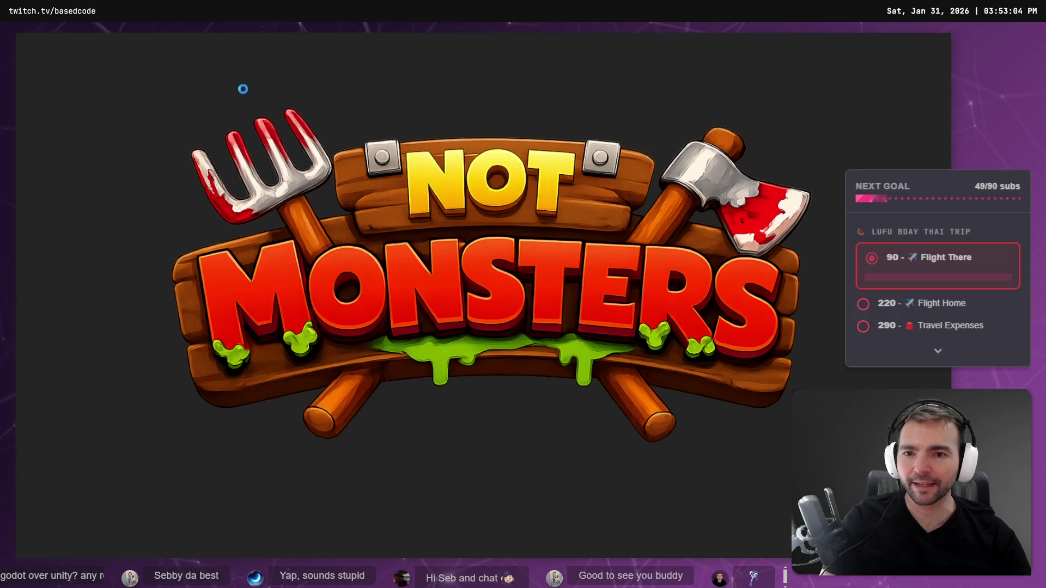
key("w")
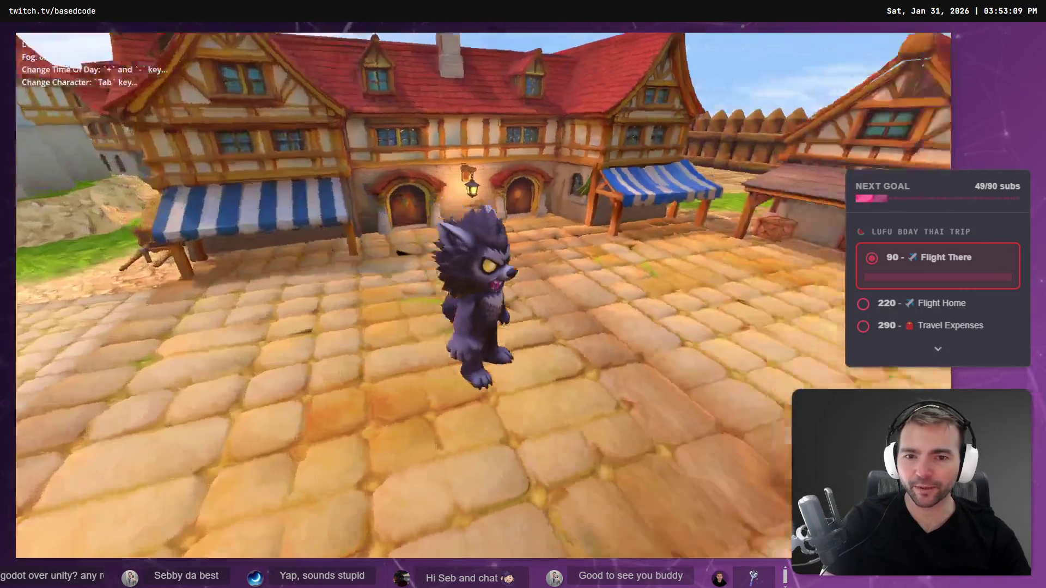
key("s")
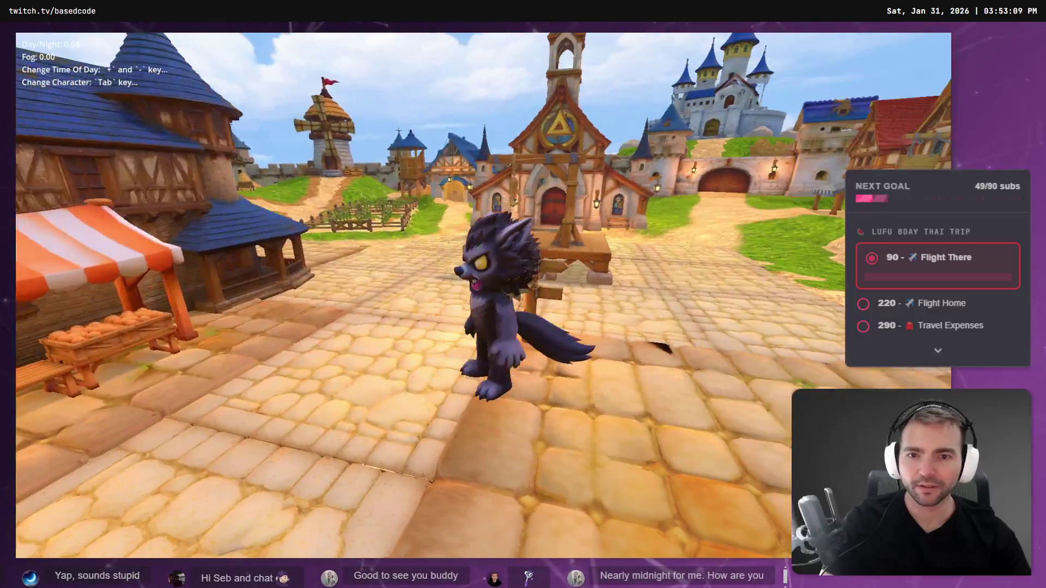
key("F8")
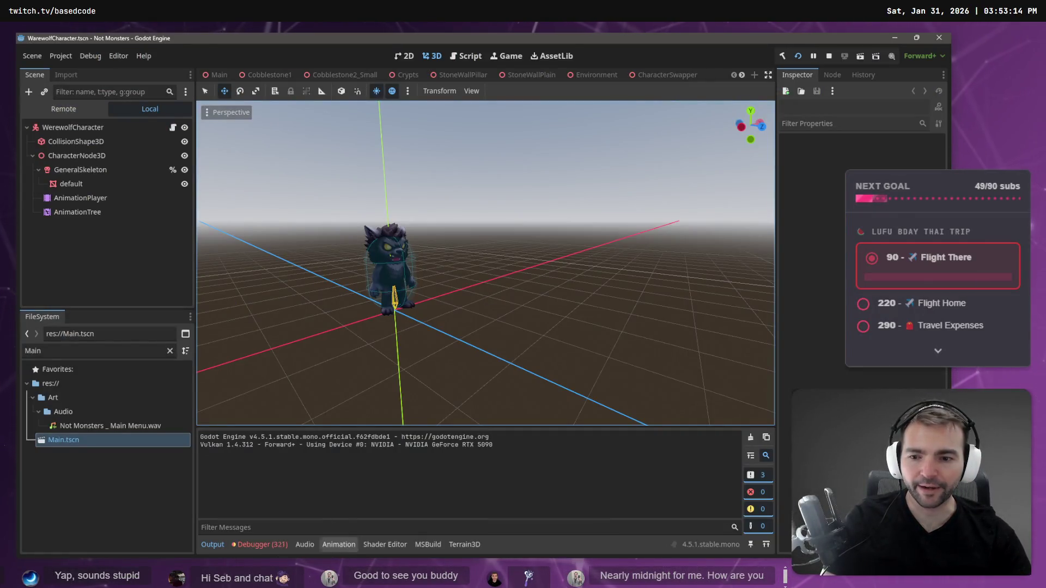
left_click(264, 547)
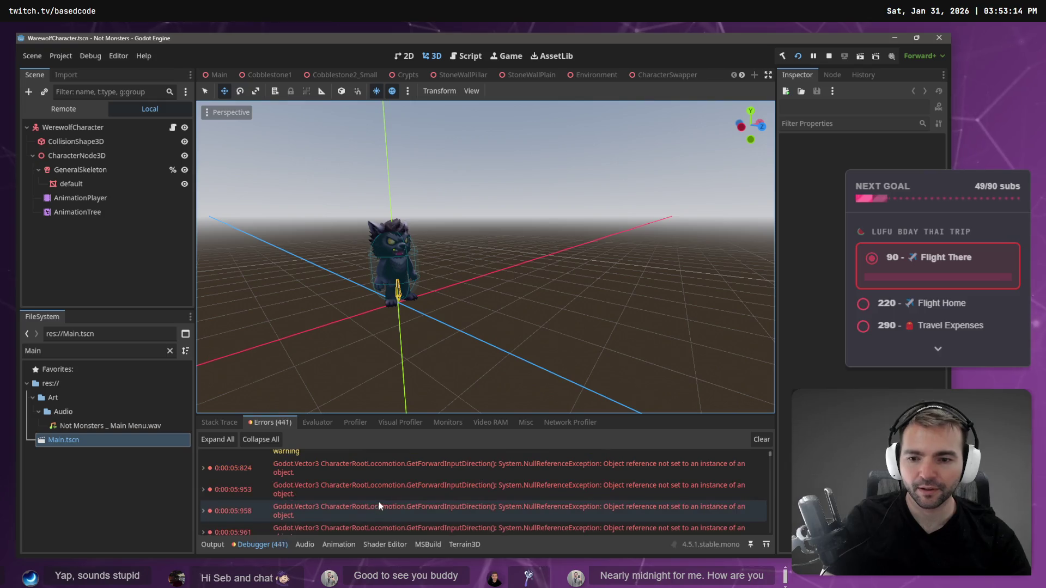
key("F8")
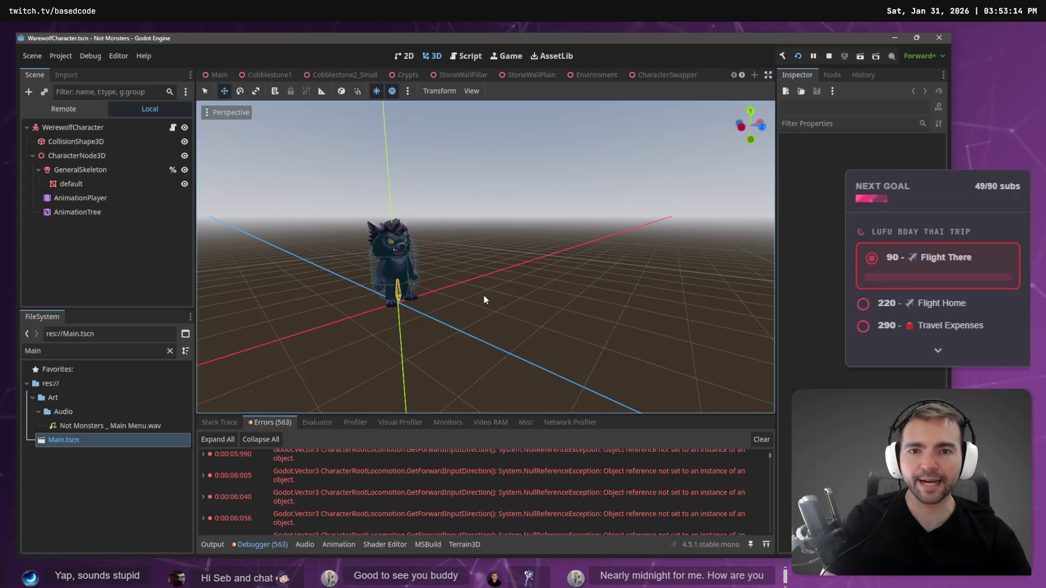
key("F8")
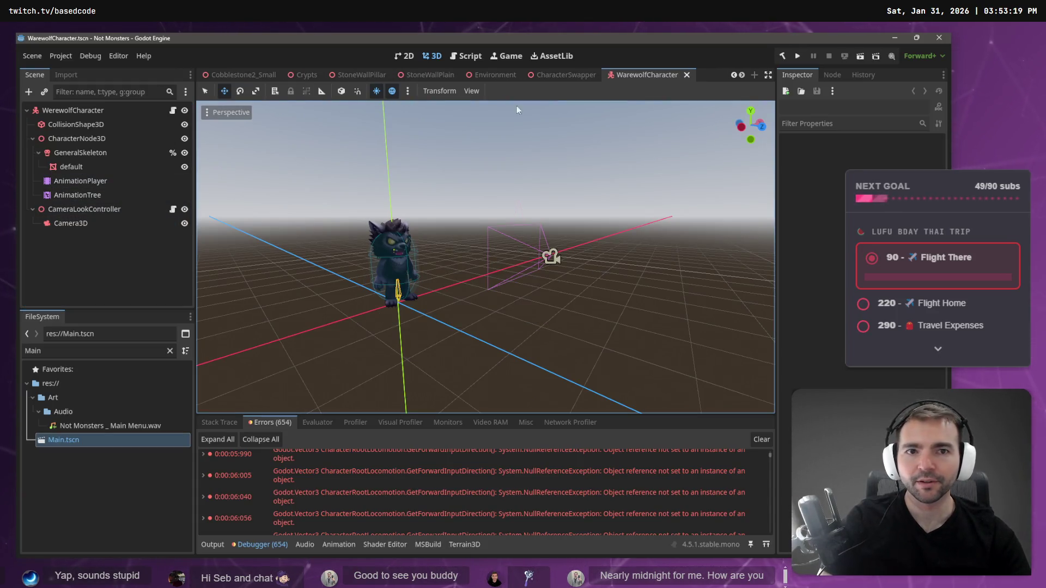
left_click(566, 75)
Delete CameraLookController and its camera from CharacterSwapper, then save the scene.
scroll(81, 245, "down", 3)
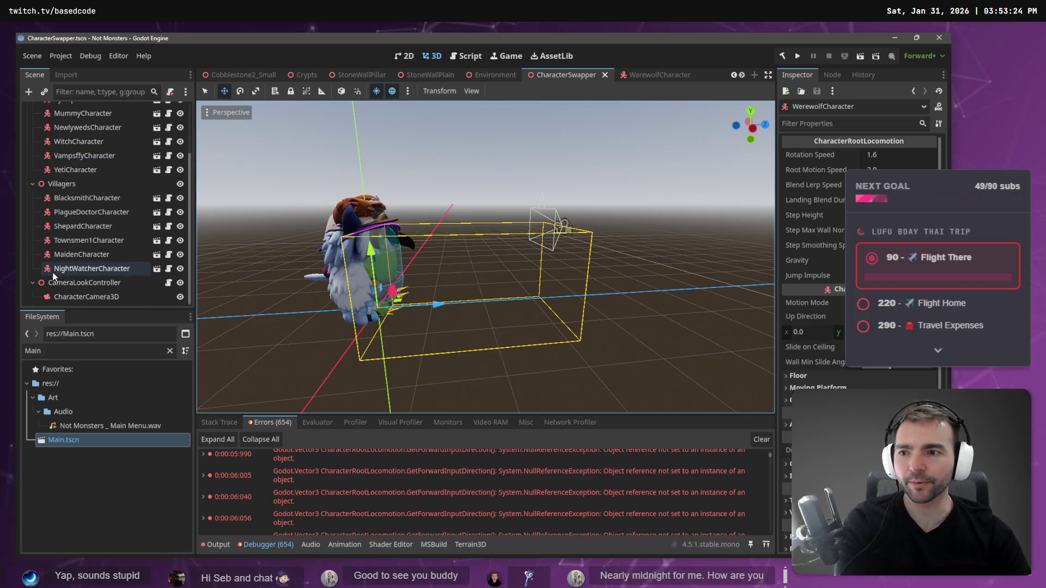
key("Delete")
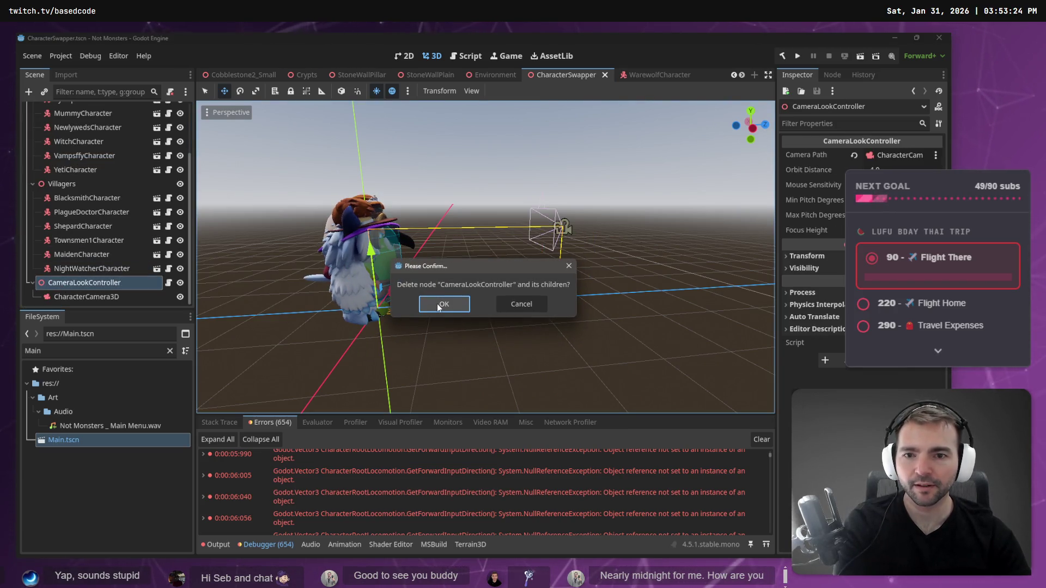
left_click(436, 303)
key("ctrl+s")
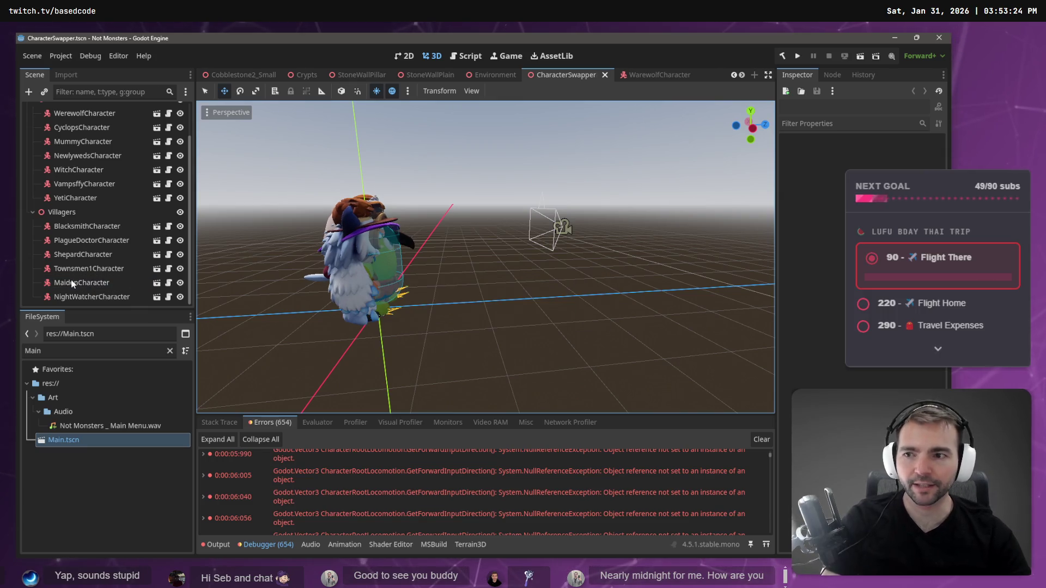
Playtest the game, walking and swapping characters twice with Tab, then stop it.
key("F5")
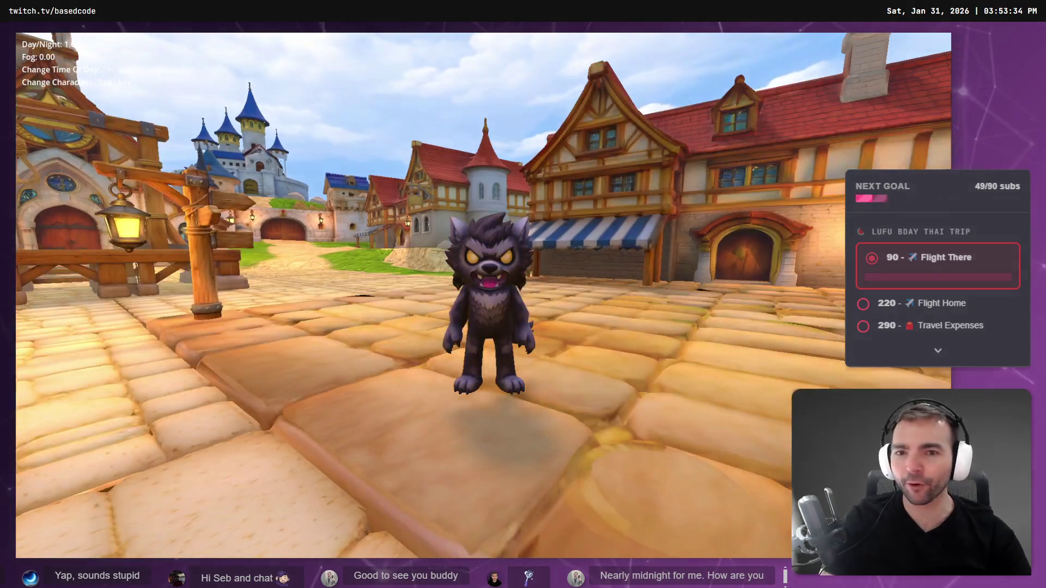
key("w")
key("Tab")
key("Tab")
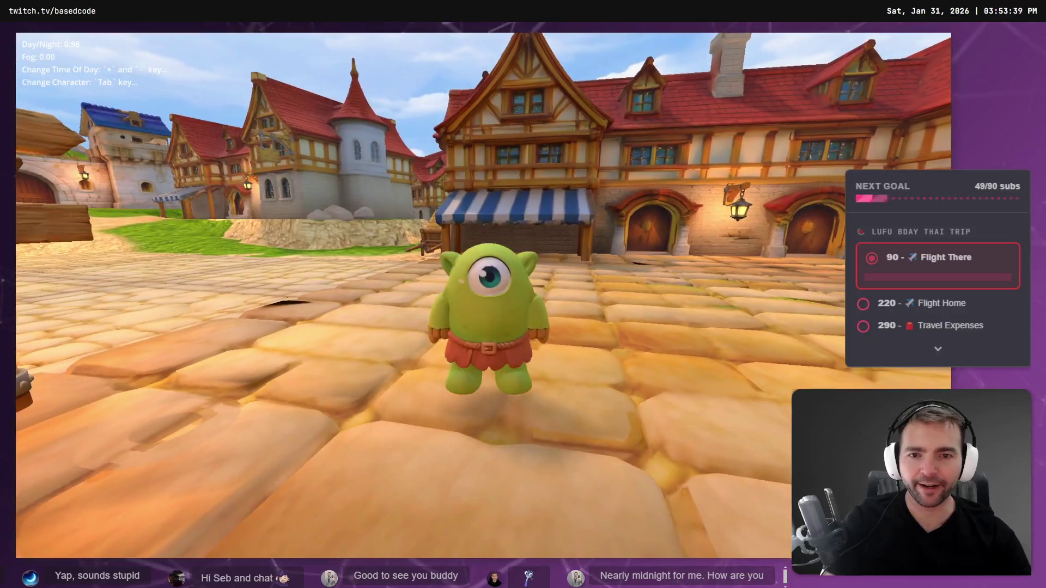
key("Tab")
key("Tab")
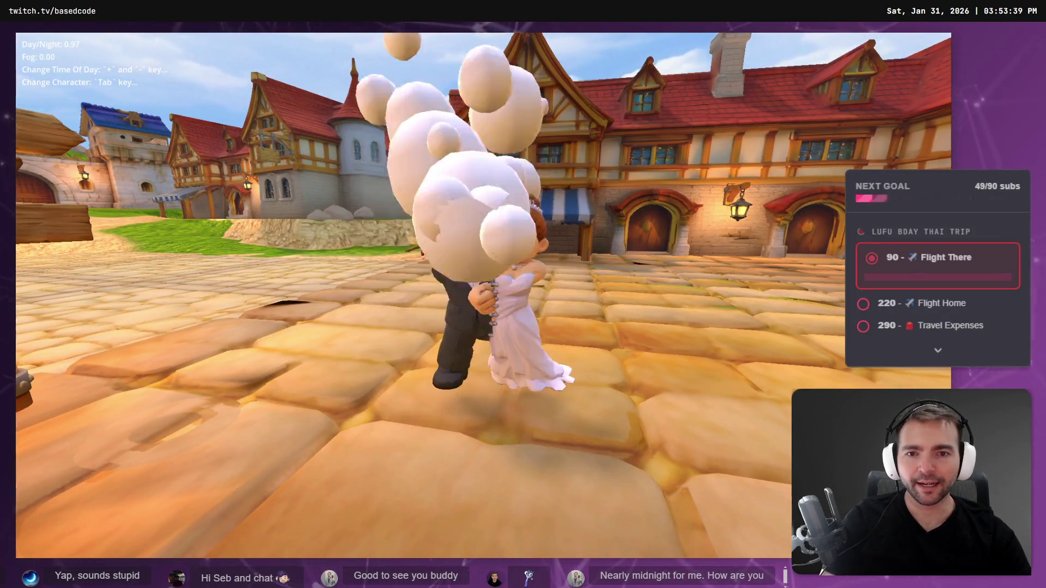
key("w")
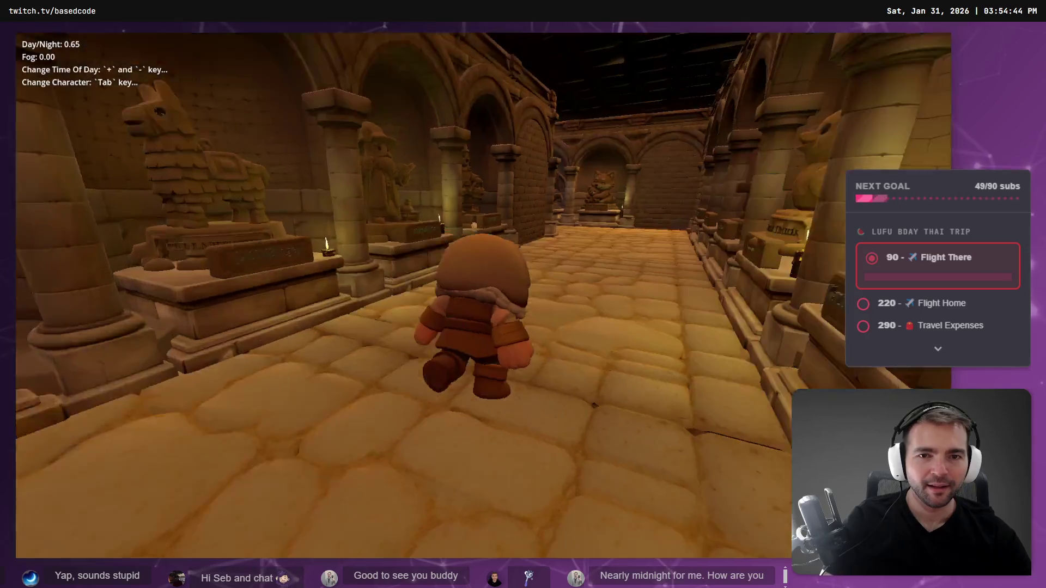
key("F8")
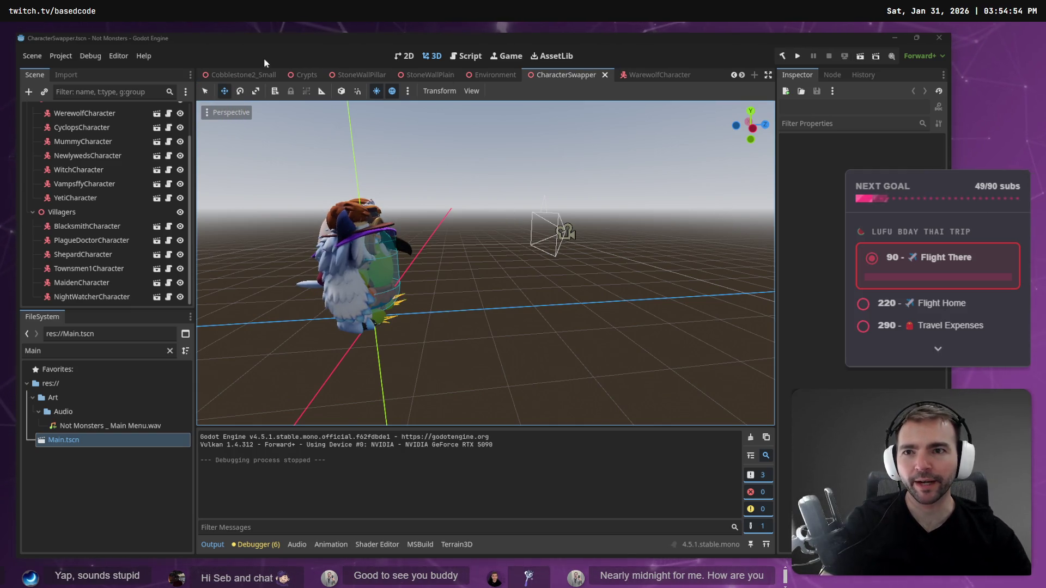
Close the Cobblestone2_Small, StoneWall, Environment, CharacterSwapper, characters and Crypts scene tabs, keeping Main.
left_click(243, 74)
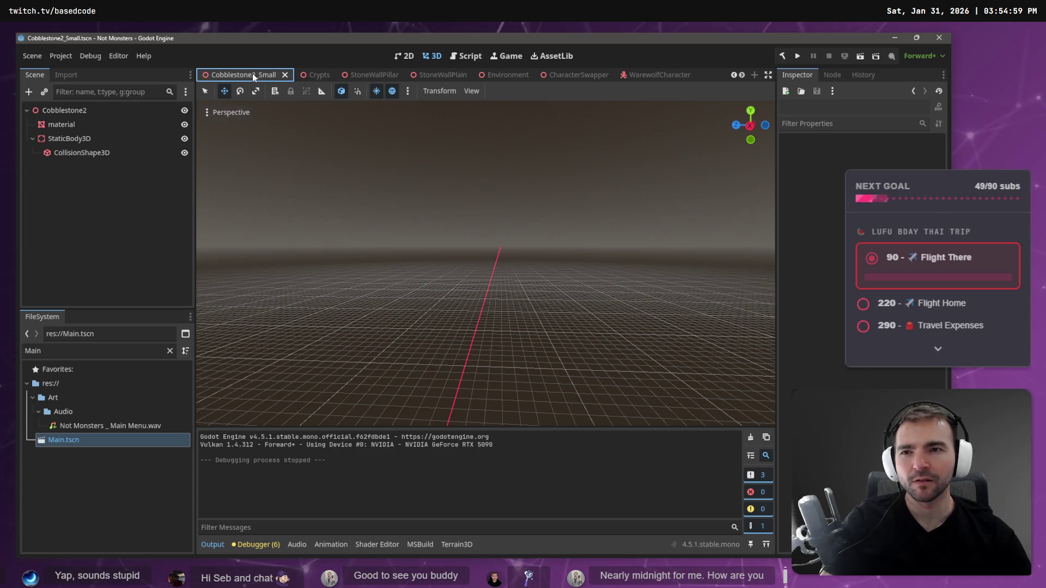
left_click_drag(553, 247, 548, 338)
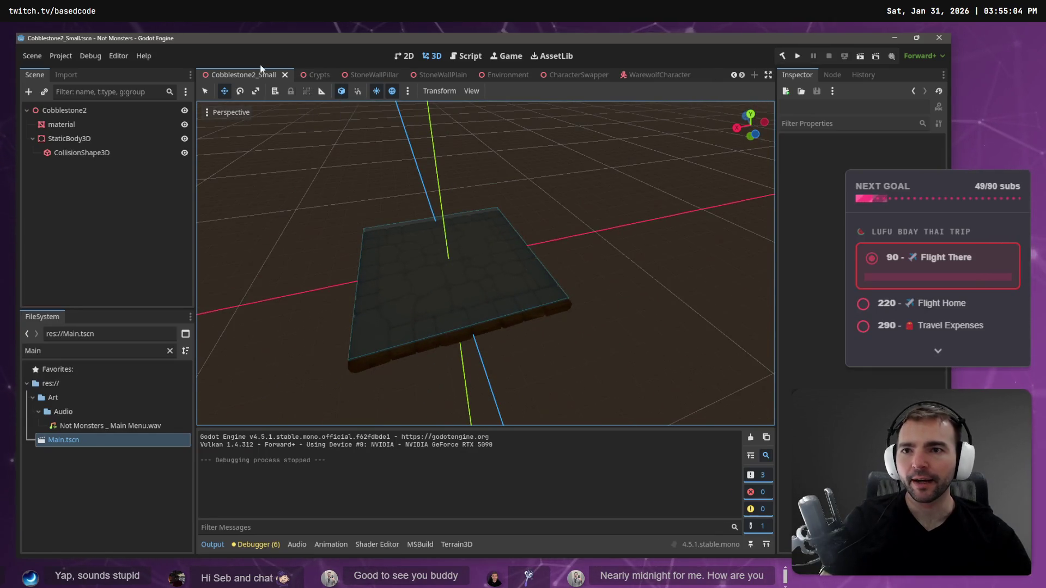
middle_click(252, 79)
left_click(216, 75)
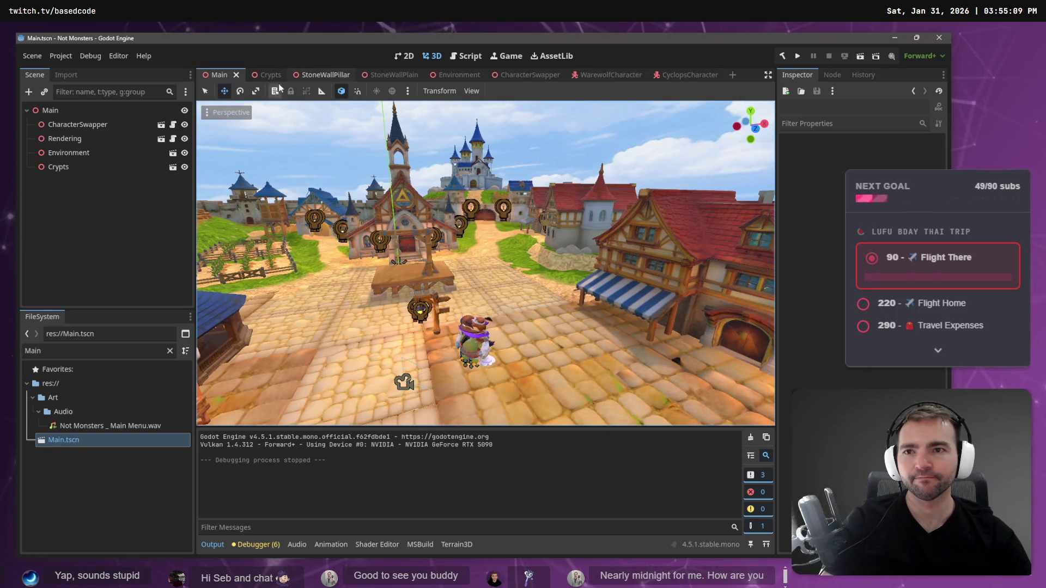
middle_click(318, 76)
middle_click(318, 77)
middle_click(318, 76)
middle_click(318, 76)
middle_click(318, 77)
middle_click(318, 77)
middle_click(264, 76)
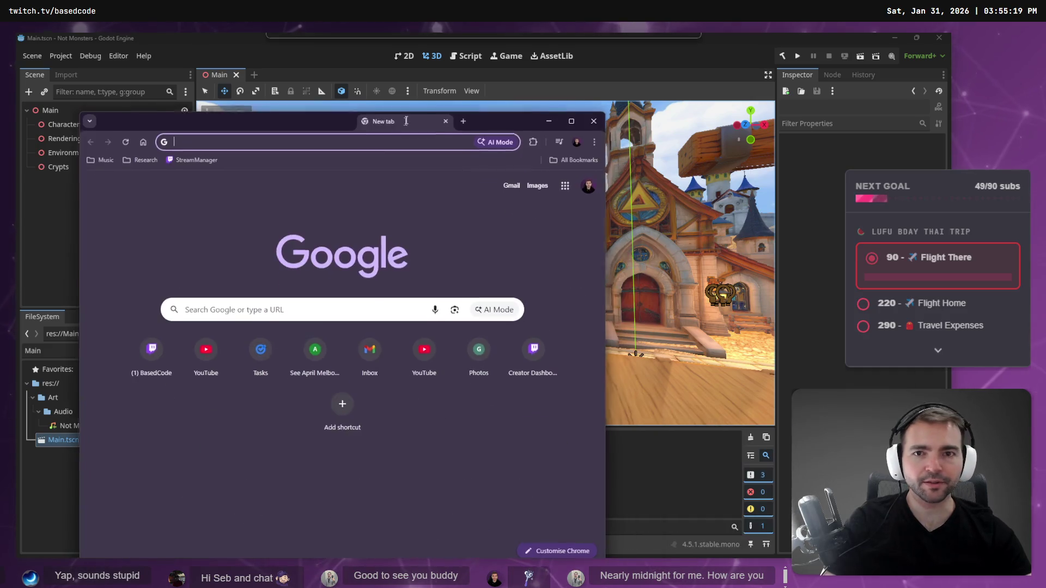
Maximize the new Chrome window and load tldraw.com through the 'tl' address autocomplete.
double_click(410, 118)
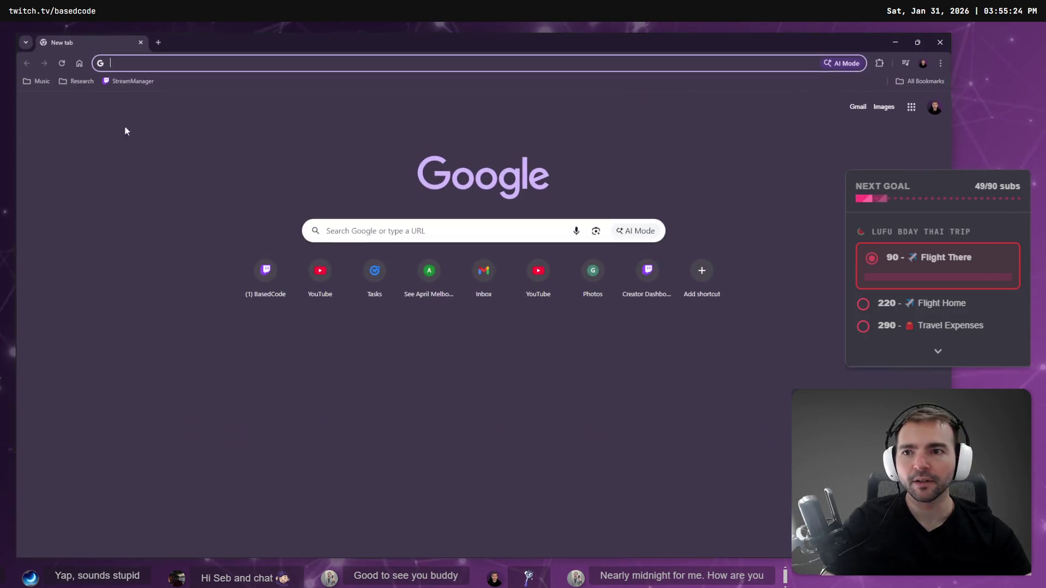
left_click(40, 83)
mouse_move(79, 81)
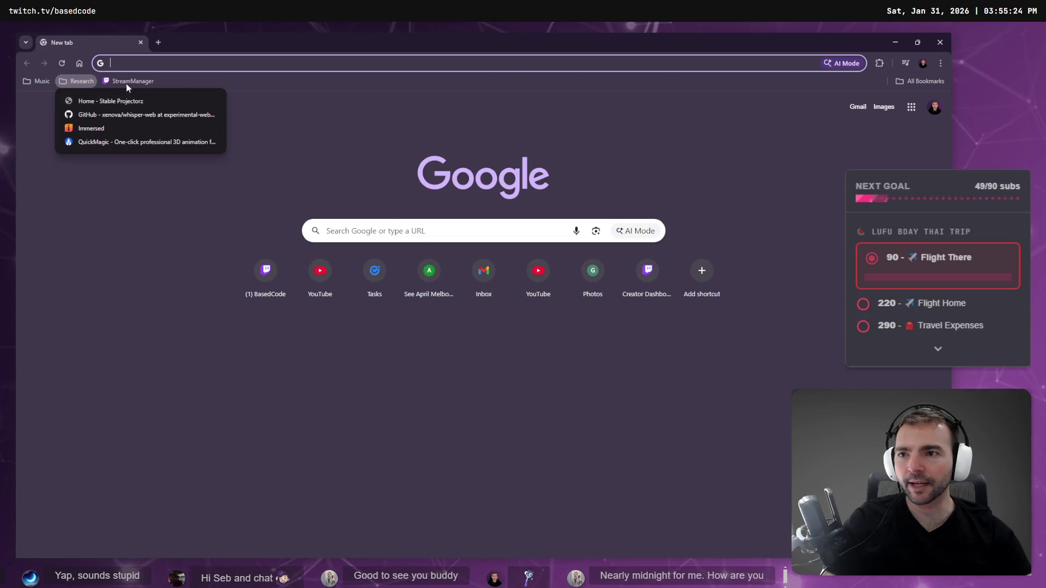
left_click(158, 58)
type("t")
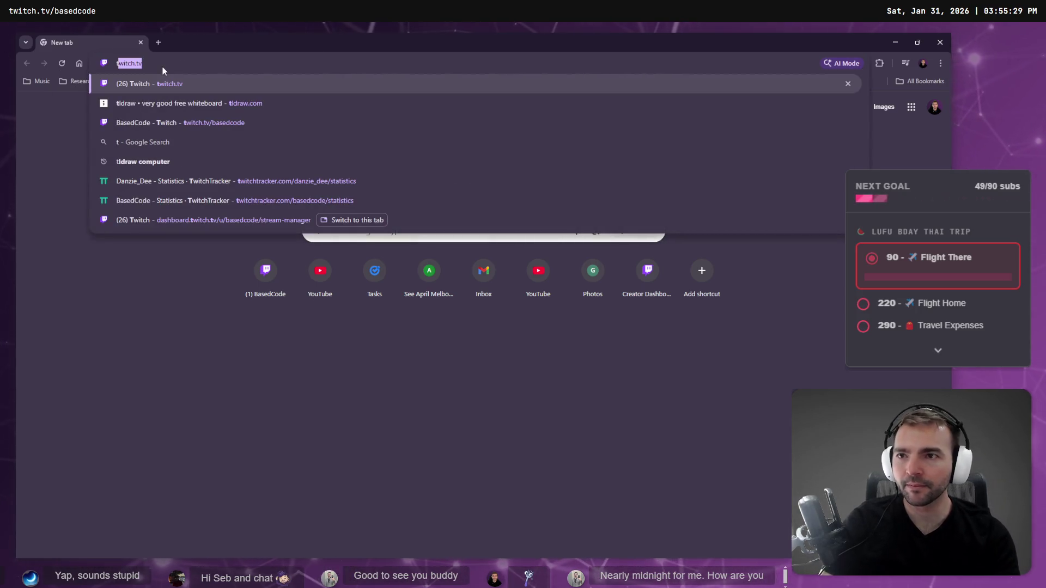
type("ldra")
key("Return")
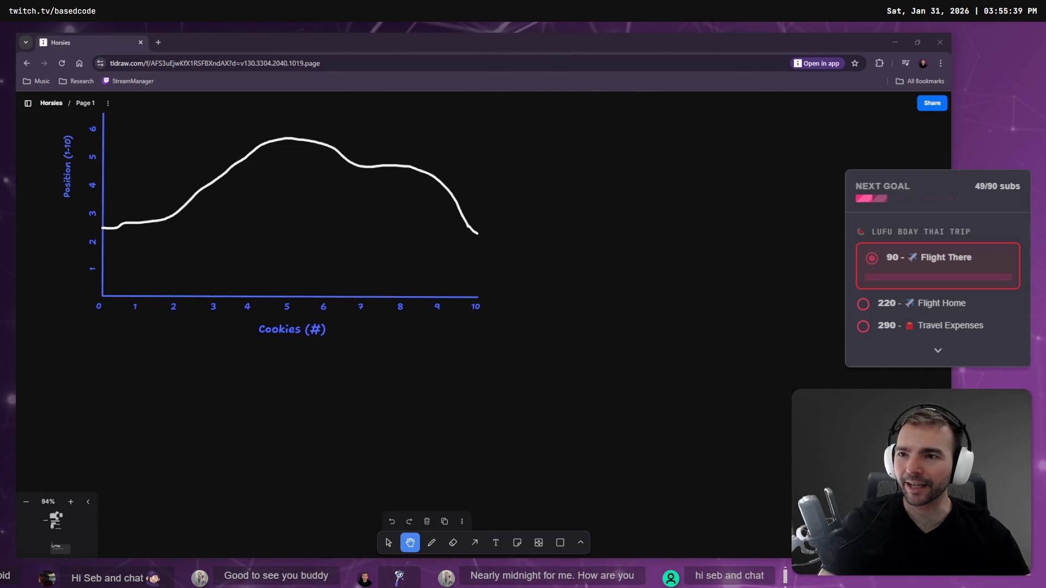
Show the saved boards list, pan the Horsies chart, then open the 'Not Monster' board.
left_click(30, 103)
mouse_move(359, 301)
left_mouse_down()
mouse_move(378, 329)
mouse_move(395, 432)
left_mouse_up()
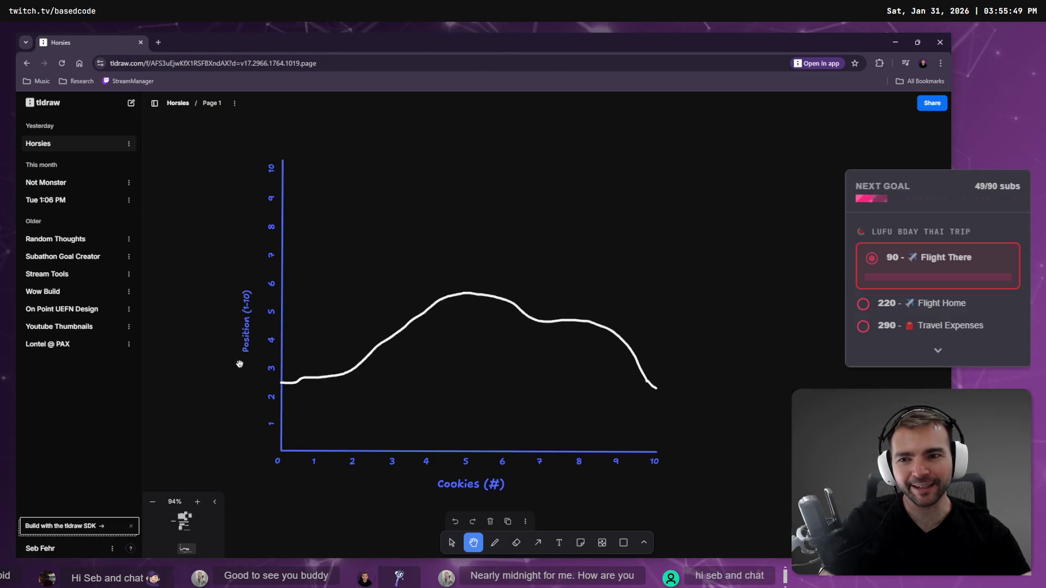
mouse_move(291, 431)
left_mouse_down()
mouse_move(275, 187)
mouse_move(297, 444)
mouse_move(293, 416)
left_mouse_up()
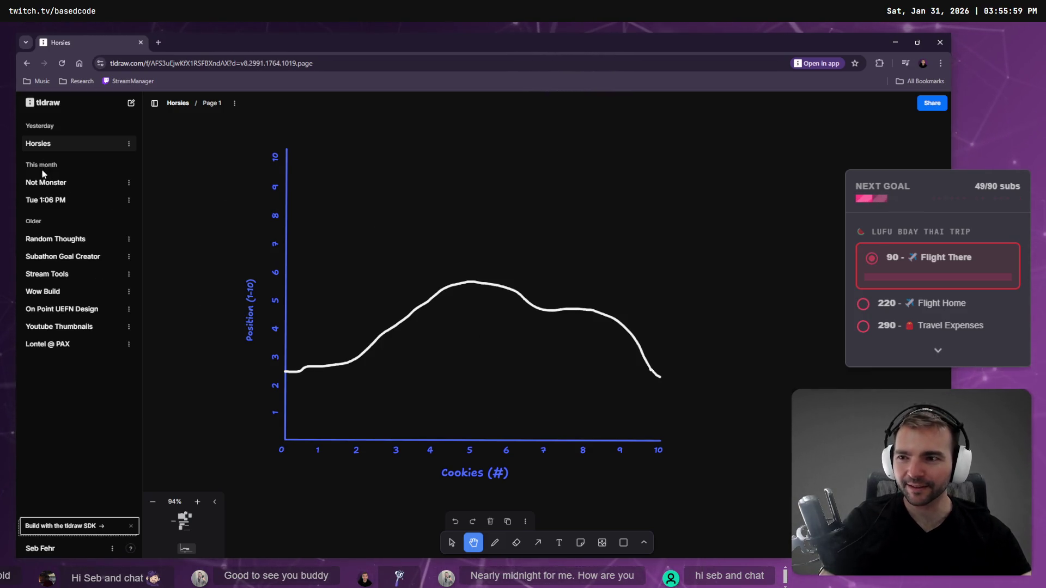
left_click(43, 183)
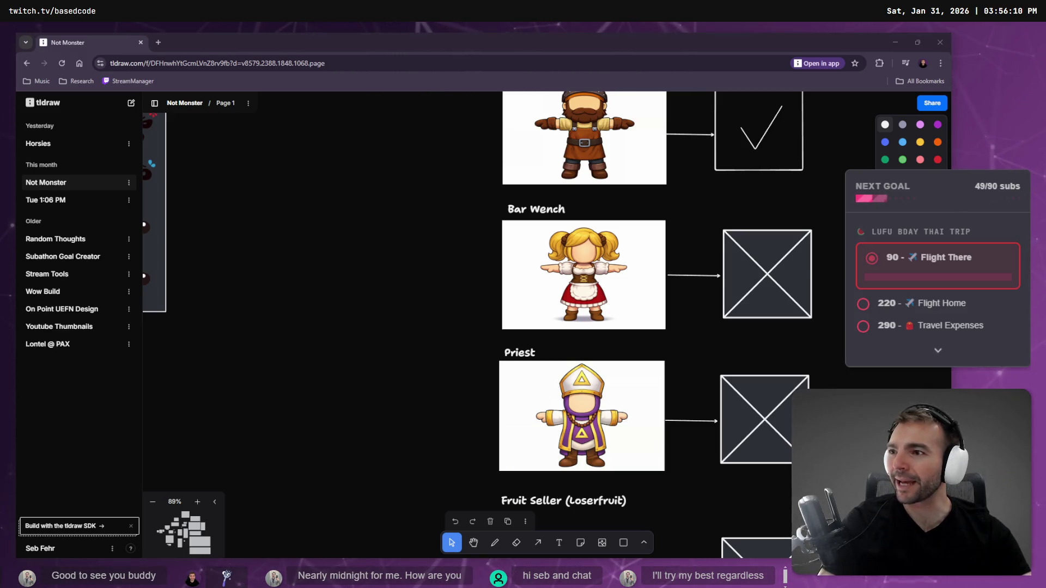
Pan and zoom across the Not Monster board past the Villagers and Expressions sections.
left_click(339, 314)
scroll(408, 345, "down", 5)
mouse_move(354, 353)
left_mouse_down()
mouse_move(438, 377)
mouse_move(708, 414)
mouse_move(490, 357)
left_mouse_up()
scroll(488, 375, "down", 5)
scroll(490, 364, "up", 5)
scroll(491, 362, "down", 5)
scroll(545, 392, "up", 5)
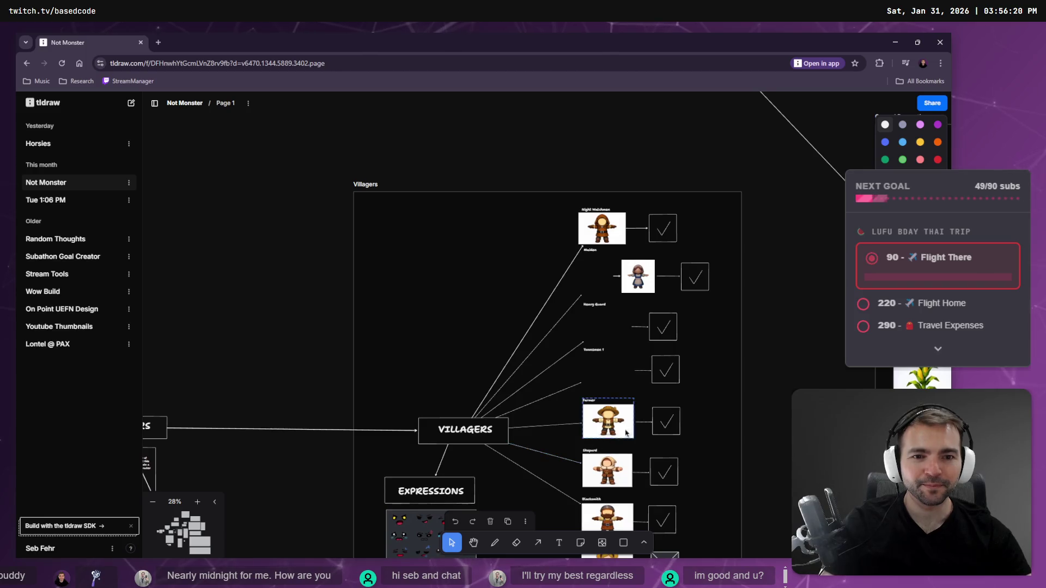
mouse_move(746, 401)
left_mouse_down()
mouse_move(534, 301)
mouse_move(286, 282)
mouse_move(551, 268)
left_mouse_up()
scroll(527, 382, "down", 3)
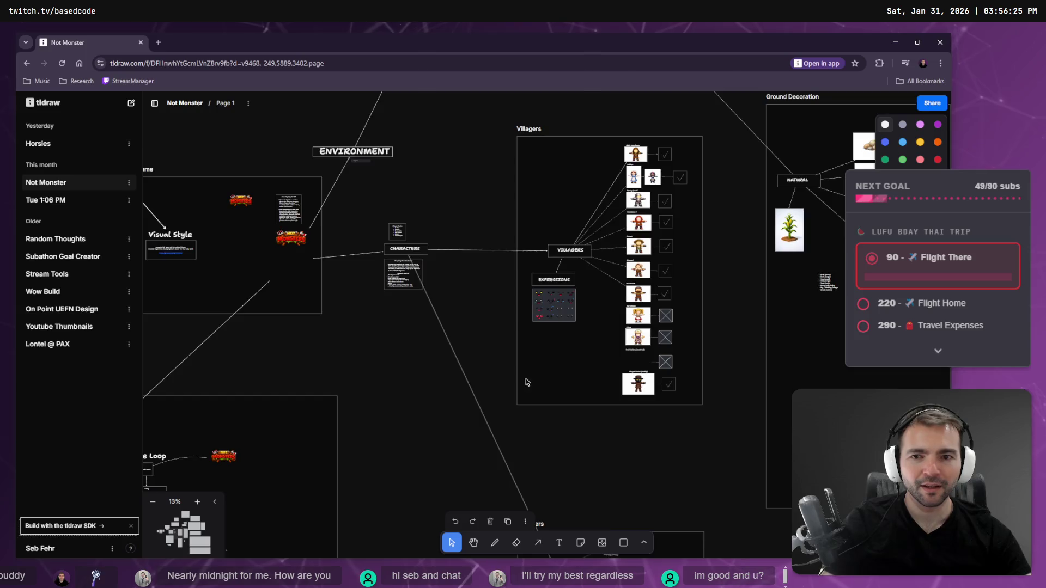
scroll(481, 184, "down", 8)
scroll(351, 291, "down", 2)
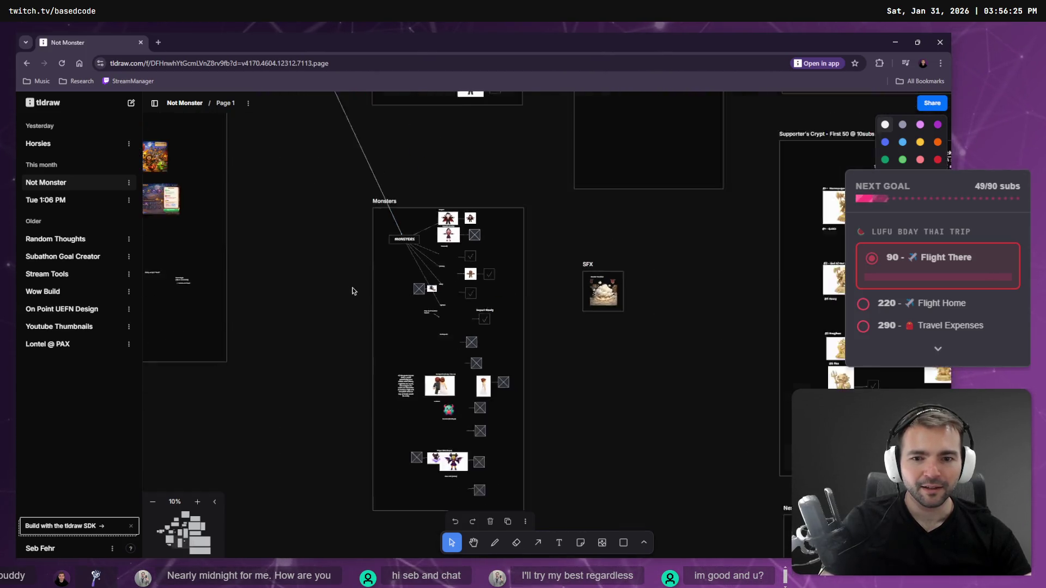
scroll(352, 291, "down", 1)
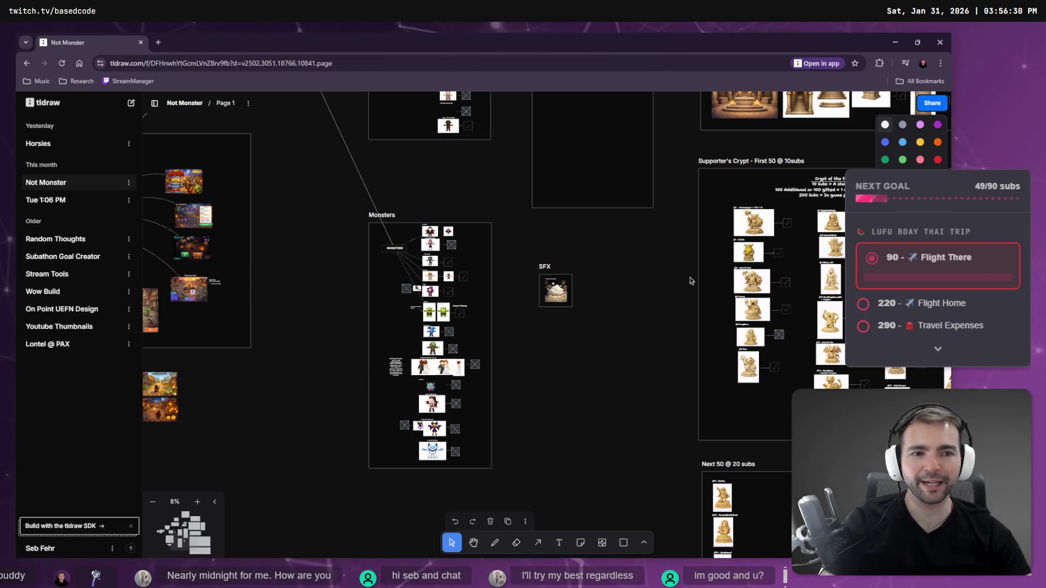
scroll(545, 321, "down", 2)
scroll(399, 290, "up", 5)
scroll(399, 289, "right", 5)
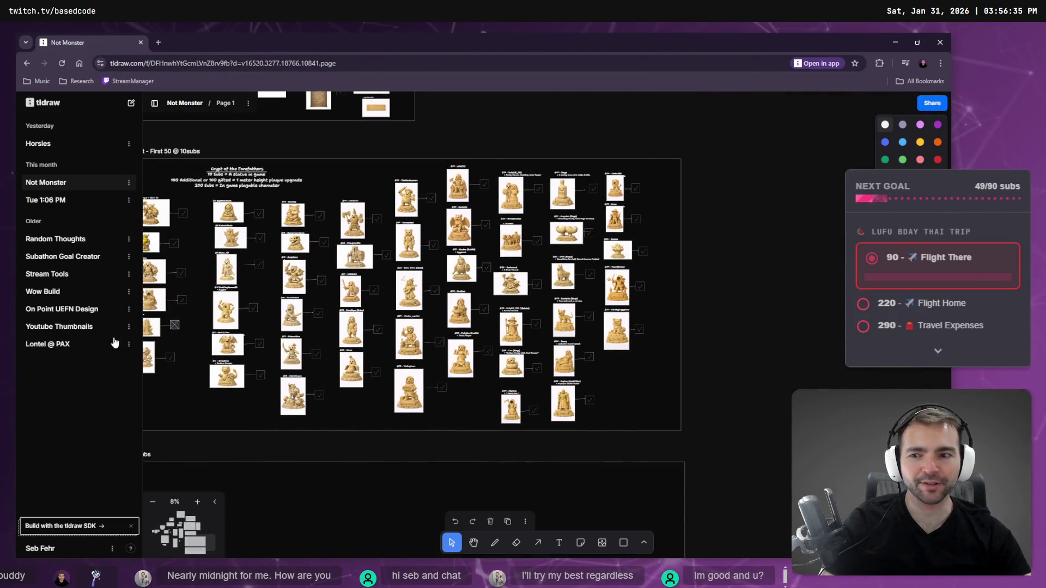
scroll(438, 173, "down", 4)
scroll(439, 173, "left", 7)
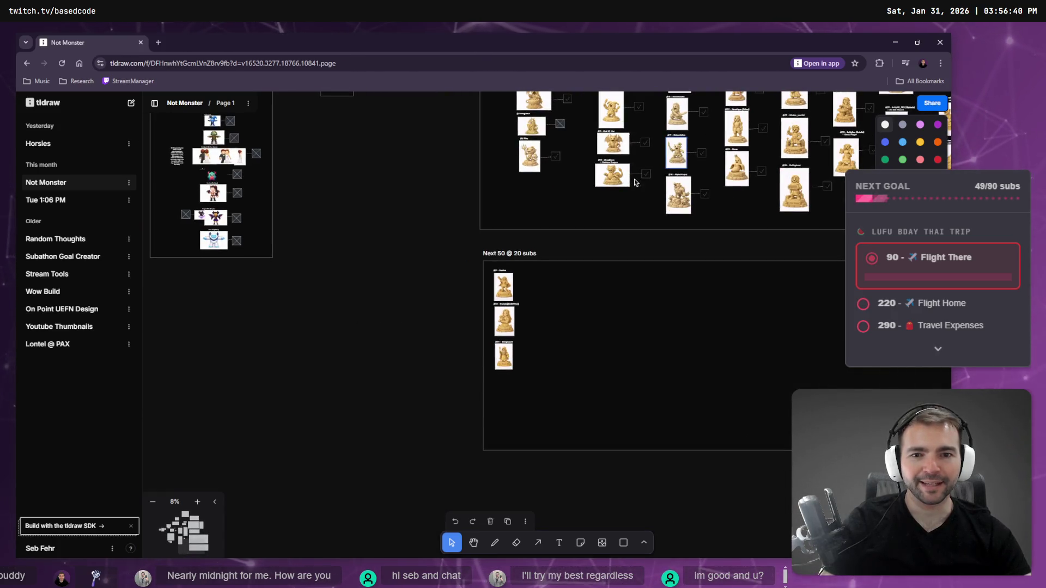
scroll(528, 294, "up", 5)
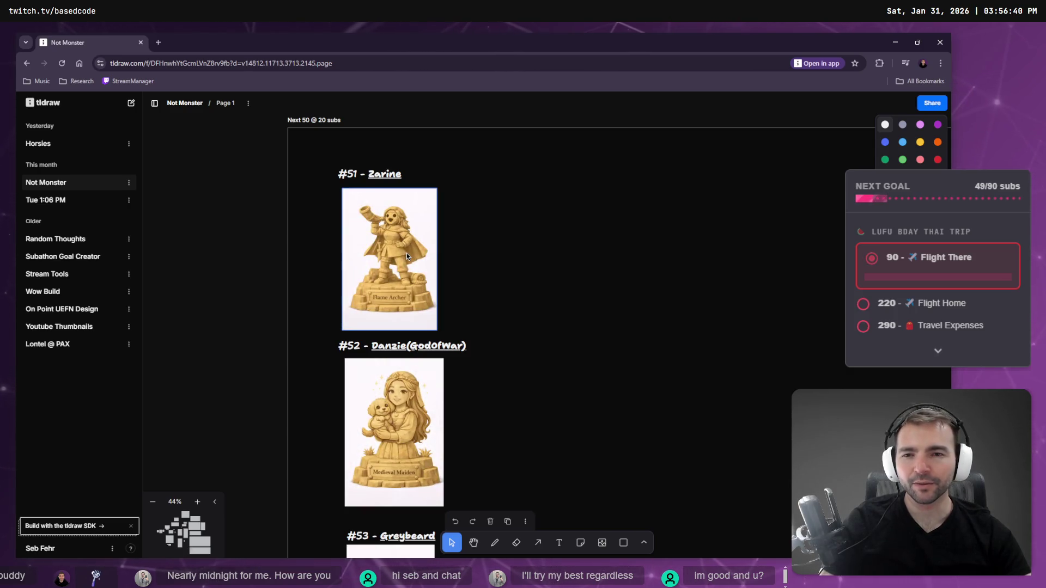
scroll(406, 252, "down", 5)
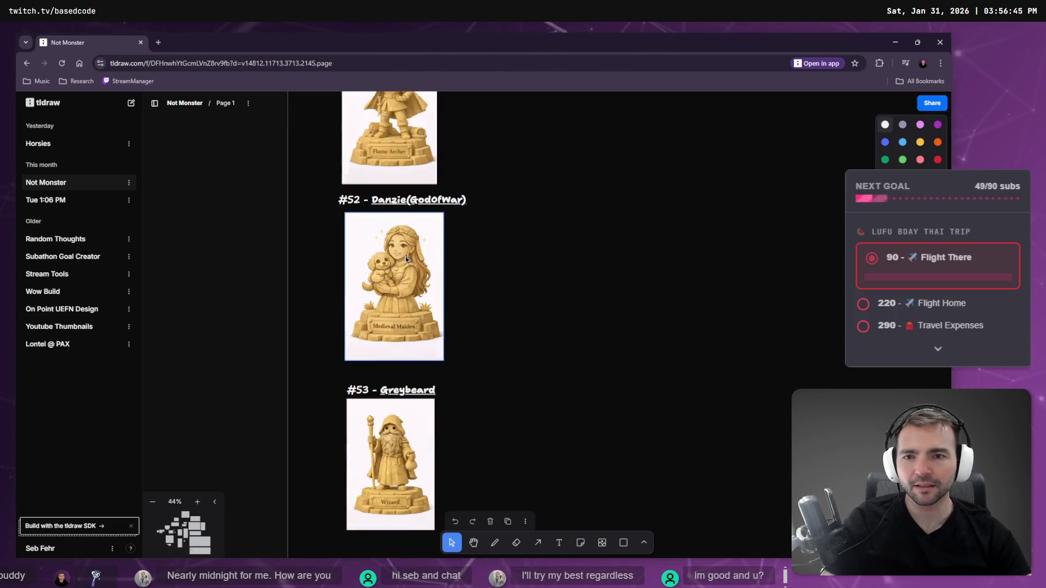
scroll(388, 438, "up", 8)
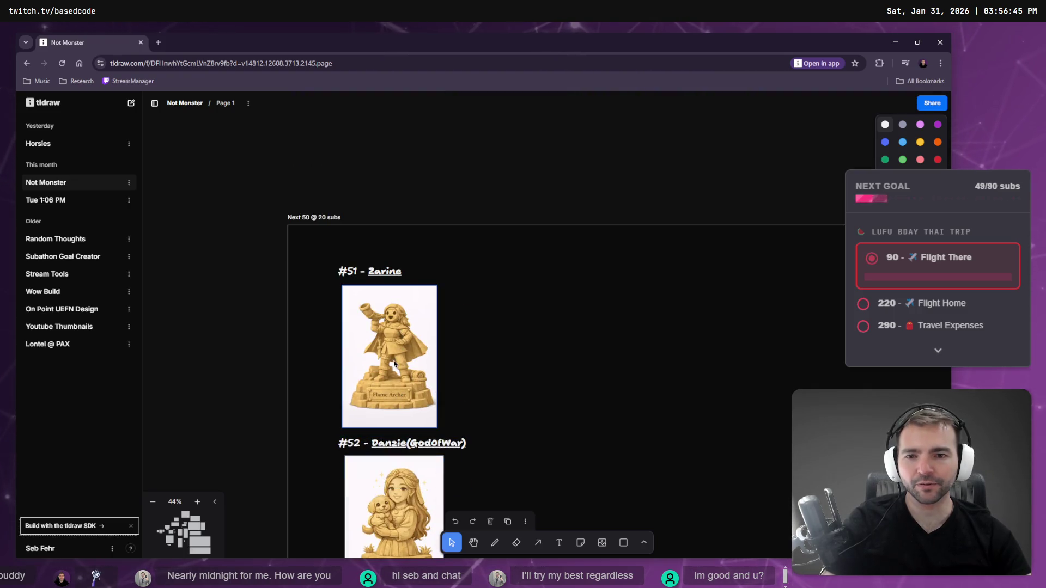
scroll(396, 355, "down", 9)
scroll(351, 302, "up", 2)
scroll(419, 251, "down", 10, "ctrl")
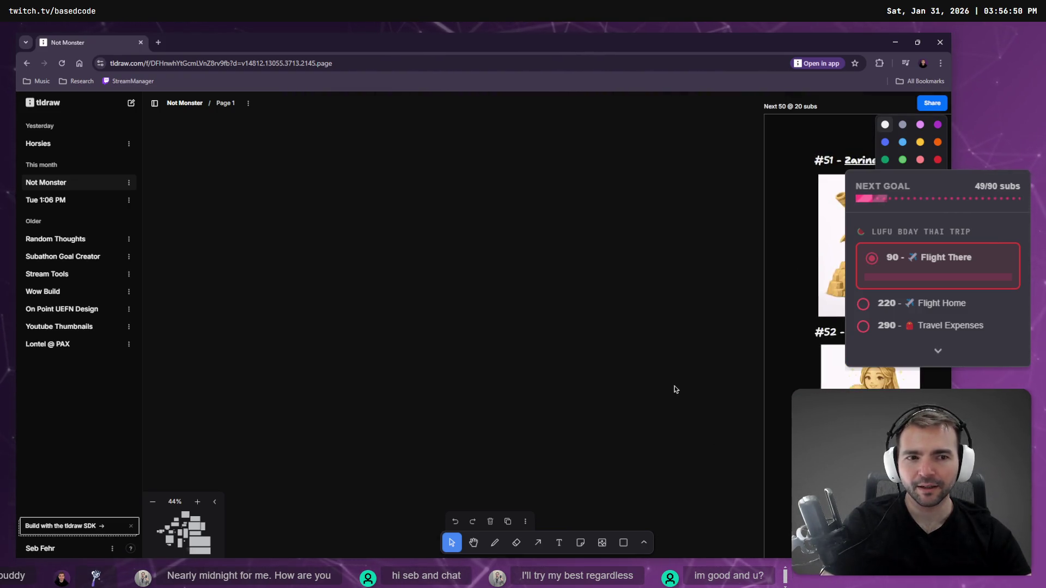
Select the X box beside the second vampire in the Monsters frame and colour it red.
left_click_drag(419, 251, 508, 366)
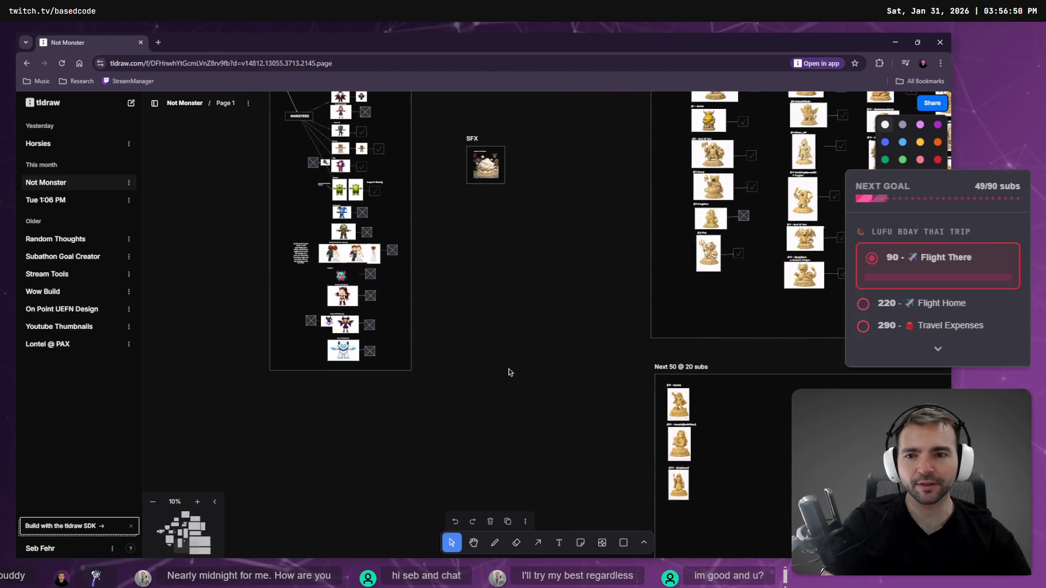
mouse_move(403, 180)
left_mouse_down()
mouse_move(538, 375)
mouse_move(515, 299)
left_mouse_up()
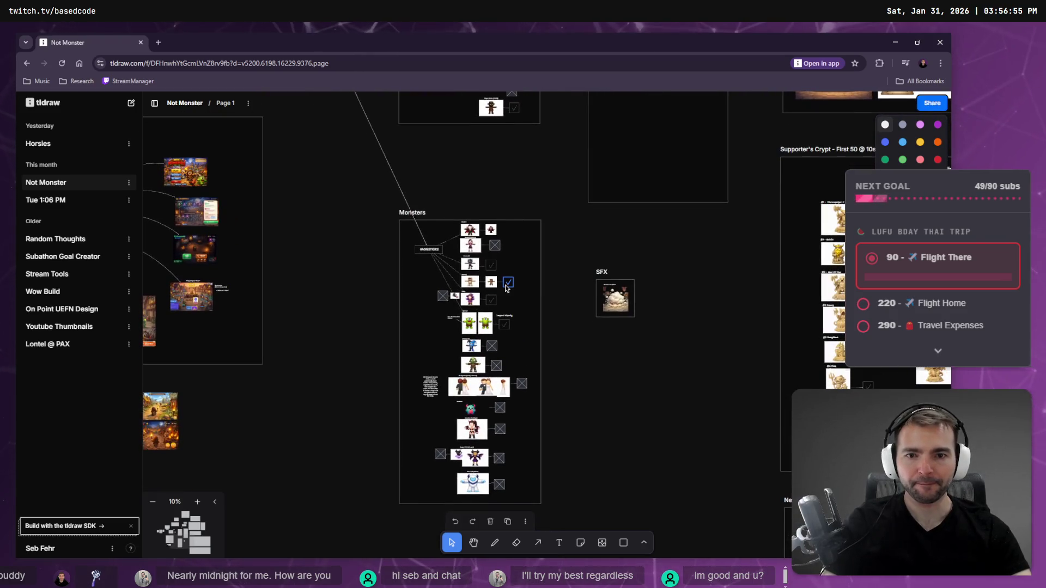
scroll(422, 266, "up", 5)
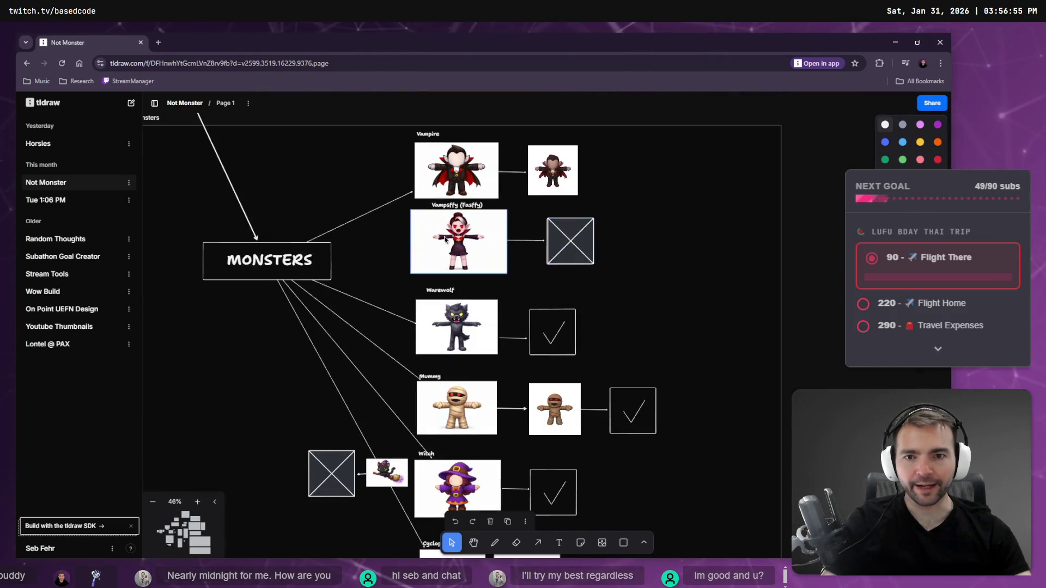
left_click(452, 261)
scroll(451, 257, "down", 3)
scroll(556, 362, "down", 3)
mouse_move(555, 361)
left_mouse_down()
mouse_move(717, 397)
mouse_move(545, 354)
left_mouse_up()
scroll(465, 333, "down", 3)
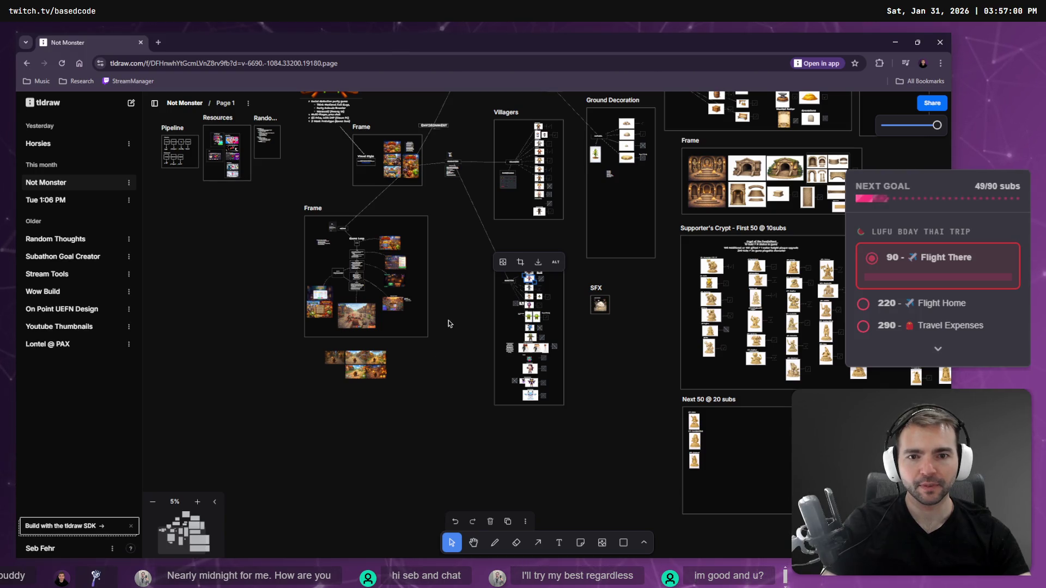
left_click(448, 324)
scroll(545, 321, "up", 5)
scroll(577, 313, "up", 1)
left_click(935, 159)
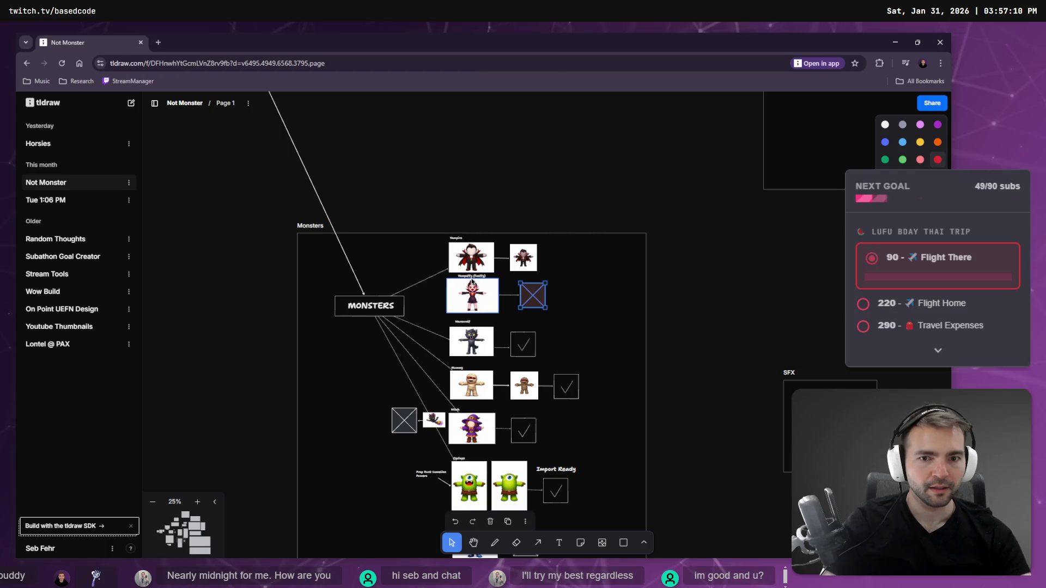
Move the red cross box aside to reveal the check mark, then delete it.
left_click_drag(522, 294, 581, 288)
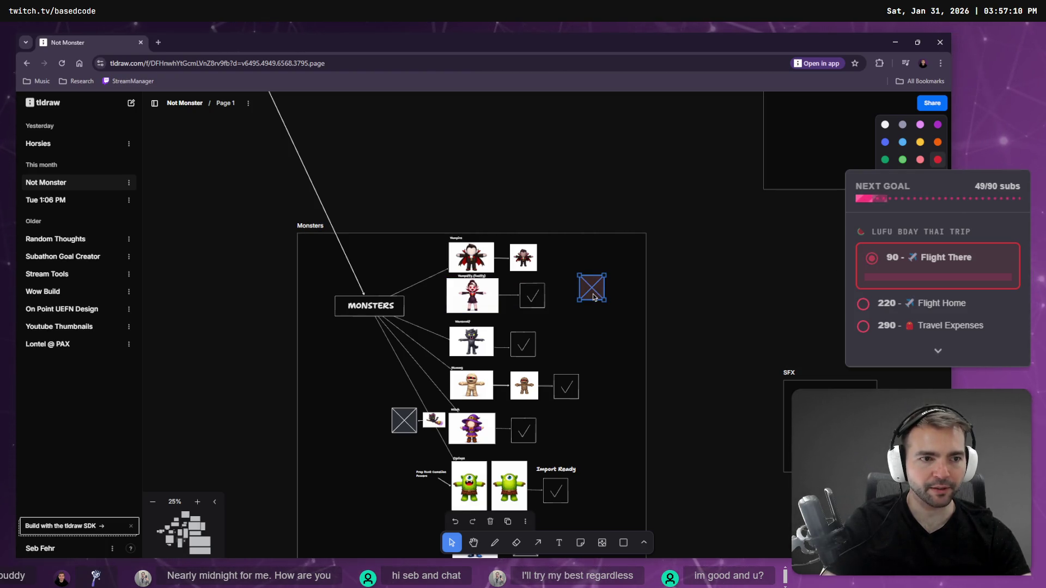
left_click(645, 545)
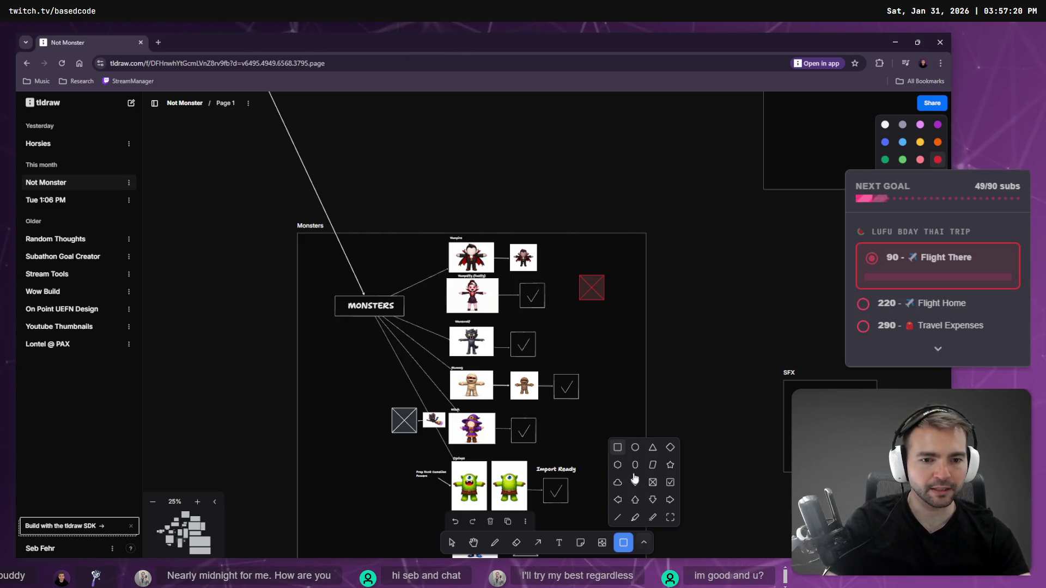
key("v")
left_click(590, 287)
left_click(546, 376)
scroll(549, 376, "down", 3)
scroll(548, 376, "down", 5)
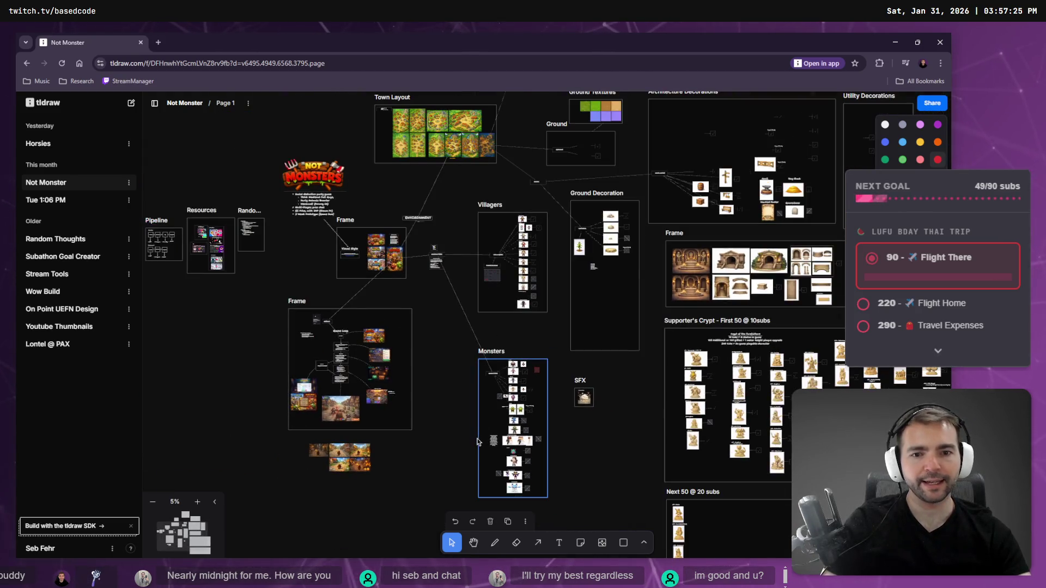
scroll(546, 400, "up", 5)
left_click(504, 281)
key("Delete")
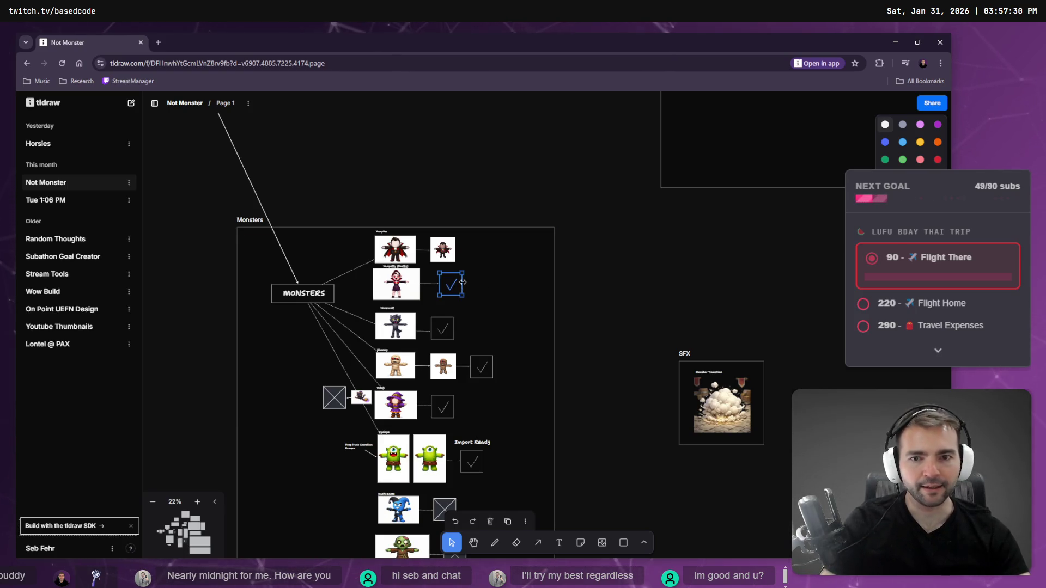
Draw a new square beside the vampire's check mark and zoom to fit it.
left_click(623, 543)
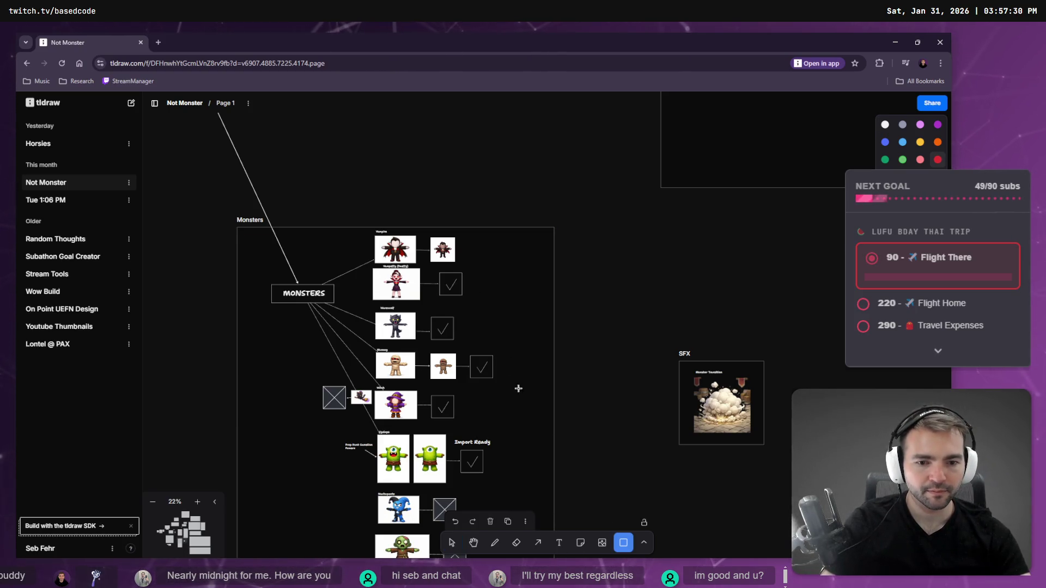
mouse_move(478, 270)
left_mouse_down()
mouse_move(512, 303)
mouse_move(506, 299)
left_mouse_up()
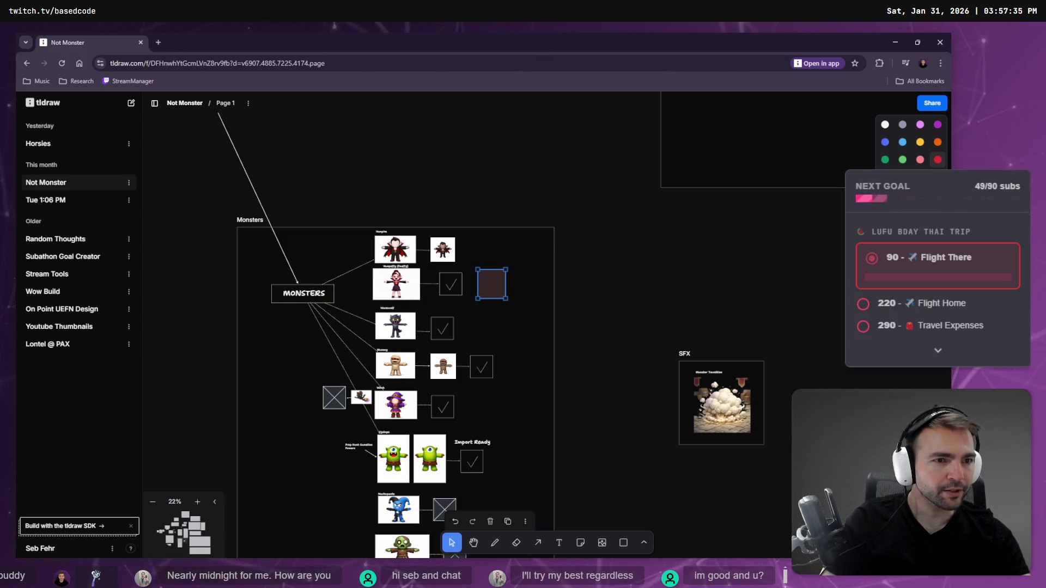
key("Escape")
left_click(491, 284)
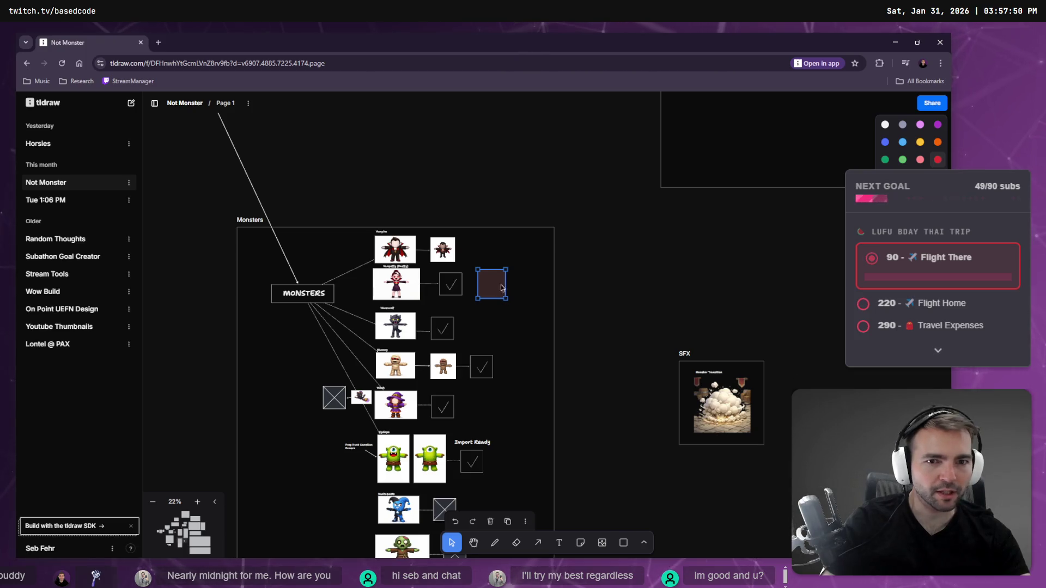
key("shift+2")
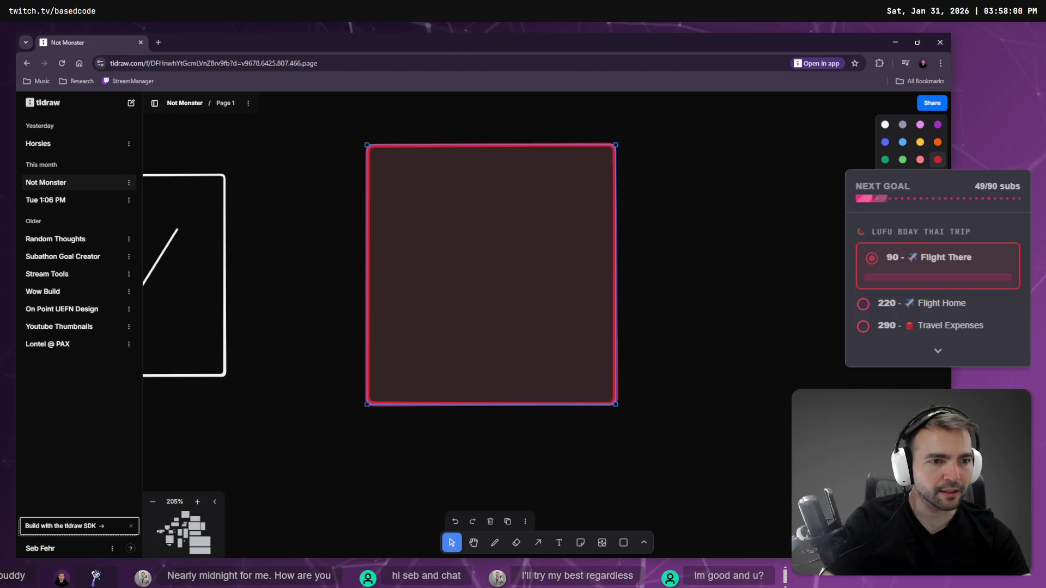
Try a hatched fill on the new square, then undo back to its previous fill.
left_click(893, 267)
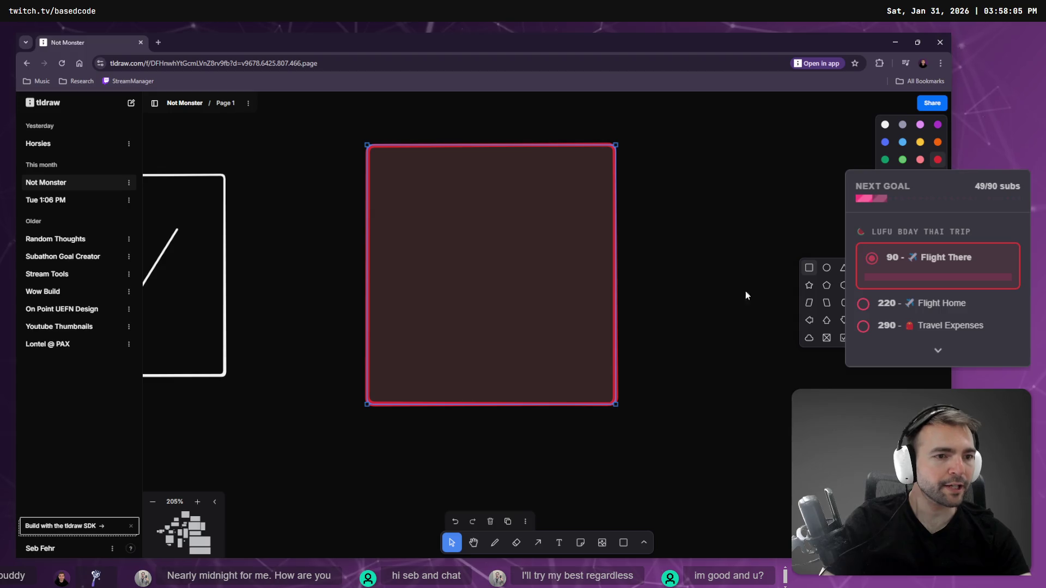
left_click(937, 196)
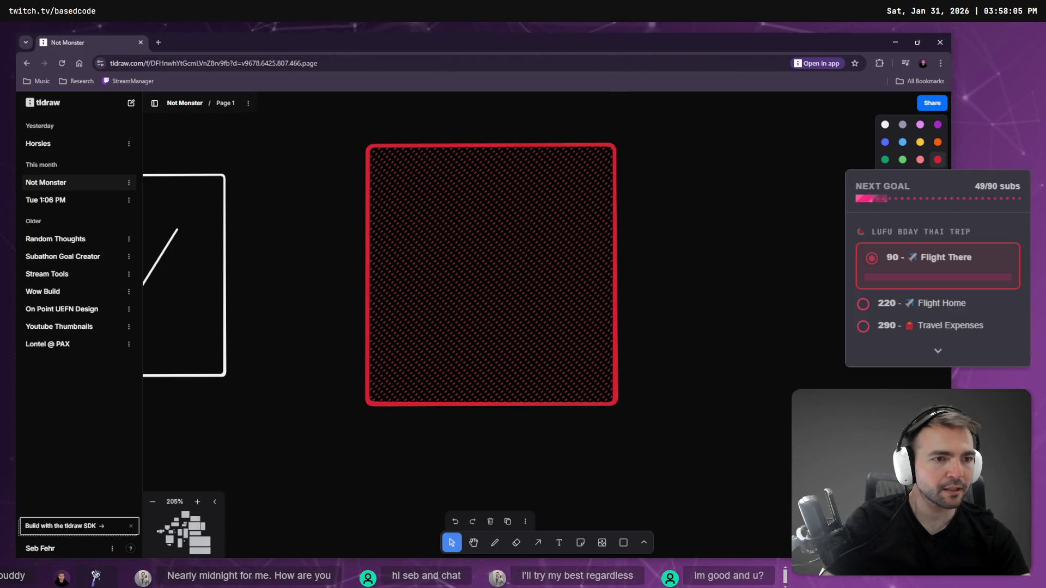
key("ctrl+z")
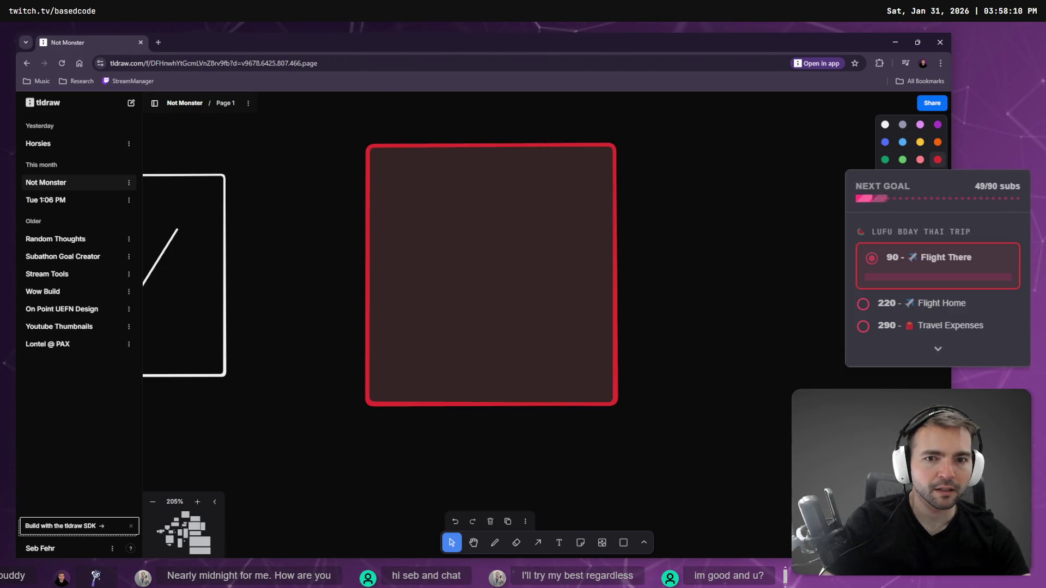
key("ctrl+z")
key("ctrl+shift+z")
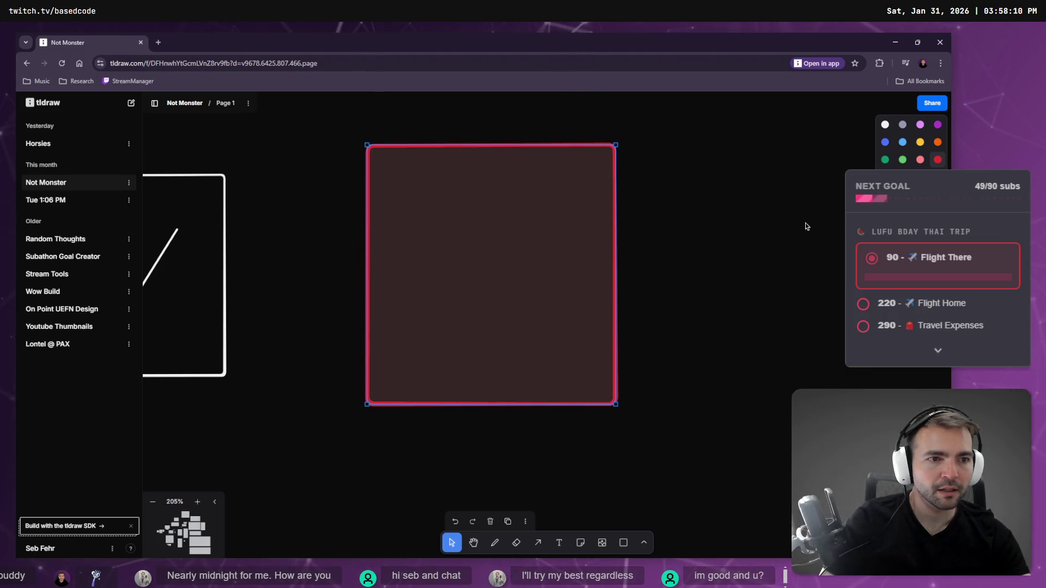
key("ctrl+z")
key("ctrl+shift+z")
key("ctrl+shift+z")
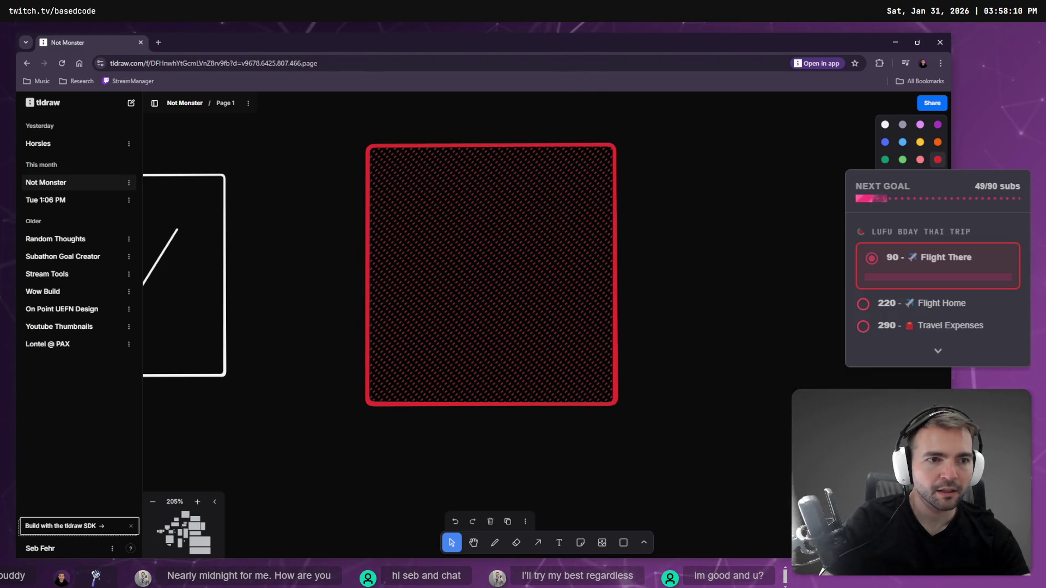
key("ctrl+z")
Resize the dark status box to match the other status boxes and choose the rectangle shape.
scroll(653, 250, "down", 3)
scroll(653, 250, "down", 5)
left_click(624, 255)
mouse_move(638, 291)
left_mouse_down()
mouse_move(605, 276)
mouse_move(647, 281)
mouse_move(554, 286)
mouse_move(545, 276)
mouse_move(552, 286)
left_mouse_up()
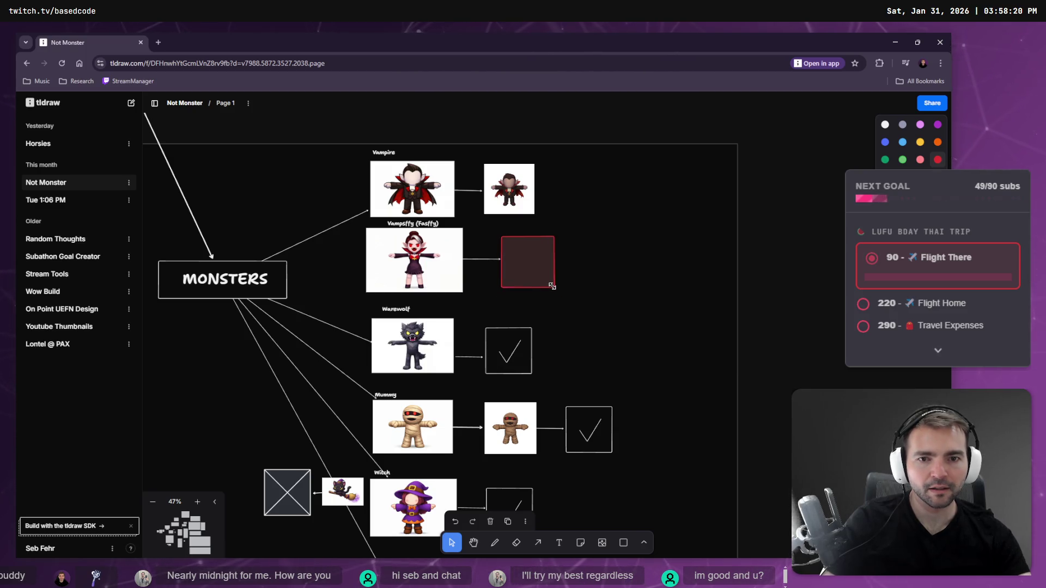
scroll(551, 284, "down", 10)
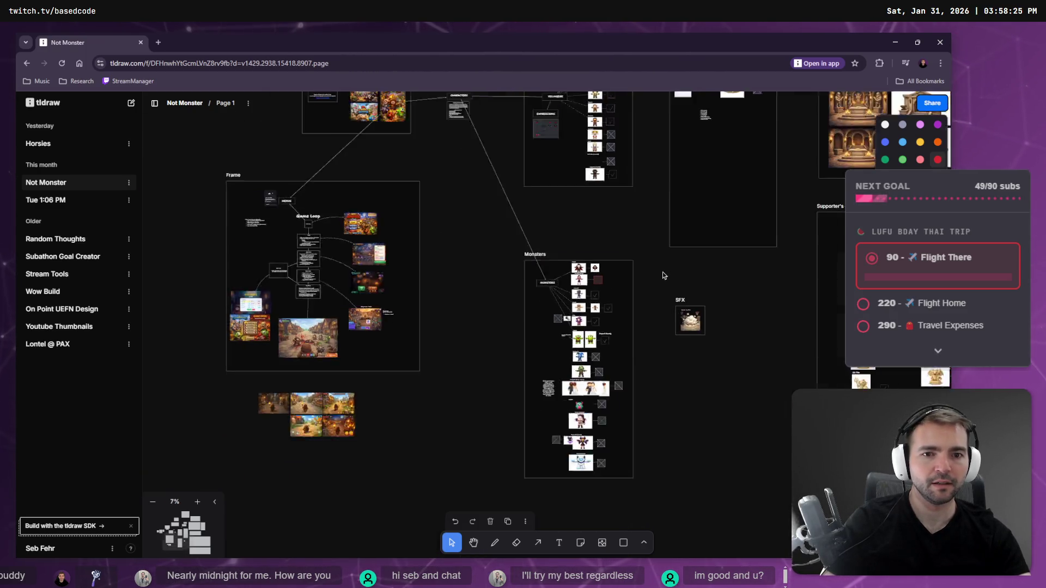
scroll(618, 286, "up", 10)
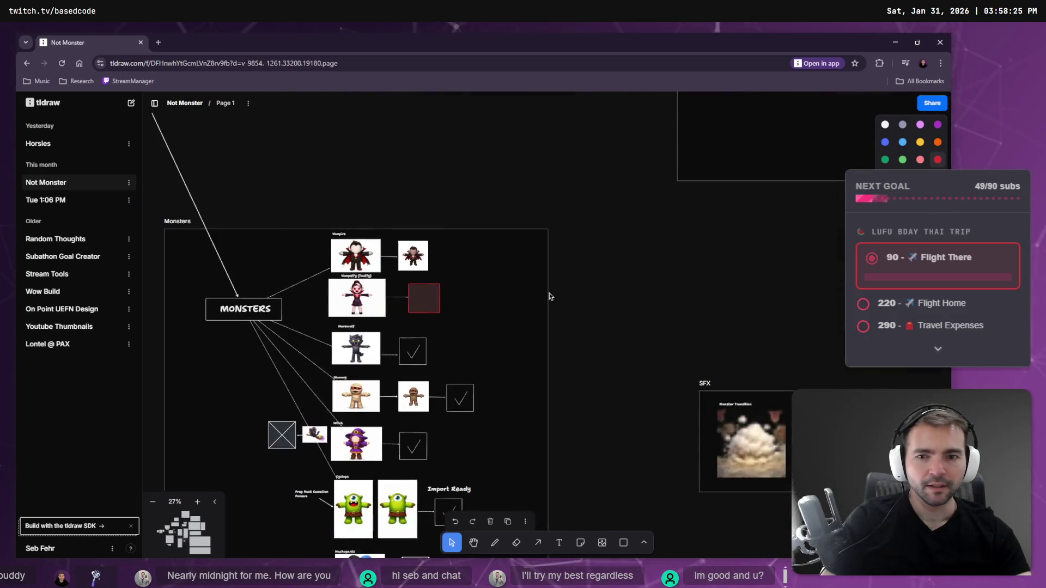
scroll(519, 301, "left", 3)
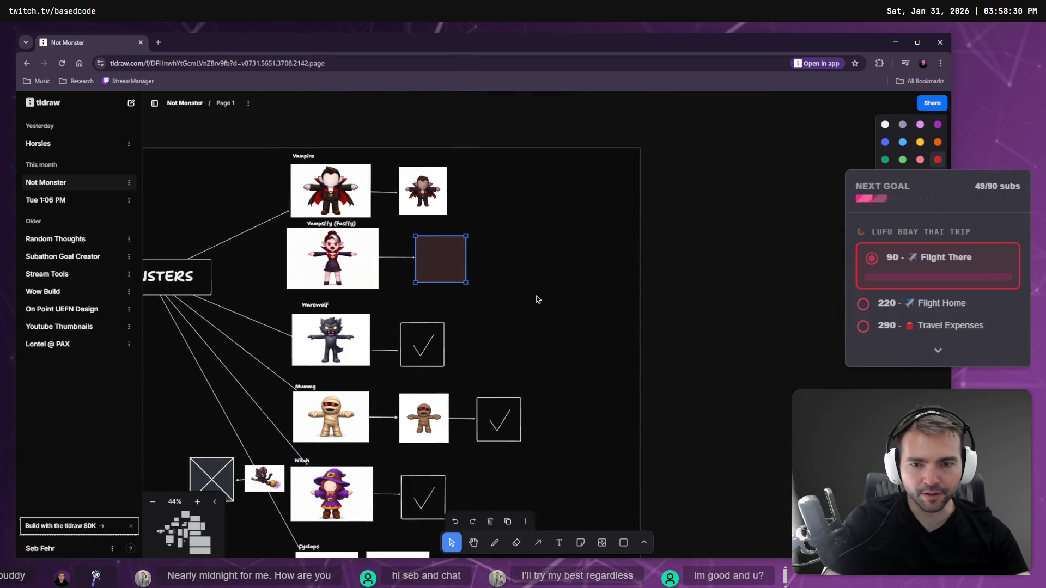
left_click(644, 543)
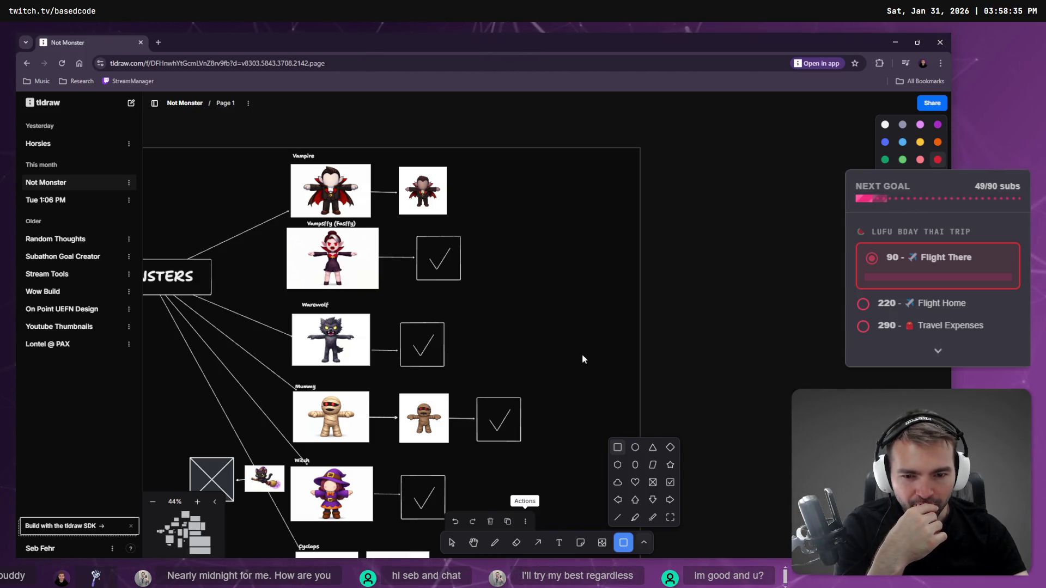
left_click(588, 335)
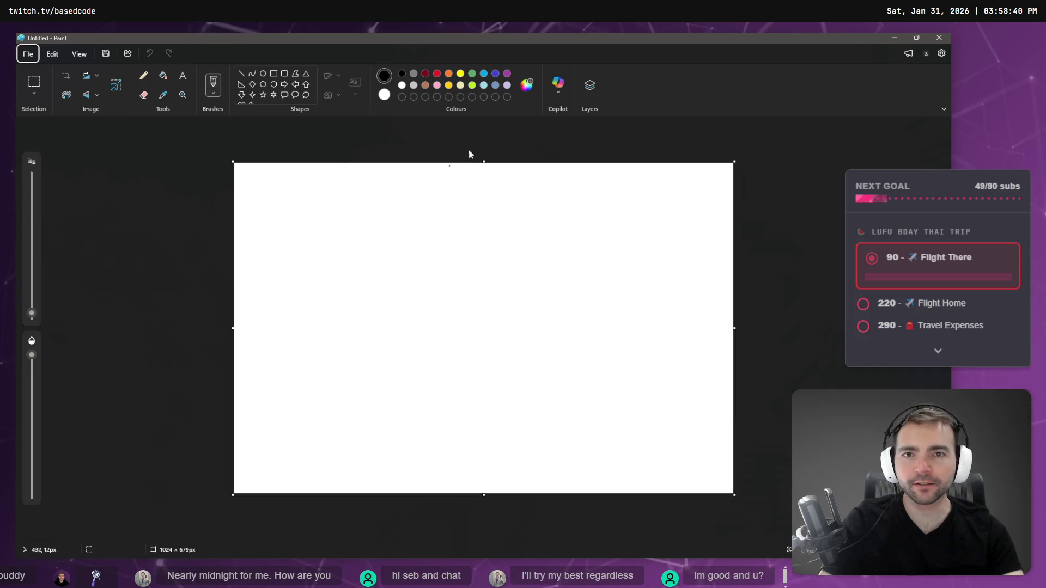
Crop the canvas to a tiny selection and resize it to exactly 10 × 10 pixels.
mouse_move(233, 161)
left_mouse_down()
mouse_move(285, 222)
mouse_move(235, 162)
left_mouse_up()
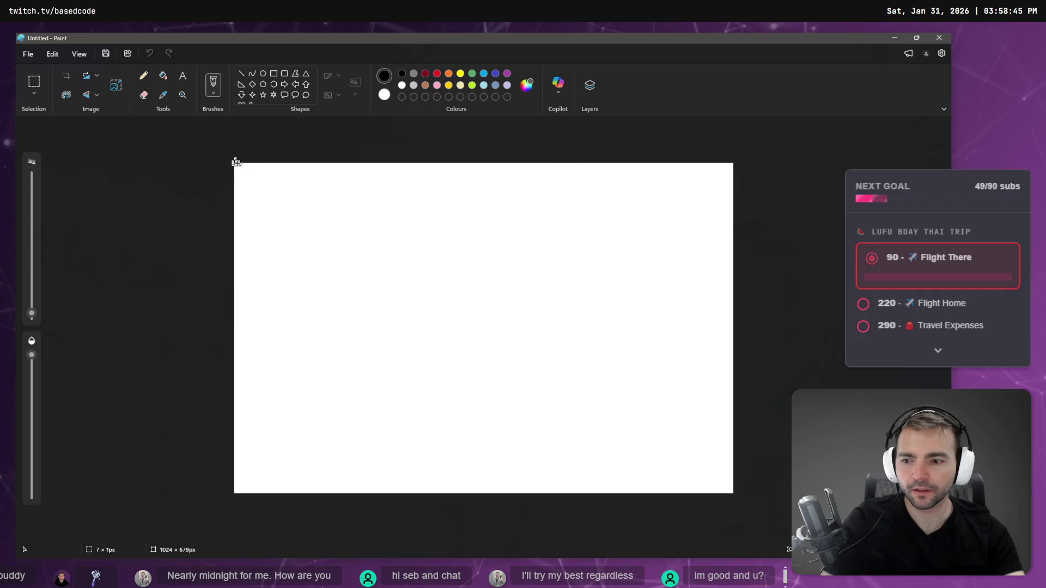
key("ctrl+shift+x")
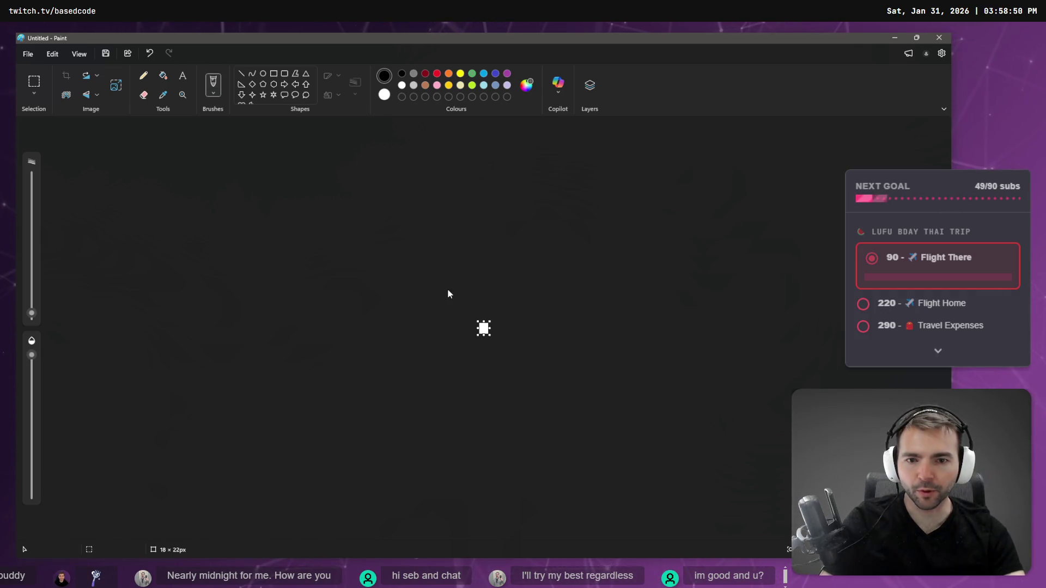
scroll(448, 292, "up", 5)
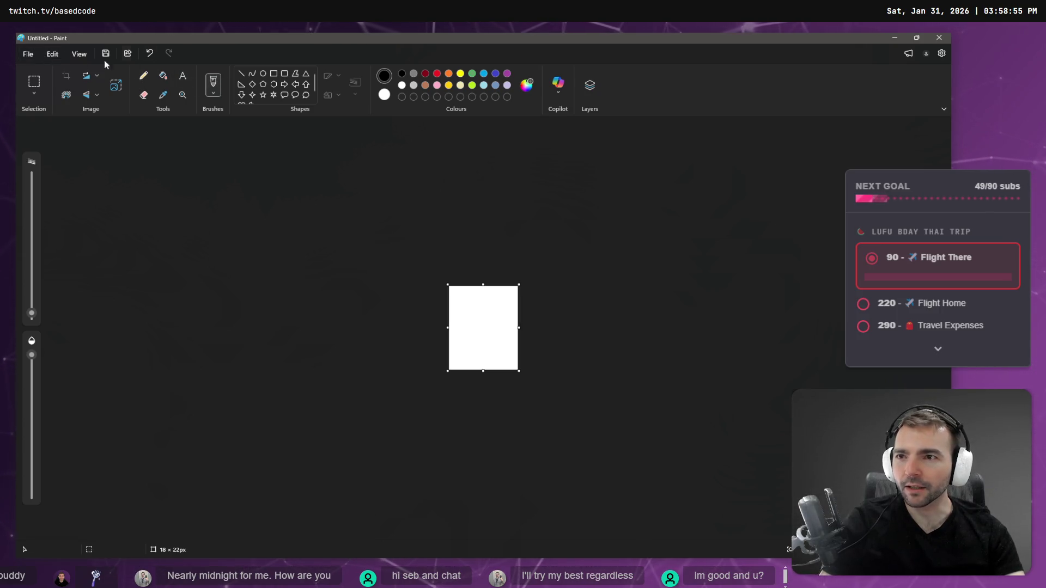
left_click(28, 53)
left_click(136, 73)
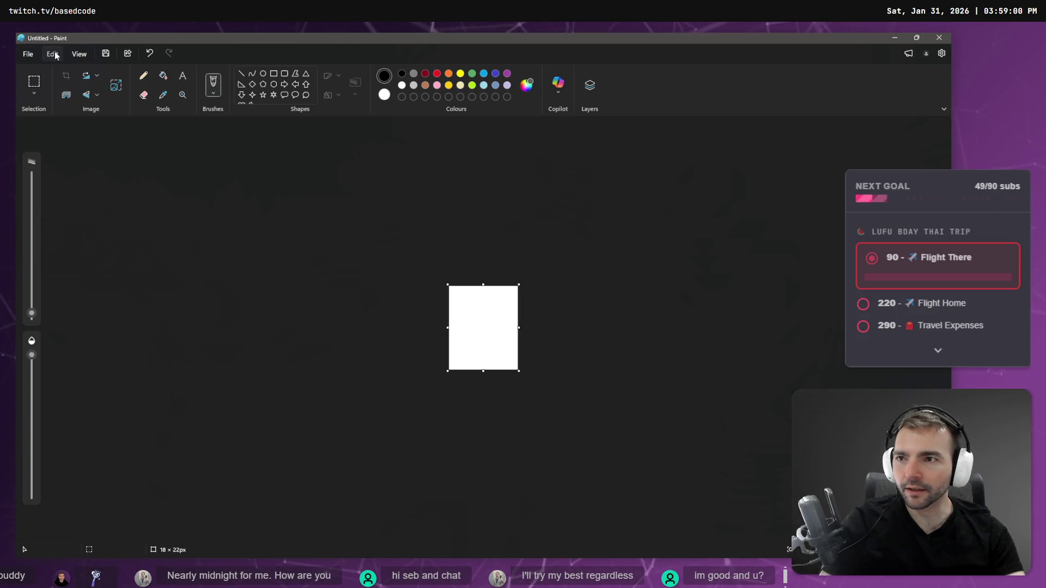
left_click(115, 85)
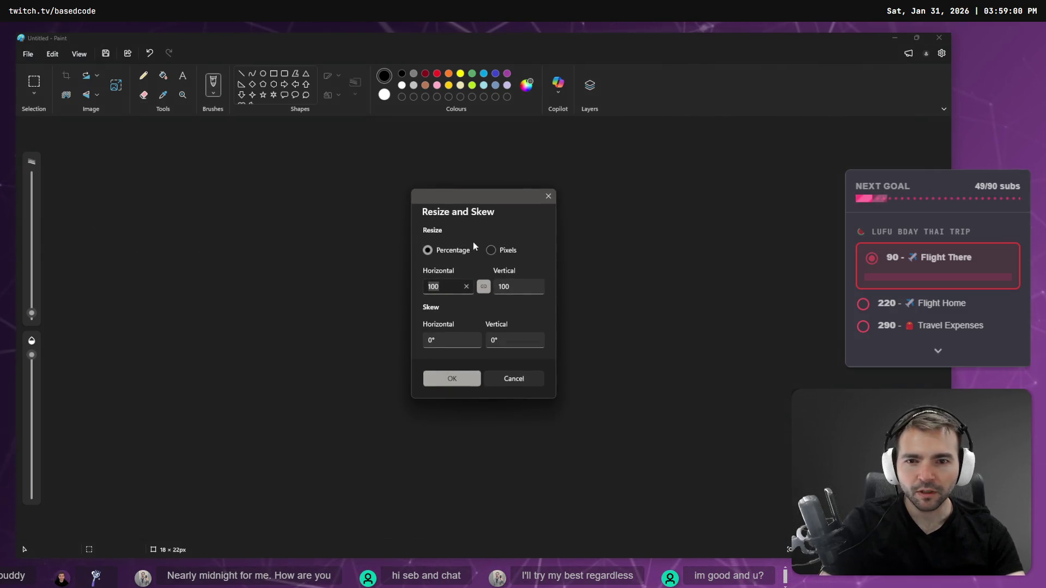
left_click(490, 250)
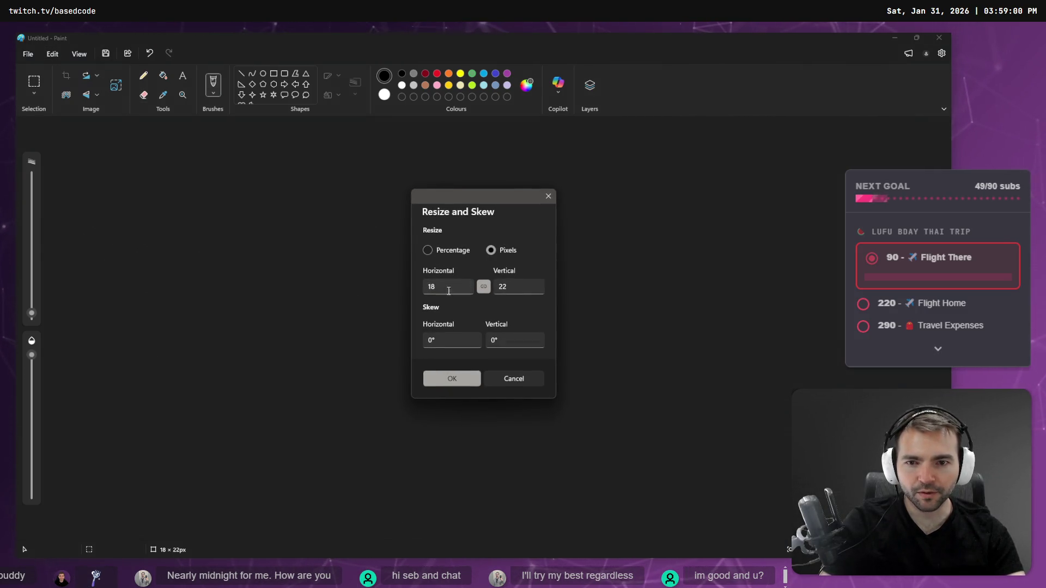
type("10")
key("space")
key("Tab")
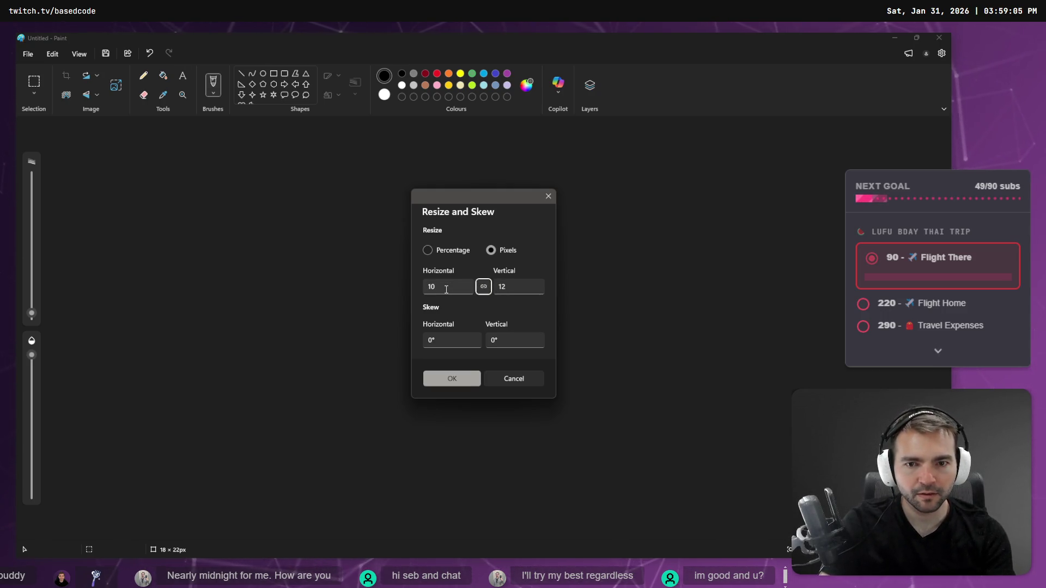
type("10")
key("Return")
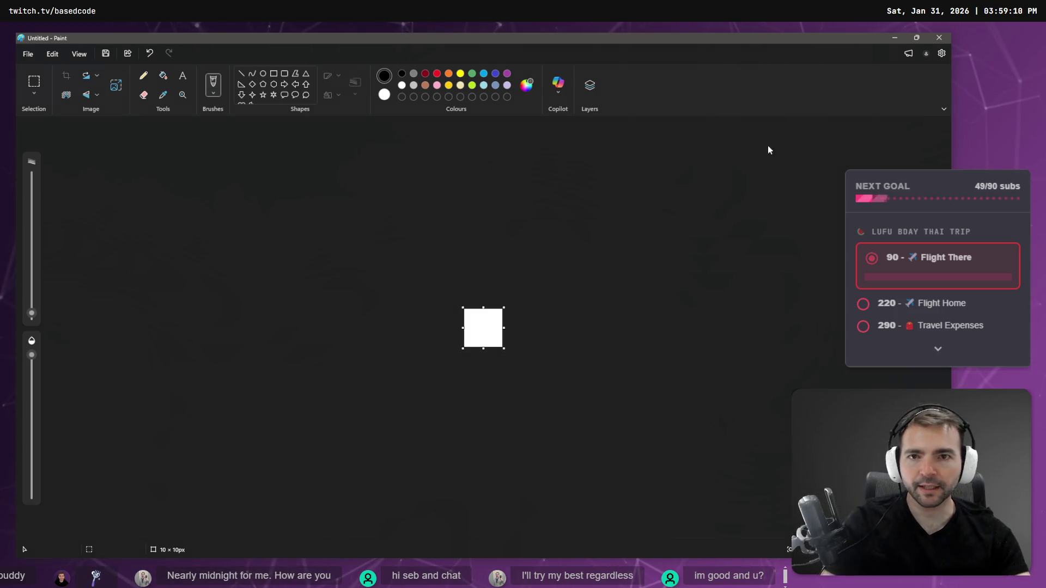
Flood-fill the 10 × 10 canvas solid red with the Fill tool.
left_click(483, 313)
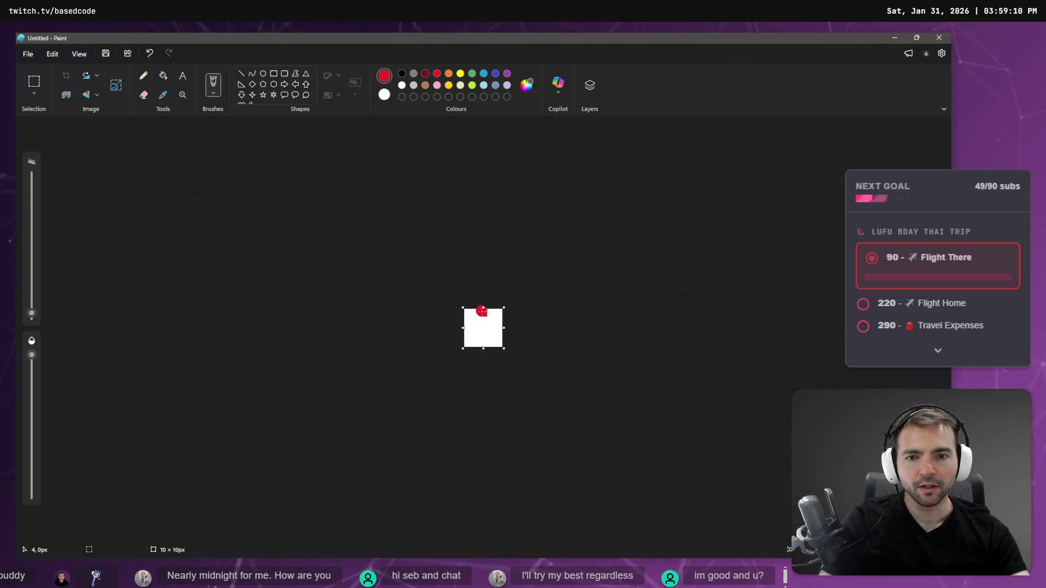
left_click(163, 75)
left_click(491, 335)
right_click(490, 336)
left_click(489, 336)
left_click(28, 54)
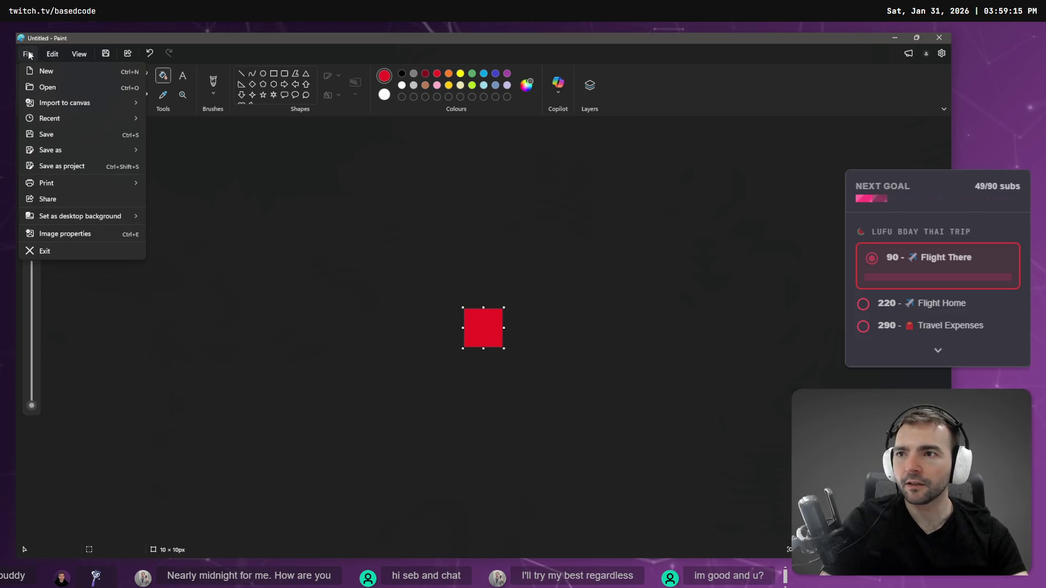
left_click(220, 155)
left_click(143, 75)
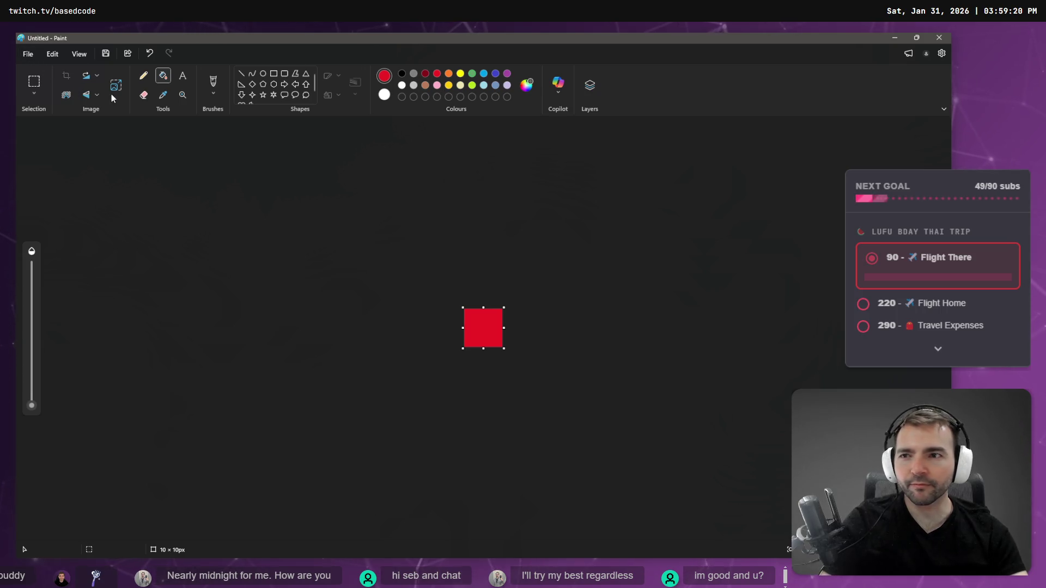